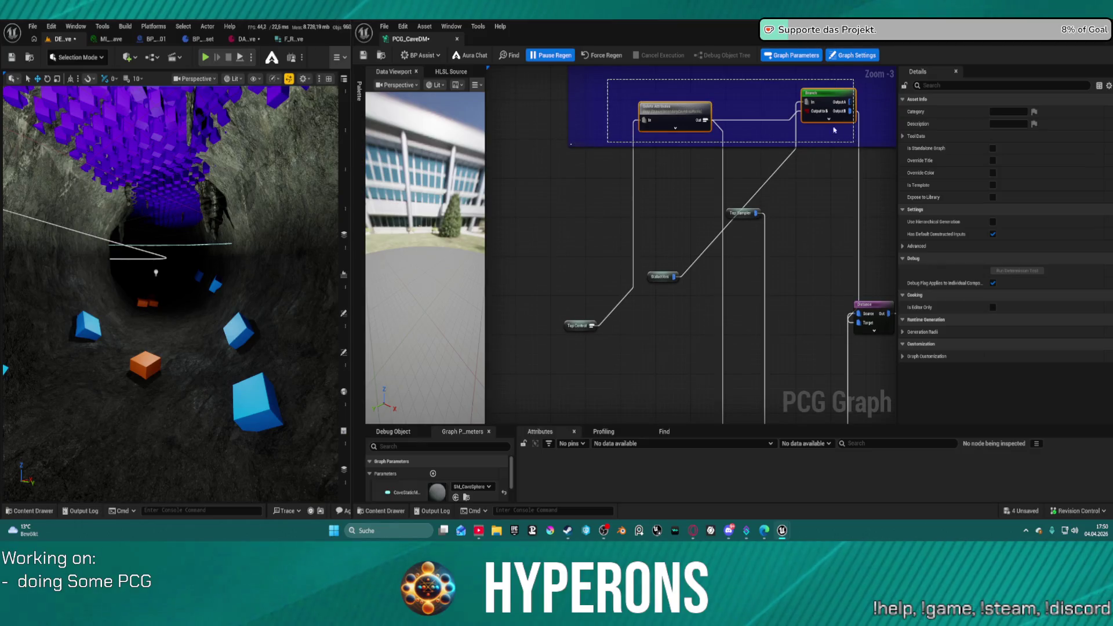
- Drag Delete Attributes, Branch, Select, Top Sampler, Top Control and Stalactites out of the comment into one group
{"action": "mouse_move", "coordinate": [820, 81]}
{"action": "left_mouse_down"}
{"action": "mouse_move", "coordinate": [781, 302]}
{"action": "mouse_move", "coordinate": [793, 317]}
{"action": "mouse_move", "coordinate": [775, 164]}
{"action": "left_mouse_up"}
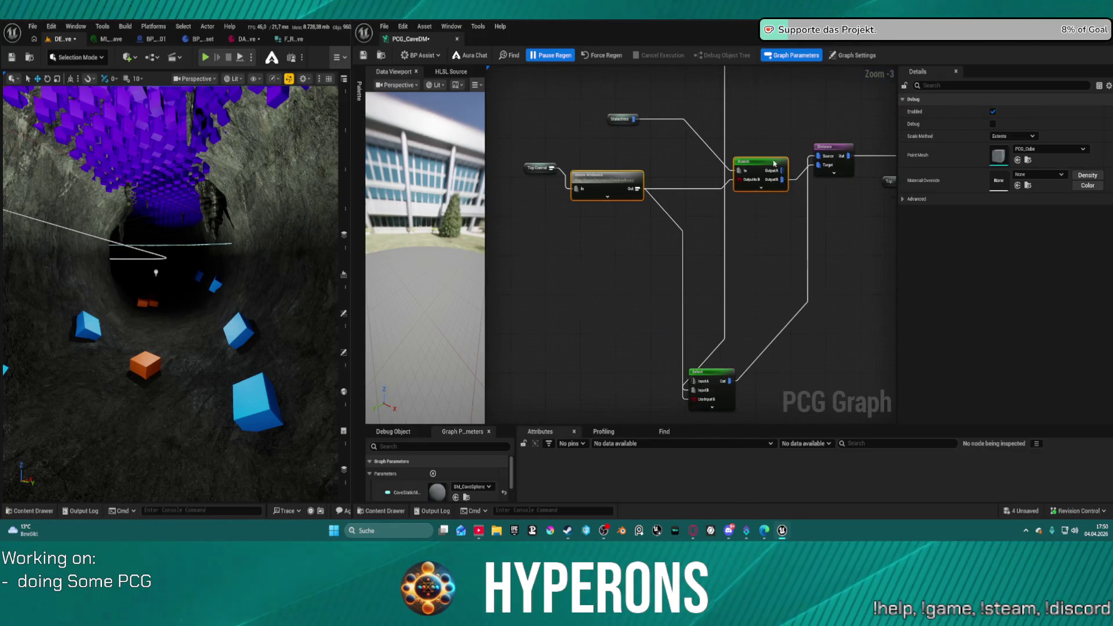
{"action": "left_click_drag", "start_coordinate": [705, 383], "coordinate": [726, 210]}
{"action": "scroll", "coordinate": [706, 288], "scroll_direction": "down", "scroll_amount": 1}
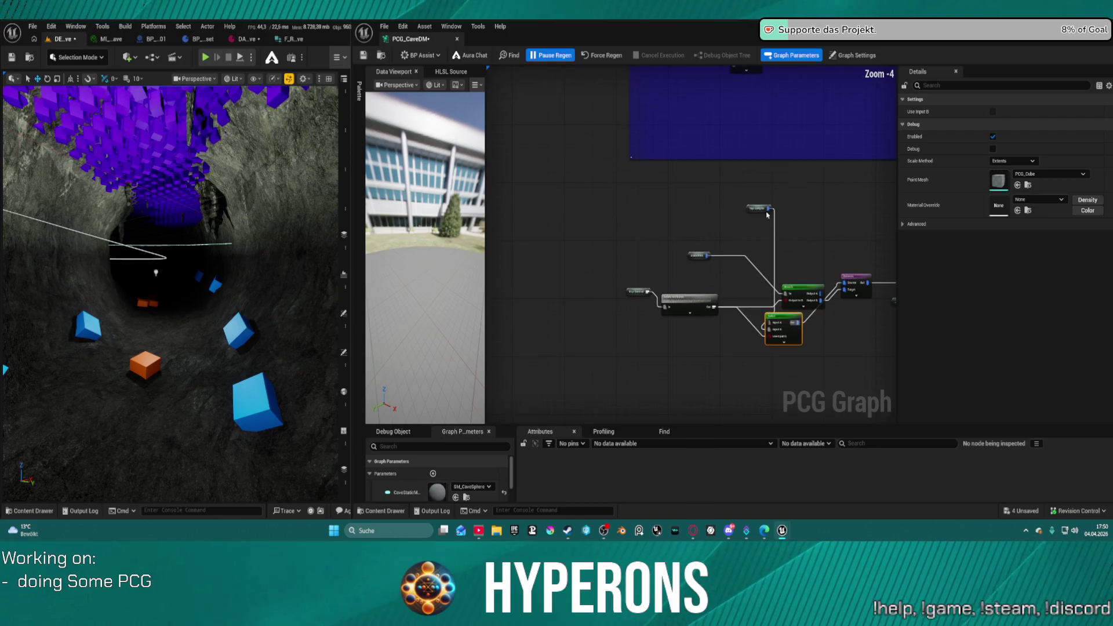
{"action": "mouse_move", "coordinate": [716, 249]}
{"action": "left_mouse_down"}
{"action": "mouse_move", "coordinate": [721, 330]}
{"action": "mouse_move", "coordinate": [738, 322]}
{"action": "left_mouse_up"}
{"action": "scroll", "coordinate": [697, 285], "scroll_direction": "up", "scroll_amount": 3}
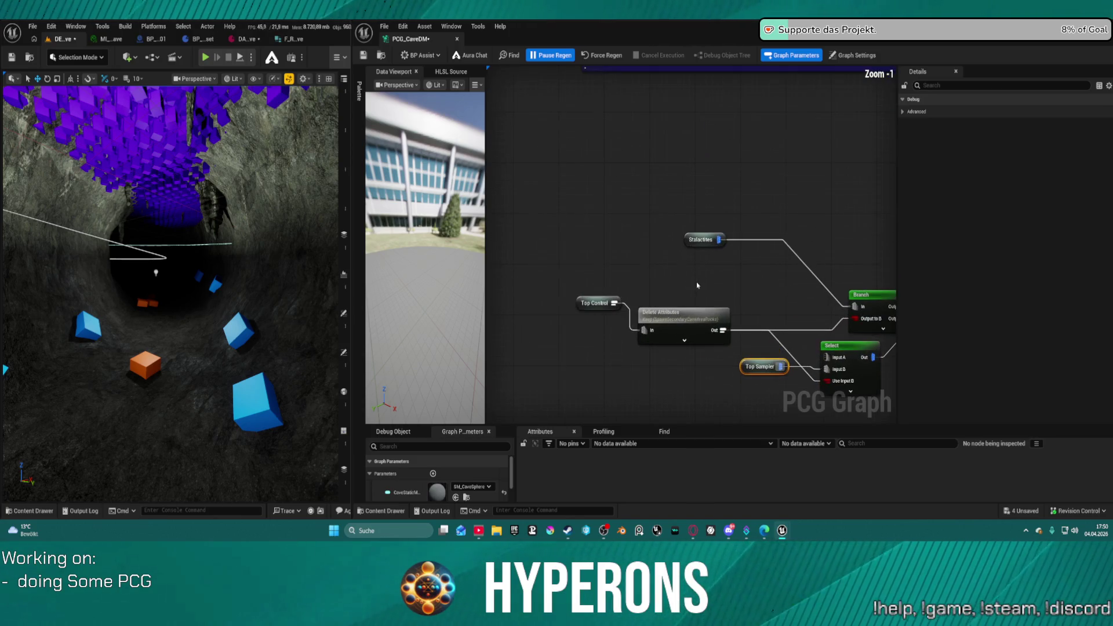
{"action": "left_click_drag", "start_coordinate": [599, 305], "coordinate": [610, 330]}
{"action": "left_click_drag", "start_coordinate": [705, 243], "coordinate": [814, 313]}
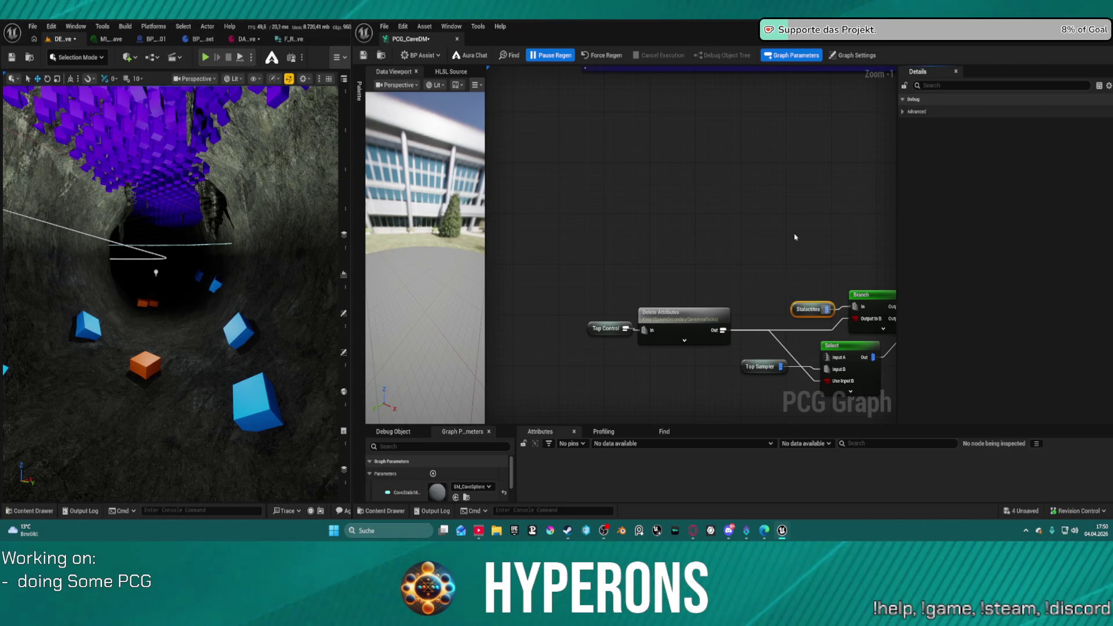
{"action": "scroll", "coordinate": [795, 237], "scroll_direction": "down", "scroll_amount": 3}
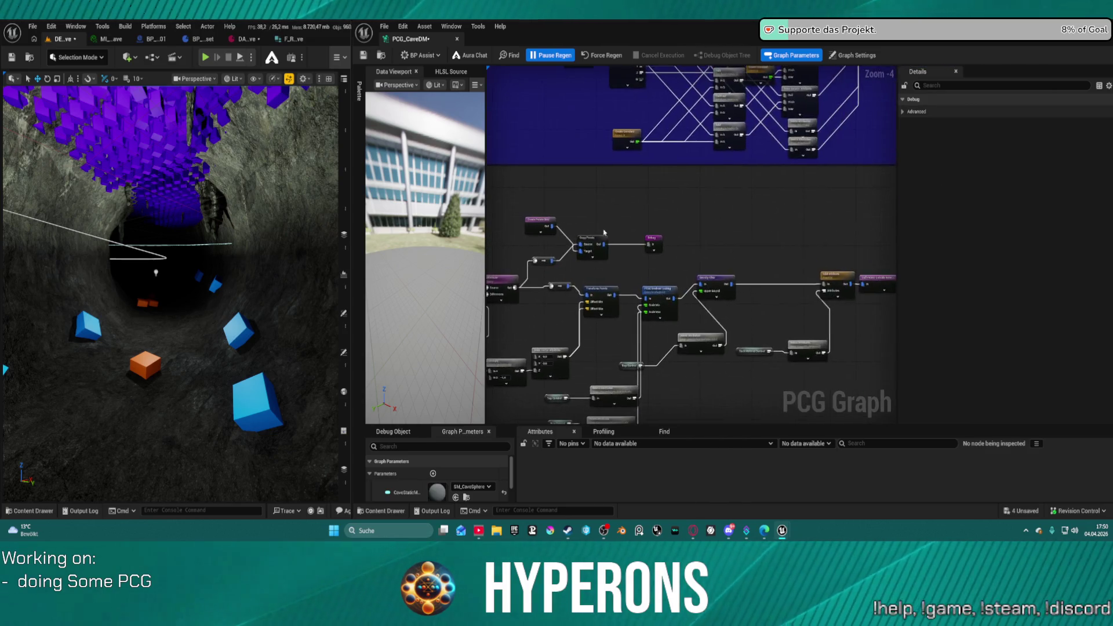
{"action": "scroll", "coordinate": [604, 232], "scroll_direction": "up", "scroll_amount": 5}
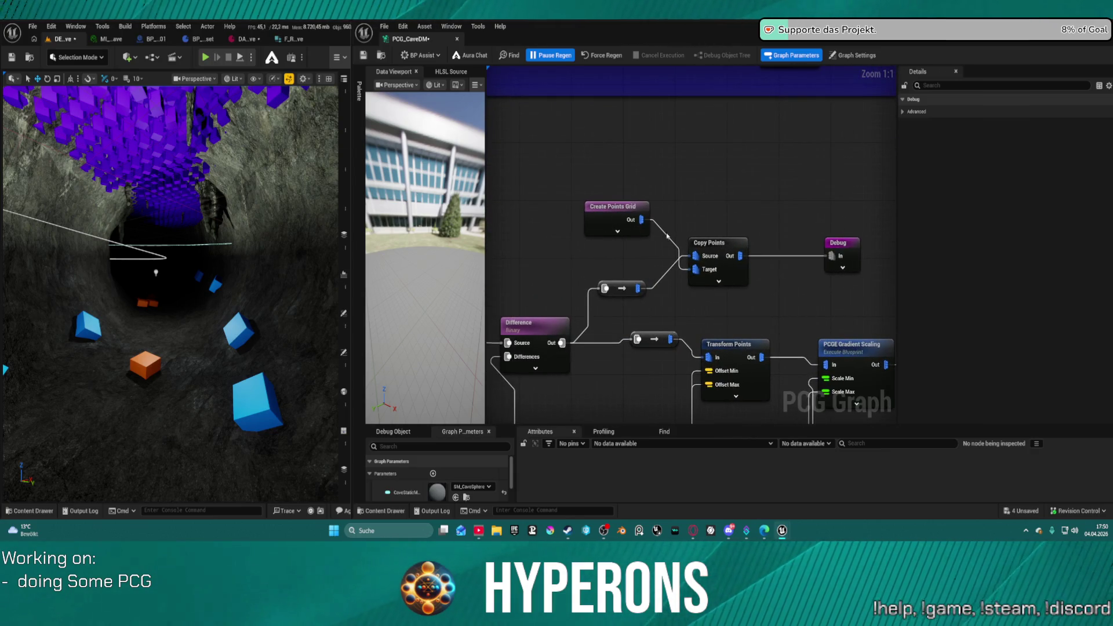
{"action": "left_click_drag", "start_coordinate": [740, 255], "coordinate": [754, 190]}
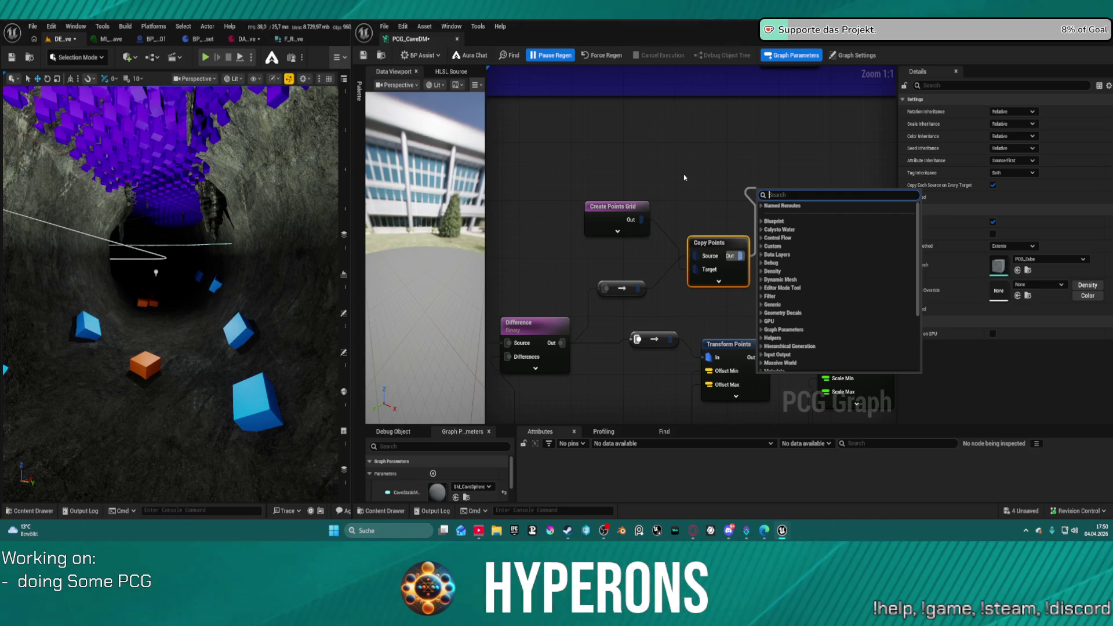
{"action": "left_click_drag", "start_coordinate": [294, 178], "coordinate": [294, 178]}
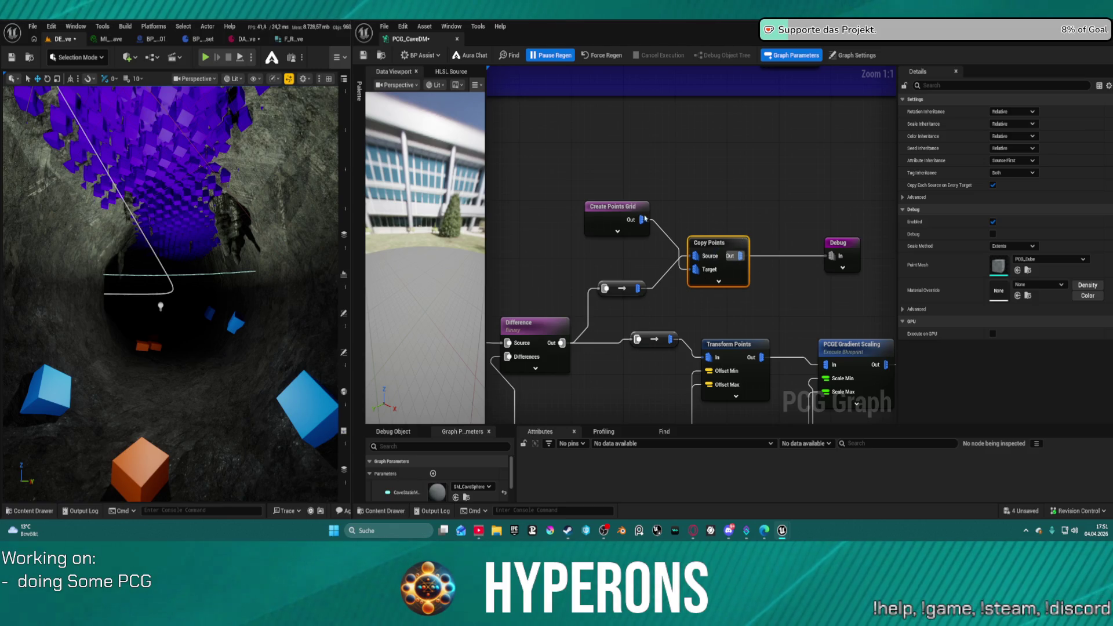
- Set the Create Points Grid node's Grid Extents Z to 1,0
{"action": "left_click", "coordinate": [629, 226]}
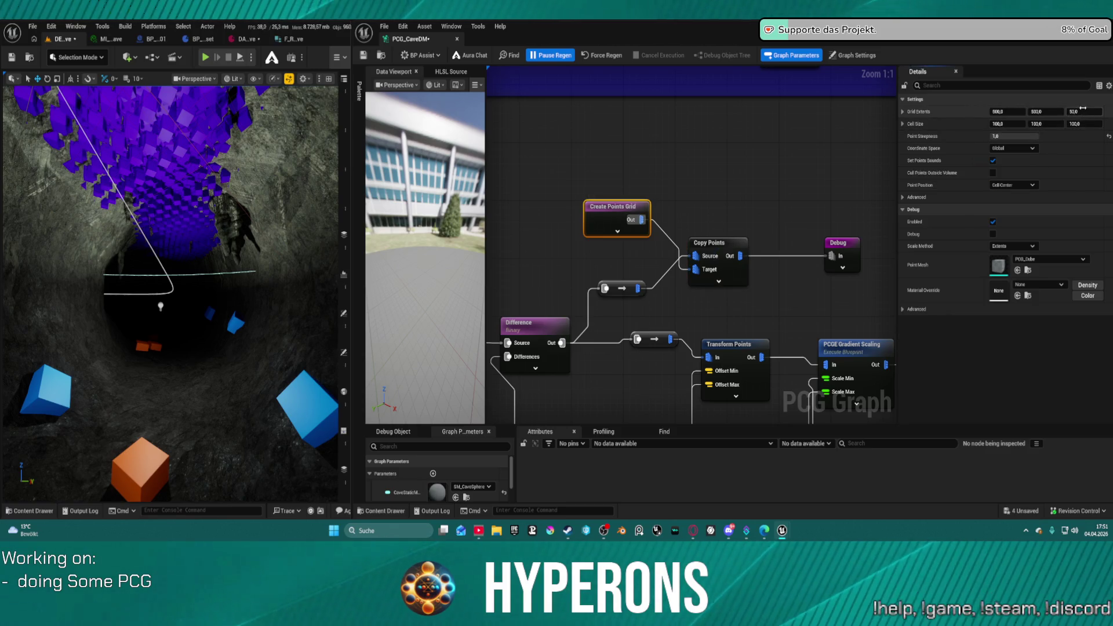
{"action": "left_click", "coordinate": [1082, 108]}
{"action": "type", "text": "1"}
{"action": "left_click", "coordinate": [1080, 123]}
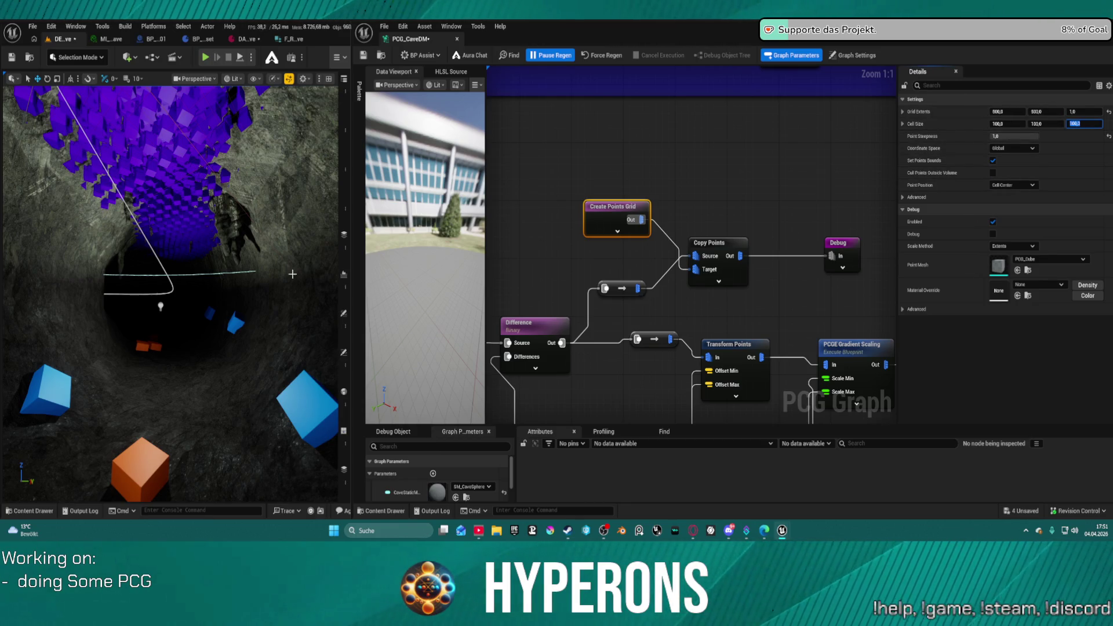
{"action": "type", "text": "100"}
{"action": "left_click", "coordinate": [275, 259]}
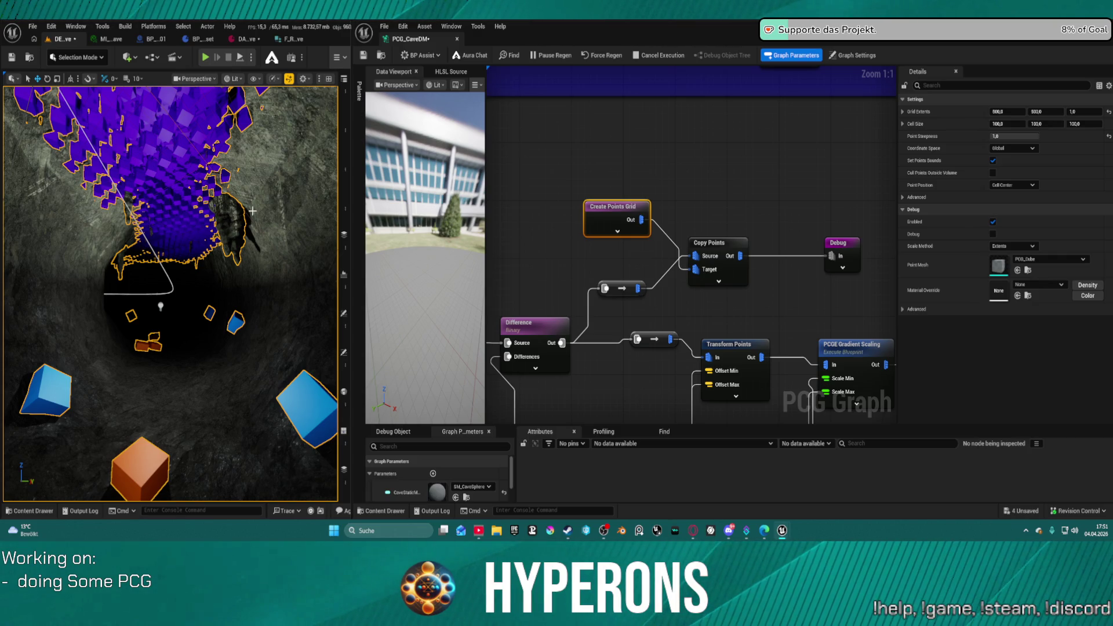
- Reopen PCG_CaveDM from the cave actor and set Create Points Grid's Grid Extents Y to 250,0
{"action": "right_click", "coordinate": [237, 208]}
{"action": "left_click", "coordinate": [296, 188]}
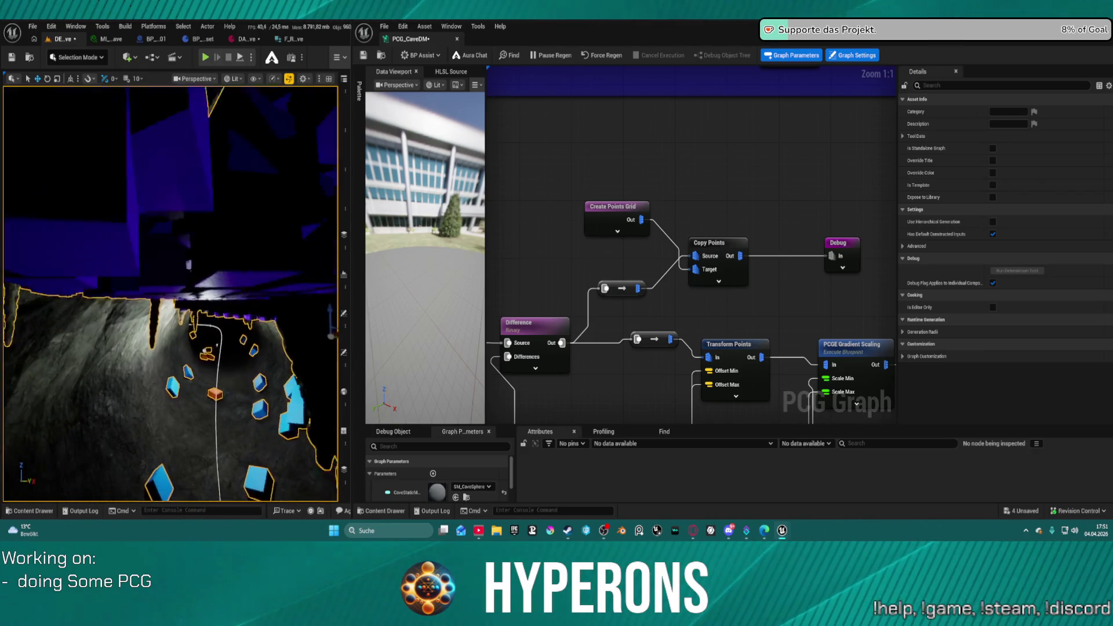
{"action": "left_click", "coordinate": [613, 207]}
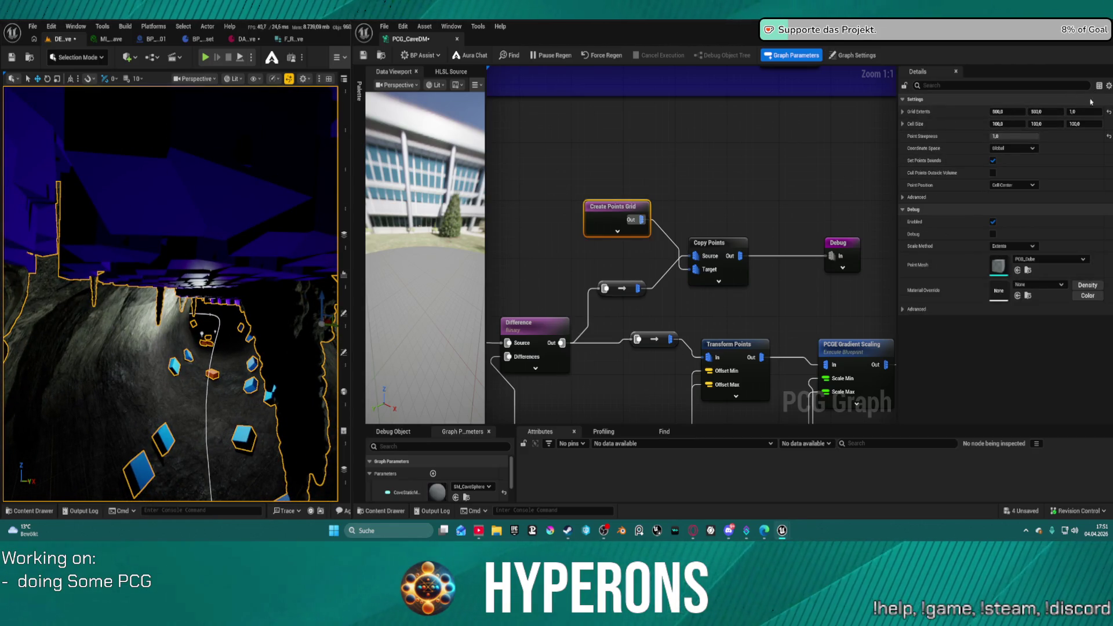
{"action": "left_click", "coordinate": [1044, 112]}
{"action": "type", "text": "2"}
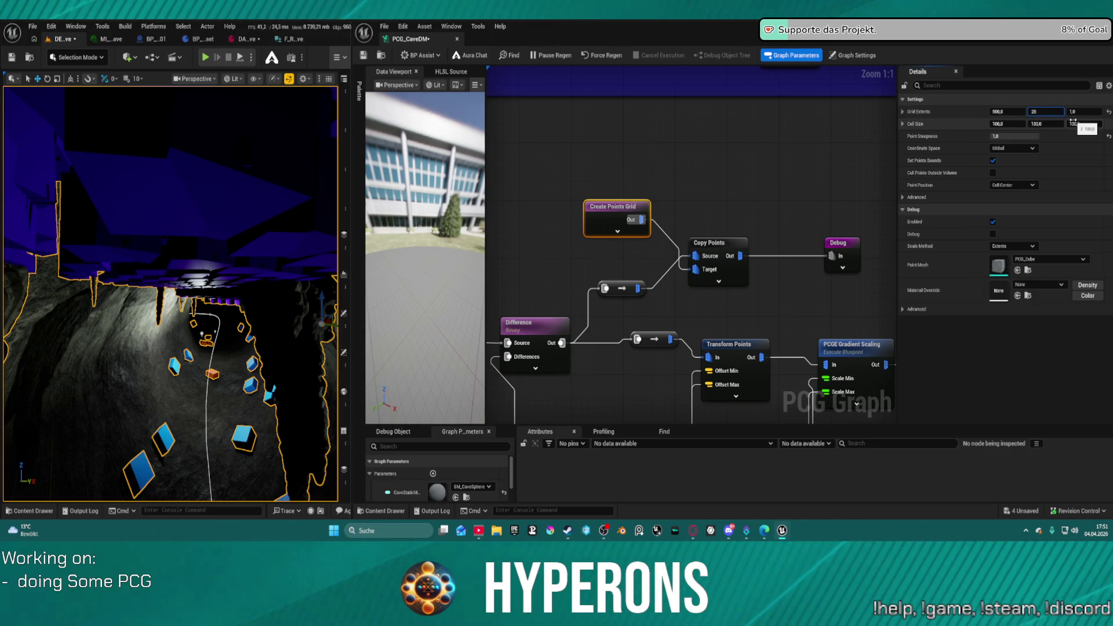
{"action": "type", "text": "0"}
{"action": "left_click", "coordinate": [1011, 112]}
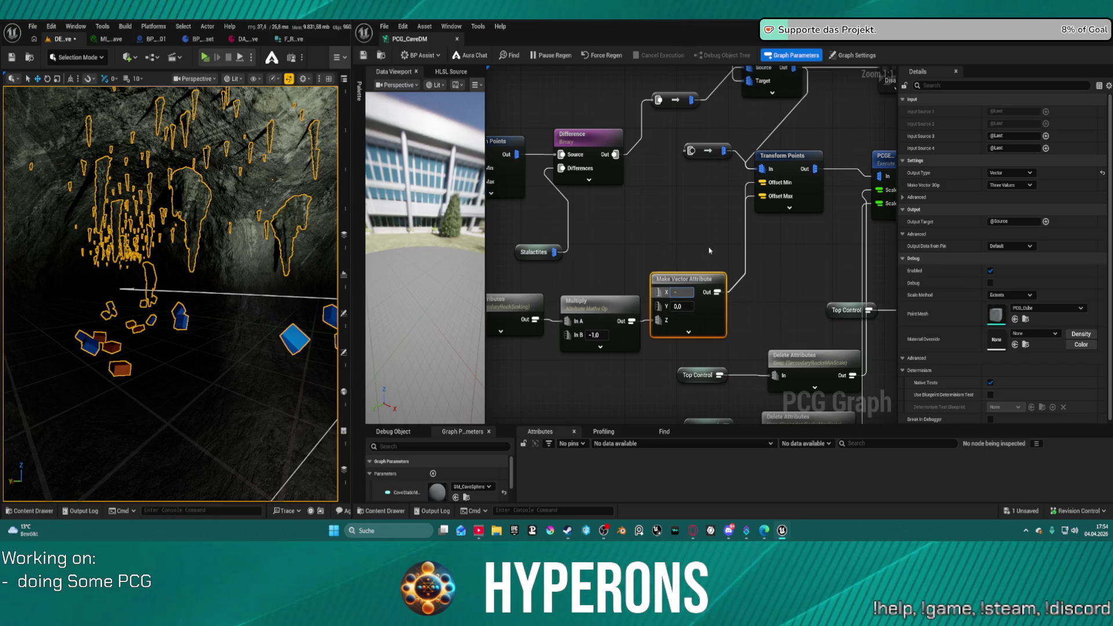
- Duplicate Make Vector Attribute, save, pause regeneration and wire the copy into Transform Points' Offset Min
{"action": "key", "text": "BackSpace"}
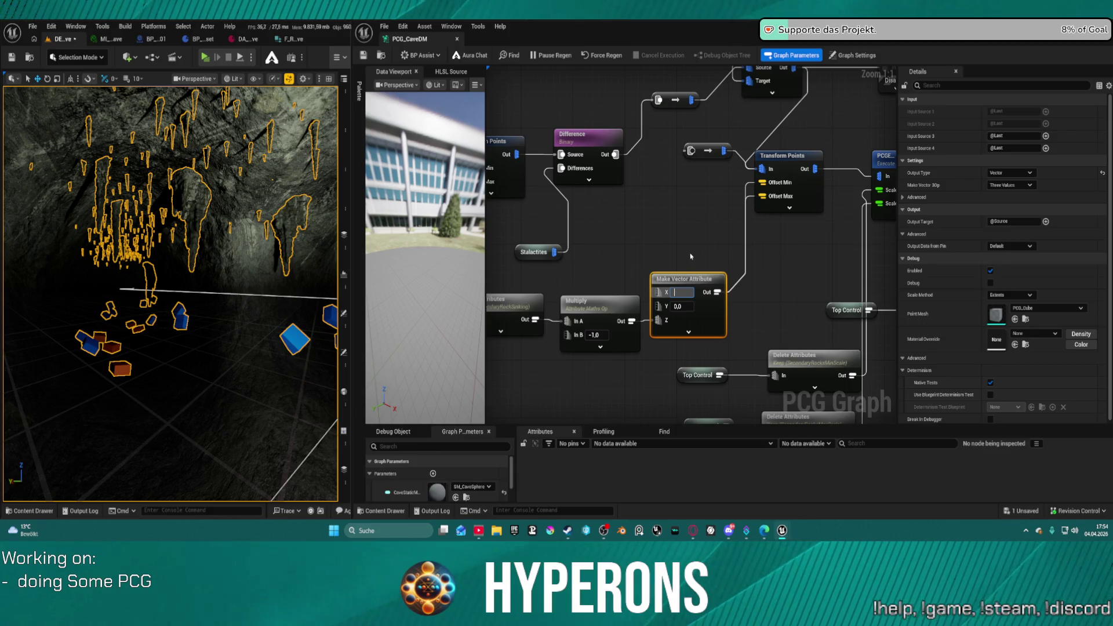
{"action": "left_click", "coordinate": [689, 255]}
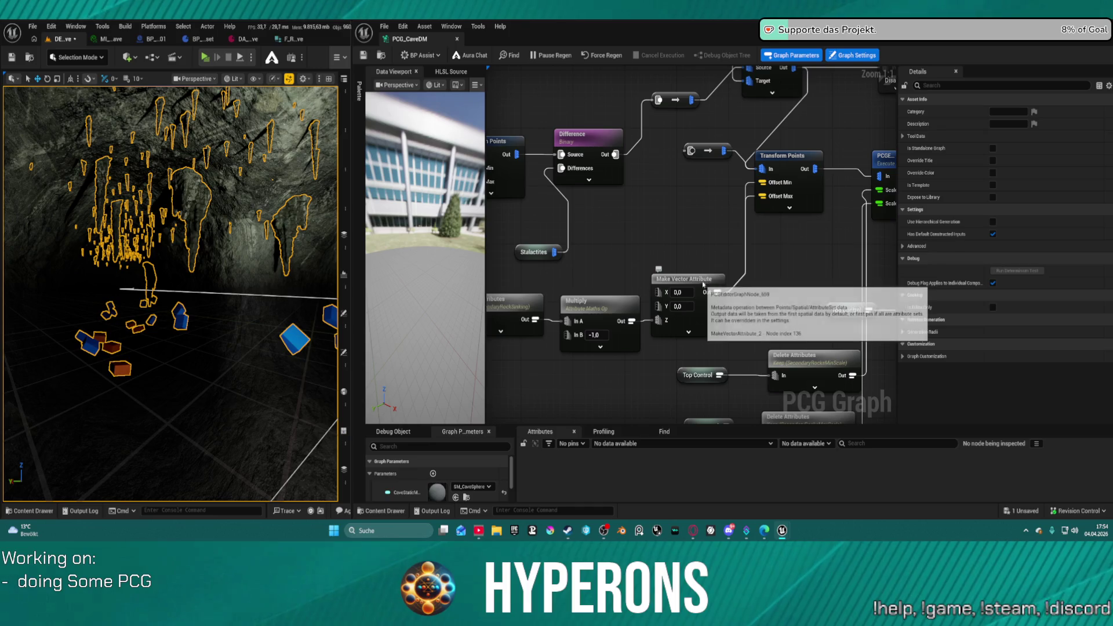
{"action": "left_click_drag", "start_coordinate": [700, 280], "coordinate": [712, 287]}
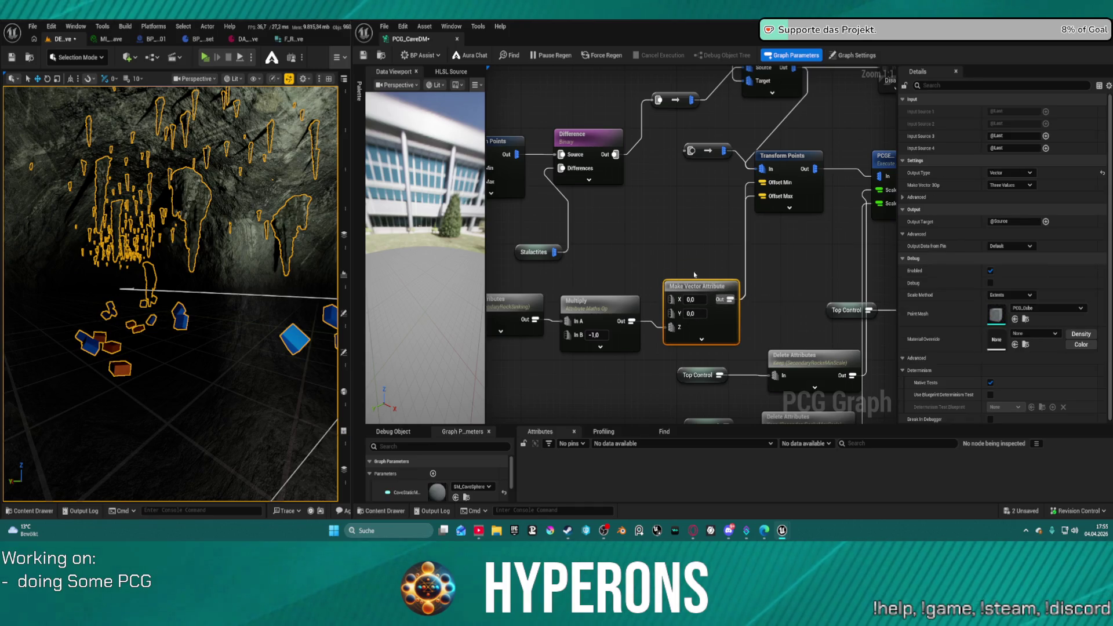
{"action": "key", "text": "ctrl+d"}
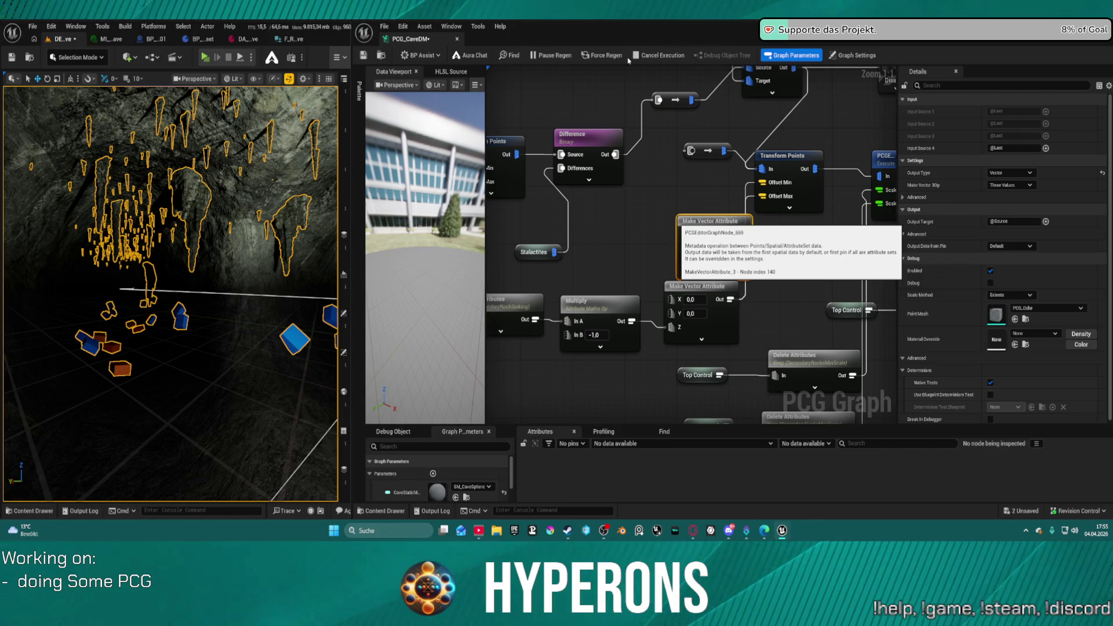
{"action": "key", "text": "ctrl+s"}
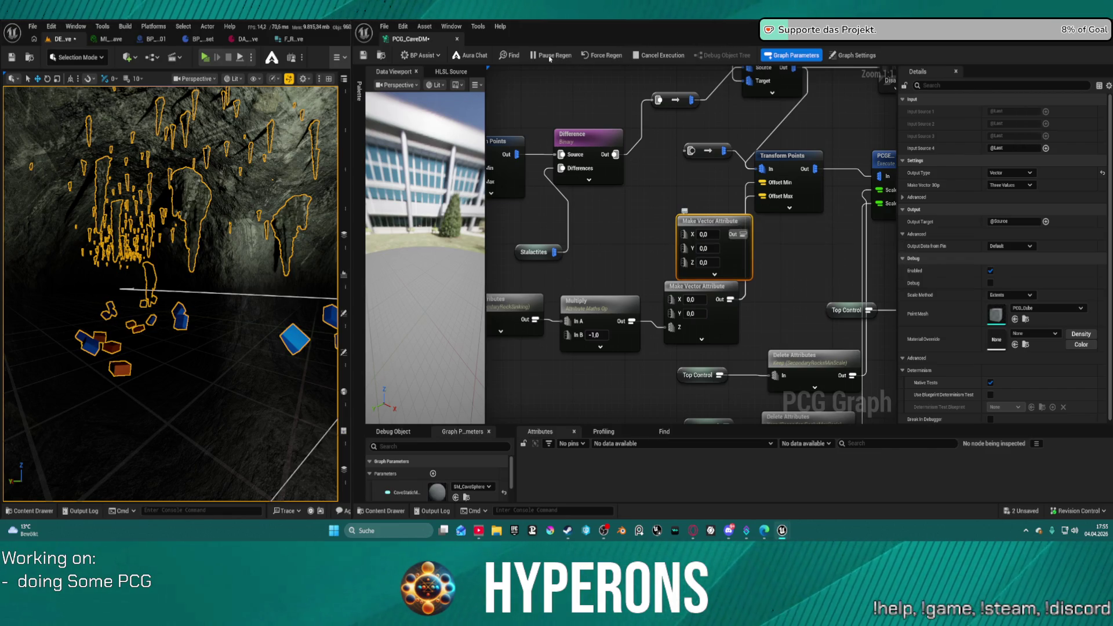
{"action": "left_click", "coordinate": [550, 56]}
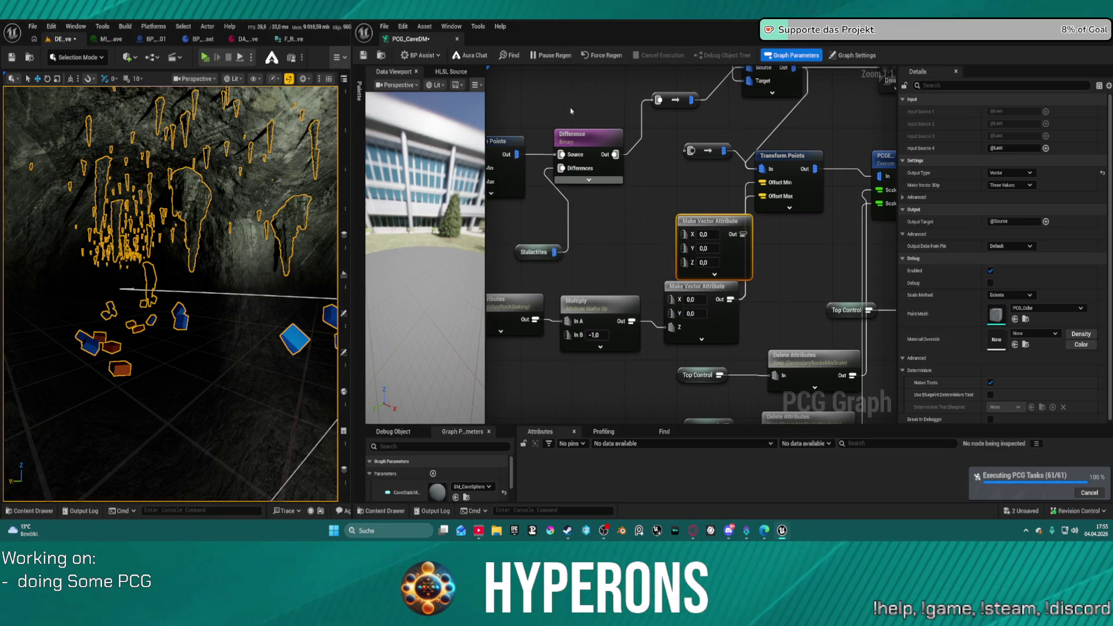
{"action": "left_click_drag", "start_coordinate": [718, 222], "coordinate": [699, 215]}
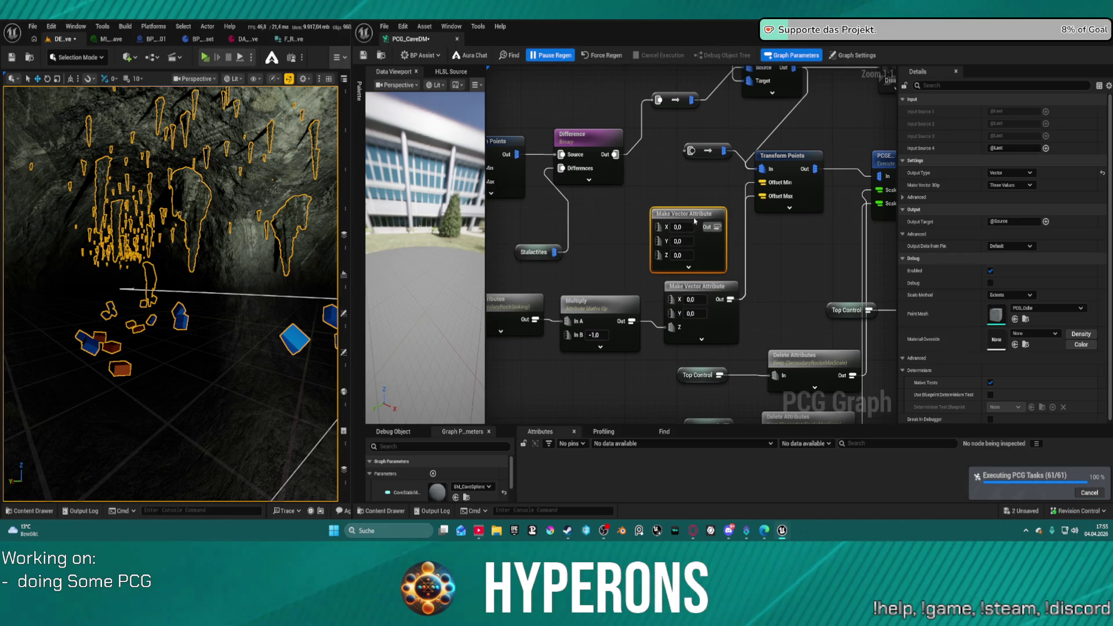
{"action": "left_click_drag", "start_coordinate": [762, 182], "coordinate": [724, 226]}
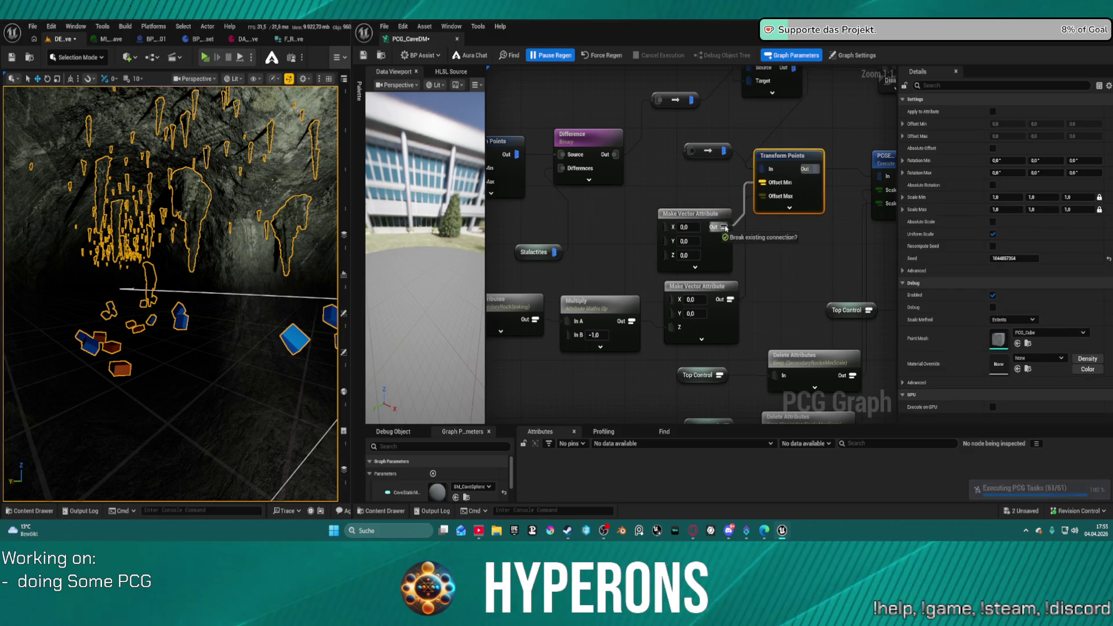
- Feed Multiply into both Z pins and set the vector nodes' X/Y to -30,0 and 30,0
{"action": "left_click", "coordinate": [636, 302]}
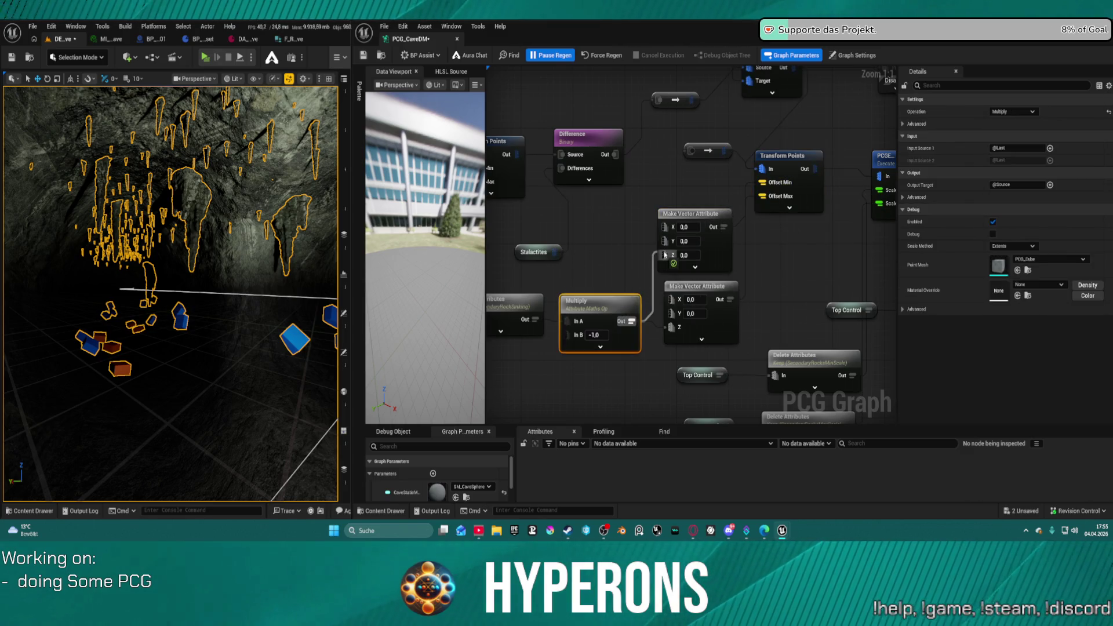
{"action": "mouse_move", "coordinate": [632, 320]}
{"action": "left_mouse_down"}
{"action": "mouse_move", "coordinate": [665, 255]}
{"action": "mouse_move", "coordinate": [671, 327]}
{"action": "left_mouse_up"}
{"action": "left_click", "coordinate": [685, 226]}
{"action": "type", "text": "-30"}
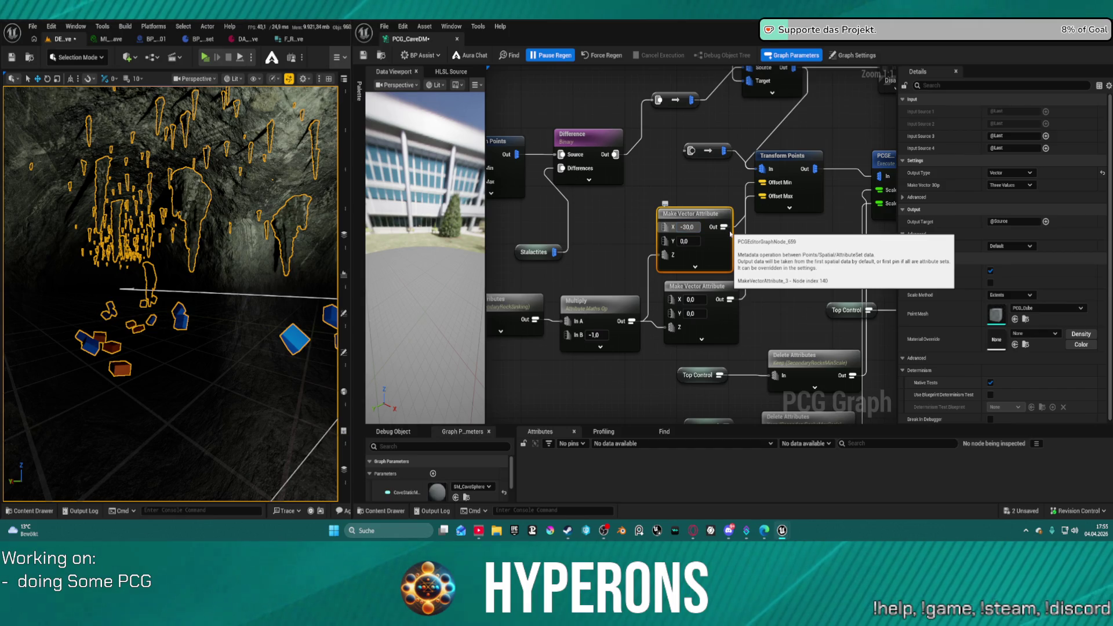
{"action": "left_click", "coordinate": [686, 242]}
{"action": "type", "text": "-3"}
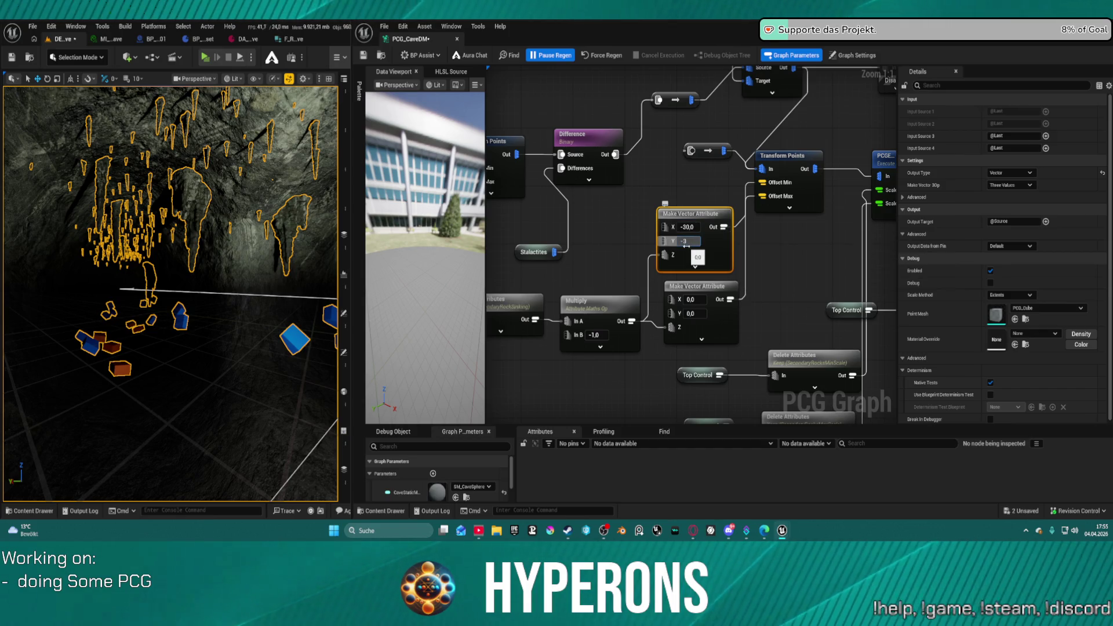
{"action": "type", "text": "0,0"}
{"action": "left_click", "coordinate": [699, 299]}
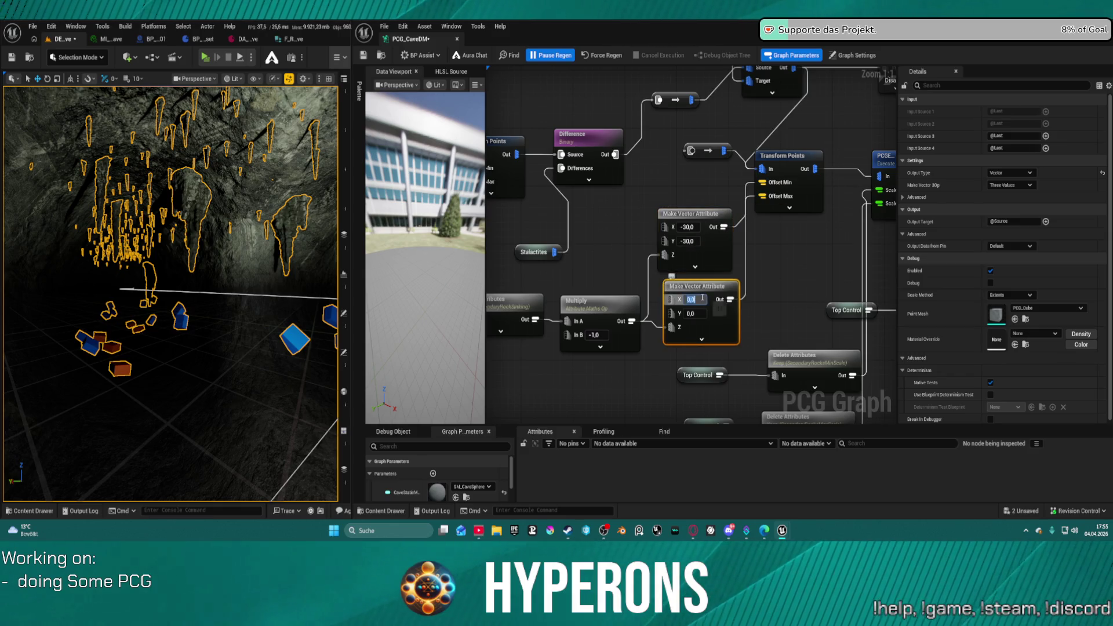
{"action": "type", "text": "3"}
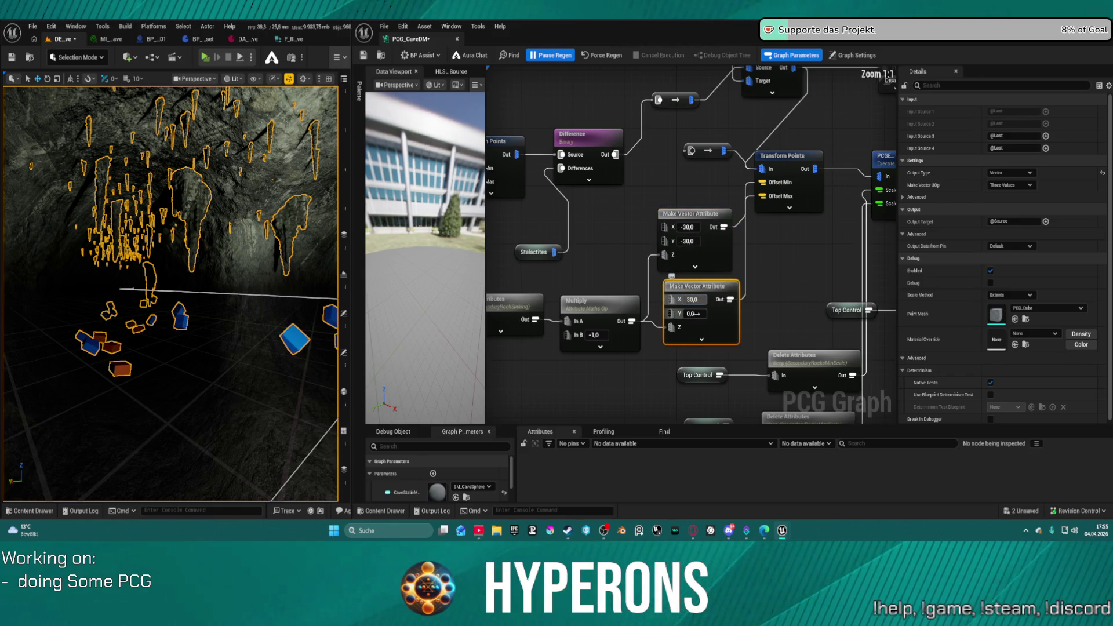
{"action": "left_click", "coordinate": [690, 313]}
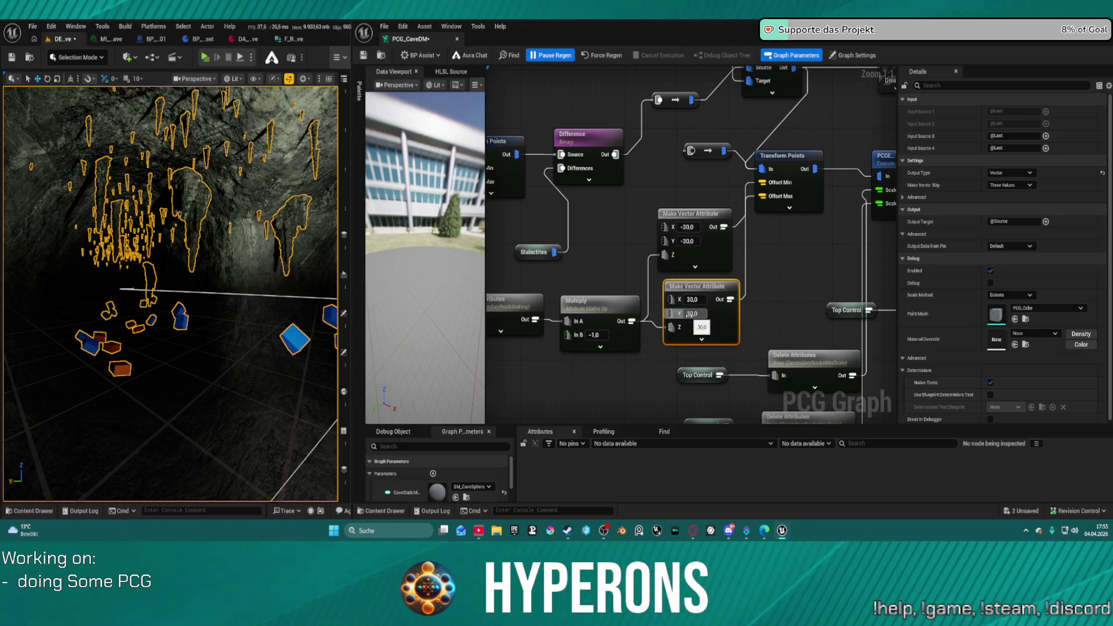
{"action": "key", "text": "Return"}
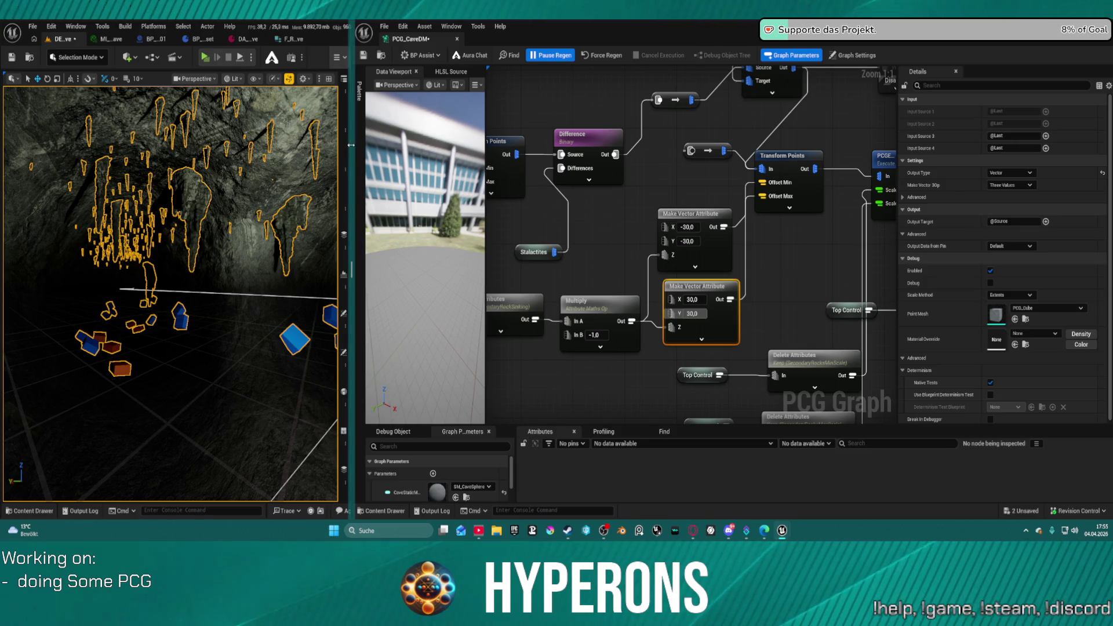
{"action": "mouse_move", "coordinate": [352, 174]}
{"action": "left_mouse_down"}
{"action": "mouse_move", "coordinate": [569, 174]}
{"action": "mouse_move", "coordinate": [553, 174]}
{"action": "left_mouse_up"}
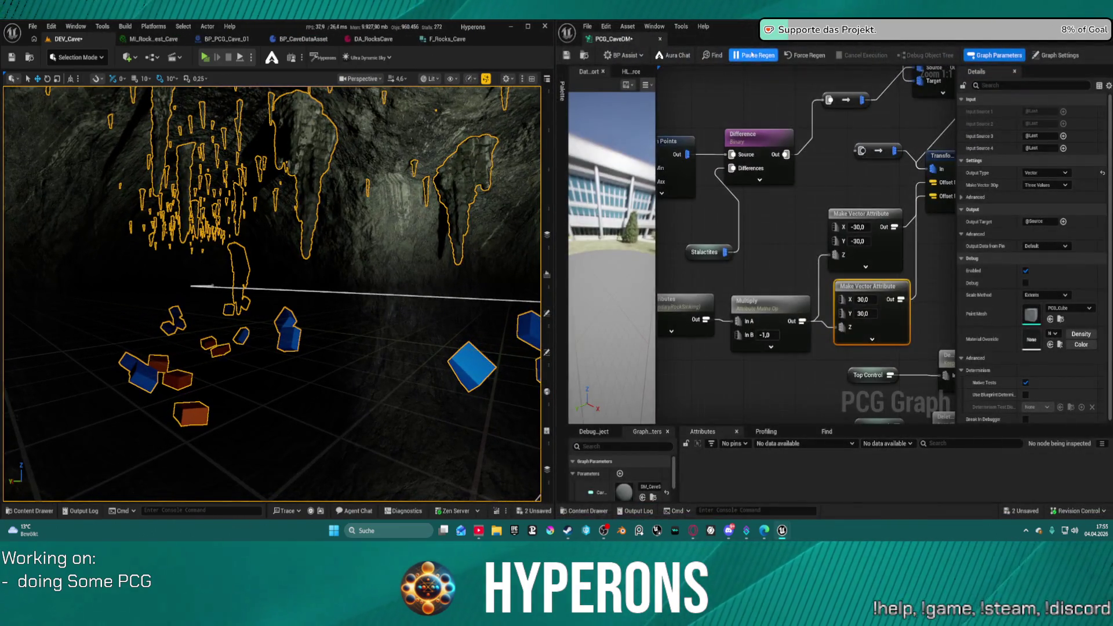
- Resume automatic regeneration, save, and fly through the cave to inspect the stalactites
{"action": "left_click", "coordinate": [754, 55]}
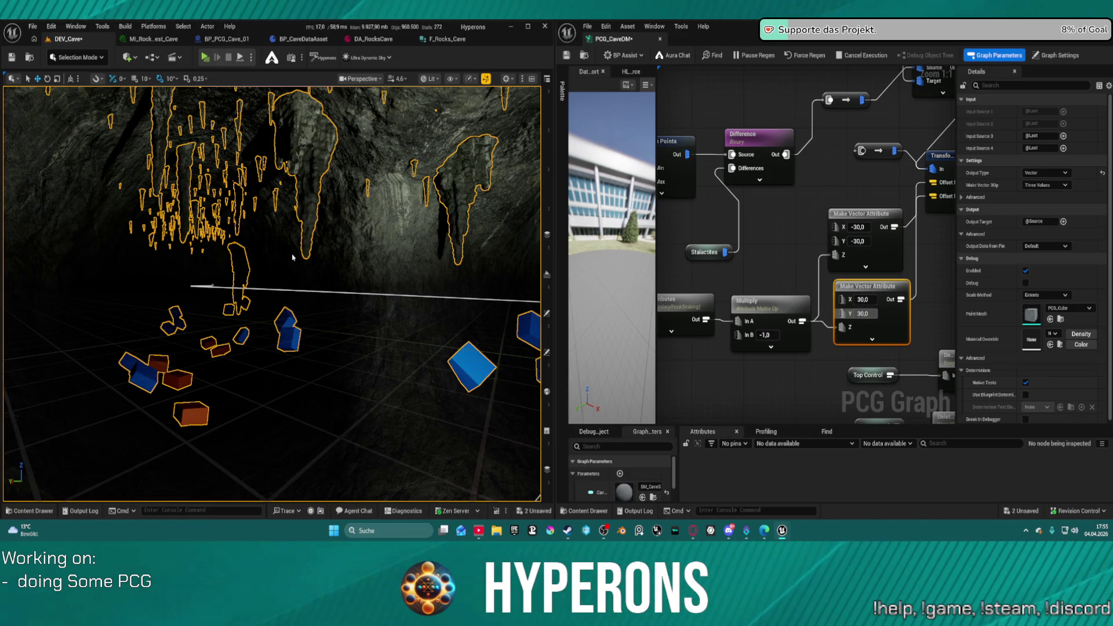
{"action": "key", "text": "ctrl+s"}
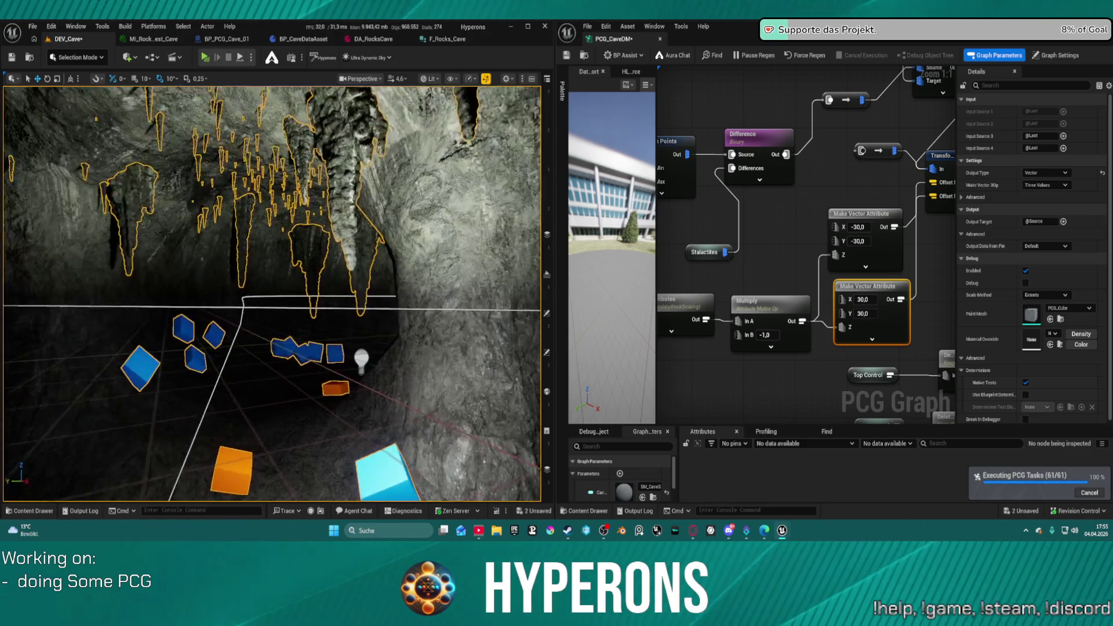
{"action": "left_click_drag", "start_coordinate": [273, 348], "coordinate": [272, 267]}
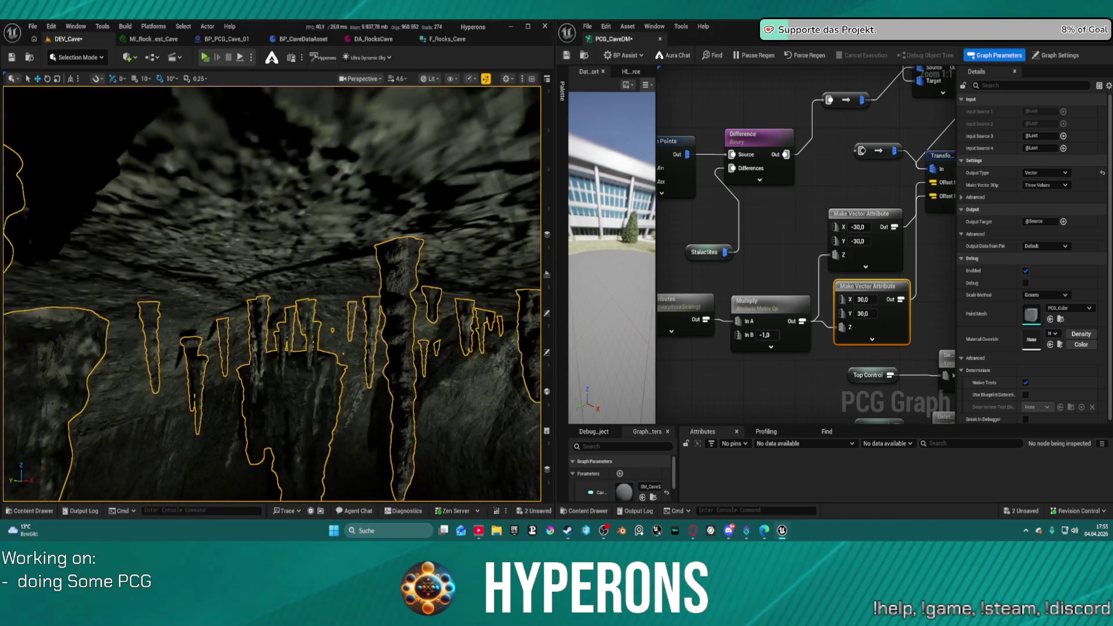
{"action": "left_click_drag", "start_coordinate": [273, 267], "coordinate": [272, 208]}
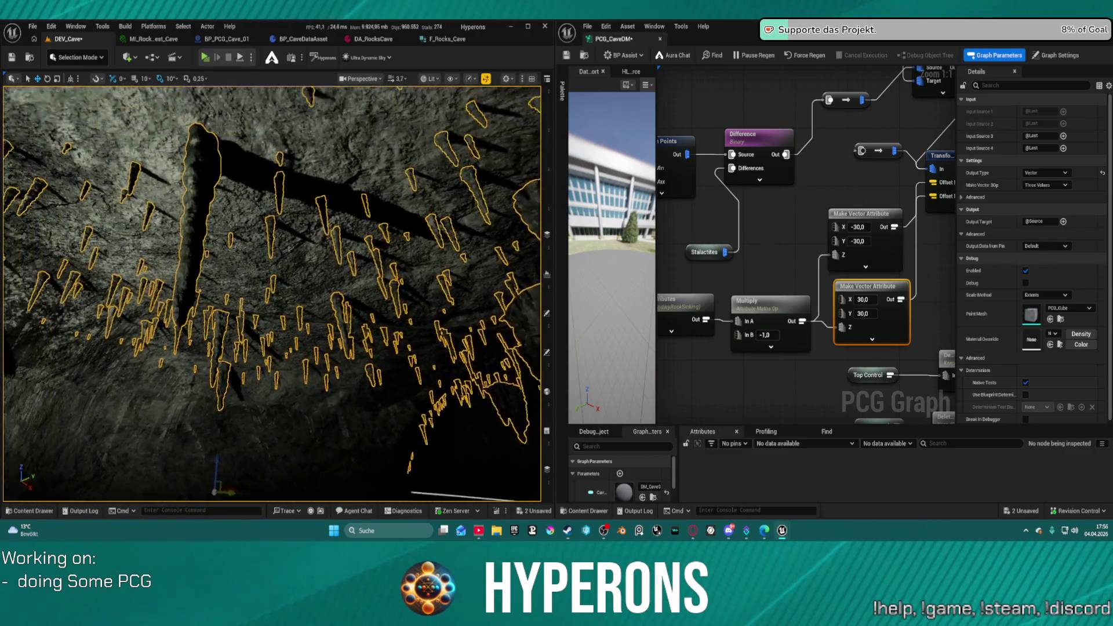
{"action": "left_click_drag", "start_coordinate": [273, 209], "coordinate": [273, 163]}
{"action": "left_click_drag", "start_coordinate": [339, 215], "coordinate": [339, 215]}
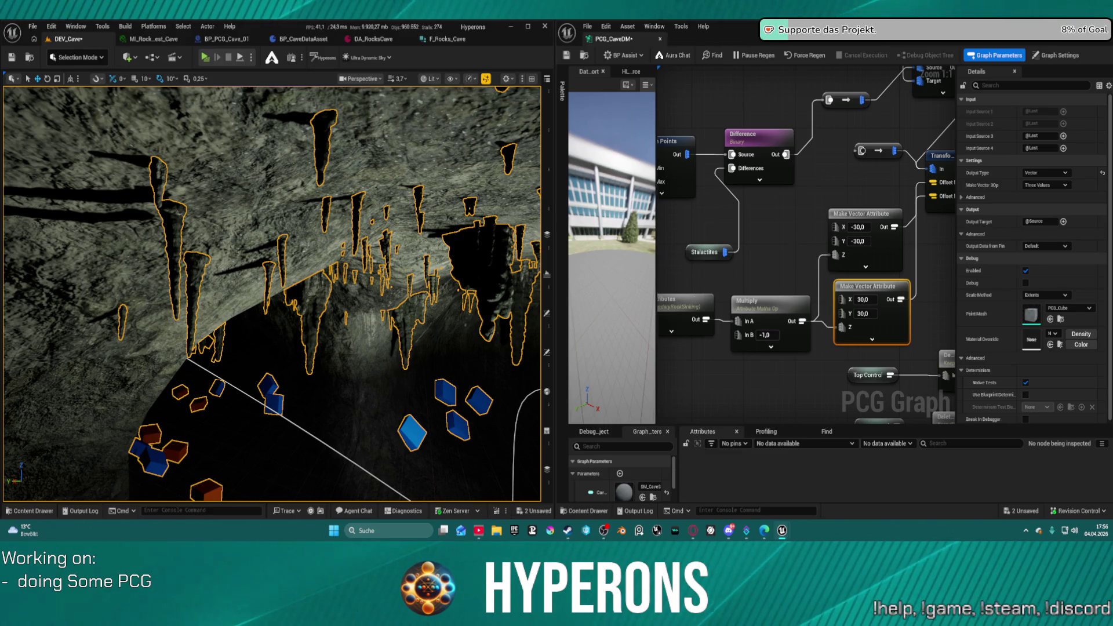
- Pan the PCG graph to bring more of its nodes into view
{"action": "scroll", "coordinate": [754, 267], "scroll_direction": "down", "scroll_amount": 1}
{"action": "mouse_move", "coordinate": [867, 321]}
{"action": "left_mouse_down"}
{"action": "mouse_move", "coordinate": [865, 307]}
{"action": "mouse_move", "coordinate": [681, 293]}
{"action": "left_mouse_up"}
{"action": "scroll", "coordinate": [701, 293], "scroll_direction": "down", "scroll_amount": 1}
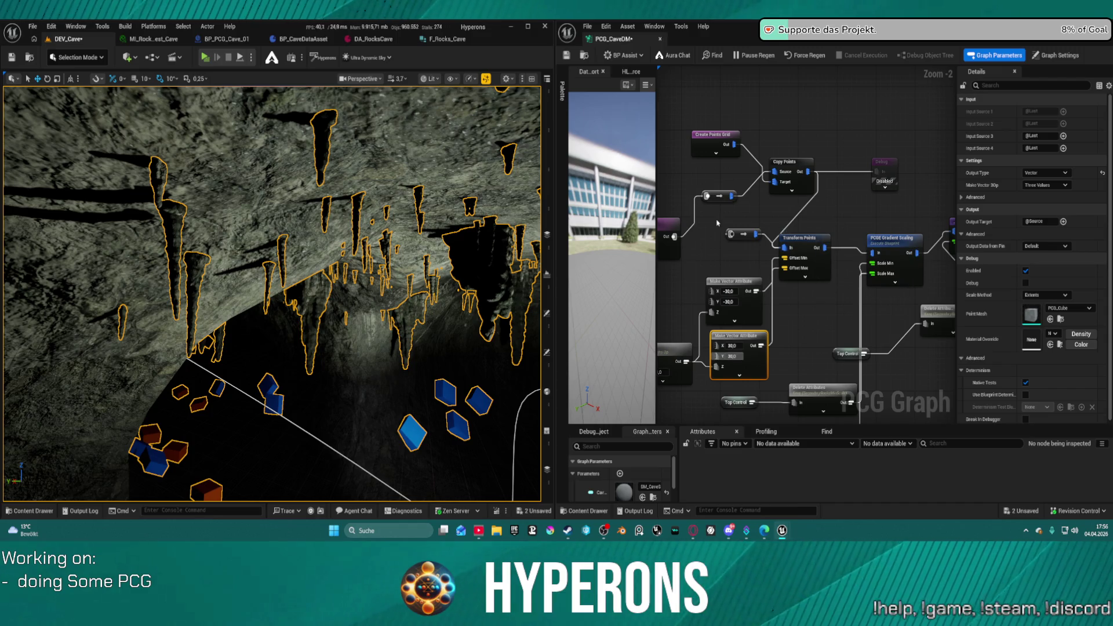
- Select the reroute node, then select Copy Points to review its rotation, scale and seed inheritance
{"action": "mouse_move", "coordinate": [717, 221]}
{"action": "left_mouse_down"}
{"action": "mouse_move", "coordinate": [763, 248]}
{"action": "mouse_move", "coordinate": [749, 255]}
{"action": "left_mouse_up"}
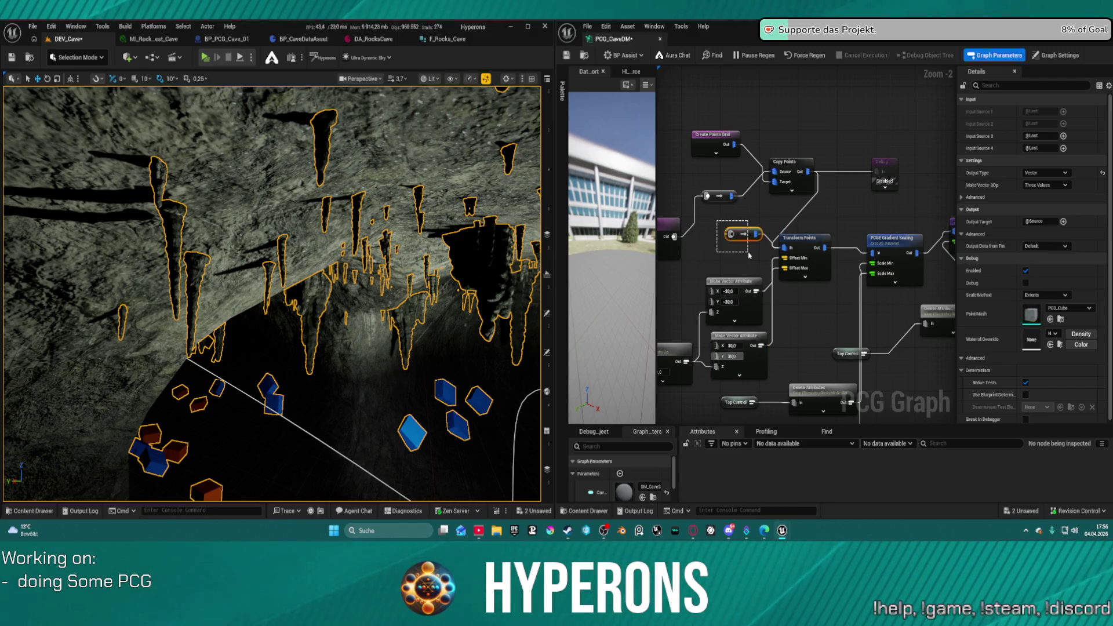
{"action": "left_click_drag", "start_coordinate": [749, 255], "coordinate": [752, 262]}
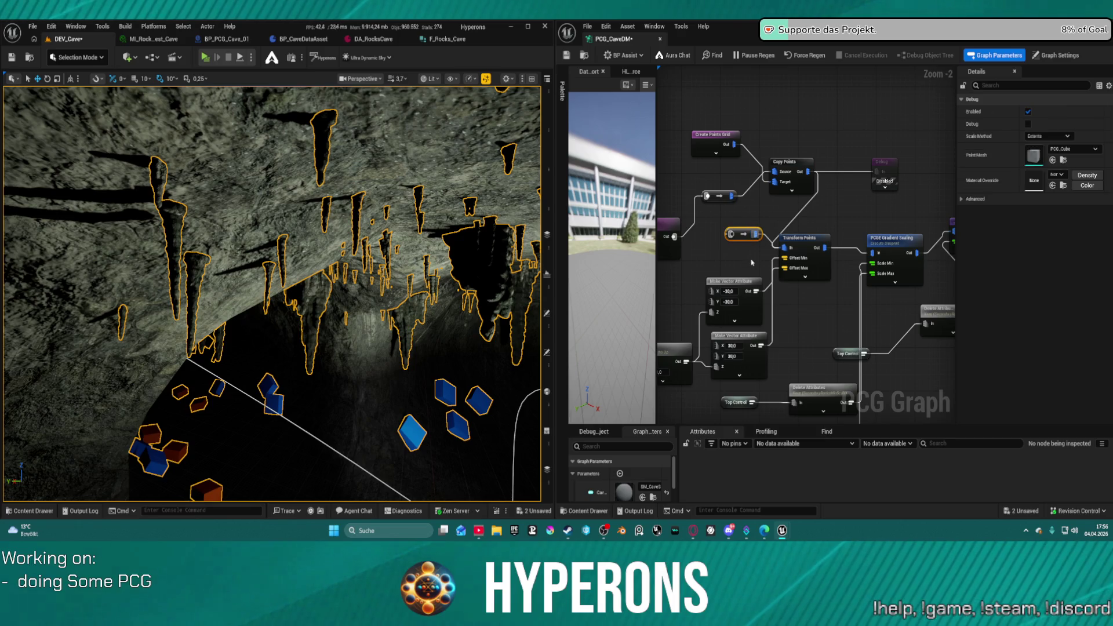
{"action": "left_click", "coordinate": [793, 165]}
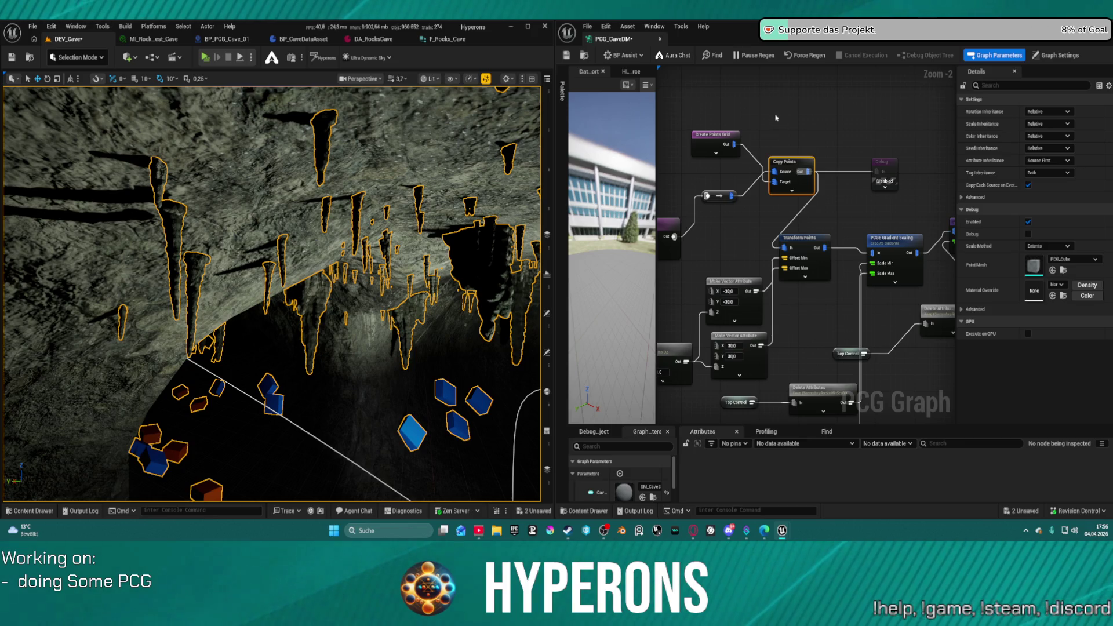
{"action": "left_click_drag", "start_coordinate": [777, 319], "coordinate": [809, 139]}
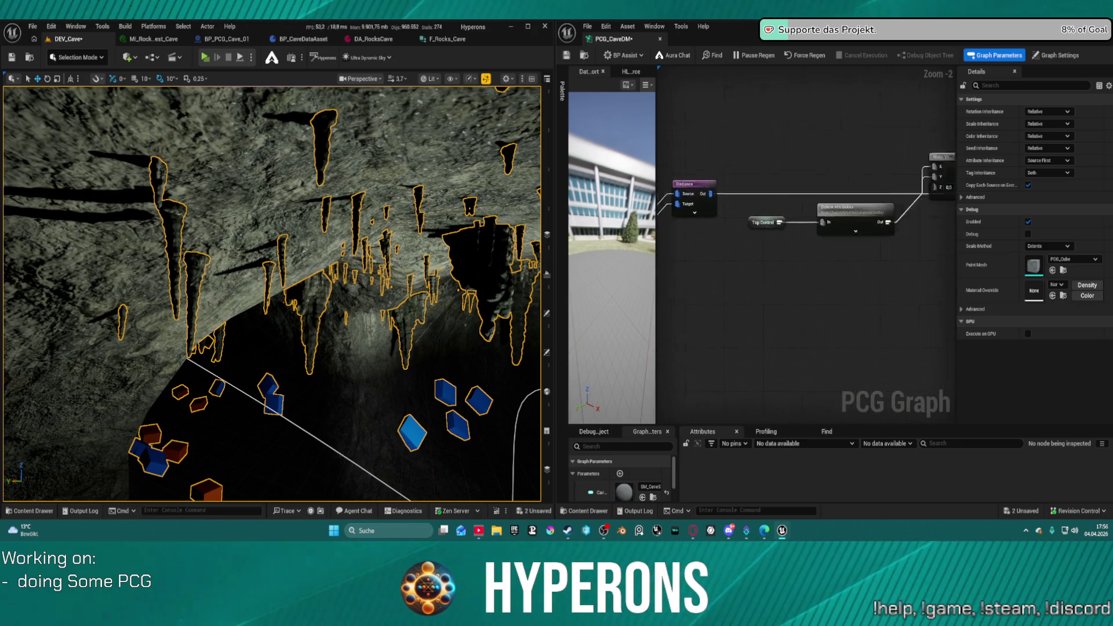
{"action": "left_click_drag", "start_coordinate": [737, 115], "coordinate": [795, 237]}
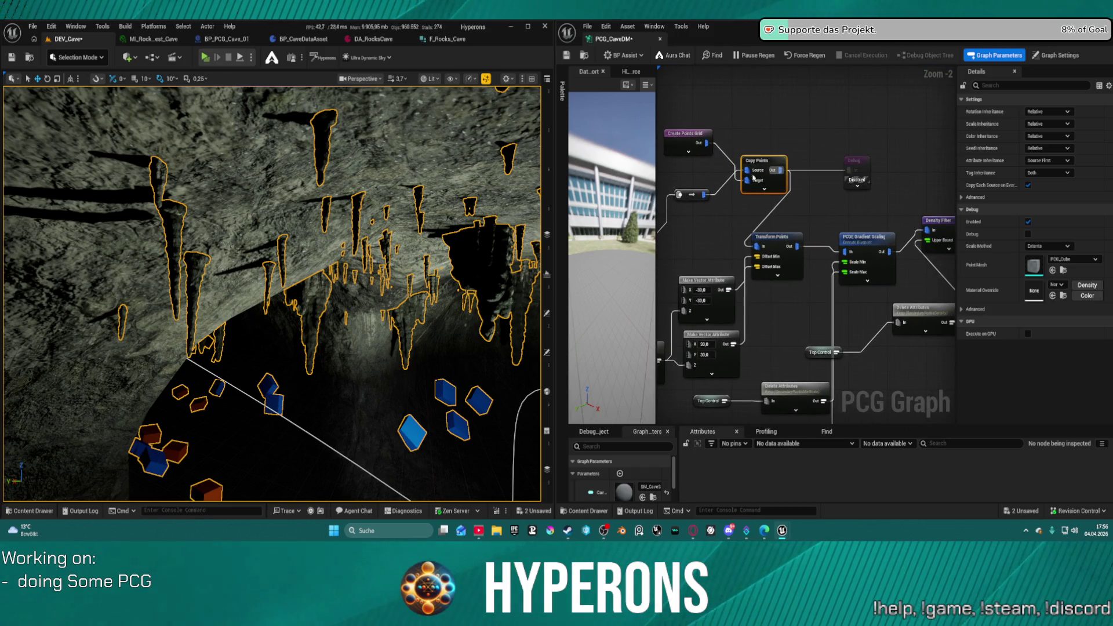
- Set Create Points Grid's Grid Extents X and Y both to 150,0 to regenerate the cave
{"action": "left_click", "coordinate": [693, 138]}
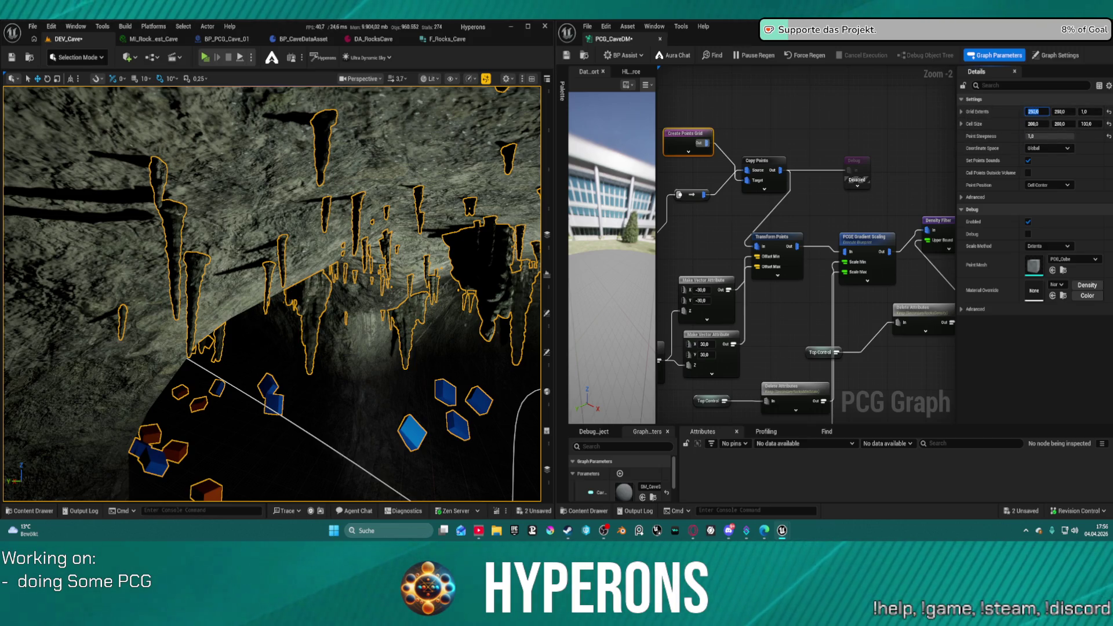
{"action": "type", "text": "0"}
{"action": "key", "text": "Tab"}
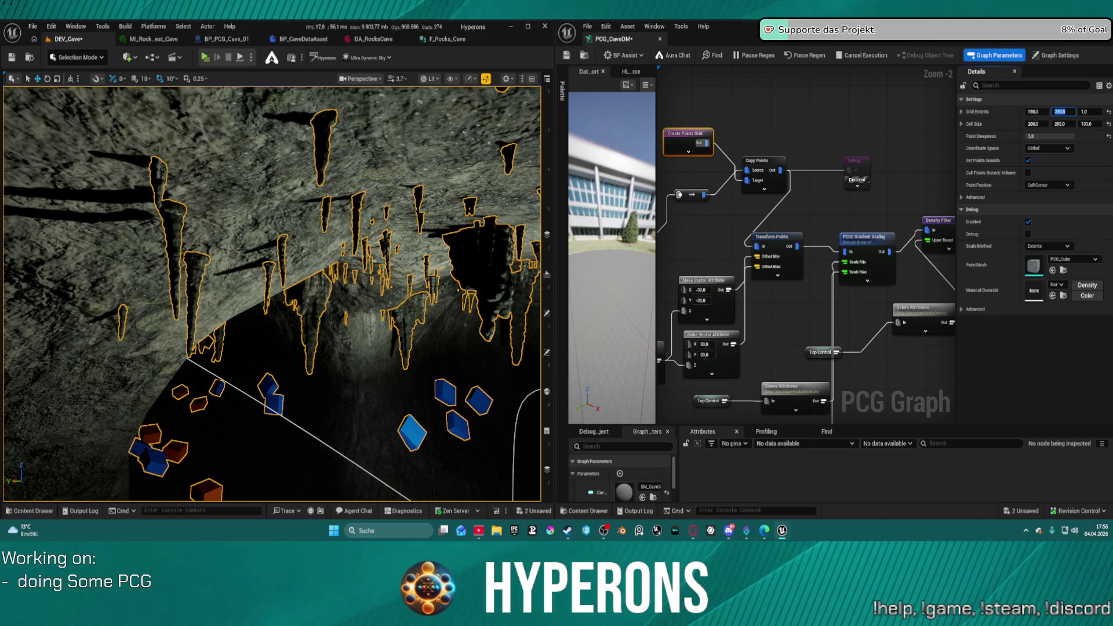
{"action": "type", "text": "1"}
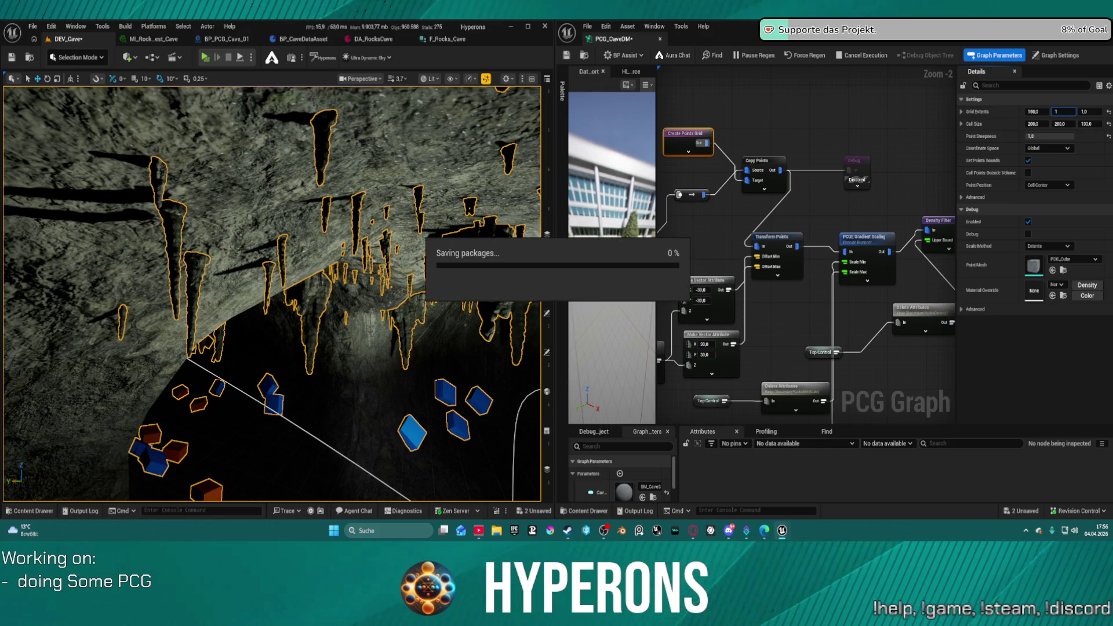
{"action": "type", "text": "50"}
{"action": "key", "text": "Return"}
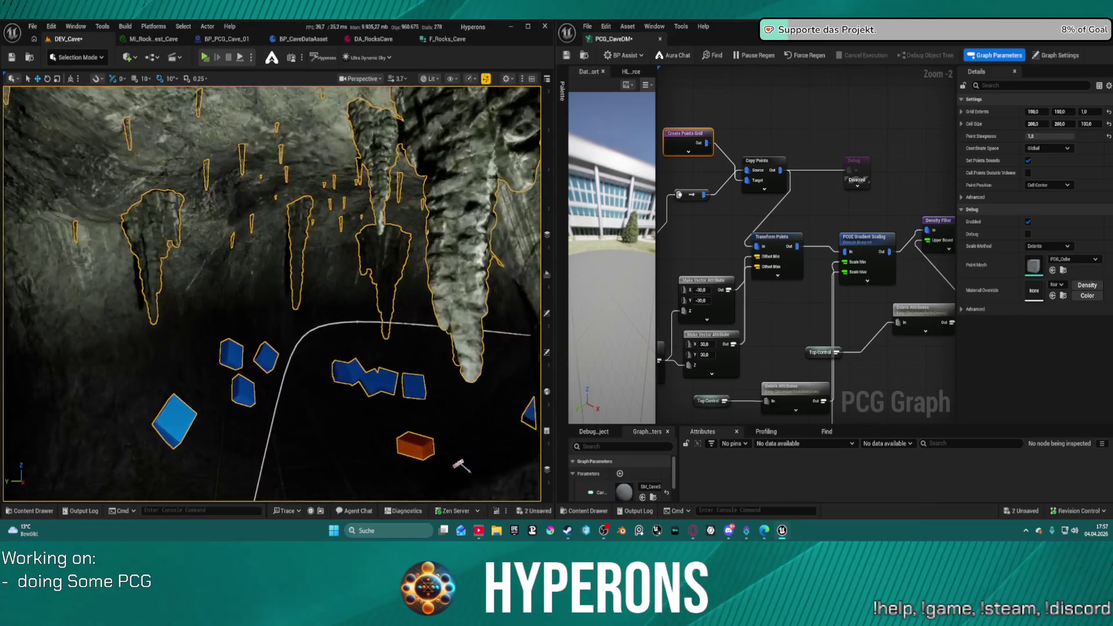
- Launch a standalone play session of the cave level with Alt+P
{"action": "scroll", "coordinate": [461, 465], "scroll_direction": "up", "scroll_amount": 3}
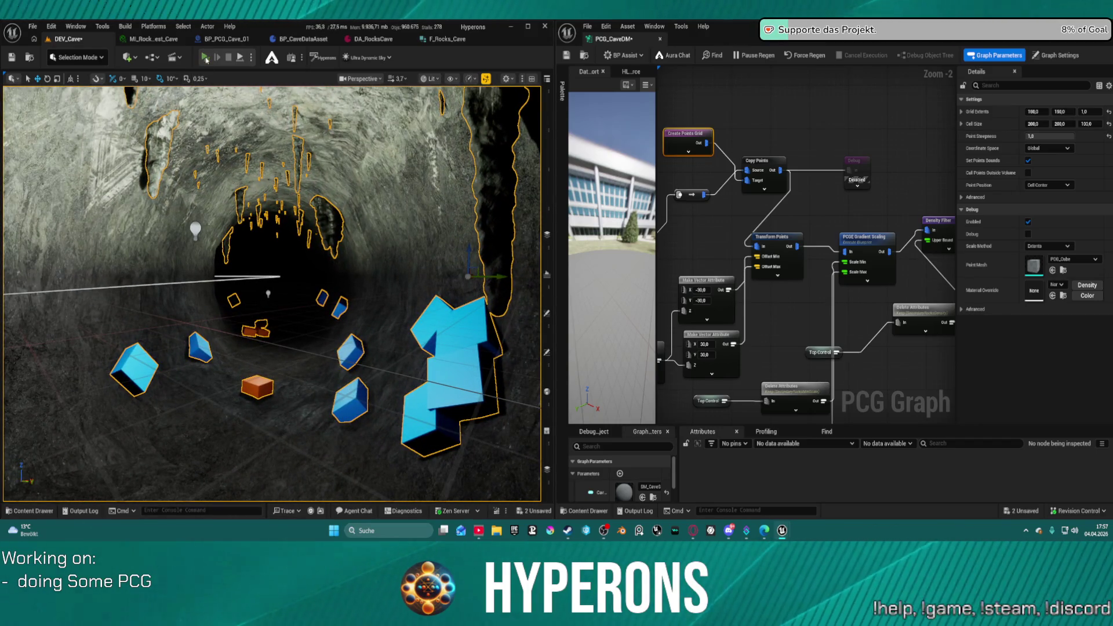
{"action": "key", "text": "alt+p"}
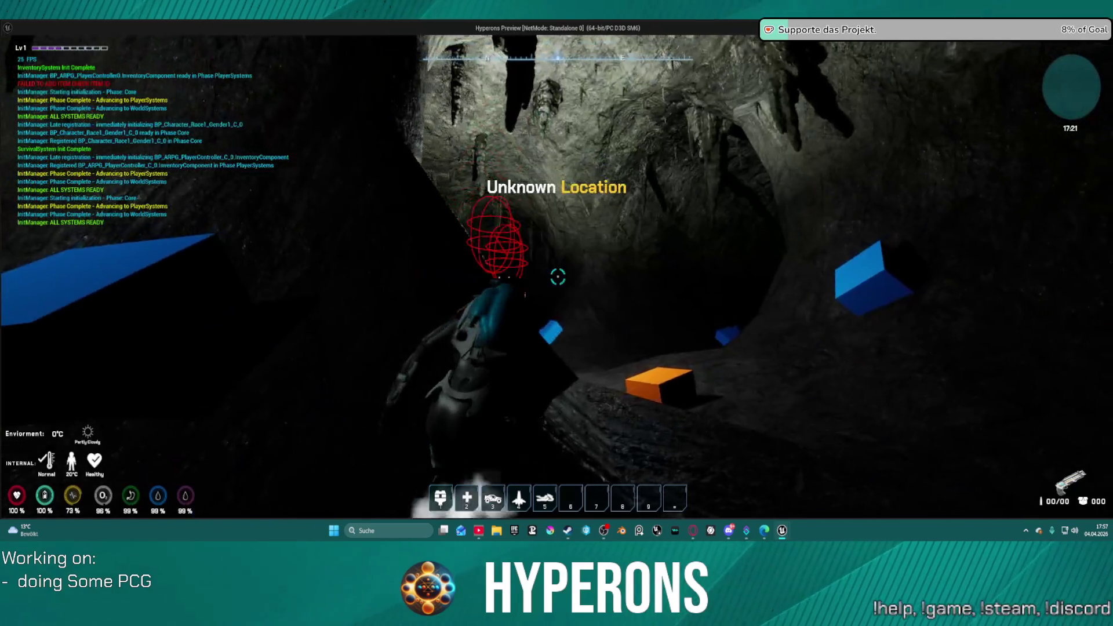
- Walk the character through the cave past the orange rock, then switch back to the editor
{"action": "key", "text": "w"}
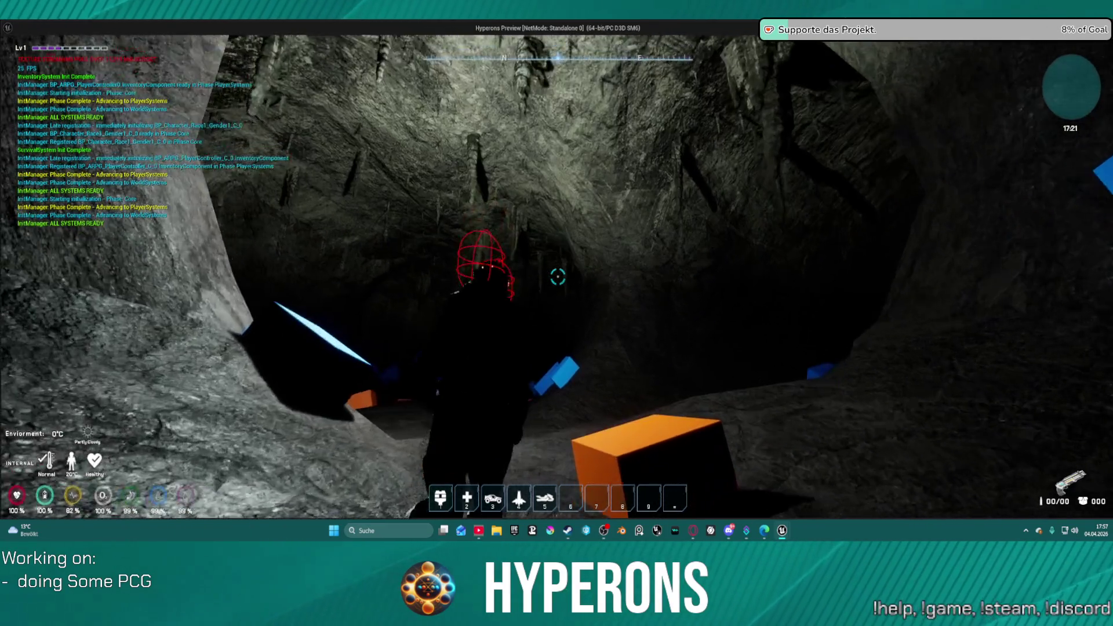
{"action": "key", "text": "w"}
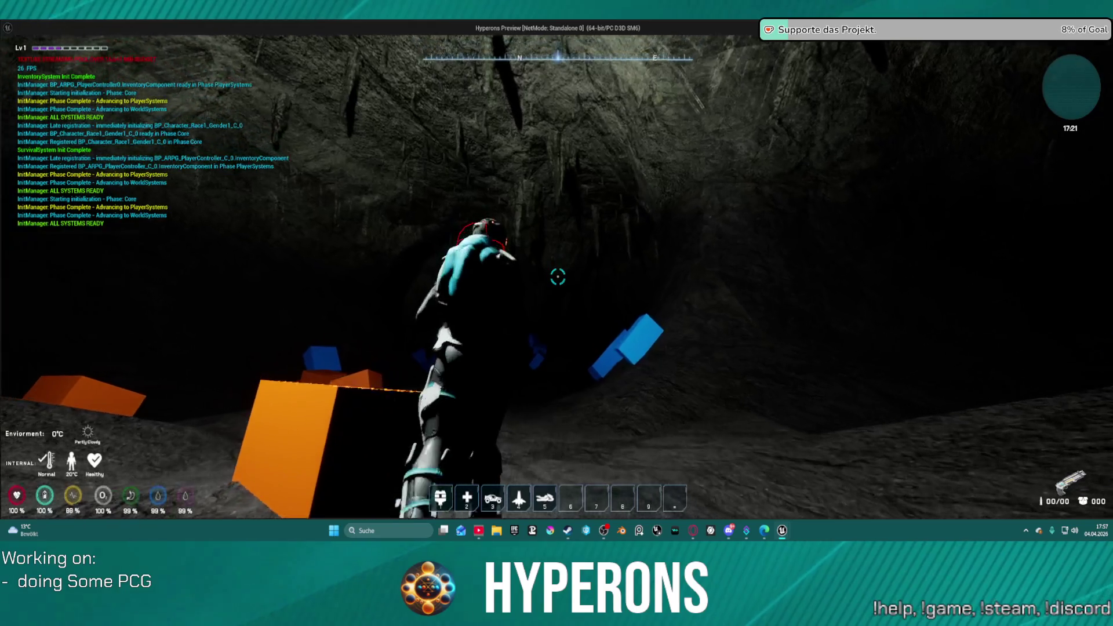
{"action": "key", "text": "w"}
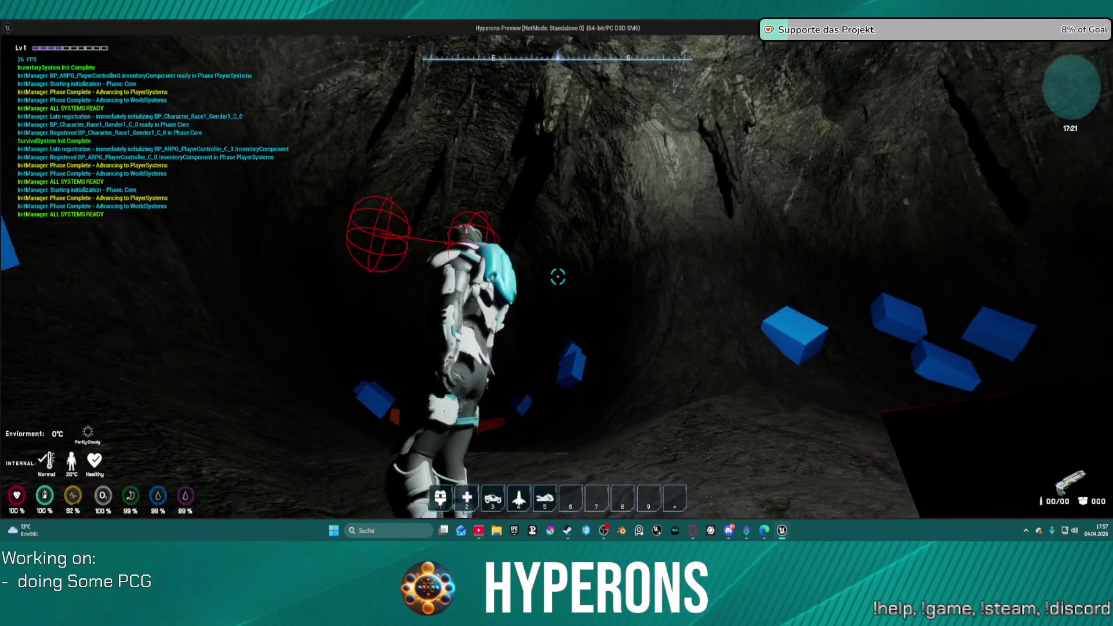
{"action": "key", "text": "w"}
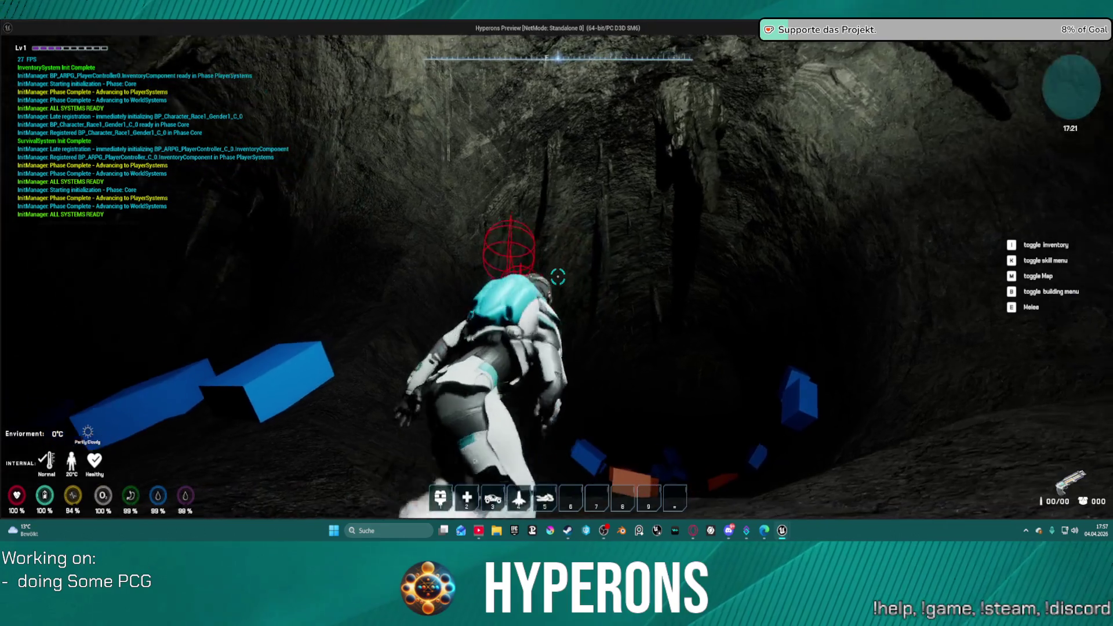
{"action": "key", "text": "w"}
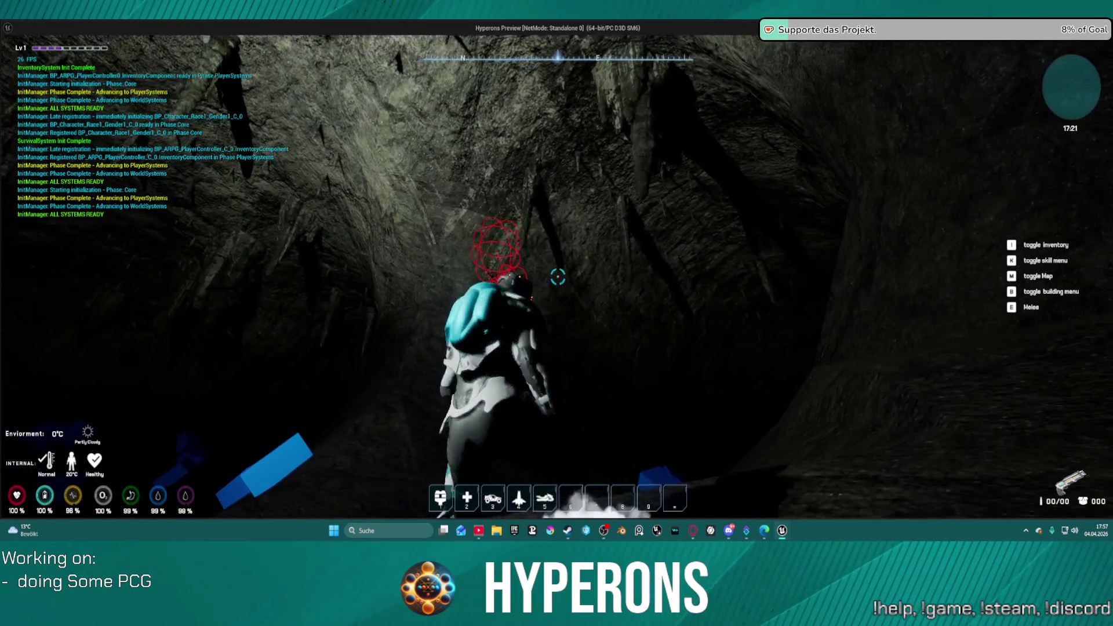
{"action": "key", "text": "w"}
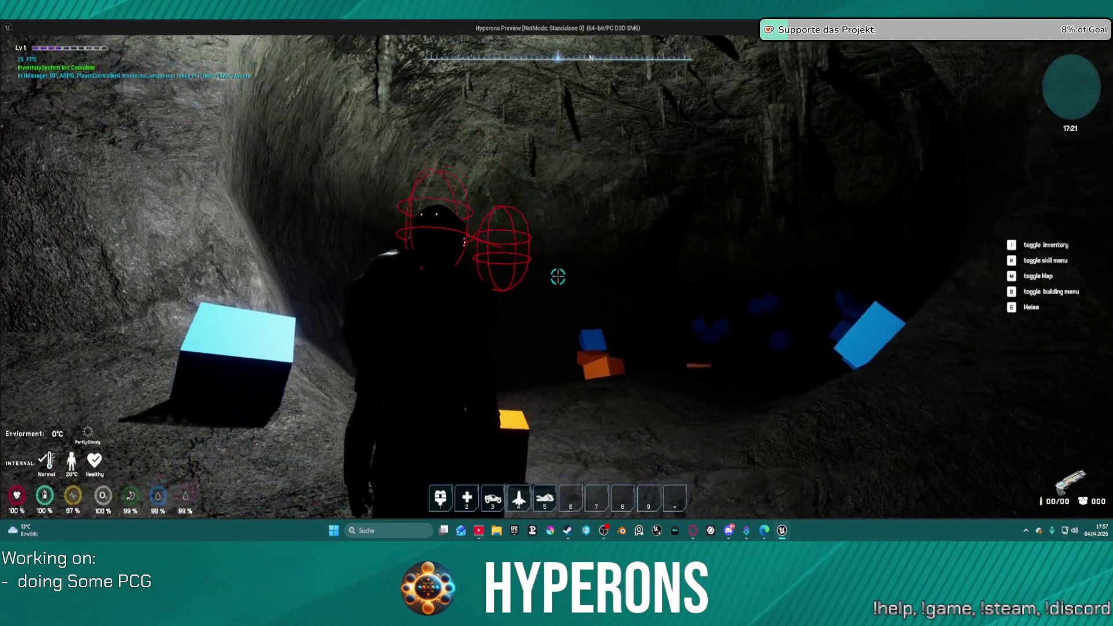
{"action": "key", "text": "alt+Tab"}
{"action": "scroll", "coordinate": [373, 330], "scroll_direction": "down", "scroll_amount": 10}
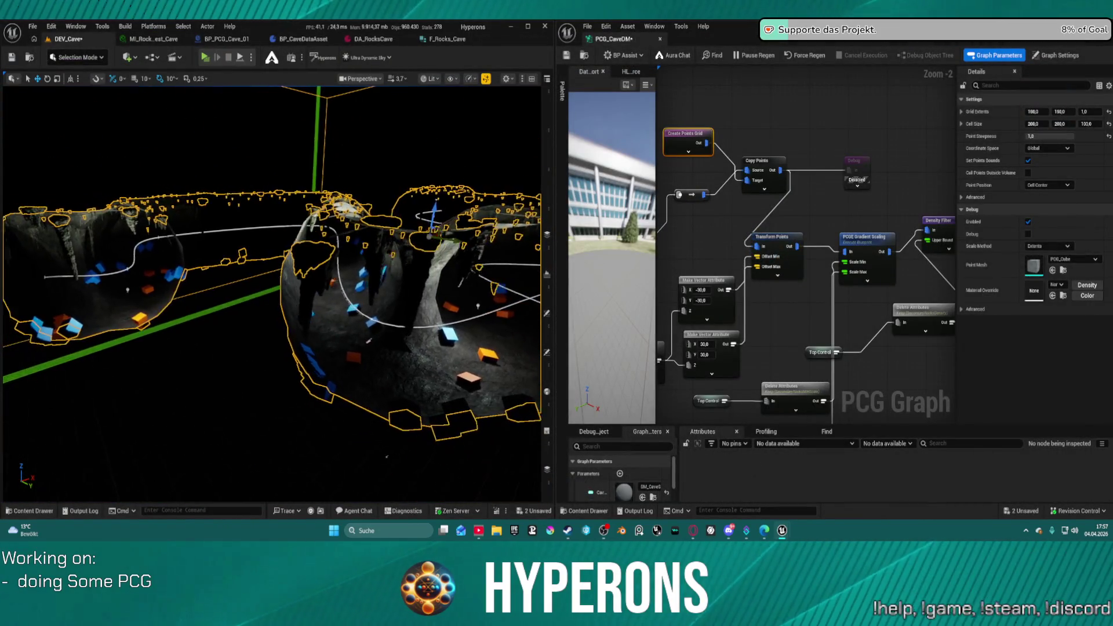
- Zoom and orbit around the cave mesh, then pan the graph to Get Spline Data, Spline Sampler and Merge Points
{"action": "scroll", "coordinate": [273, 293], "scroll_direction": "up", "scroll_amount": 5}
{"action": "scroll", "coordinate": [272, 293], "scroll_direction": "up", "scroll_amount": 5}
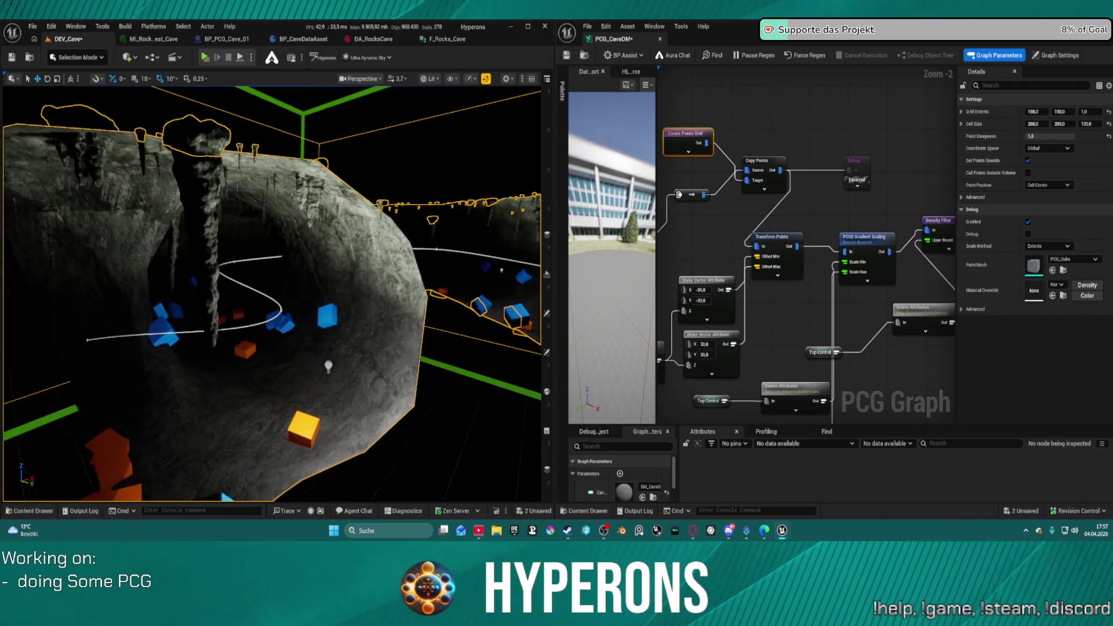
{"action": "mouse_move", "coordinate": [421, 269]}
{"action": "left_mouse_down"}
{"action": "mouse_move", "coordinate": [406, 269]}
{"action": "mouse_move", "coordinate": [421, 269]}
{"action": "left_mouse_up"}
{"action": "scroll", "coordinate": [710, 184], "scroll_direction": "down", "scroll_amount": 4}
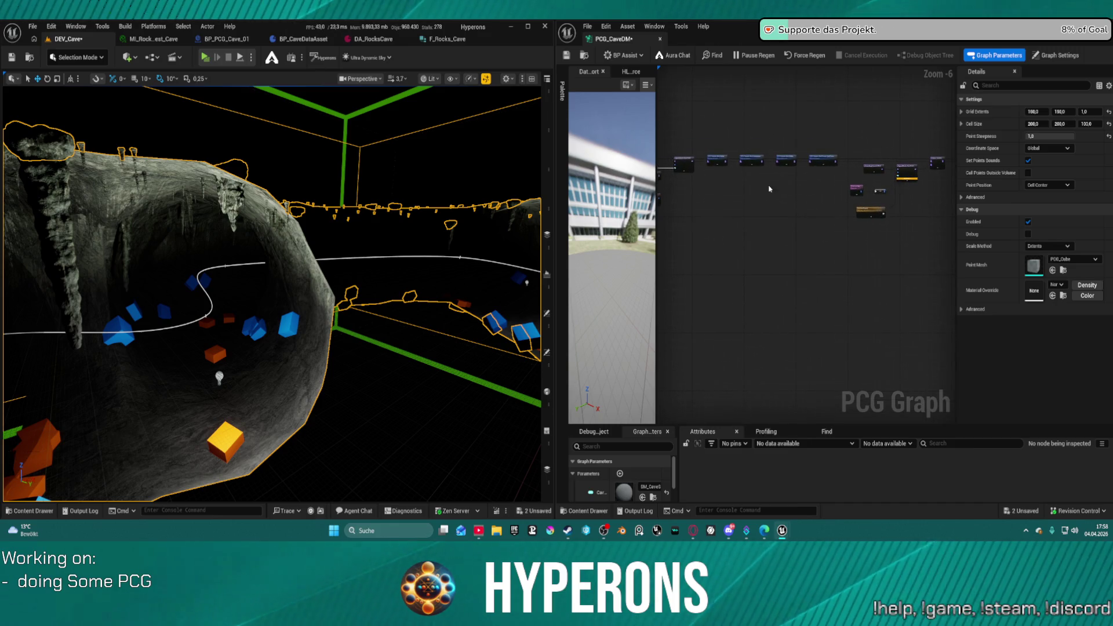
{"action": "scroll", "coordinate": [881, 185], "scroll_direction": "up", "scroll_amount": 5}
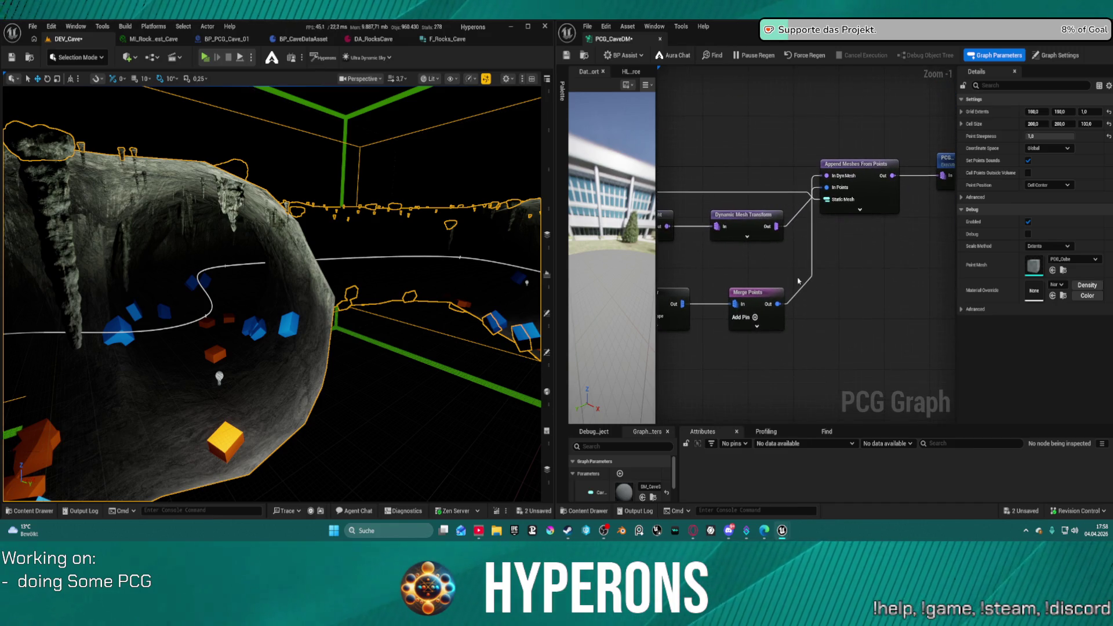
{"action": "scroll", "coordinate": [803, 283], "scroll_direction": "down", "scroll_amount": 4}
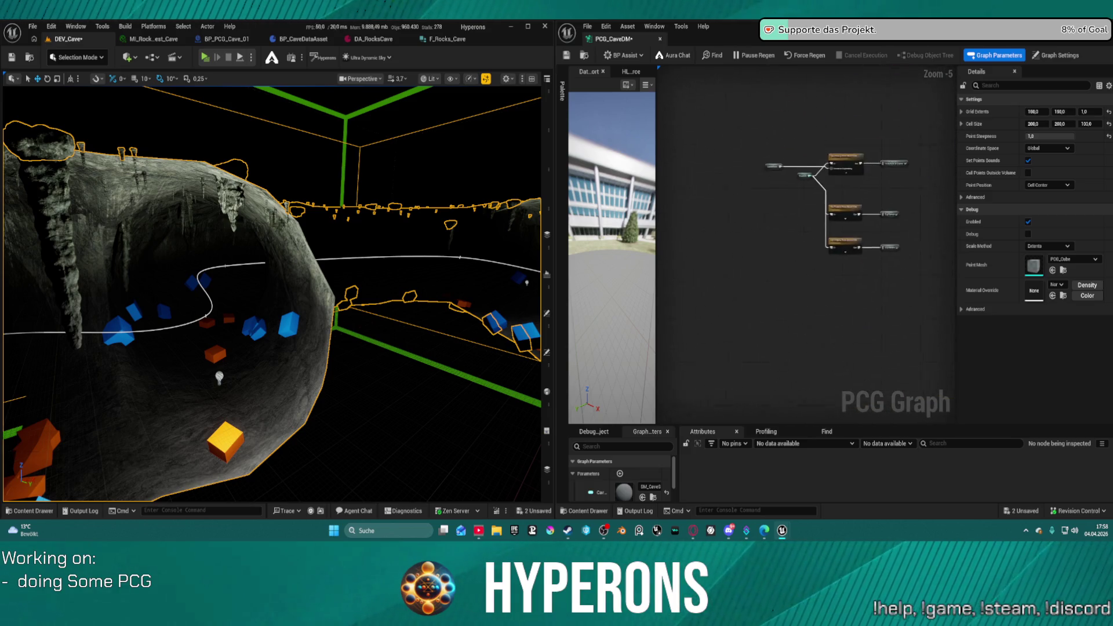
{"action": "scroll", "coordinate": [872, 103], "scroll_direction": "down", "scroll_amount": 5}
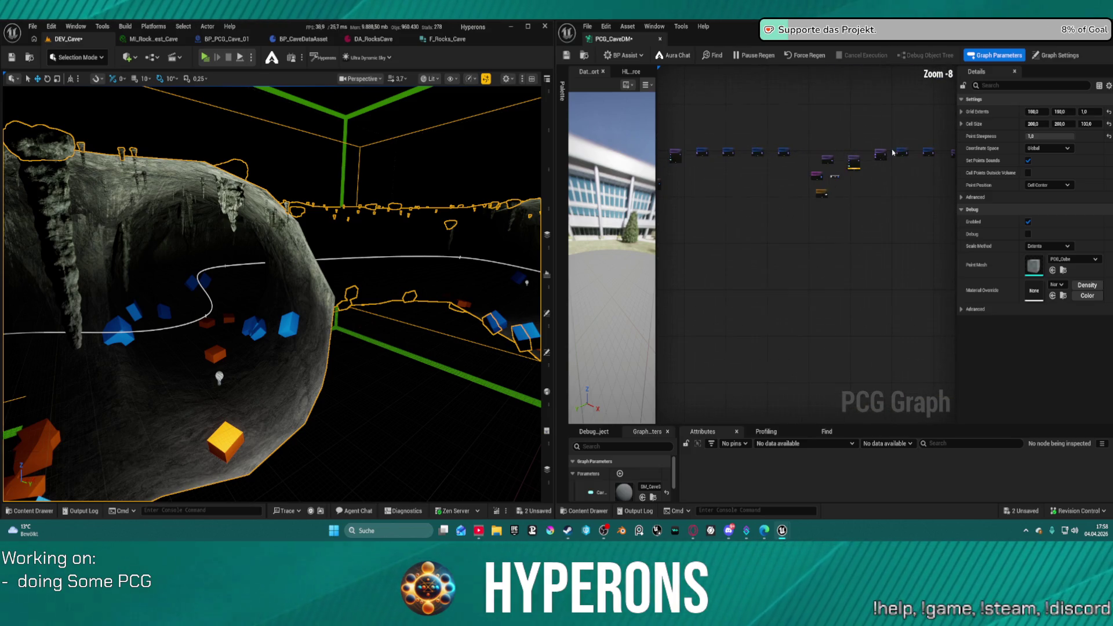
{"action": "scroll", "coordinate": [870, 169], "scroll_direction": "up", "scroll_amount": 6}
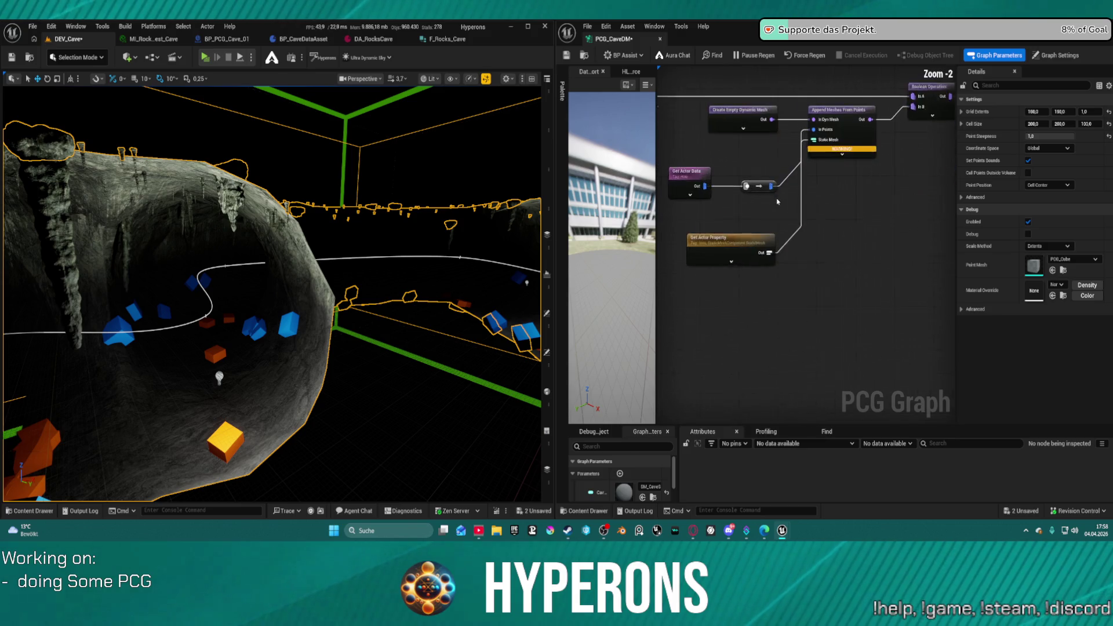
{"action": "scroll", "coordinate": [777, 201], "scroll_direction": "up", "scroll_amount": 1}
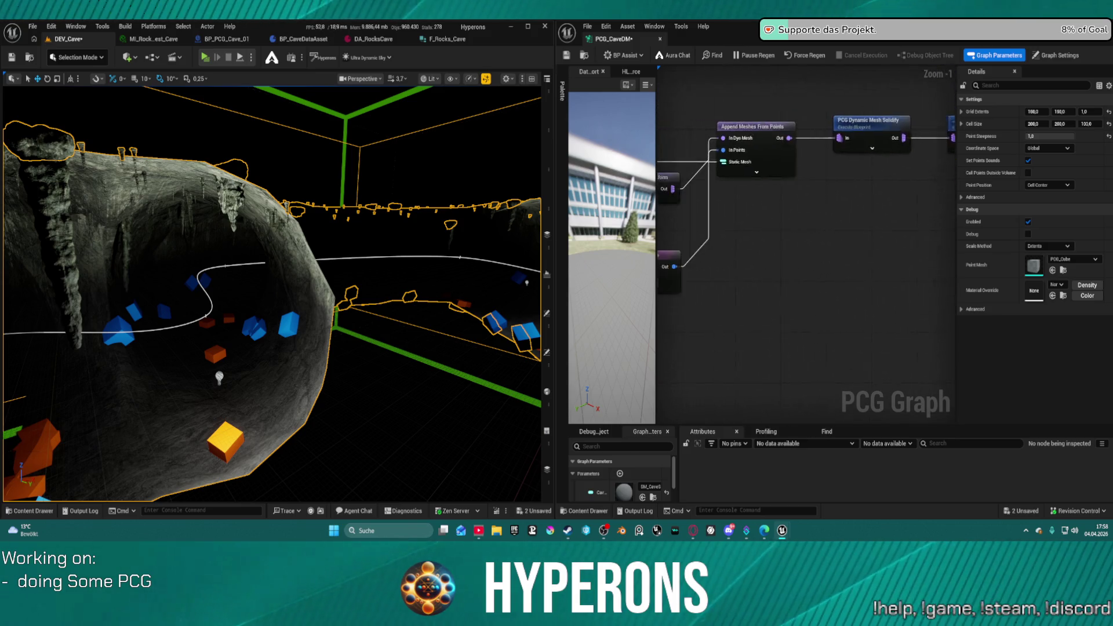
{"action": "left_click_drag", "start_coordinate": [754, 232], "coordinate": [1016, 209]}
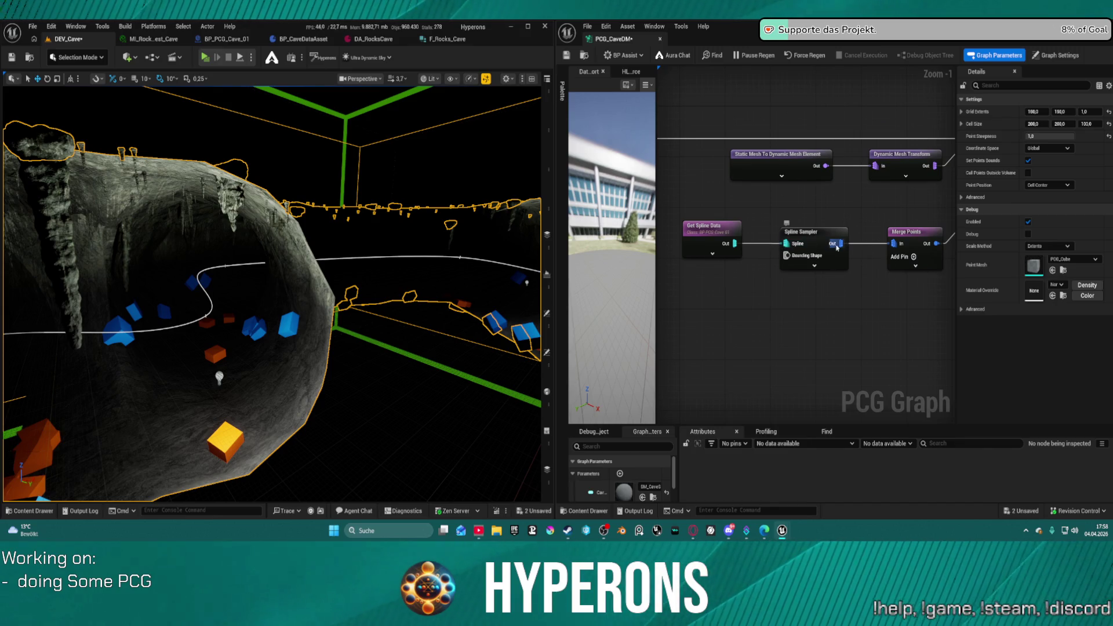
{"action": "left_click_drag", "start_coordinate": [841, 243], "coordinate": [838, 312]}
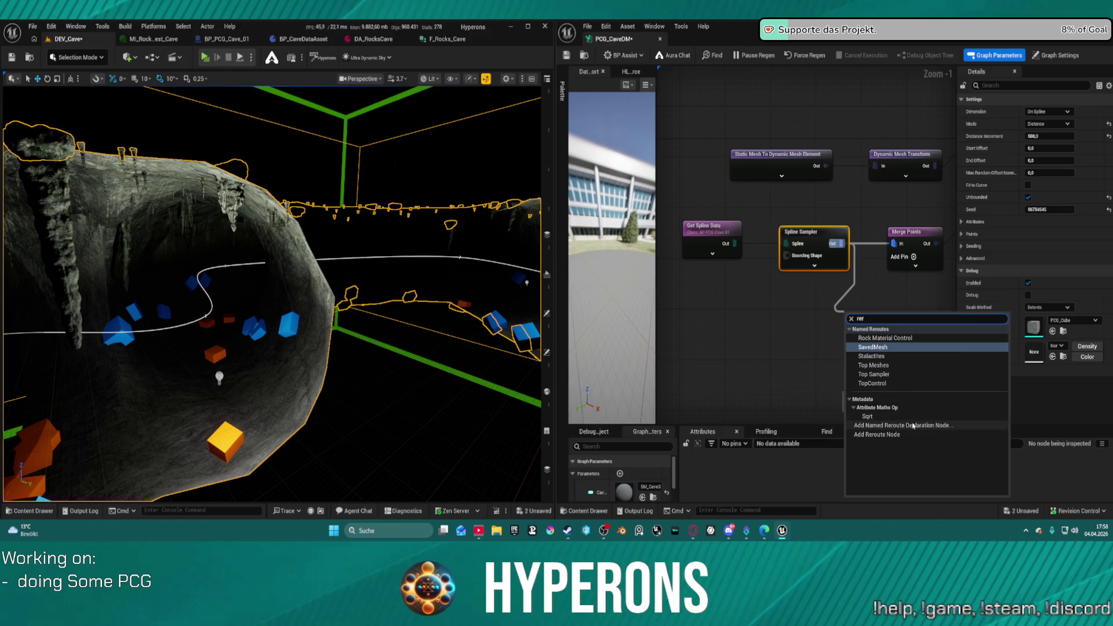
- Add a named reroute from Spline Sampler's output, save, then delete it and save again
{"action": "left_click", "coordinate": [893, 426]}
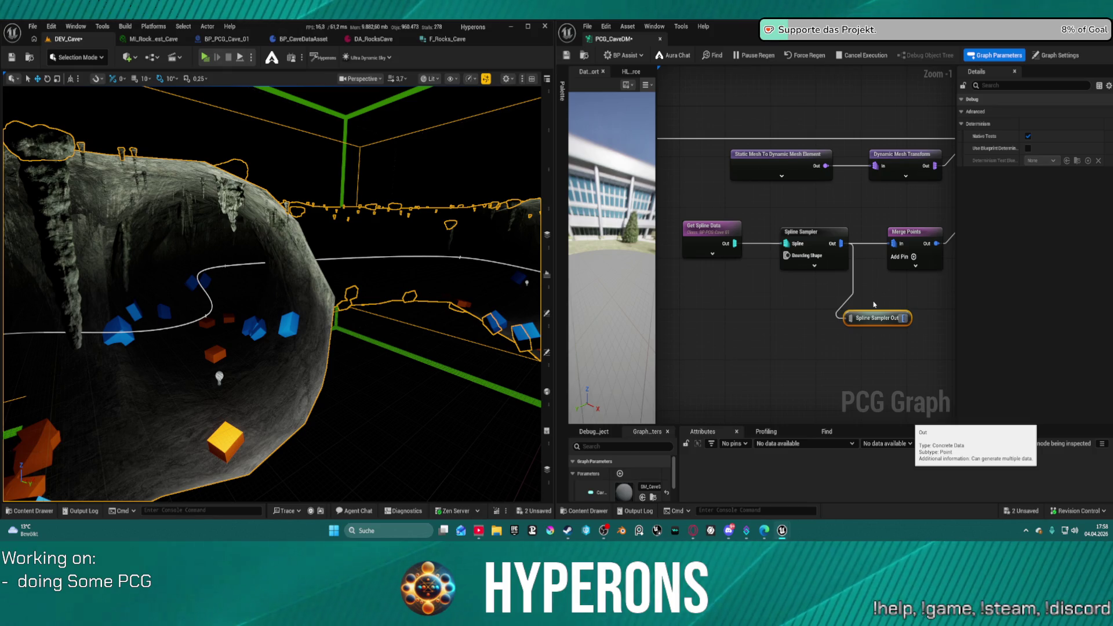
{"action": "key", "text": "ctrl+s"}
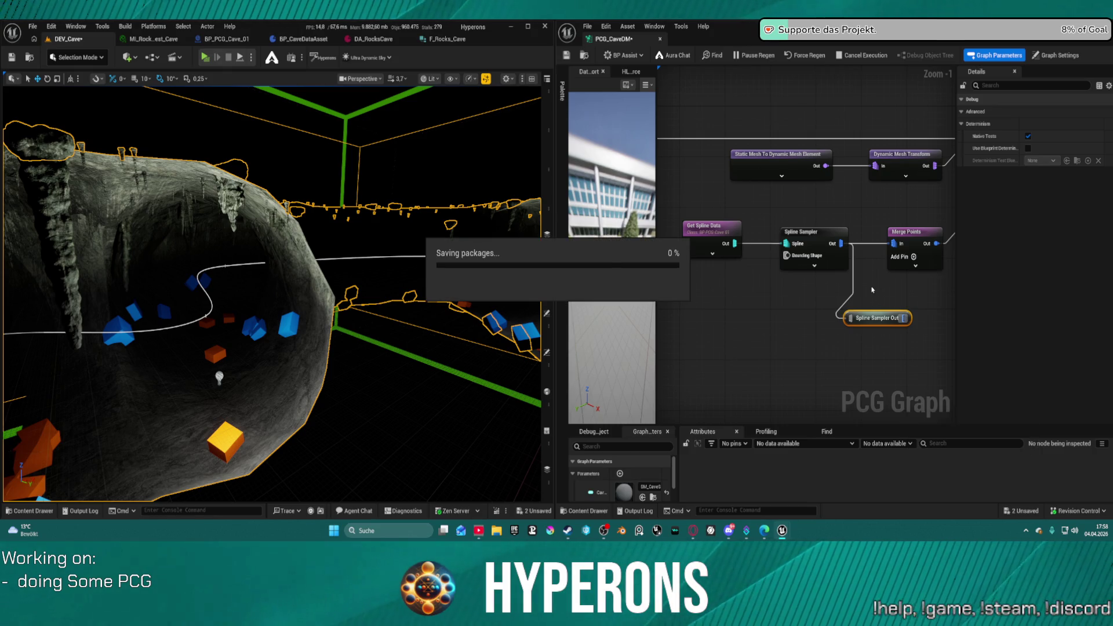
{"action": "left_click_drag", "start_coordinate": [866, 319], "coordinate": [877, 323]}
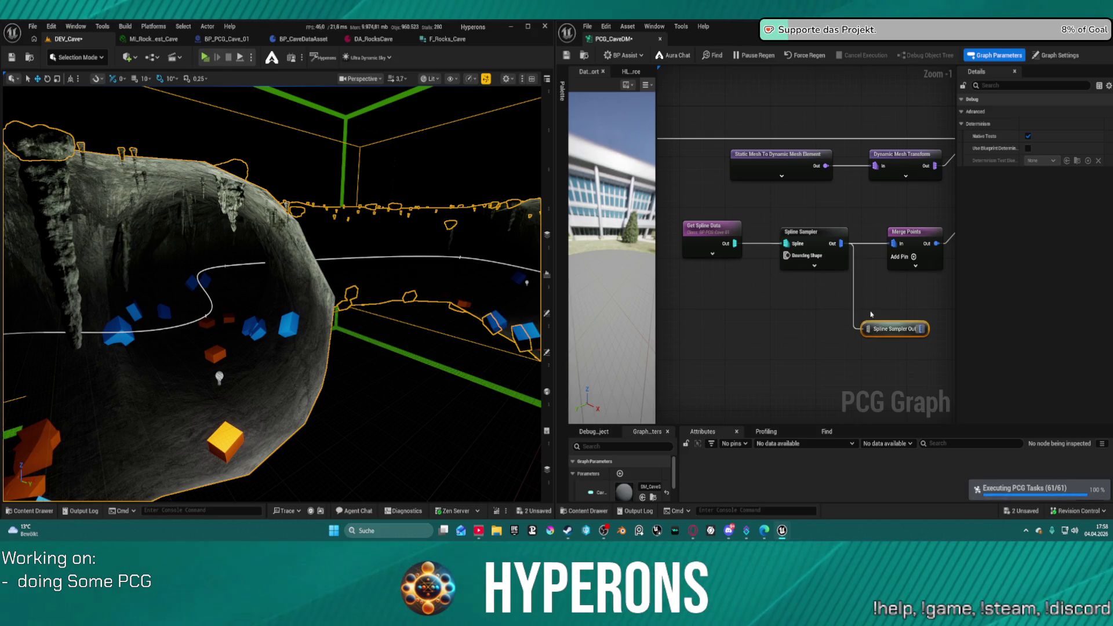
{"action": "key", "text": "Delete"}
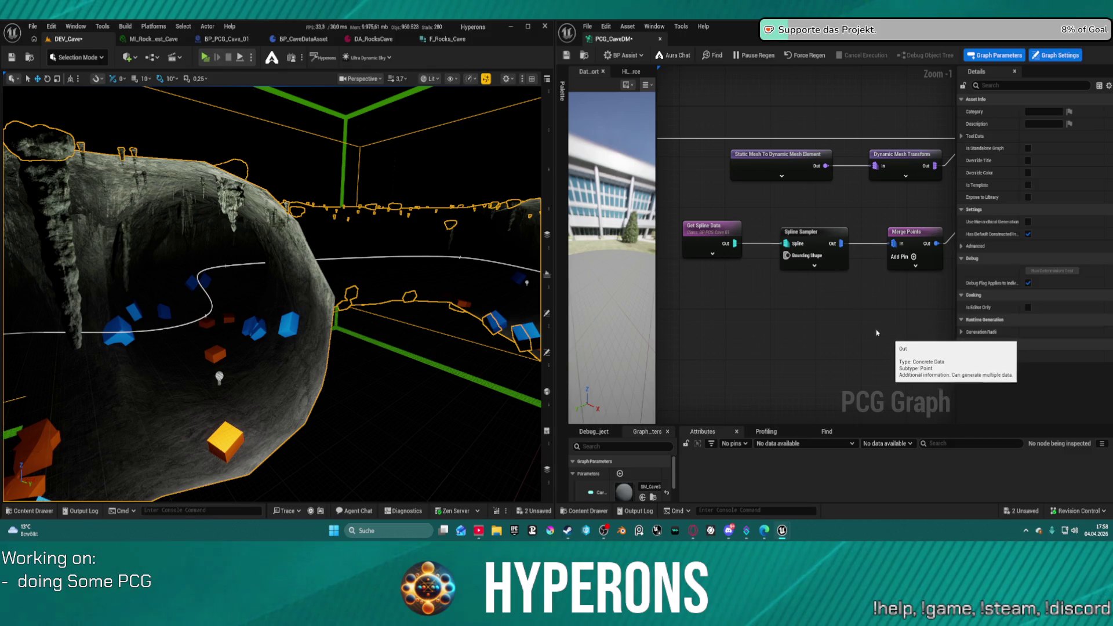
{"action": "key", "text": "ctrl+s"}
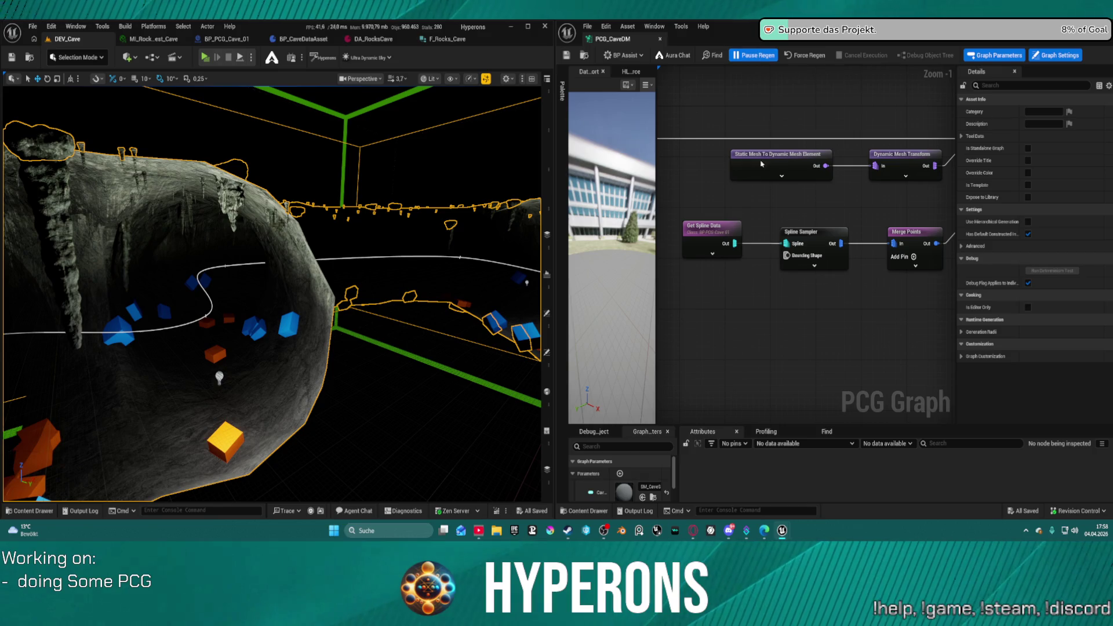
- Select Get Spline Data and Spline Sampler together and paste a copy of the pair below
{"action": "left_click_drag", "start_coordinate": [808, 276], "coordinate": [809, 276]}
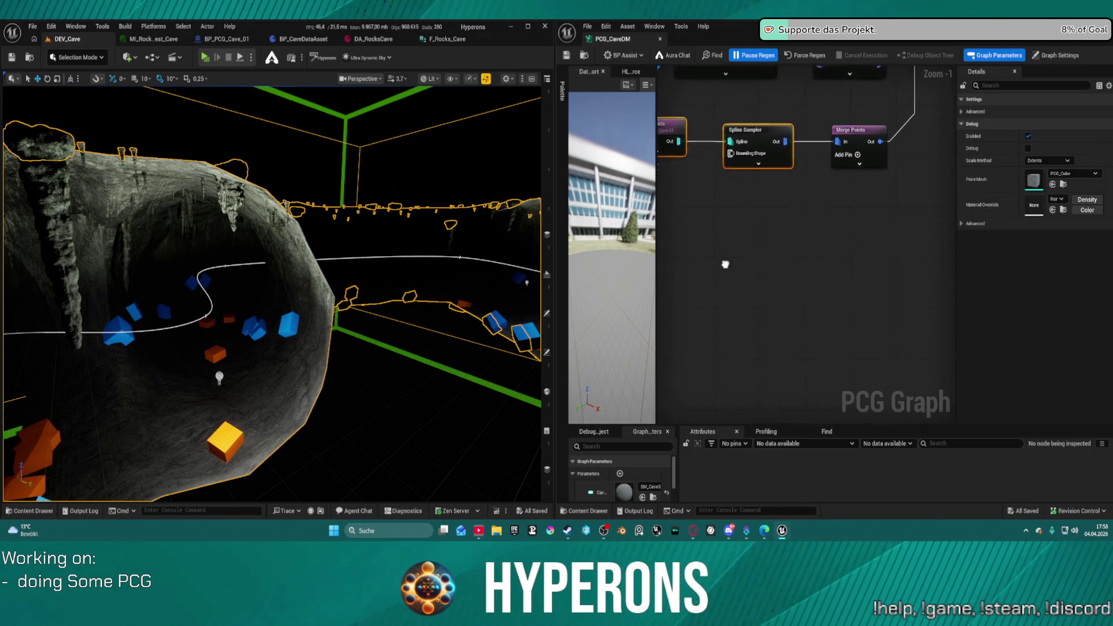
{"action": "left_click_drag", "start_coordinate": [740, 256], "coordinate": [769, 251]}
{"action": "scroll", "coordinate": [768, 252], "scroll_direction": "down", "scroll_amount": 3}
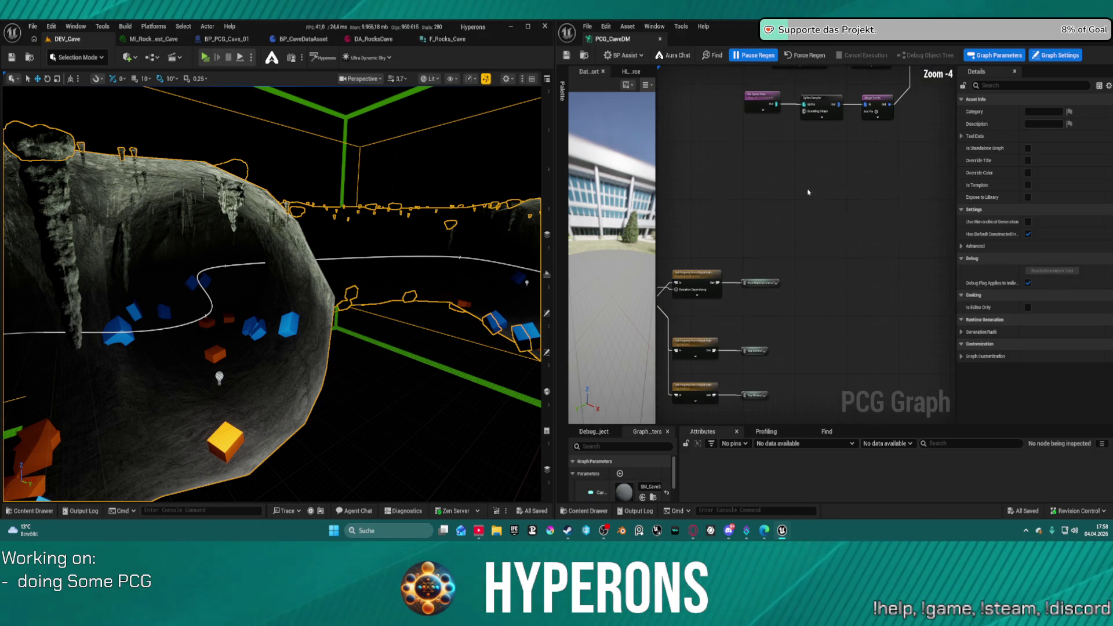
{"action": "key", "text": "ctrl+v"}
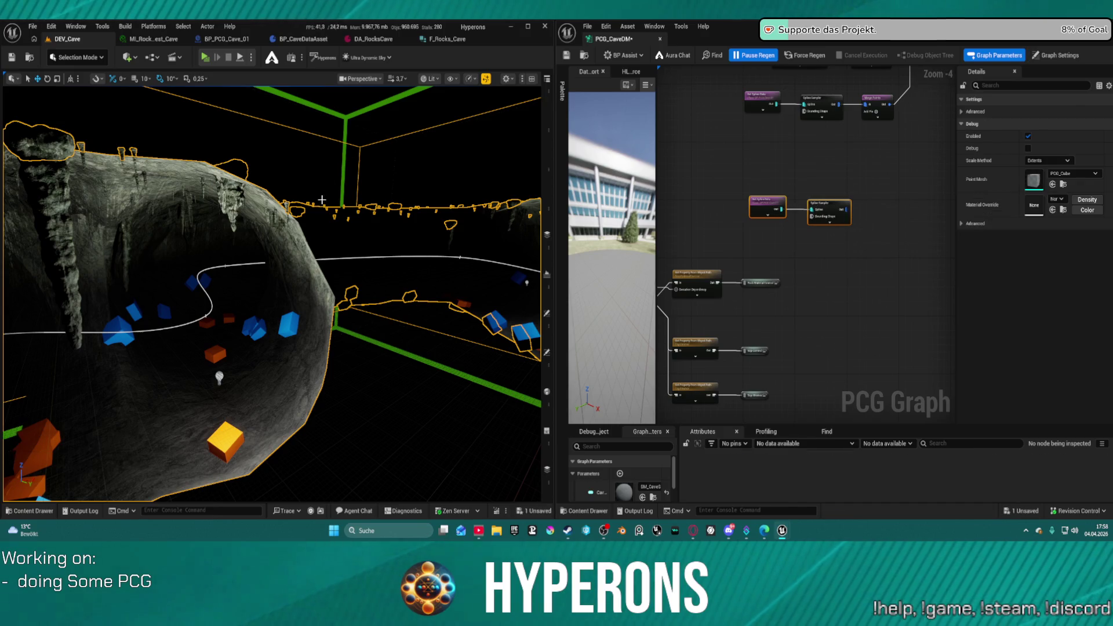
{"action": "key", "text": "ctrl+space"}
{"action": "key", "text": "ctrl+space"}
- Pan the PCG_CaveMesh graph past Bounds Modifier and Copy Points to inspect the World Raycast node
{"action": "scroll", "coordinate": [260, 177], "scroll_direction": "down", "scroll_amount": 5}
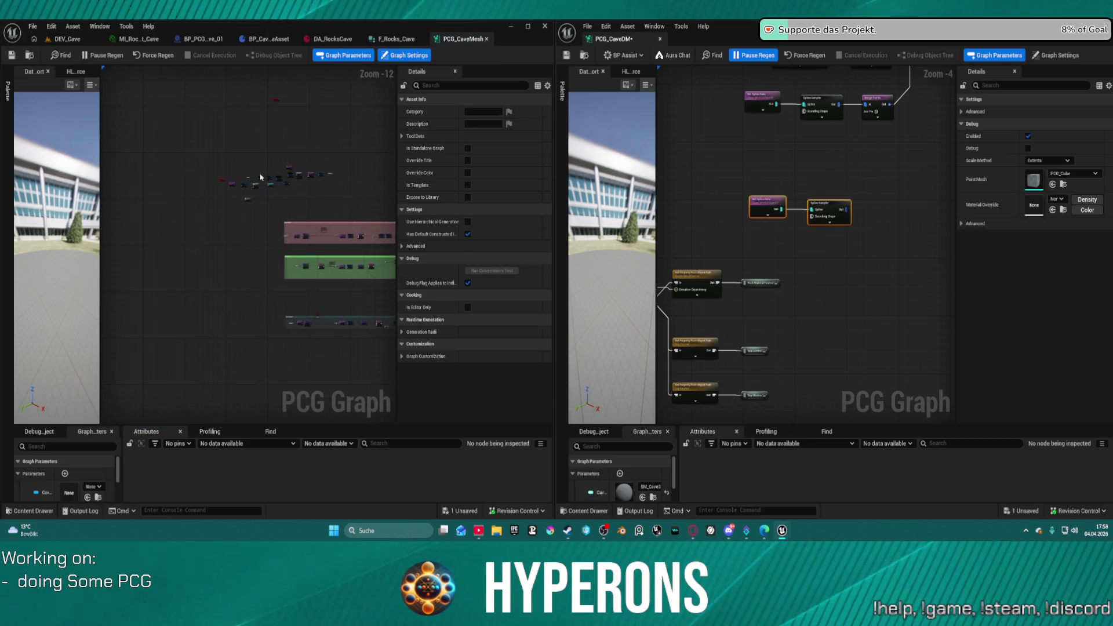
{"action": "scroll", "coordinate": [261, 177], "scroll_direction": "up", "scroll_amount": 13}
{"action": "mouse_move", "coordinate": [157, 261]}
{"action": "left_mouse_down"}
{"action": "mouse_move", "coordinate": [152, 177]}
{"action": "mouse_move", "coordinate": [17, 195]}
{"action": "left_mouse_up"}
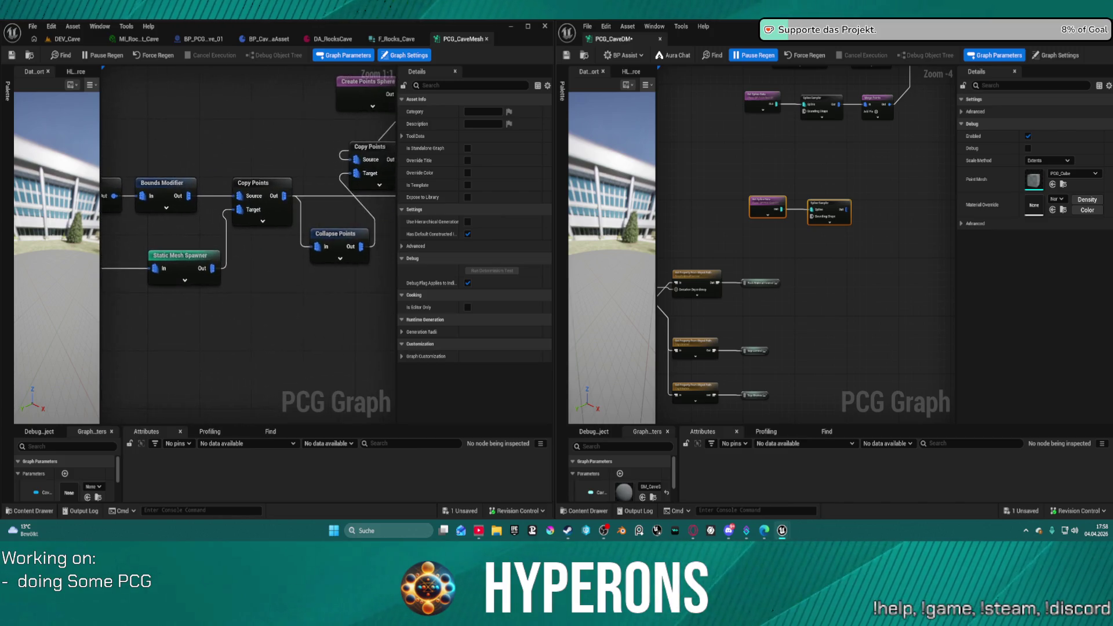
{"action": "mouse_move", "coordinate": [142, 155]}
{"action": "left_mouse_down"}
{"action": "mouse_move", "coordinate": [209, 174]}
{"action": "mouse_move", "coordinate": [241, 219]}
{"action": "mouse_move", "coordinate": [292, 223]}
{"action": "mouse_move", "coordinate": [192, 191]}
{"action": "mouse_move", "coordinate": [301, 218]}
{"action": "mouse_move", "coordinate": [316, 236]}
{"action": "mouse_move", "coordinate": [275, 236]}
{"action": "left_mouse_up"}
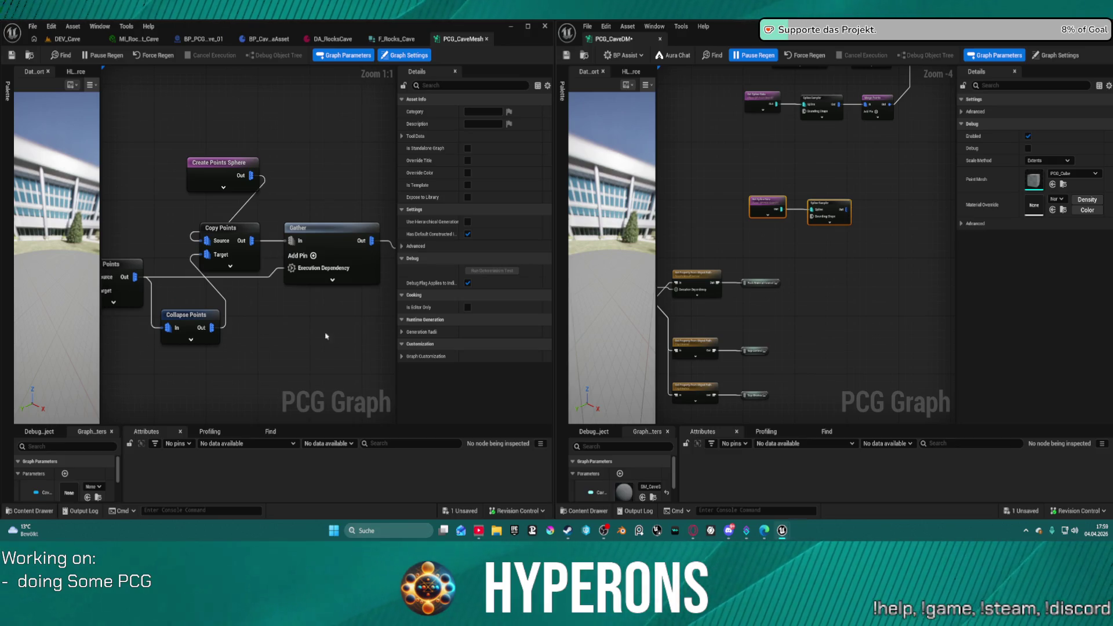
{"action": "mouse_move", "coordinate": [326, 336]}
{"action": "left_mouse_down"}
{"action": "mouse_move", "coordinate": [328, 325]}
{"action": "mouse_move", "coordinate": [276, 319]}
{"action": "mouse_move", "coordinate": [154, 325]}
{"action": "left_mouse_up"}
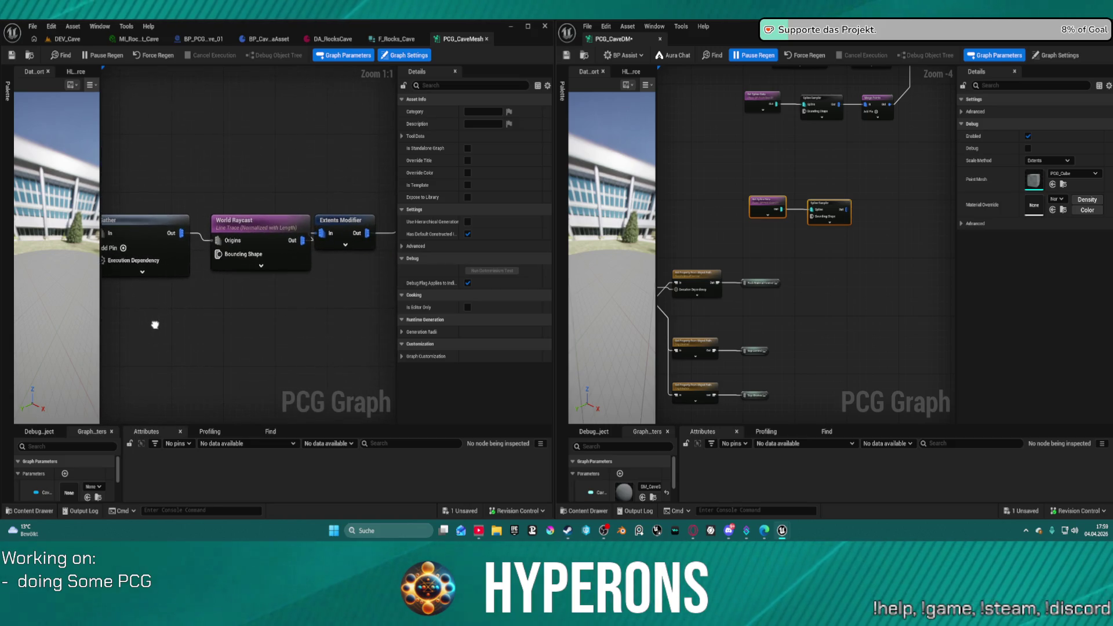
{"action": "left_click", "coordinate": [264, 230]}
- Check the Extents Modifier and World Raycast settings, view Copy Points and Gather, then deselect
{"action": "left_click_drag", "start_coordinate": [319, 281], "coordinate": [212, 292]}
{"action": "left_click_drag", "start_coordinate": [232, 232], "coordinate": [252, 234]}
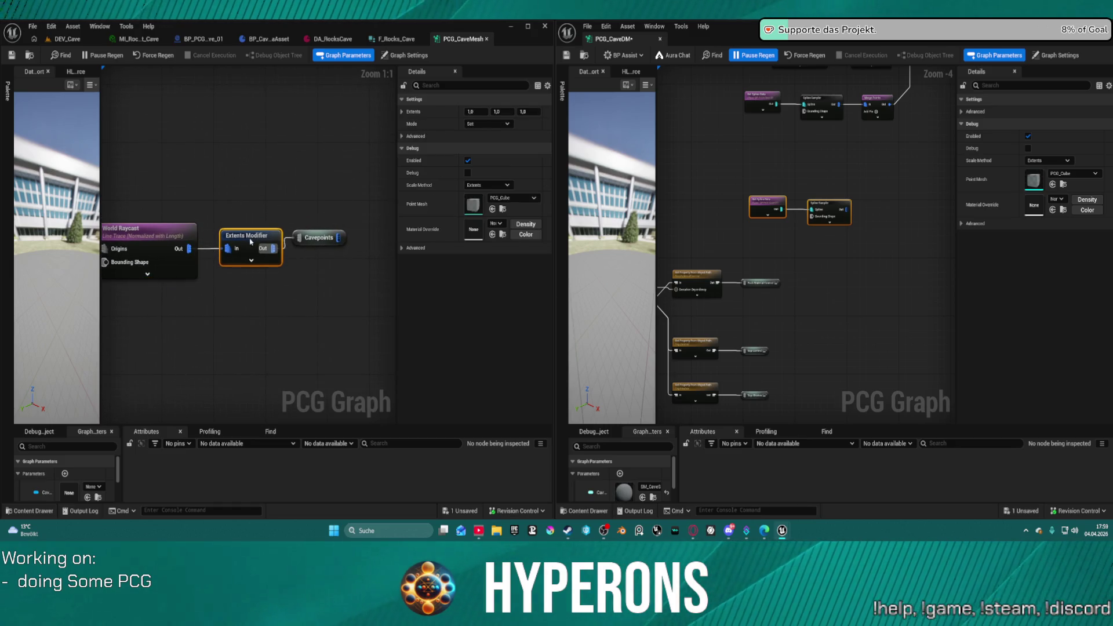
{"action": "left_click_drag", "start_coordinate": [181, 218], "coordinate": [246, 216]}
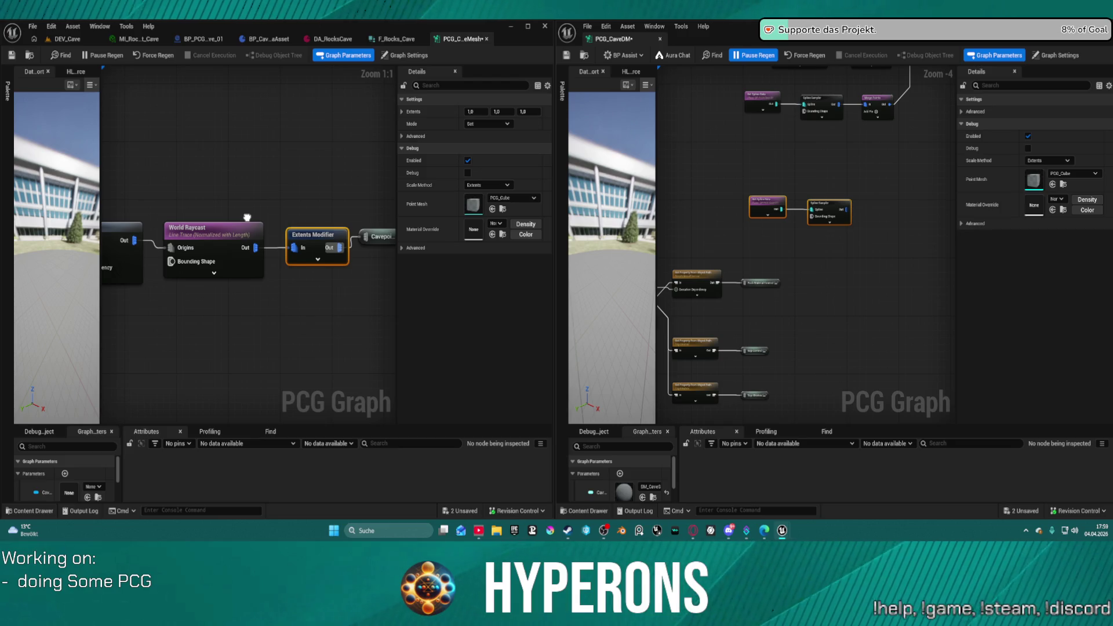
{"action": "left_click", "coordinate": [238, 243]}
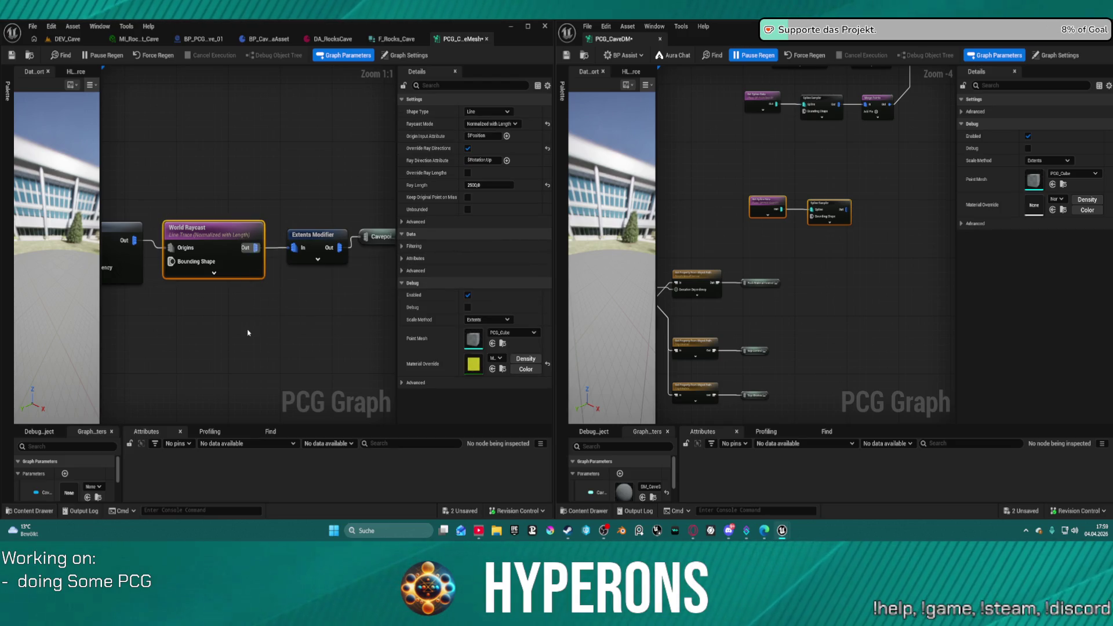
{"action": "mouse_move", "coordinate": [189, 318]}
{"action": "left_mouse_down"}
{"action": "mouse_move", "coordinate": [391, 319]}
{"action": "mouse_move", "coordinate": [353, 317]}
{"action": "mouse_move", "coordinate": [515, 296]}
{"action": "mouse_move", "coordinate": [697, 323]}
{"action": "left_mouse_up"}
{"action": "mouse_move", "coordinate": [667, 278]}
{"action": "left_mouse_down"}
{"action": "mouse_move", "coordinate": [302, 279]}
{"action": "mouse_move", "coordinate": [427, 275]}
{"action": "left_mouse_up"}
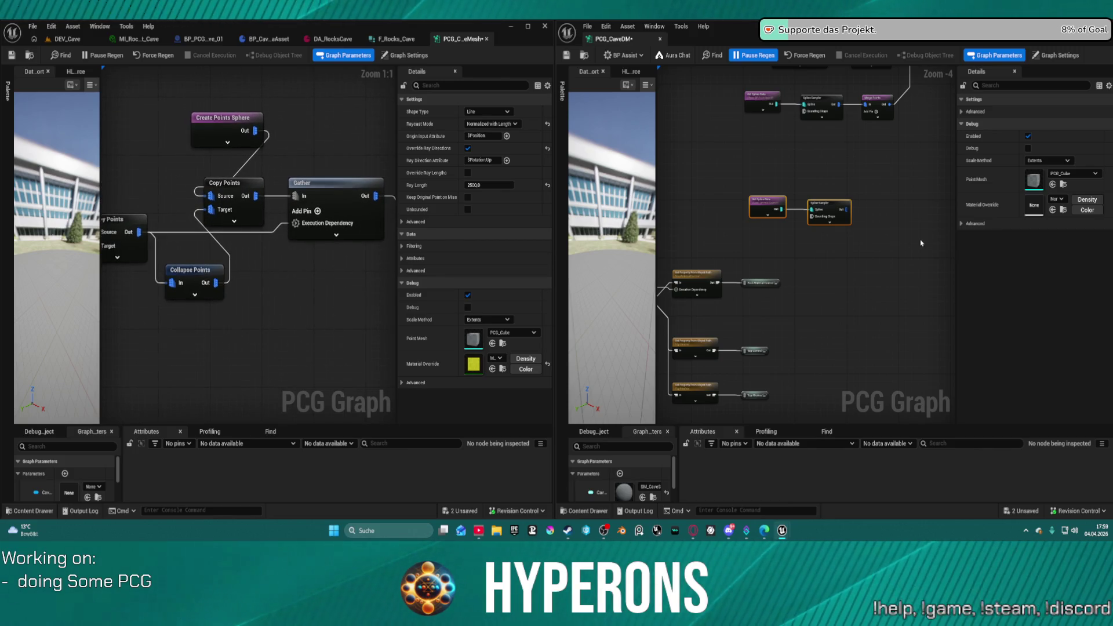
{"action": "left_click", "coordinate": [858, 244]}
- Add a sphere-sweep World Raycast node fed by the Spline Sampler output
{"action": "scroll", "coordinate": [793, 215], "scroll_direction": "up", "scroll_amount": 3}
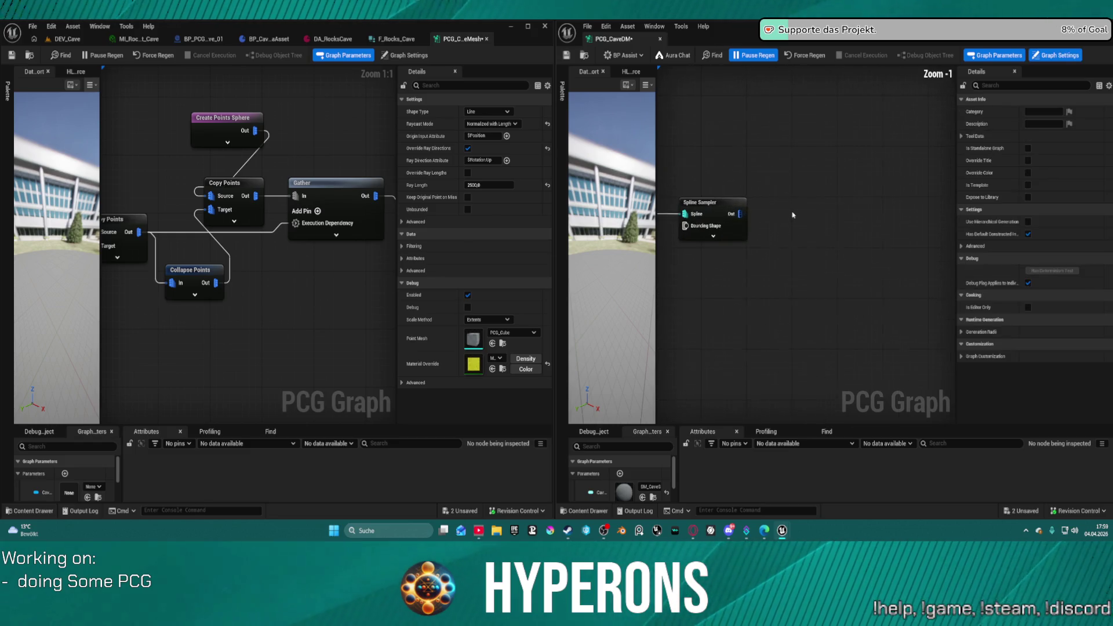
{"action": "left_click", "coordinate": [704, 208]}
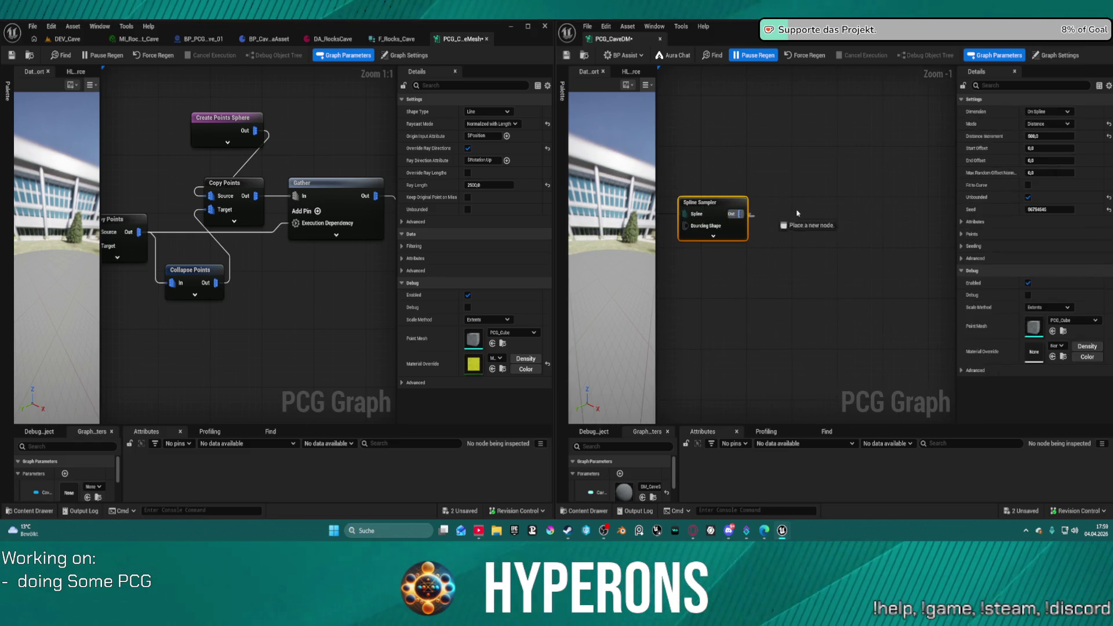
{"action": "left_click_drag", "start_coordinate": [809, 210], "coordinate": [809, 209]}
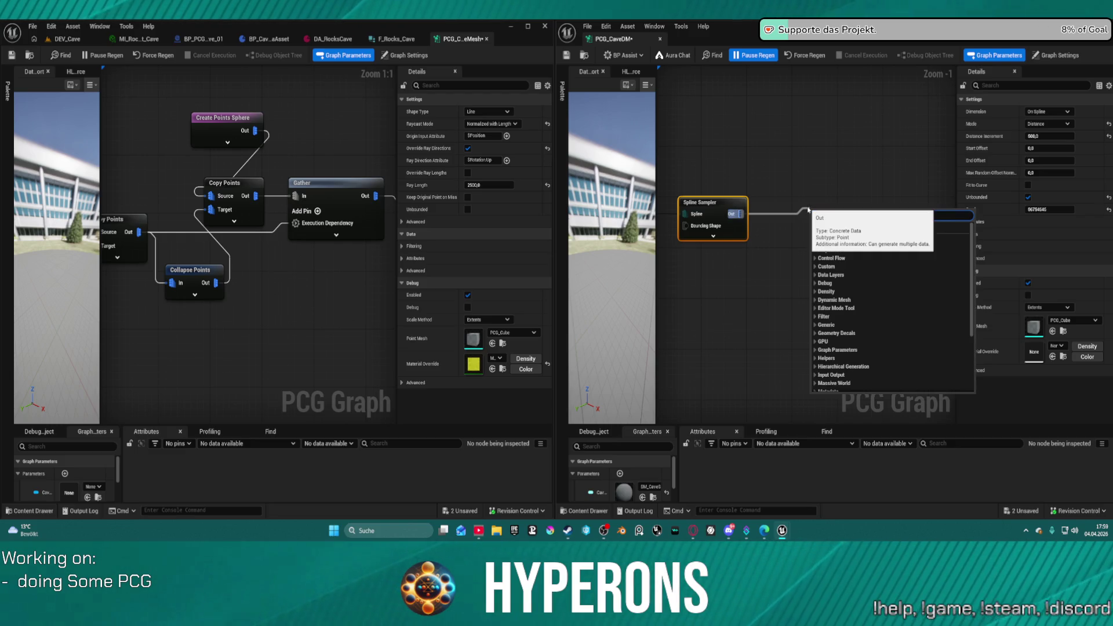
{"action": "type", "text": "cast"}
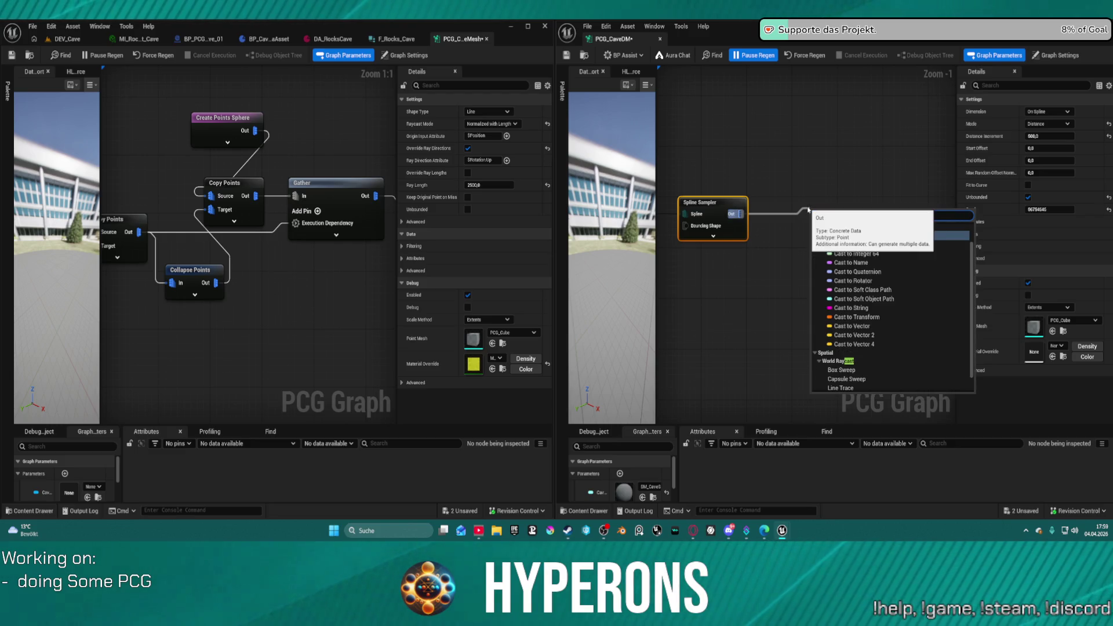
{"action": "scroll", "coordinate": [873, 383], "scroll_direction": "down", "scroll_amount": 2}
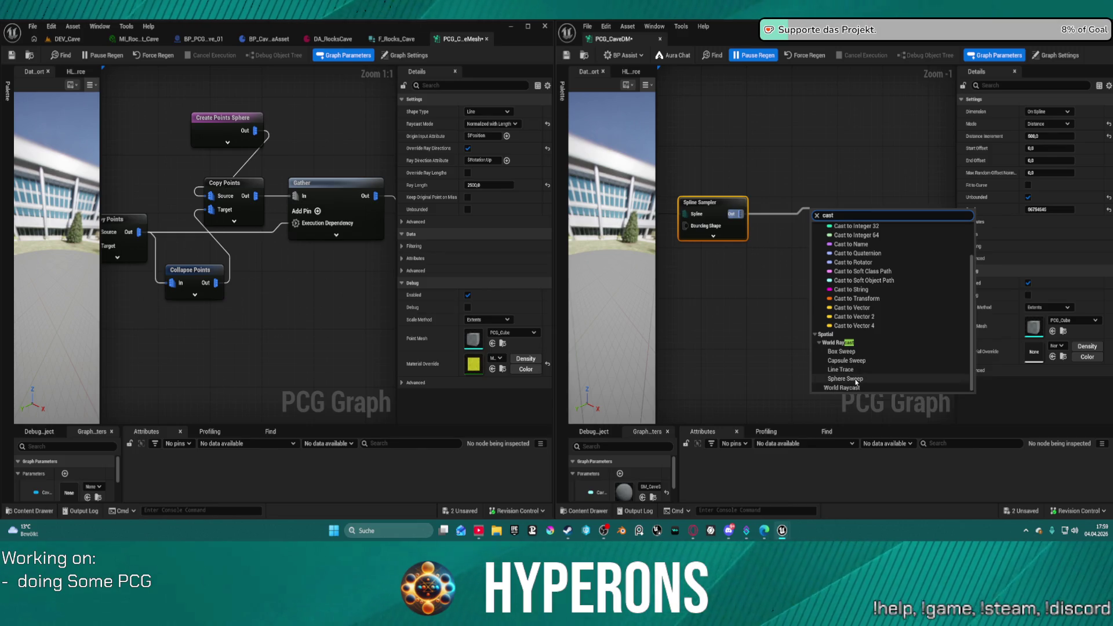
{"action": "left_click", "coordinate": [856, 379]}
{"action": "left_click_drag", "start_coordinate": [869, 231], "coordinate": [852, 214]}
- Add a Debug node after World Raycast with Absolute scale method and point scale 3,0
{"action": "left_click_drag", "start_coordinate": [909, 221], "coordinate": [909, 222]}
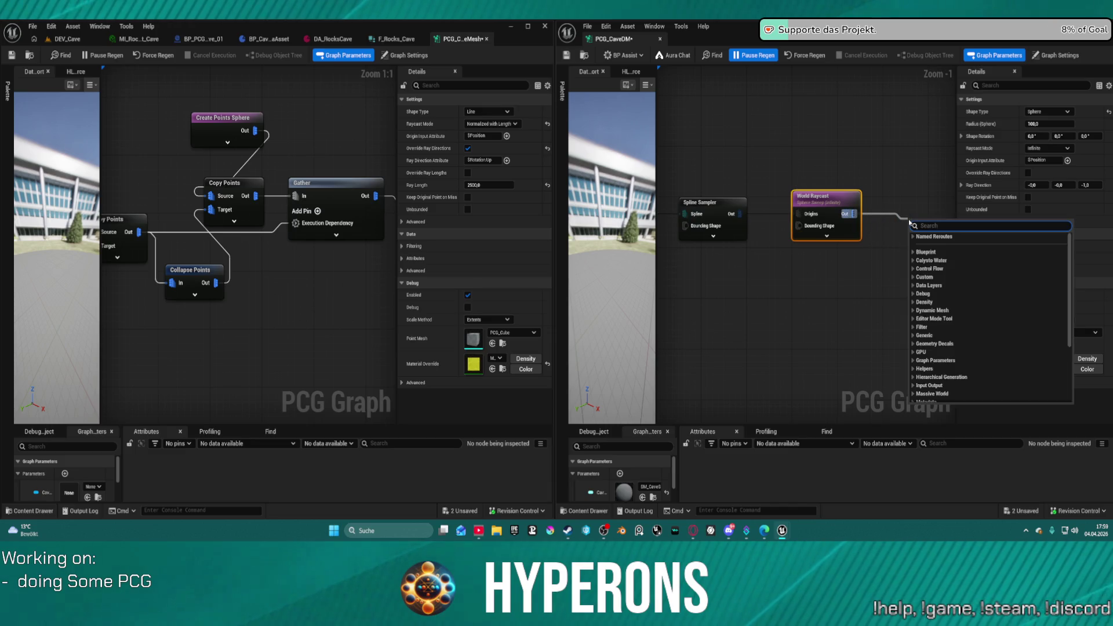
{"action": "type", "text": "debug"}
{"action": "key", "text": "Return"}
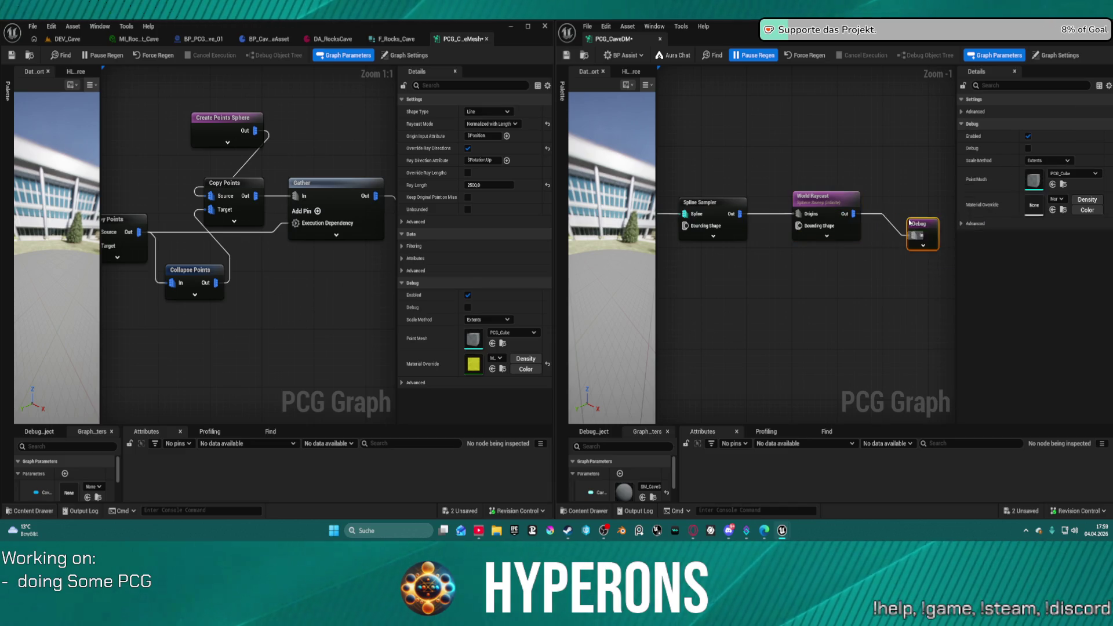
{"action": "left_click", "coordinate": [1067, 162]}
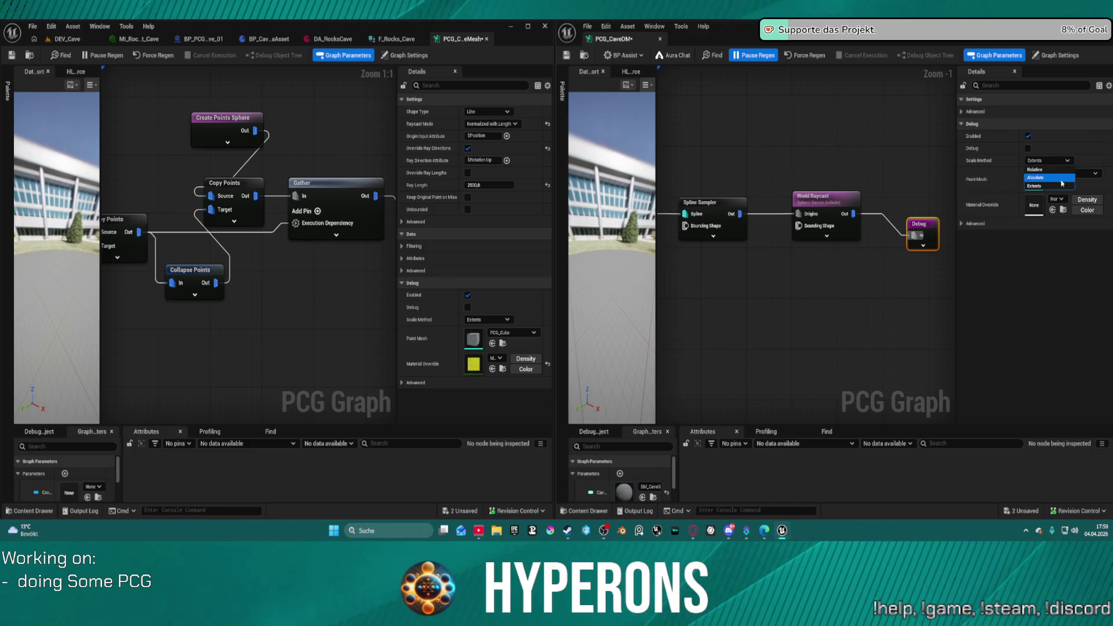
{"action": "left_click", "coordinate": [1047, 182]}
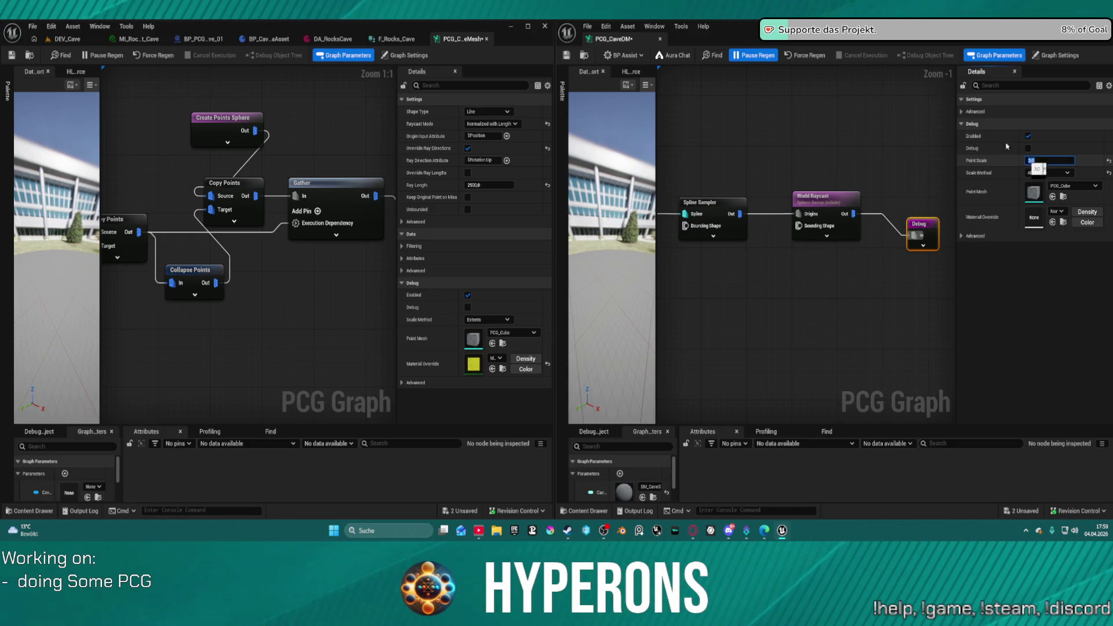
{"action": "key", "text": "Return"}
{"action": "left_click", "coordinate": [922, 224]}
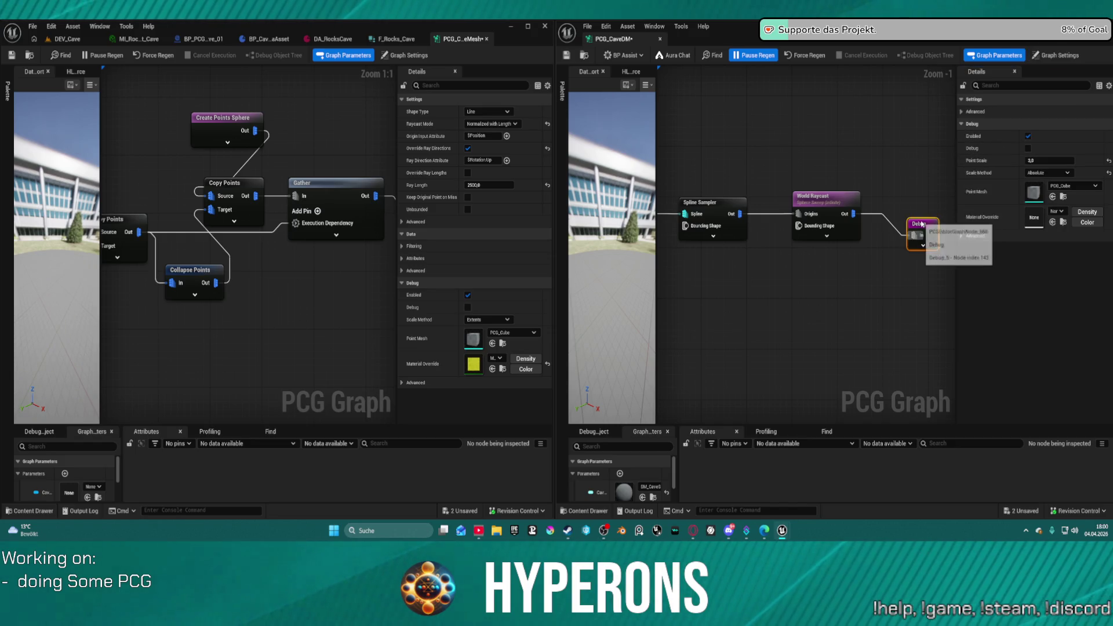
{"action": "left_click_drag", "start_coordinate": [922, 224], "coordinate": [914, 202]}
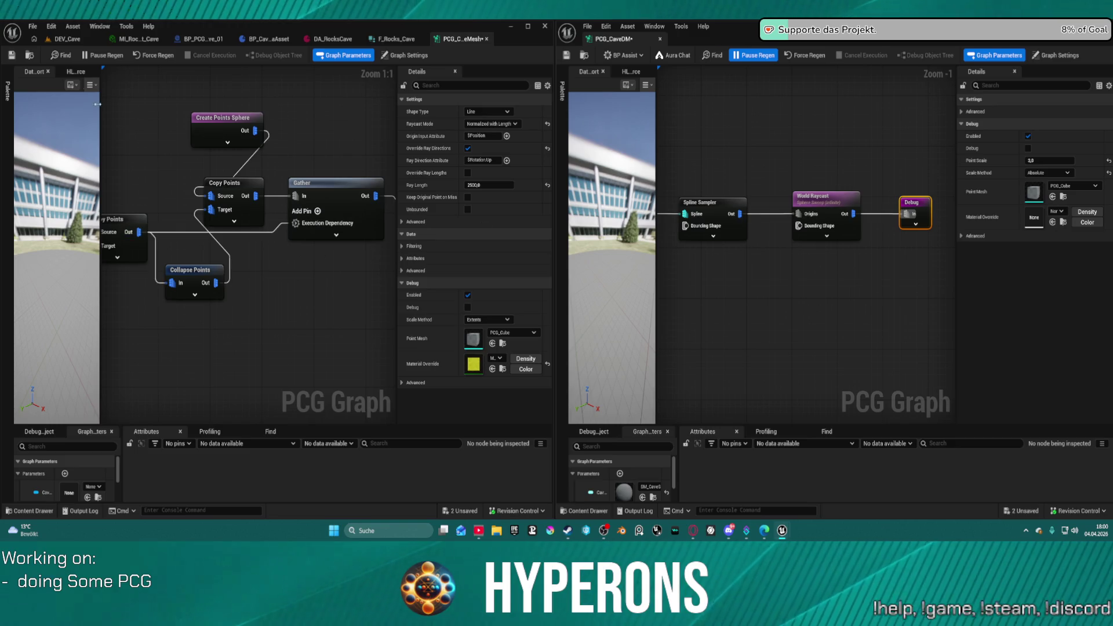
{"action": "left_click", "coordinate": [66, 37]}
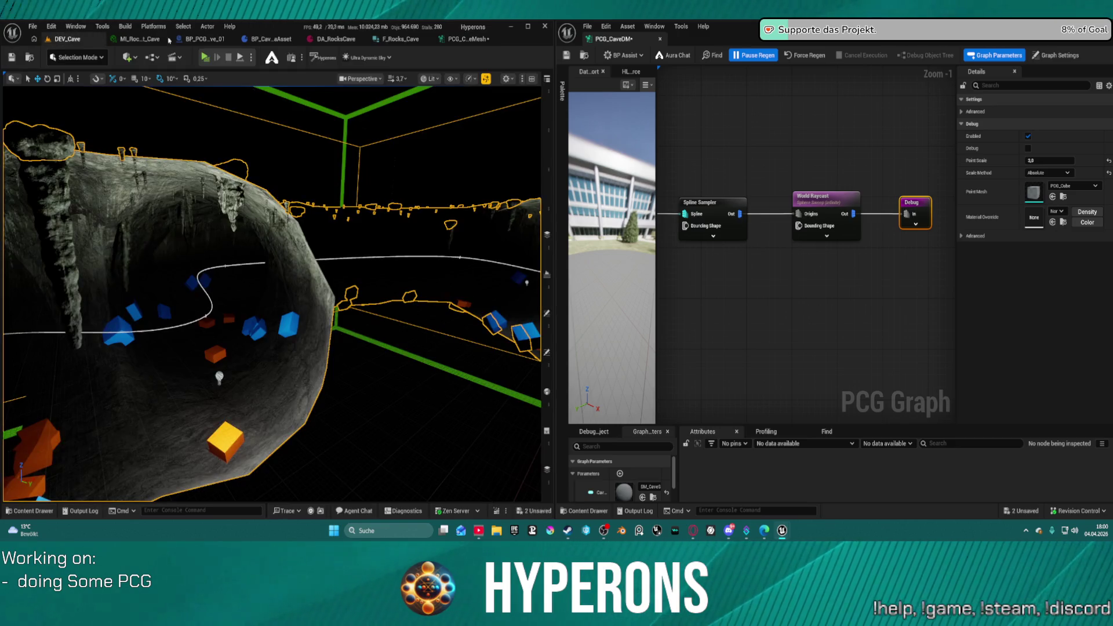
- Resume PCG regeneration on the cave actor and save the level with Ctrl+S
{"action": "left_click", "coordinate": [760, 55]}
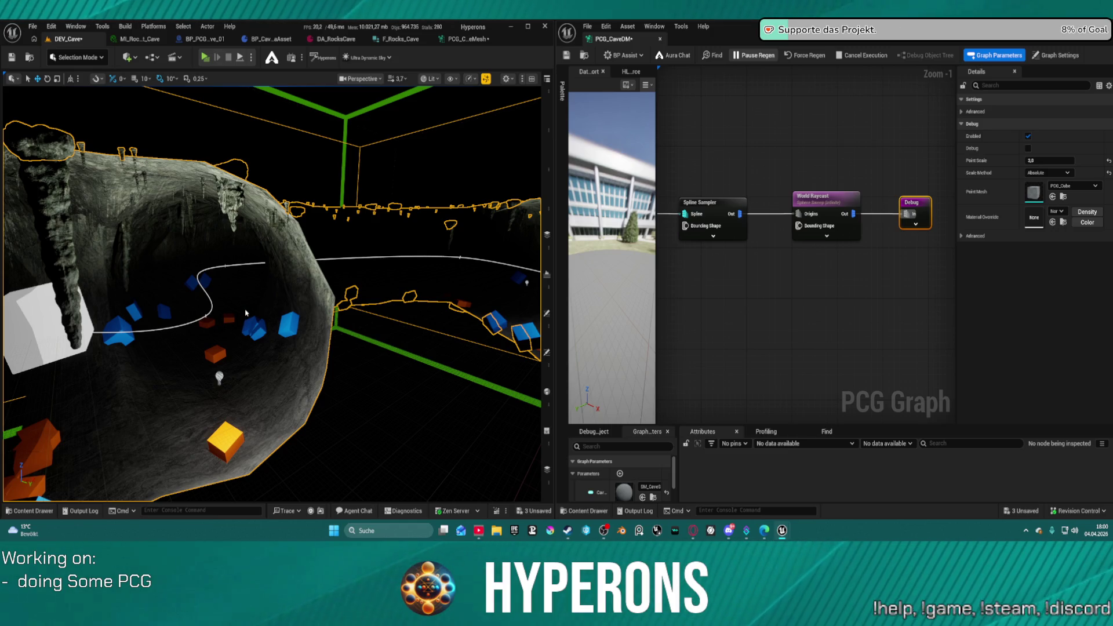
{"action": "right_click", "coordinate": [200, 295]}
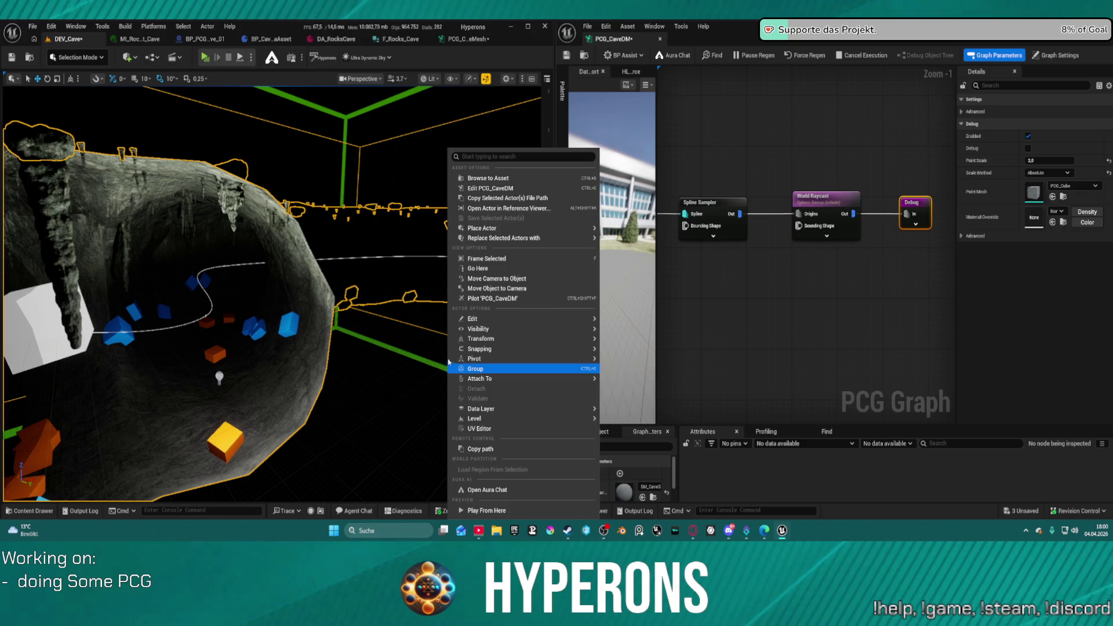
{"action": "mouse_move", "coordinate": [475, 358]}
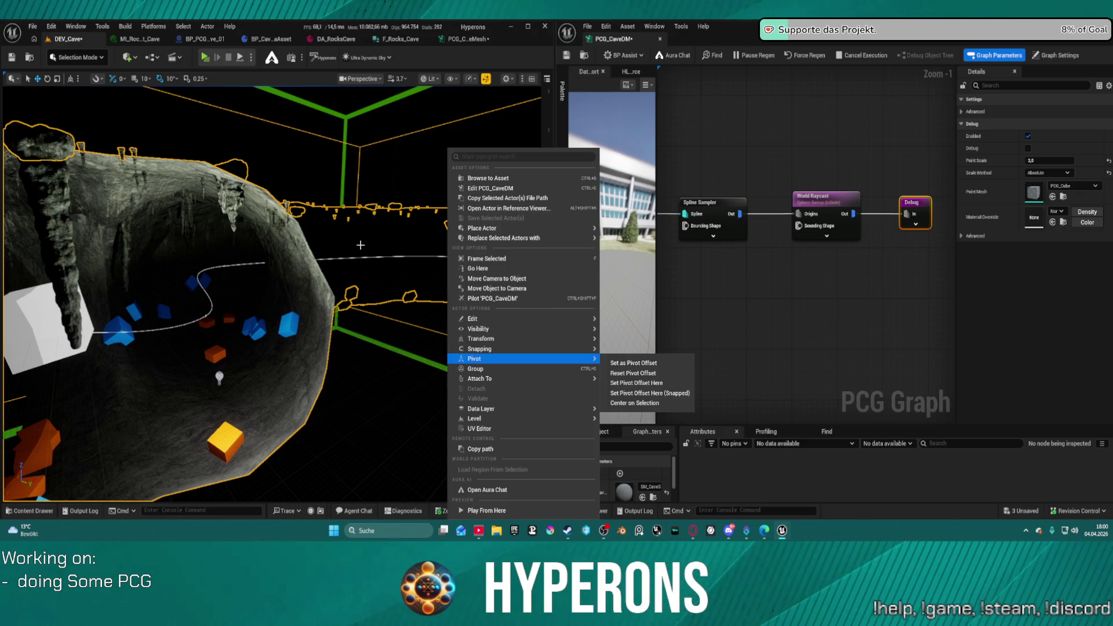
{"action": "key", "text": "ctrl+s"}
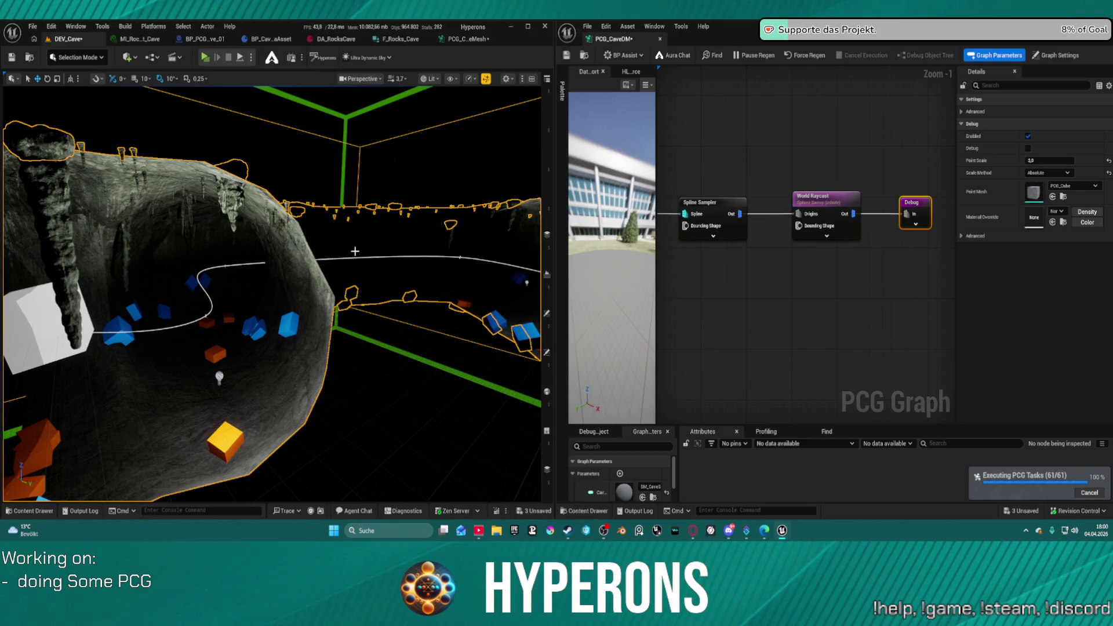
- Check the debug cubes inside and outside the cave, reviewing Spline Sampler and World Raycast settings
{"action": "mouse_move", "coordinate": [318, 260]}
{"action": "left_mouse_down"}
{"action": "mouse_move", "coordinate": [290, 232]}
{"action": "mouse_move", "coordinate": [279, 244]}
{"action": "left_mouse_up"}
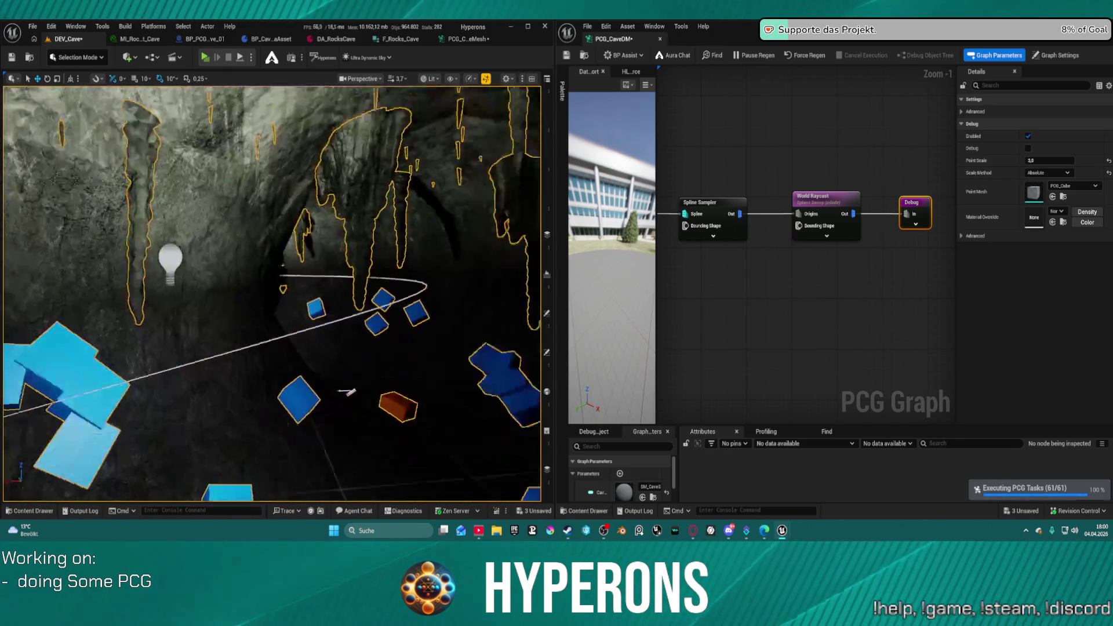
{"action": "left_click", "coordinate": [725, 206]}
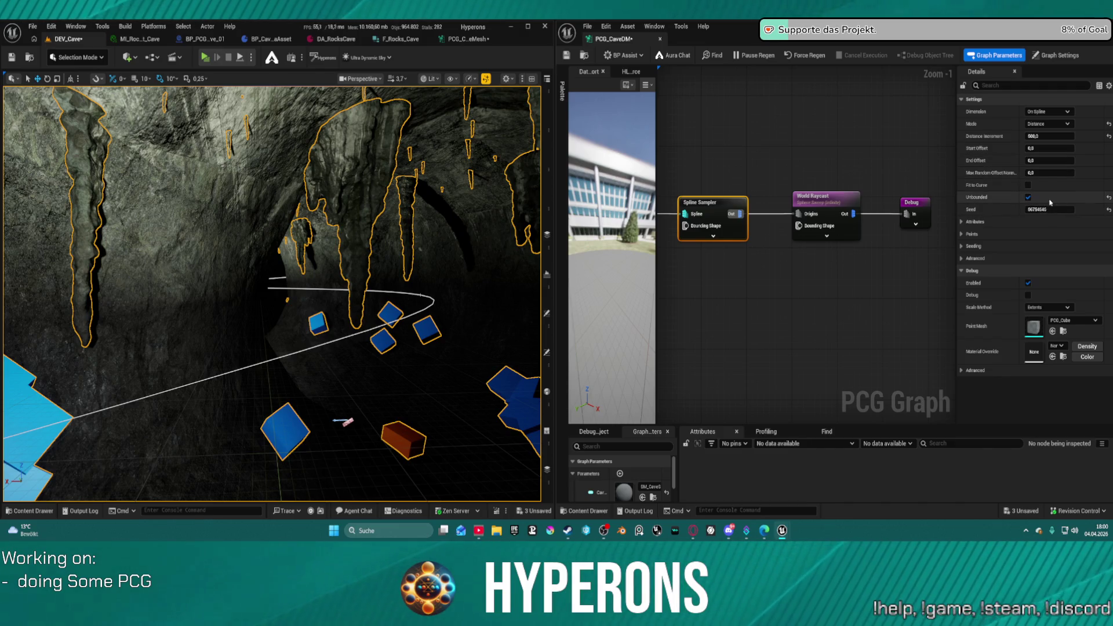
{"action": "key", "text": "f"}
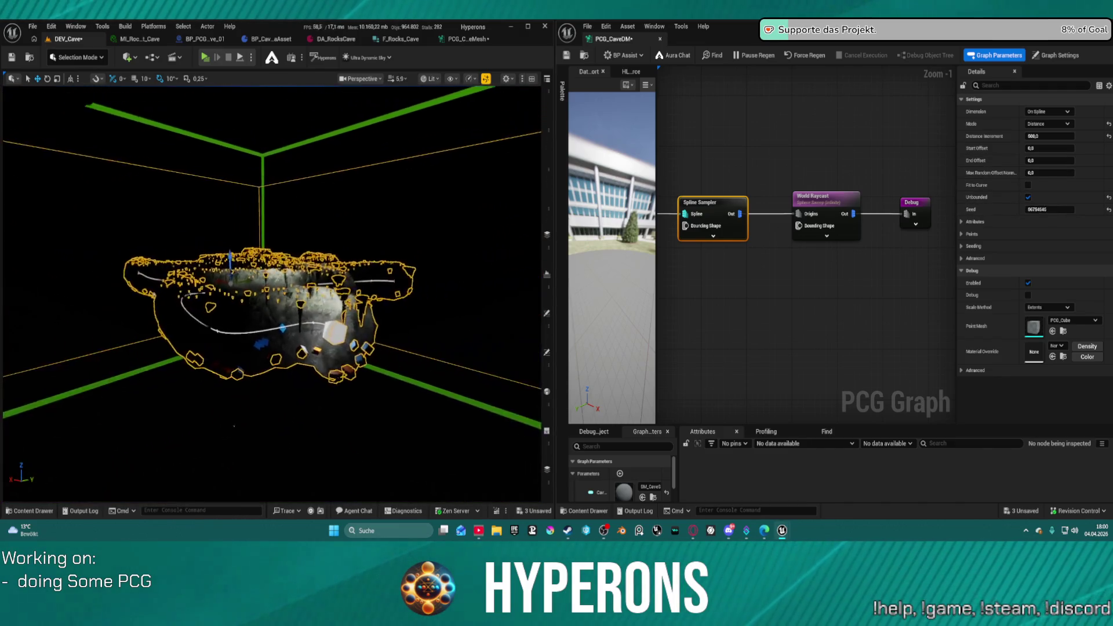
{"action": "scroll", "coordinate": [272, 293], "scroll_direction": "up", "scroll_amount": 5}
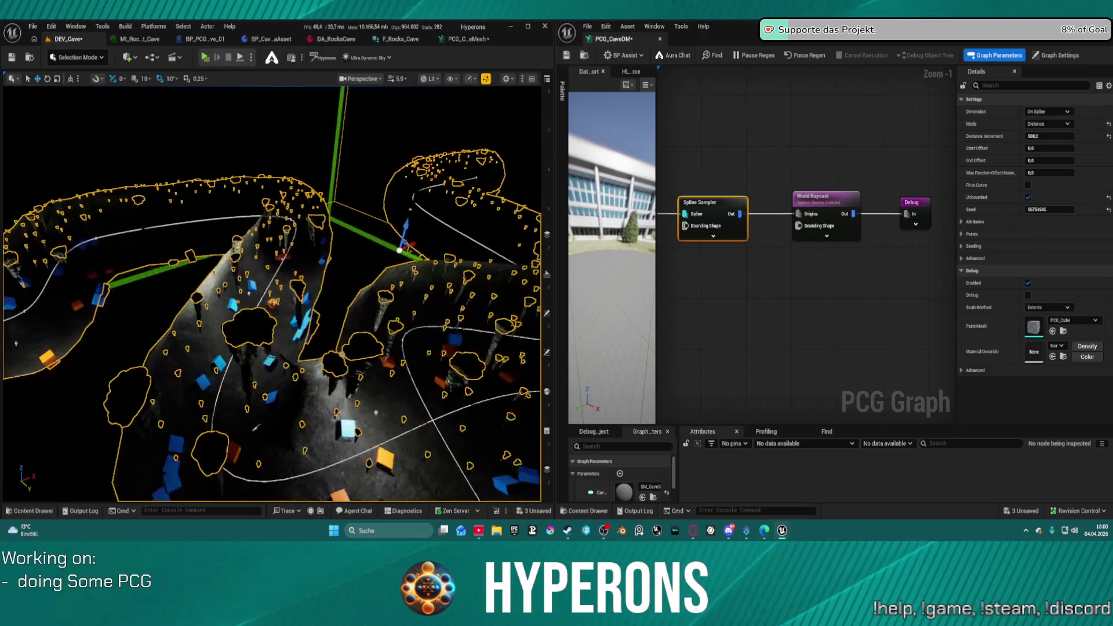
{"action": "scroll", "coordinate": [273, 293], "scroll_direction": "down", "scroll_amount": 4}
{"action": "scroll", "coordinate": [273, 293], "scroll_direction": "up", "scroll_amount": 4}
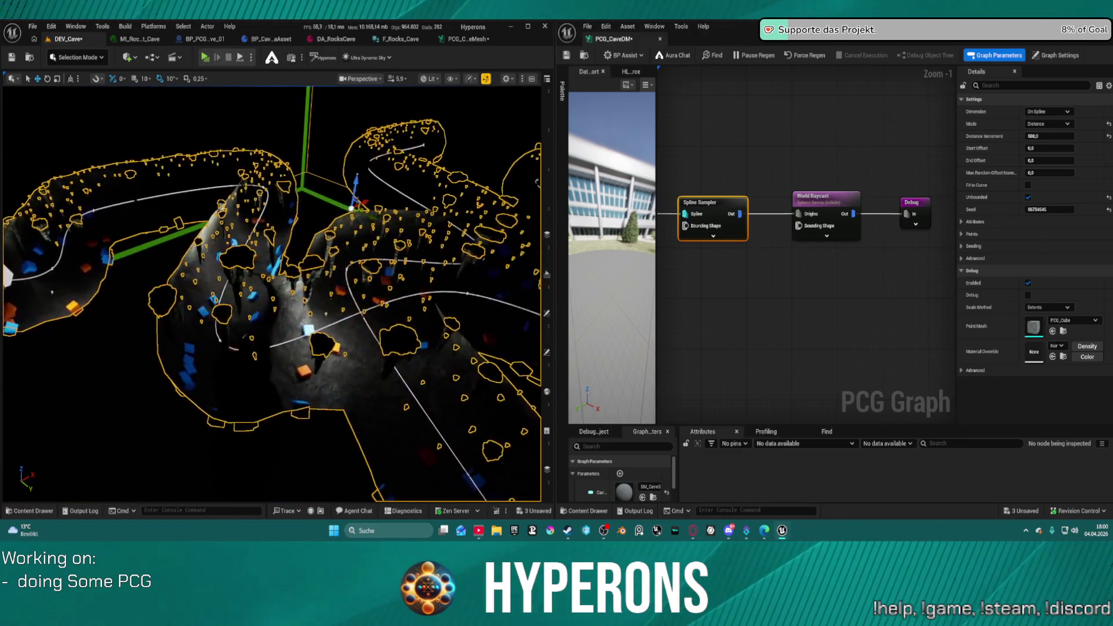
{"action": "scroll", "coordinate": [273, 292], "scroll_direction": "down", "scroll_amount": 4}
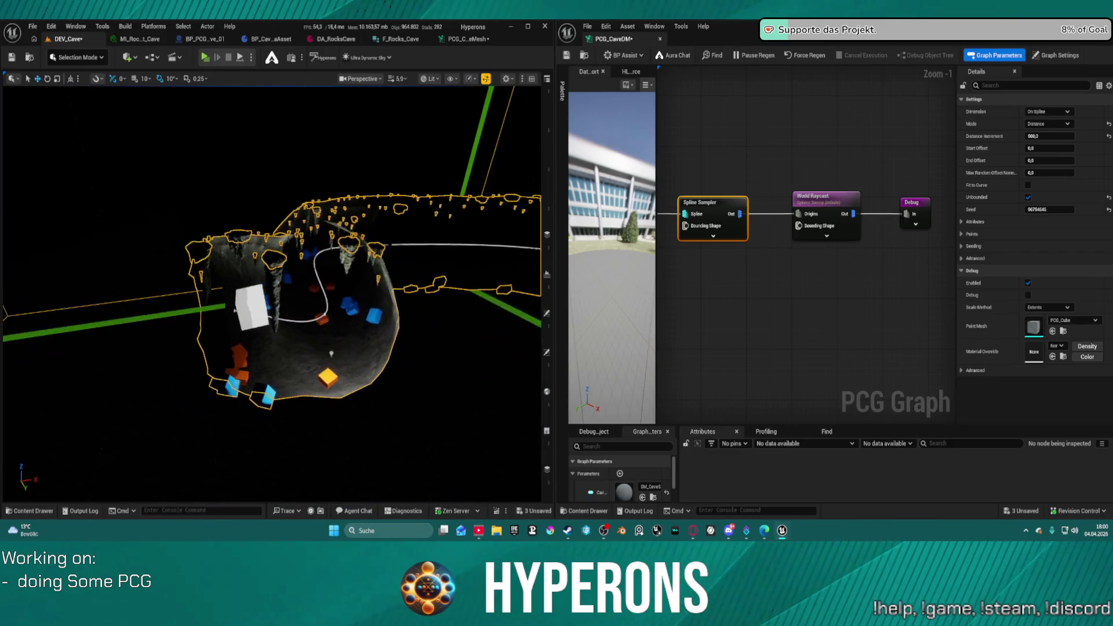
{"action": "scroll", "coordinate": [273, 293], "scroll_direction": "up", "scroll_amount": 3}
{"action": "scroll", "coordinate": [273, 293], "scroll_direction": "down", "scroll_amount": 3}
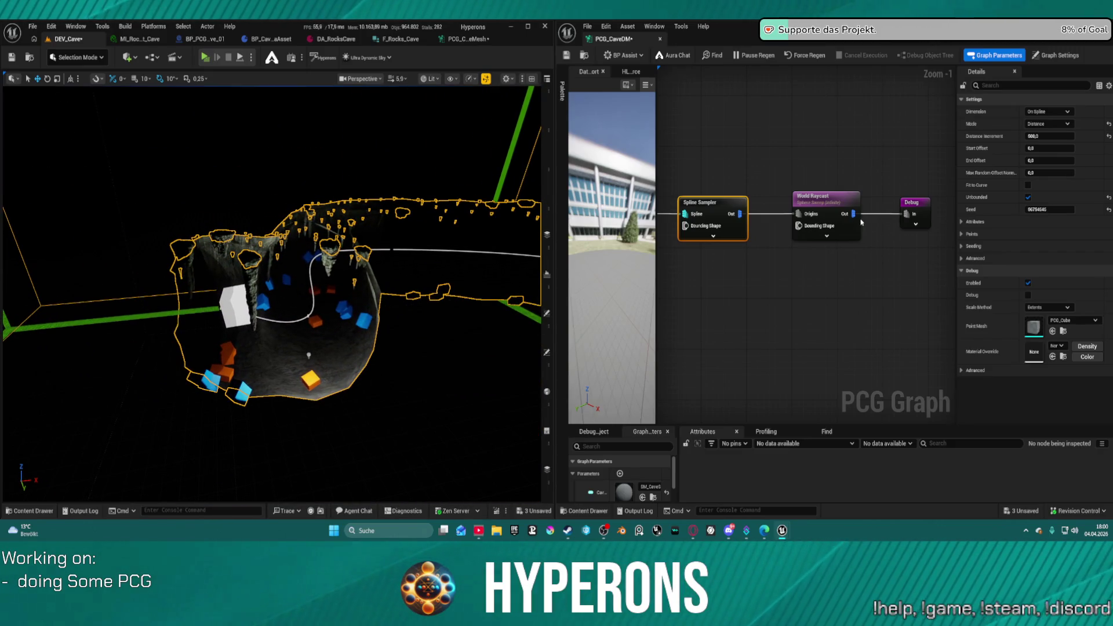
{"action": "left_click", "coordinate": [825, 202]}
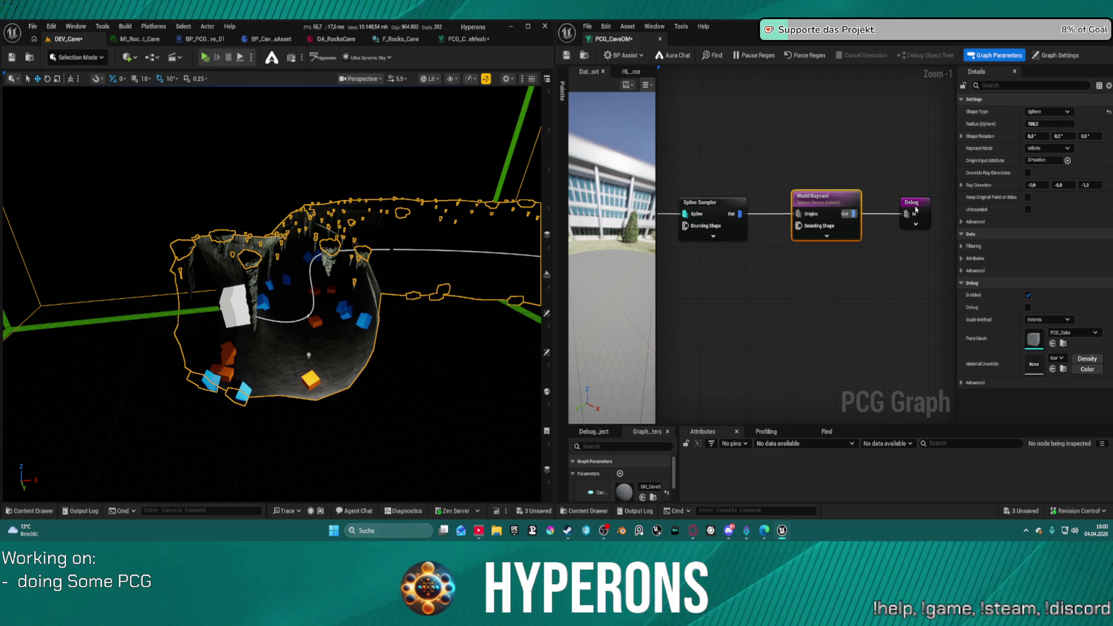
- Nudge the Debug node, recheck World Raycast settings, and bring up the PCG_CaveMesh graph alongside
{"action": "mouse_move", "coordinate": [917, 214]}
{"action": "left_mouse_down"}
{"action": "mouse_move", "coordinate": [904, 244]}
{"action": "mouse_move", "coordinate": [906, 203]}
{"action": "left_mouse_up"}
{"action": "left_click", "coordinate": [819, 211]}
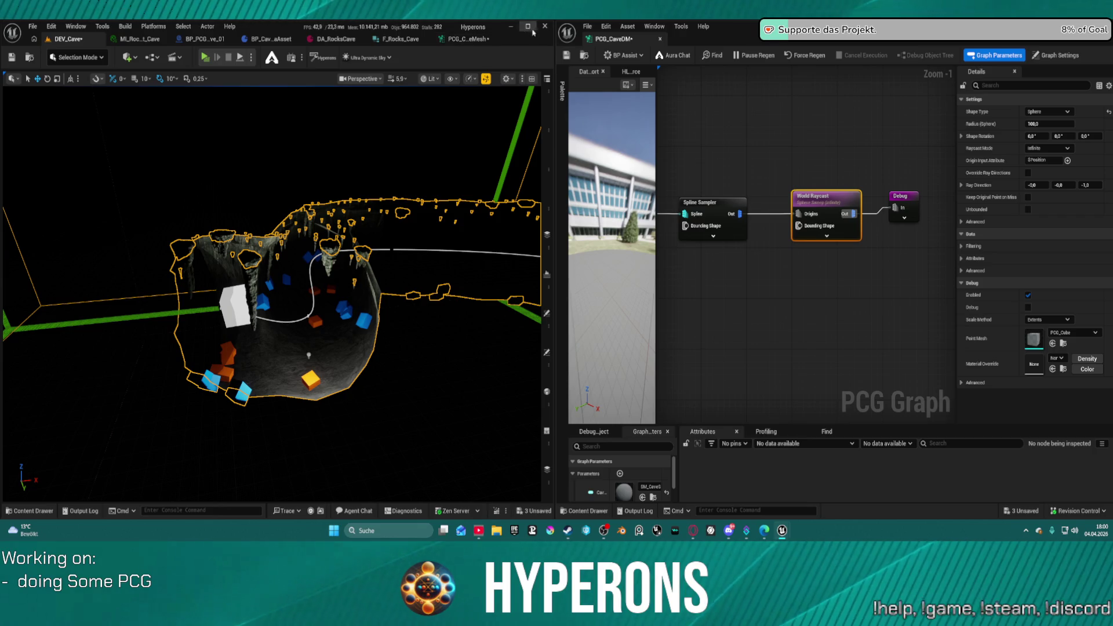
{"action": "left_click", "coordinate": [470, 39]}
{"action": "scroll", "coordinate": [143, 153], "scroll_direction": "up", "scroll_amount": 4}
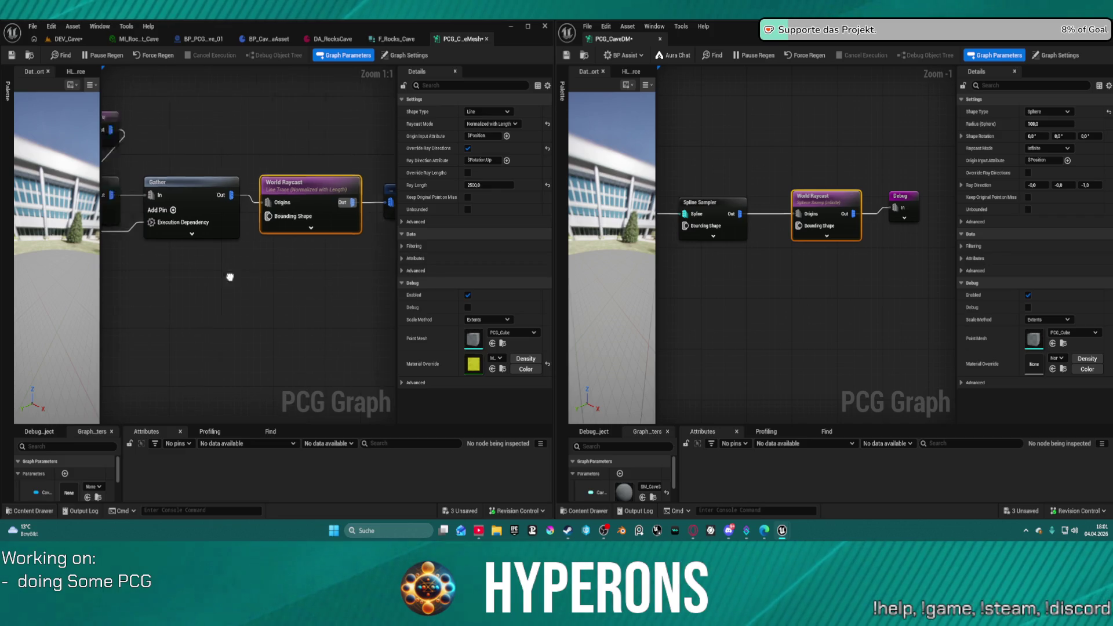
- Survey PCG_CaveMesh's Copy Points, Get Actor Data and Mesh Sampler nodes, select Gather, then open the Content Drawer
{"action": "left_click_drag", "start_coordinate": [228, 276], "coordinate": [301, 174]}
{"action": "mouse_move", "coordinate": [174, 232]}
{"action": "left_mouse_down"}
{"action": "mouse_move", "coordinate": [366, 266]}
{"action": "mouse_move", "coordinate": [104, 229]}
{"action": "left_mouse_up"}
{"action": "mouse_move", "coordinate": [244, 231]}
{"action": "left_mouse_down"}
{"action": "mouse_move", "coordinate": [174, 273]}
{"action": "mouse_move", "coordinate": [278, 302]}
{"action": "mouse_move", "coordinate": [266, 298]}
{"action": "mouse_move", "coordinate": [381, 226]}
{"action": "mouse_move", "coordinate": [278, 276]}
{"action": "left_mouse_up"}
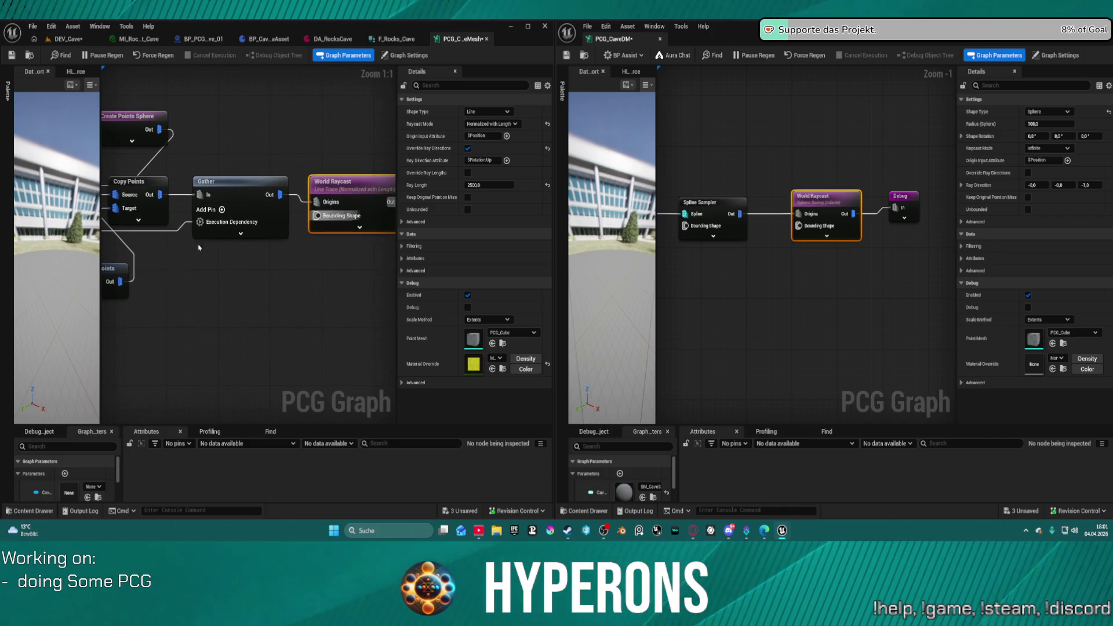
{"action": "left_click", "coordinate": [225, 186]}
{"action": "left_click_drag", "start_coordinate": [232, 191], "coordinate": [288, 229]}
{"action": "key", "text": "ctrl+space"}
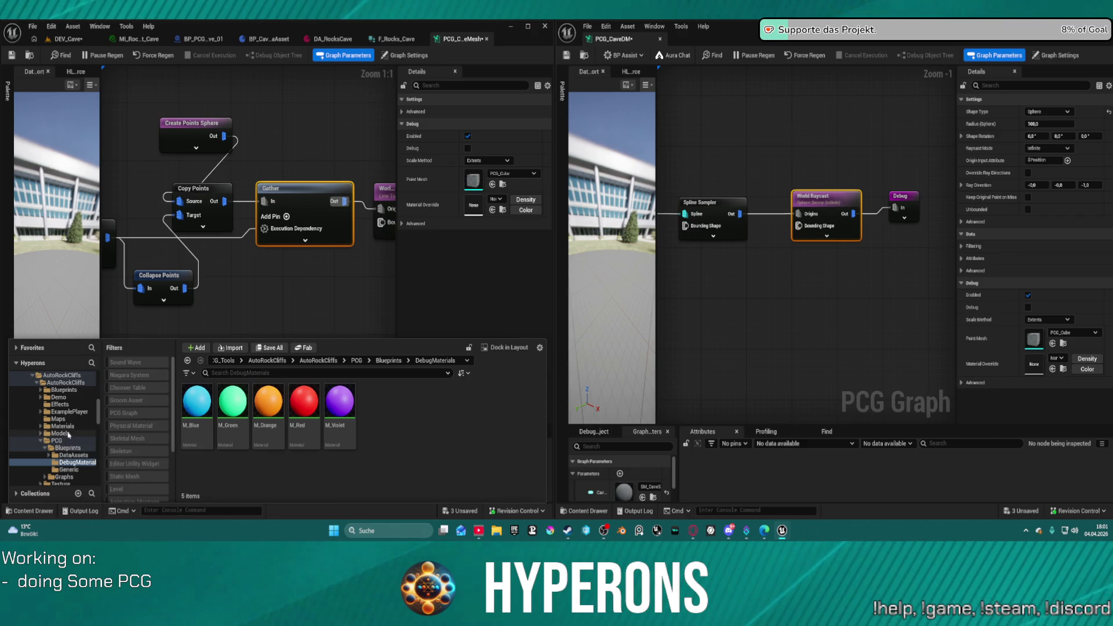
- Browse the Content Drawer folder tree to Dungeon_Tool to list its dungeon subfolders and PCG assets
{"action": "scroll", "coordinate": [81, 422], "scroll_direction": "down", "scroll_amount": 10}
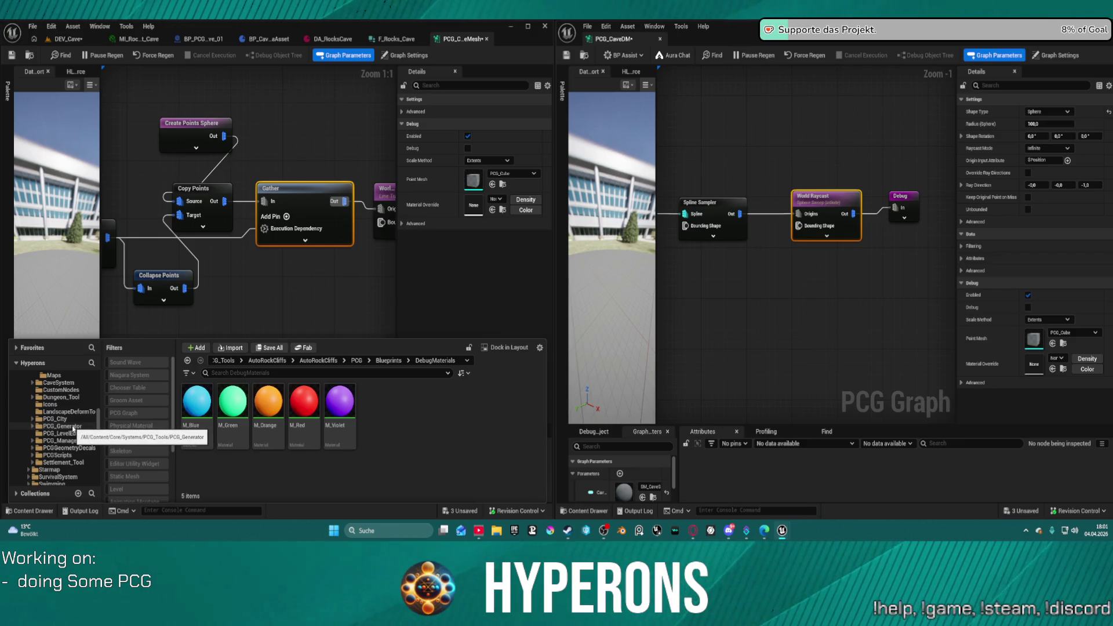
{"action": "scroll", "coordinate": [73, 428], "scroll_direction": "up", "scroll_amount": 10}
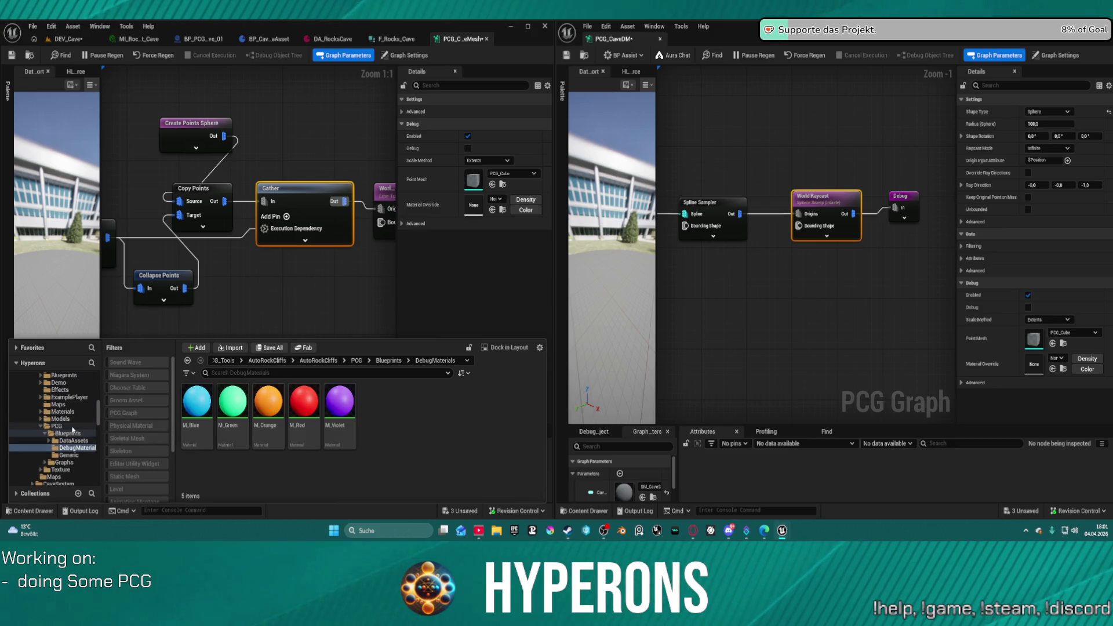
{"action": "scroll", "coordinate": [73, 430], "scroll_direction": "up", "scroll_amount": 7}
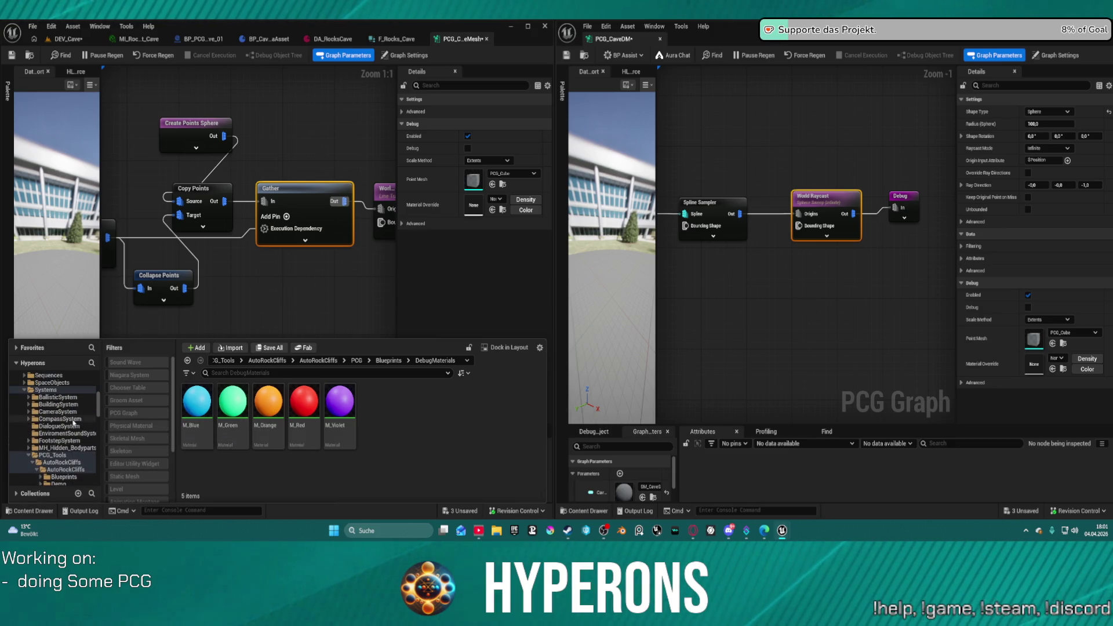
{"action": "scroll", "coordinate": [46, 444], "scroll_direction": "down", "scroll_amount": 8}
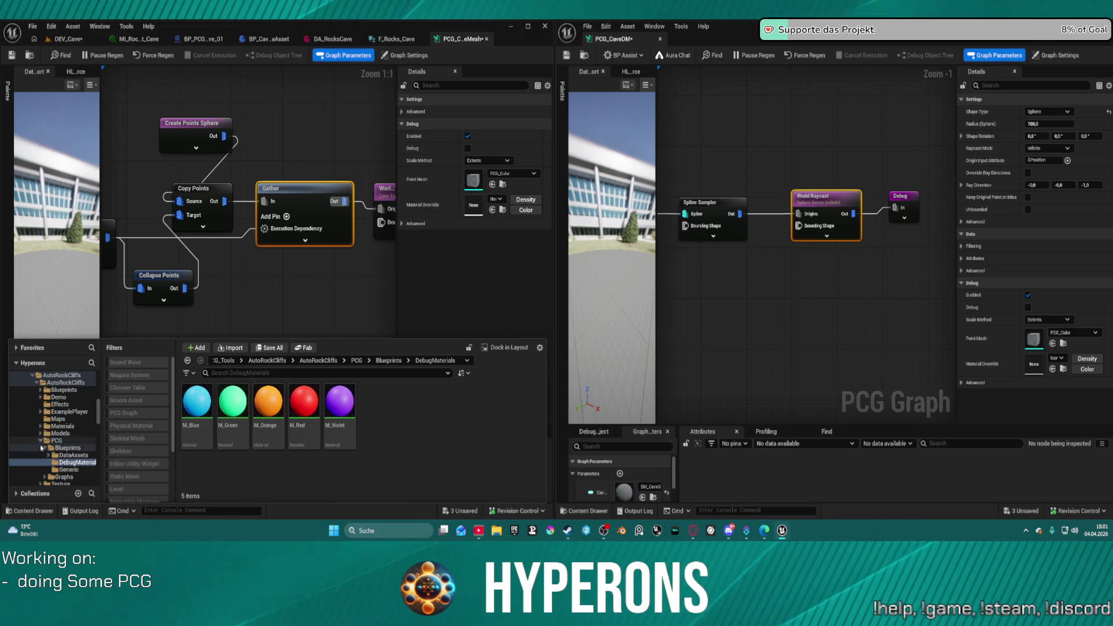
{"action": "scroll", "coordinate": [58, 448], "scroll_direction": "down", "scroll_amount": 4}
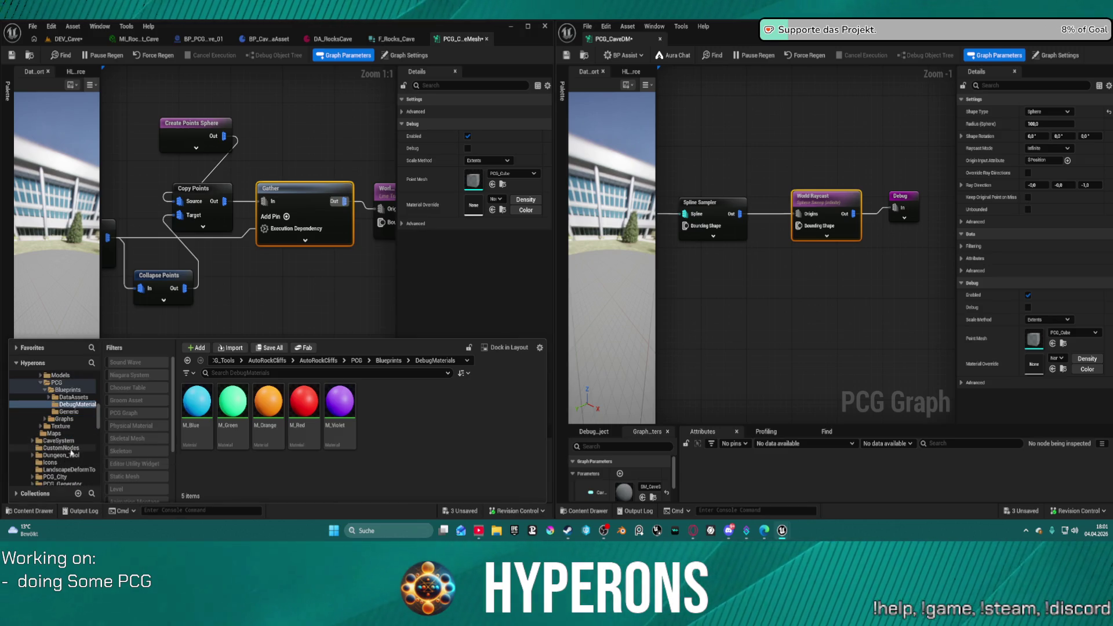
{"action": "left_click", "coordinate": [63, 457]}
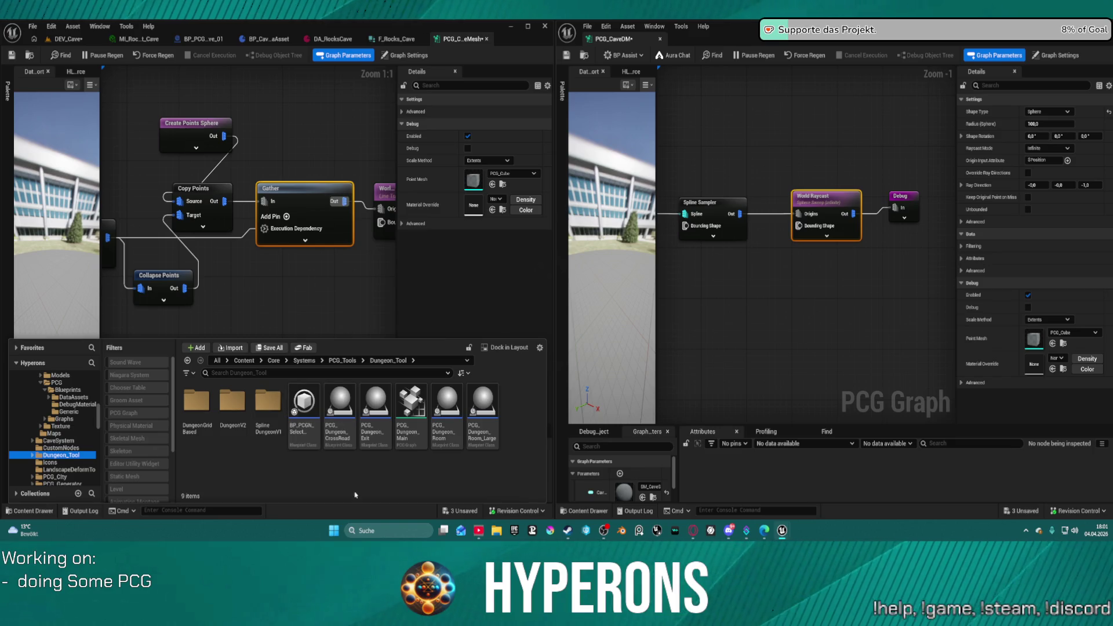
- Open PCG_Dungeon_Main for reference, browse its node rows, then return to the PCG_CaveMesh graph
{"action": "double_click", "coordinate": [418, 444]}
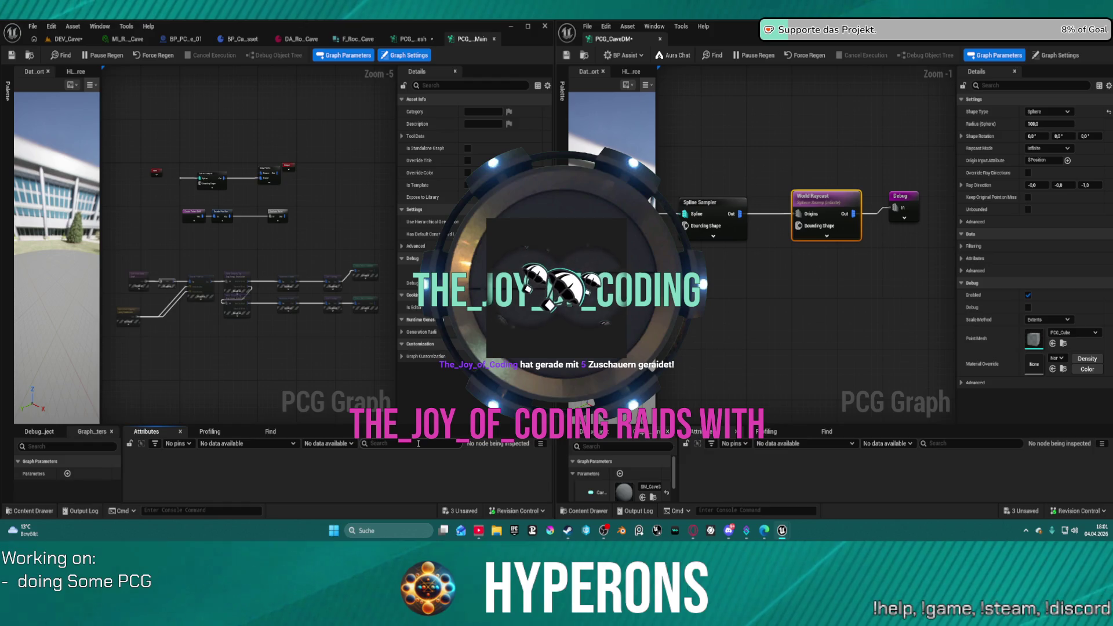
{"action": "scroll", "coordinate": [820, 358], "scroll_direction": "down", "scroll_amount": 1}
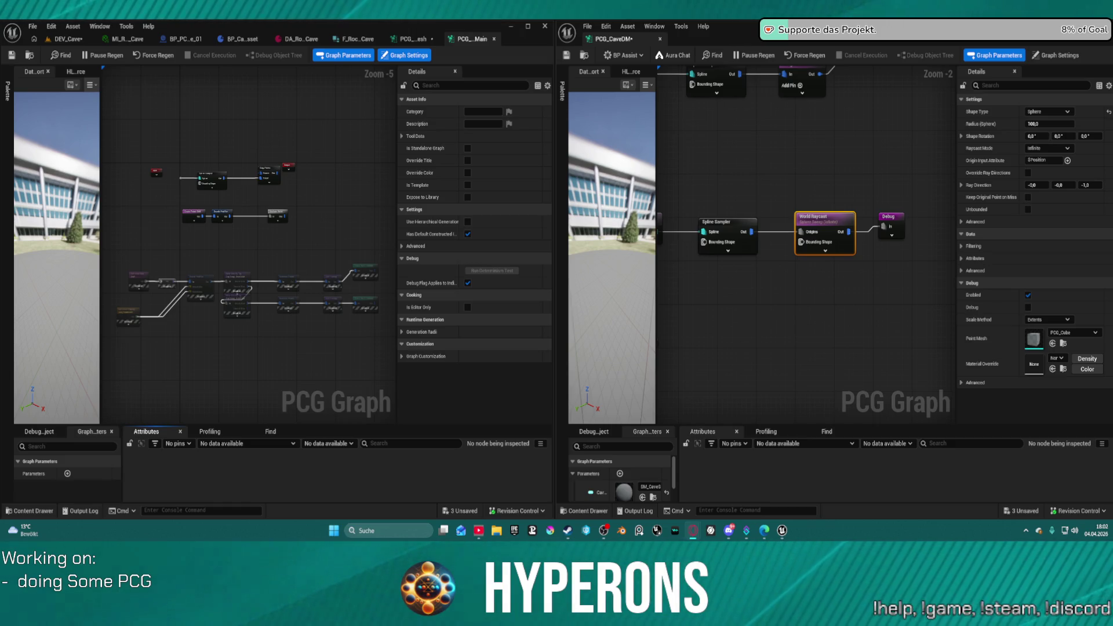
{"action": "left_click_drag", "start_coordinate": [232, 232], "coordinate": [371, 226]}
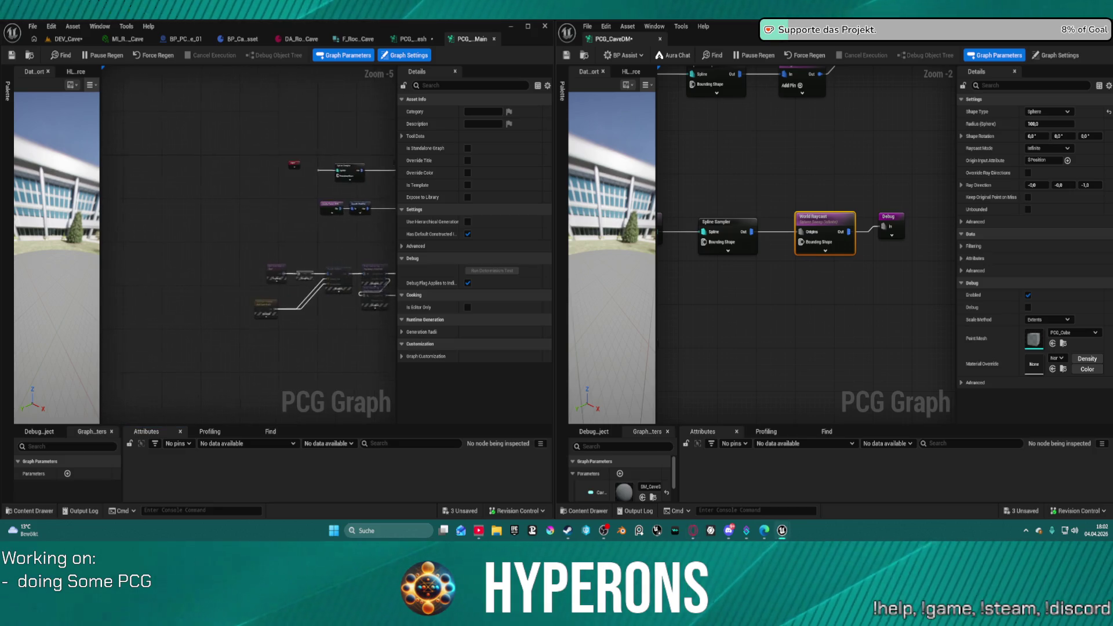
{"action": "scroll", "coordinate": [359, 263], "scroll_direction": "up", "scroll_amount": 4}
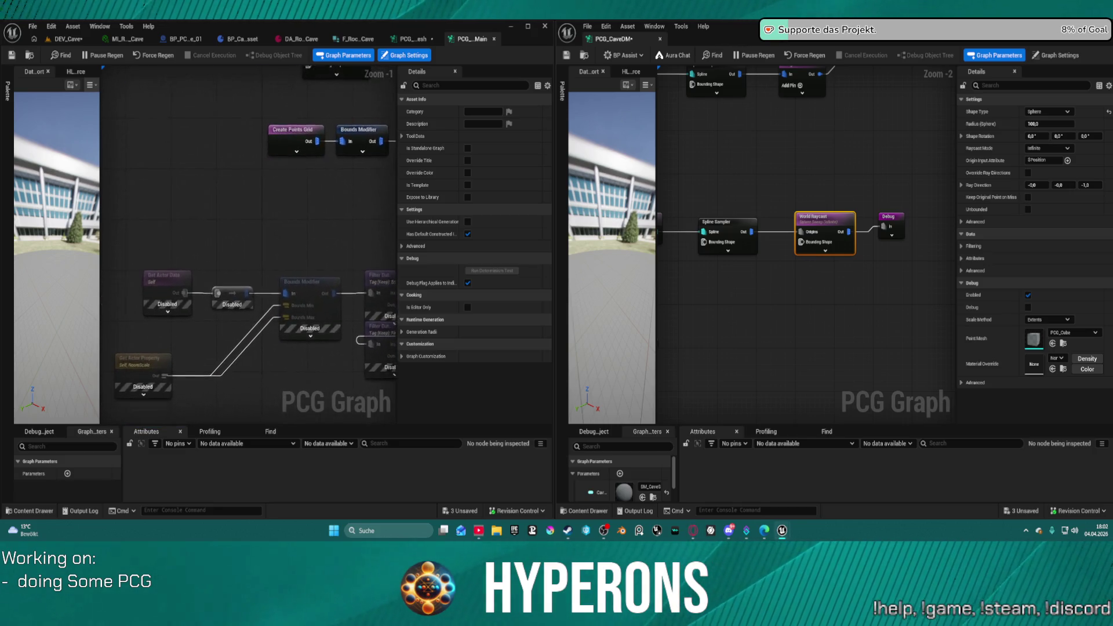
{"action": "scroll", "coordinate": [326, 411], "scroll_direction": "down", "scroll_amount": 2}
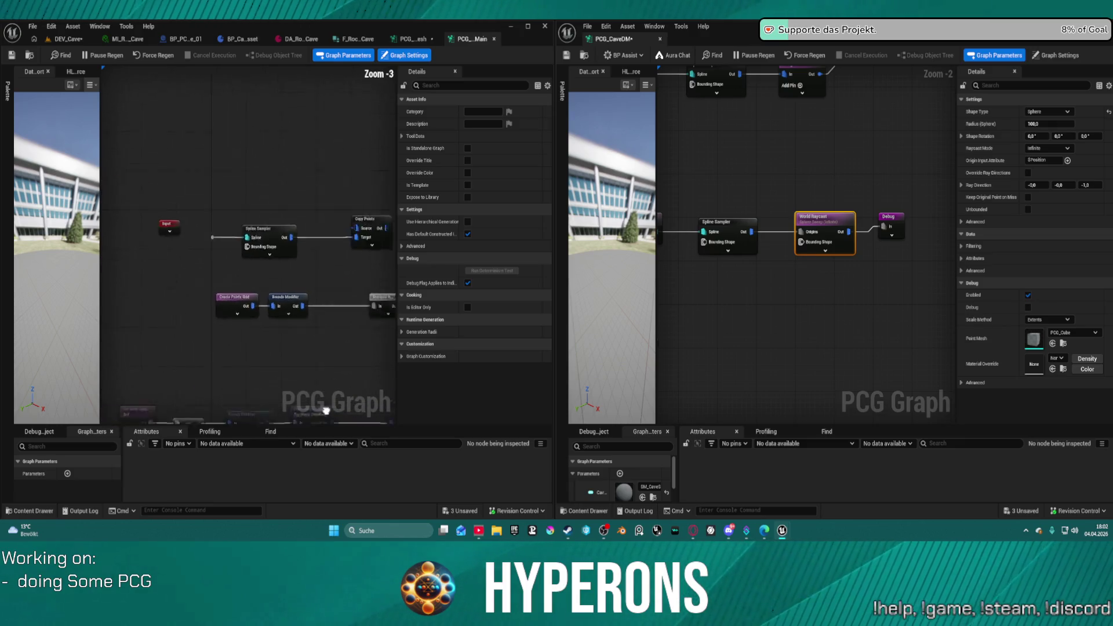
{"action": "scroll", "coordinate": [327, 411], "scroll_direction": "down", "scroll_amount": 4}
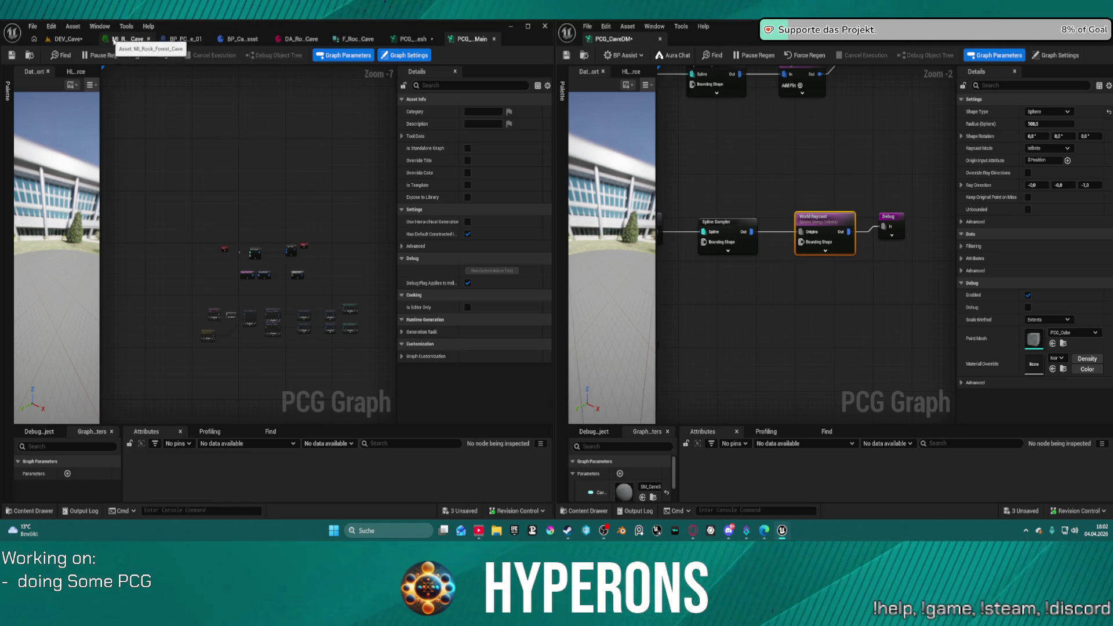
{"action": "left_click", "coordinate": [414, 40]}
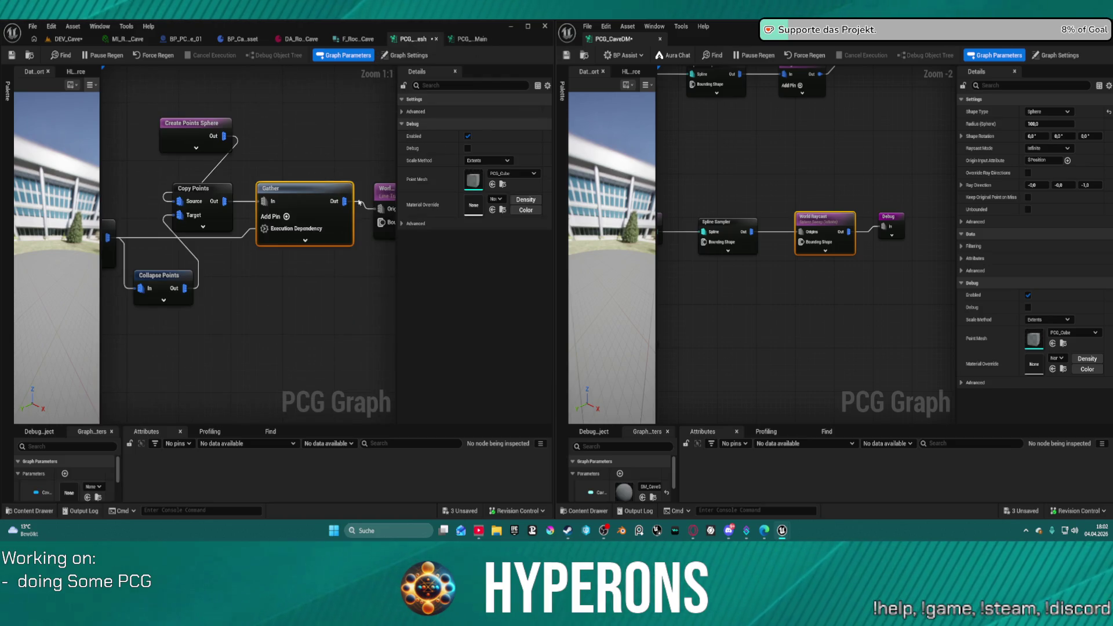
- In the Content Drawer, search PCG_Tools for 'path' and select the PCG_DA_Path asset
{"action": "scroll", "coordinate": [359, 203], "scroll_direction": "down", "scroll_amount": 1}
{"action": "key", "text": "ctrl+space"}
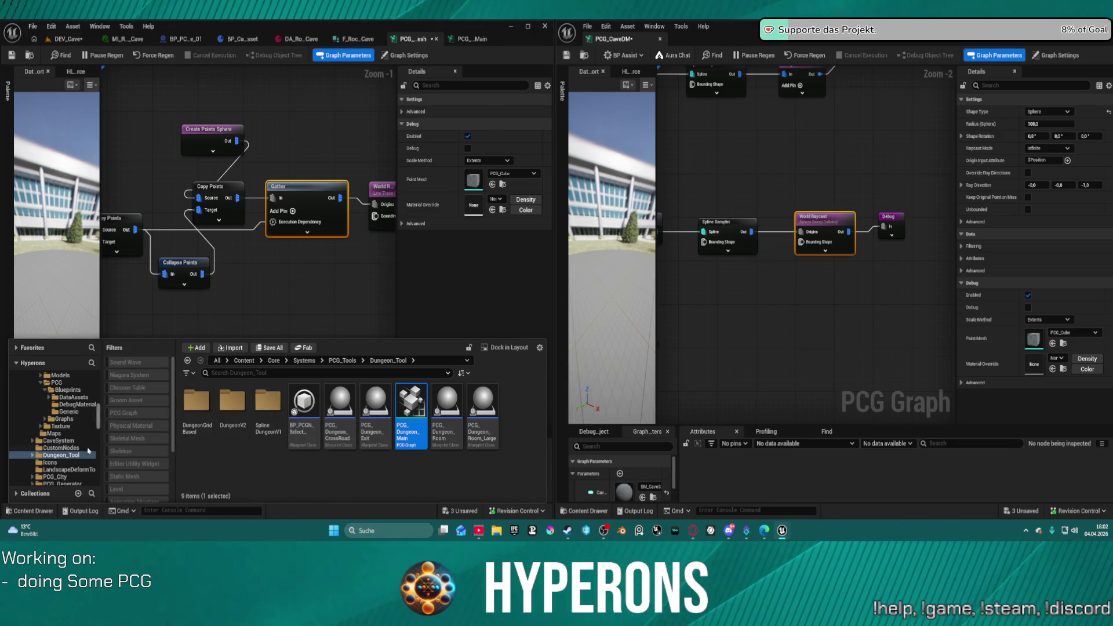
{"action": "scroll", "coordinate": [87, 458], "scroll_direction": "down", "scroll_amount": 3}
{"action": "scroll", "coordinate": [87, 459], "scroll_direction": "up", "scroll_amount": 4}
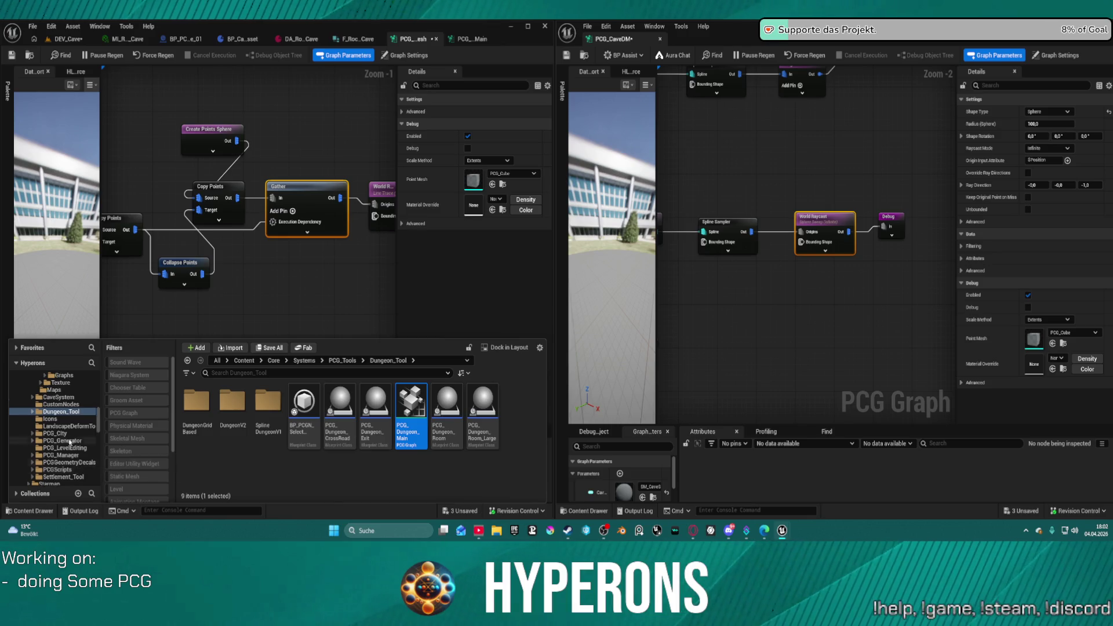
{"action": "left_click", "coordinate": [63, 412]}
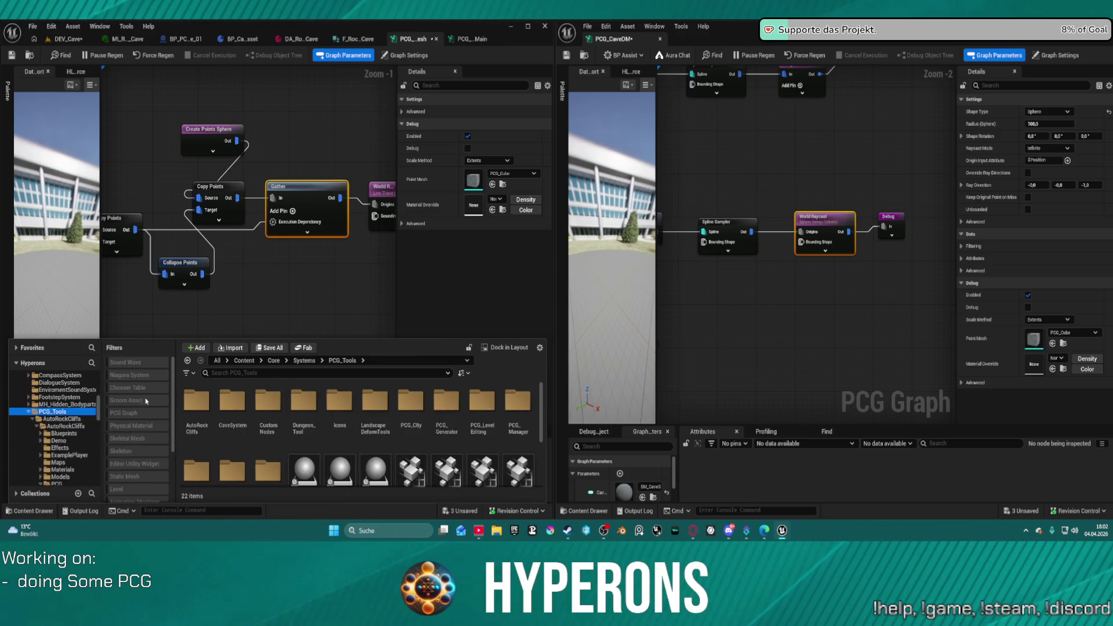
{"action": "type", "text": "path"}
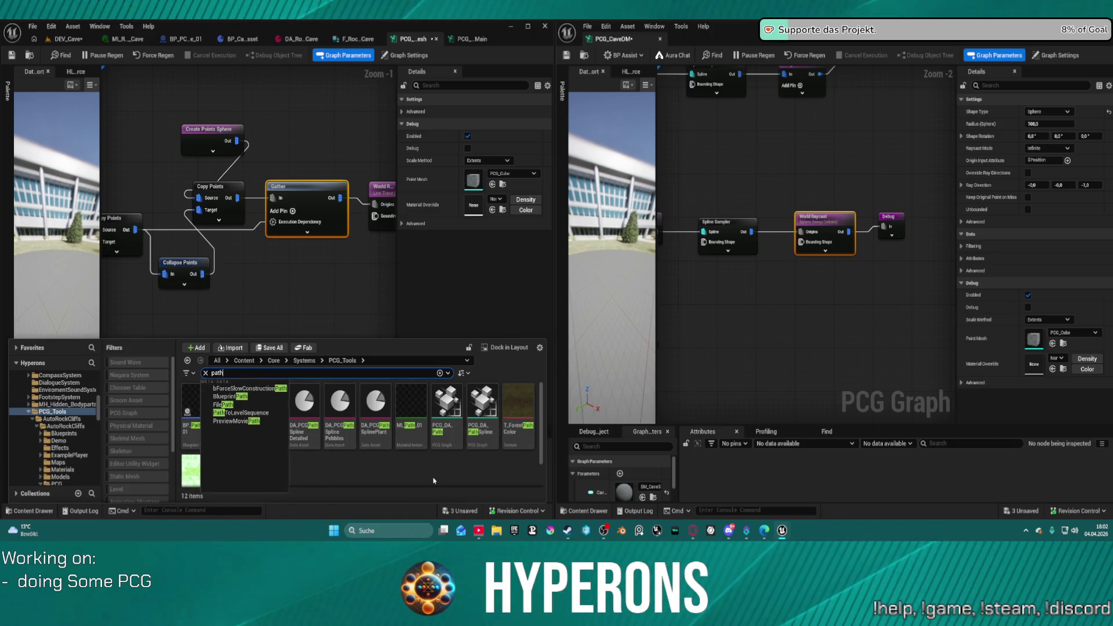
{"action": "left_click", "coordinate": [433, 481]}
{"action": "scroll", "coordinate": [377, 417], "scroll_direction": "down", "scroll_amount": 1}
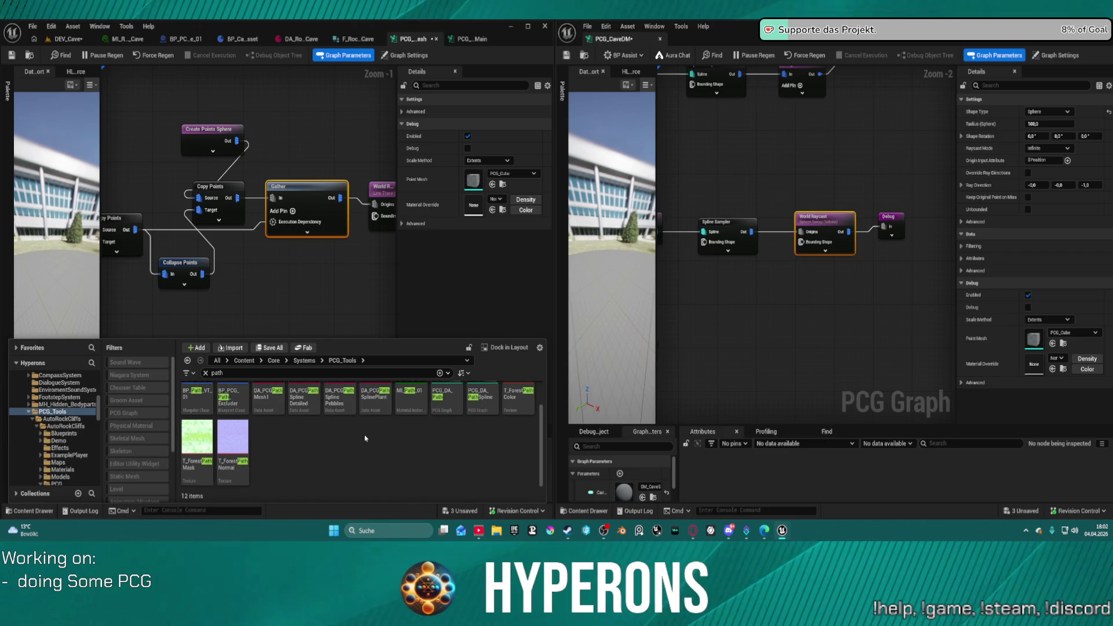
{"action": "scroll", "coordinate": [406, 418], "scroll_direction": "up", "scroll_amount": 1}
{"action": "left_click", "coordinate": [462, 409]}
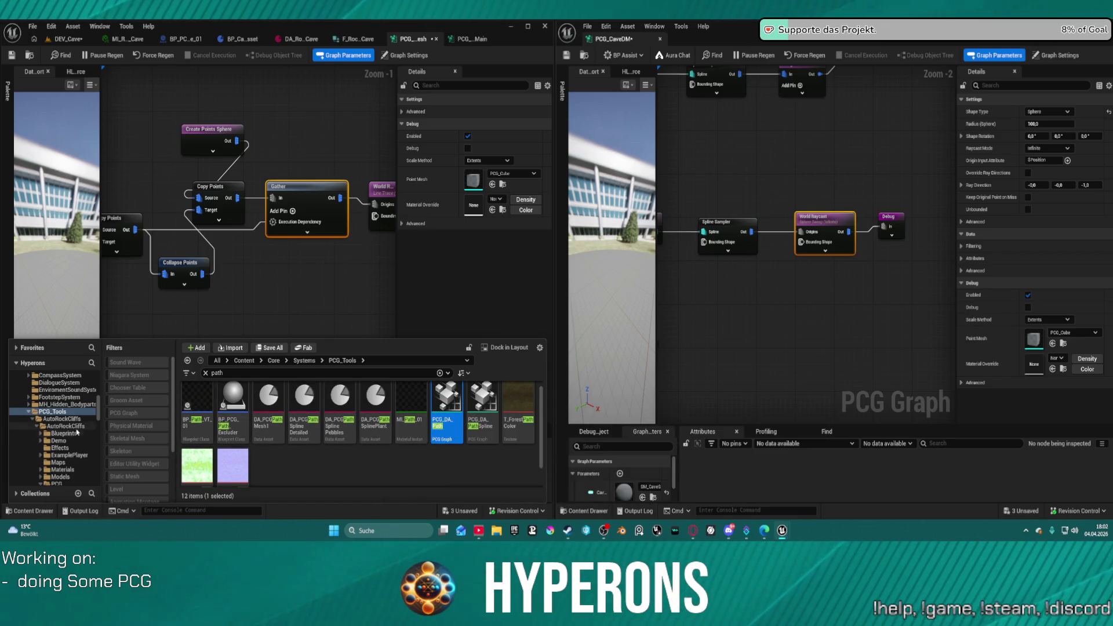
{"action": "scroll", "coordinate": [77, 432], "scroll_direction": "down", "scroll_amount": 5}
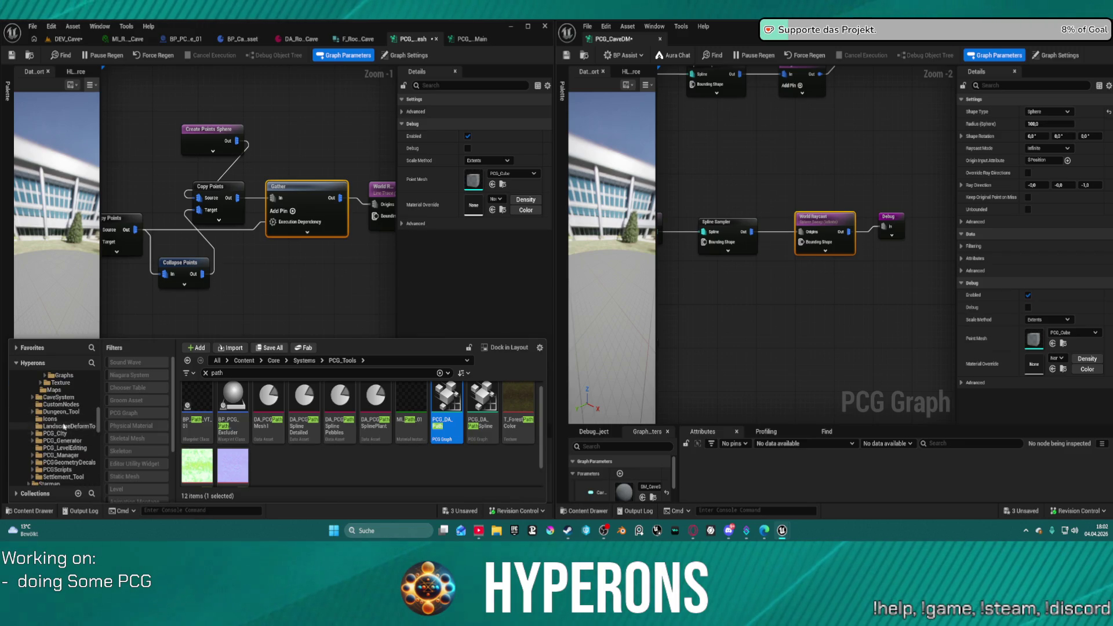
- Clear the search filter and open PCG_DungeonSpline_Main from Dungeon_Tool > SplineDungeonV1
{"action": "left_click", "coordinate": [62, 412]}
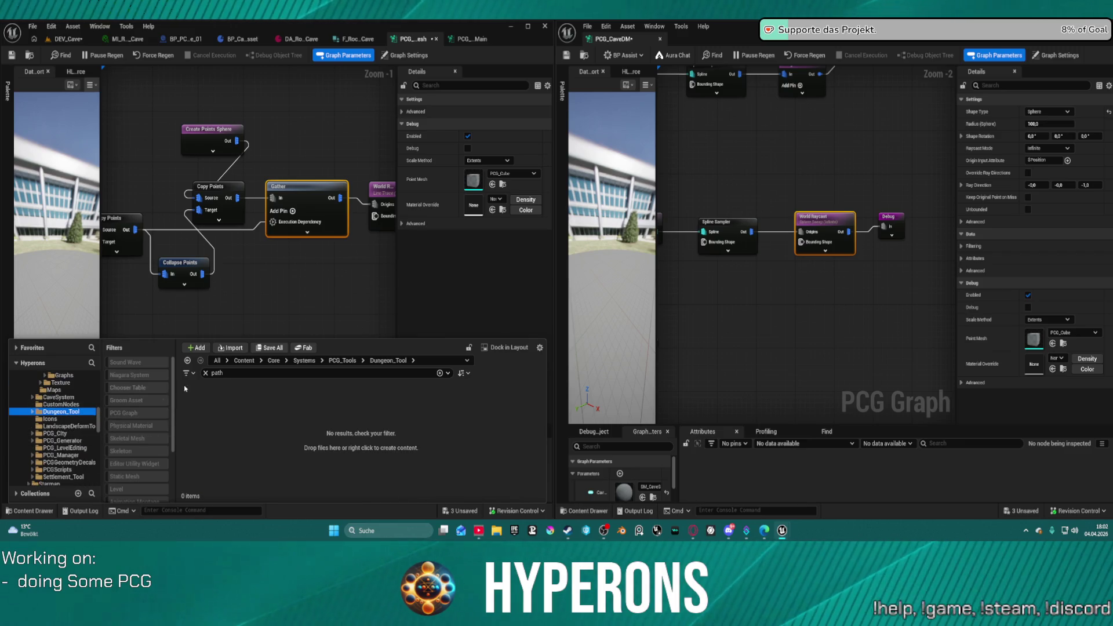
{"action": "left_click", "coordinate": [206, 374]}
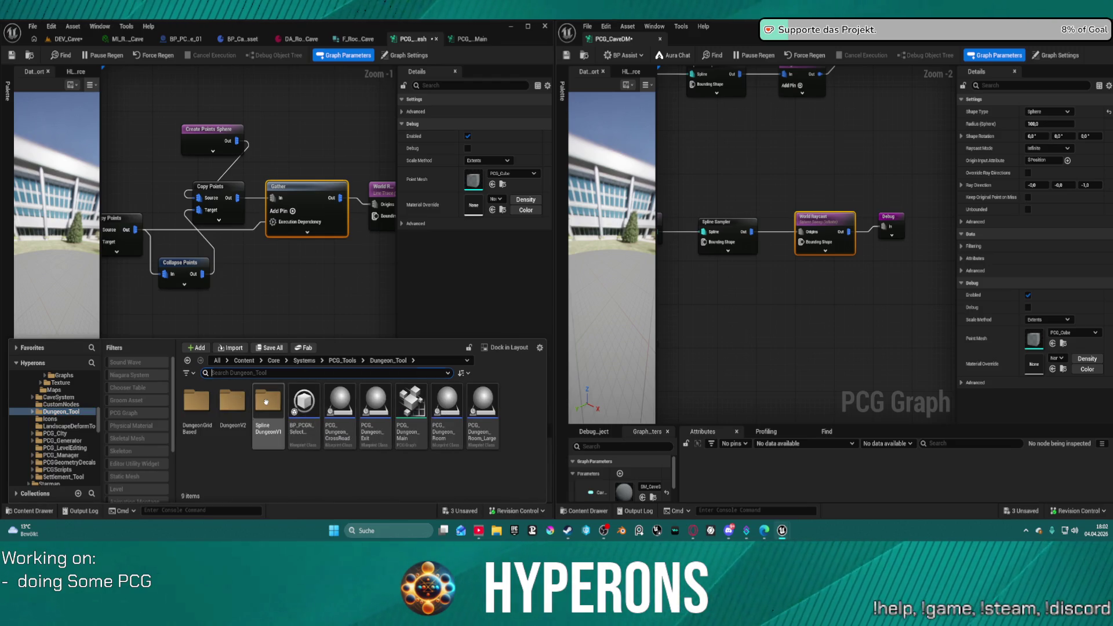
{"action": "double_click", "coordinate": [273, 406]}
{"action": "left_click", "coordinate": [281, 426]}
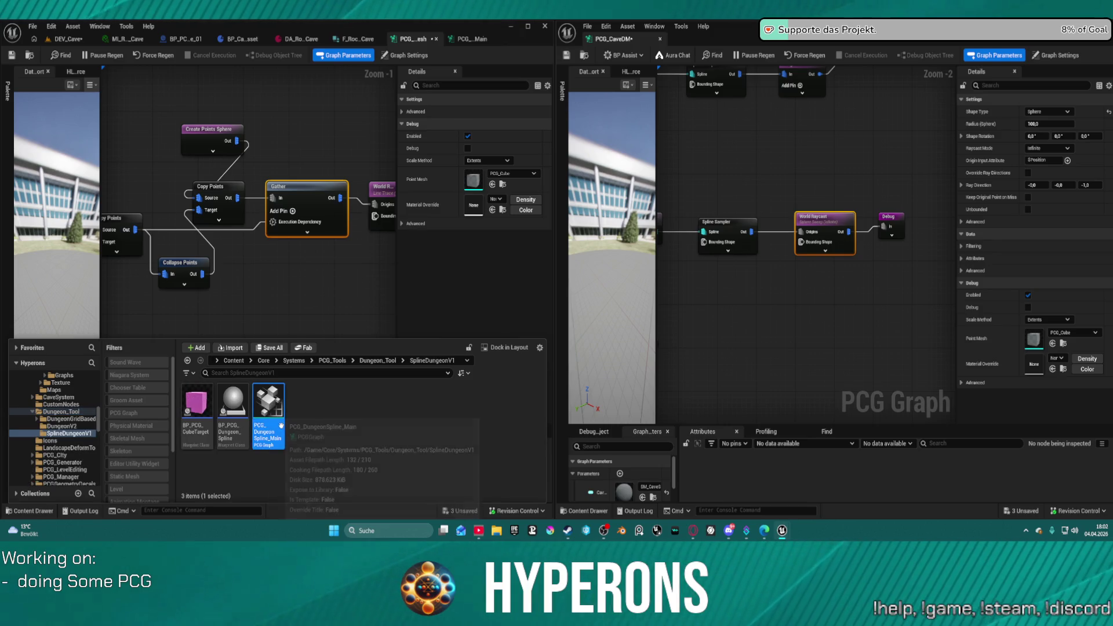
{"action": "left_click", "coordinate": [281, 426]}
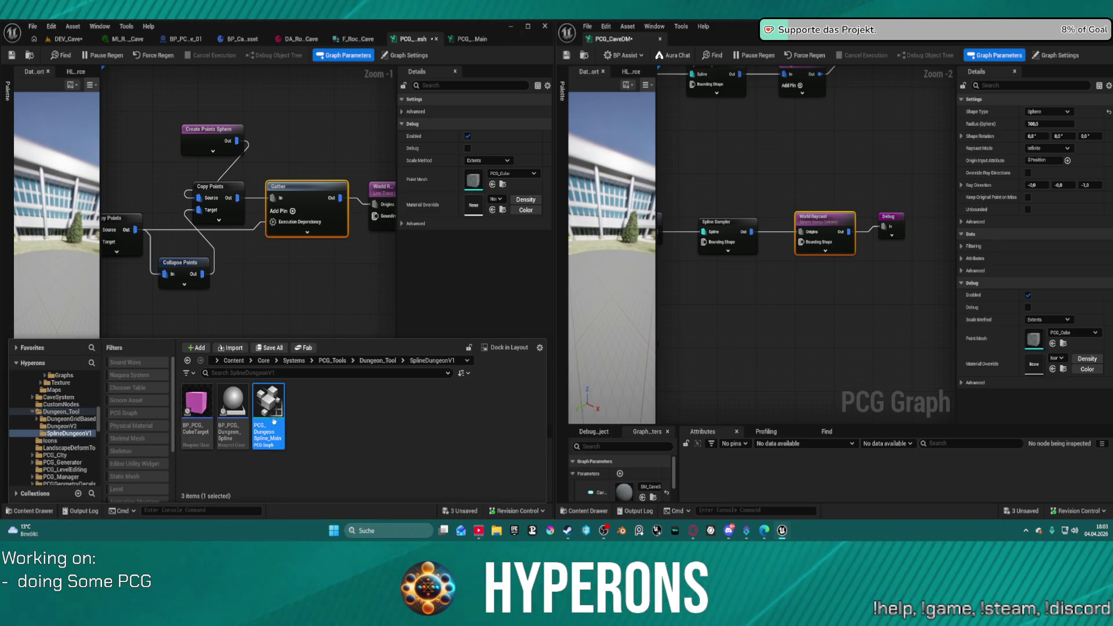
{"action": "double_click", "coordinate": [274, 416]}
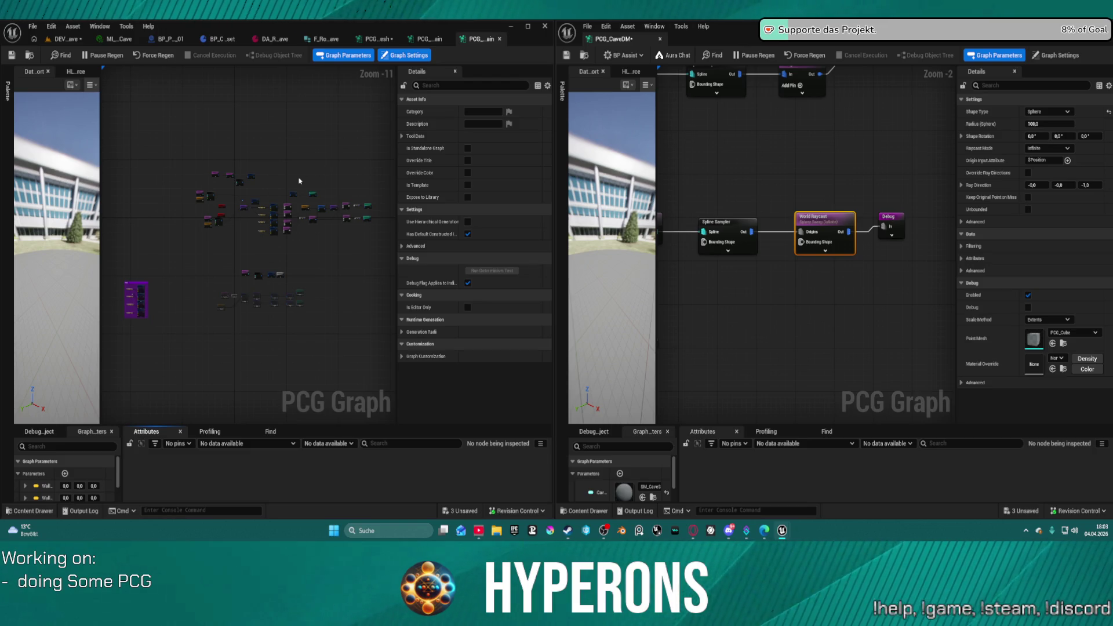
- Survey PCG_DungeonSpline_Main's Transform Points, Difference, Spawner and Attribute Noise nodes
{"action": "scroll", "coordinate": [310, 241], "scroll_direction": "up", "scroll_amount": 7}
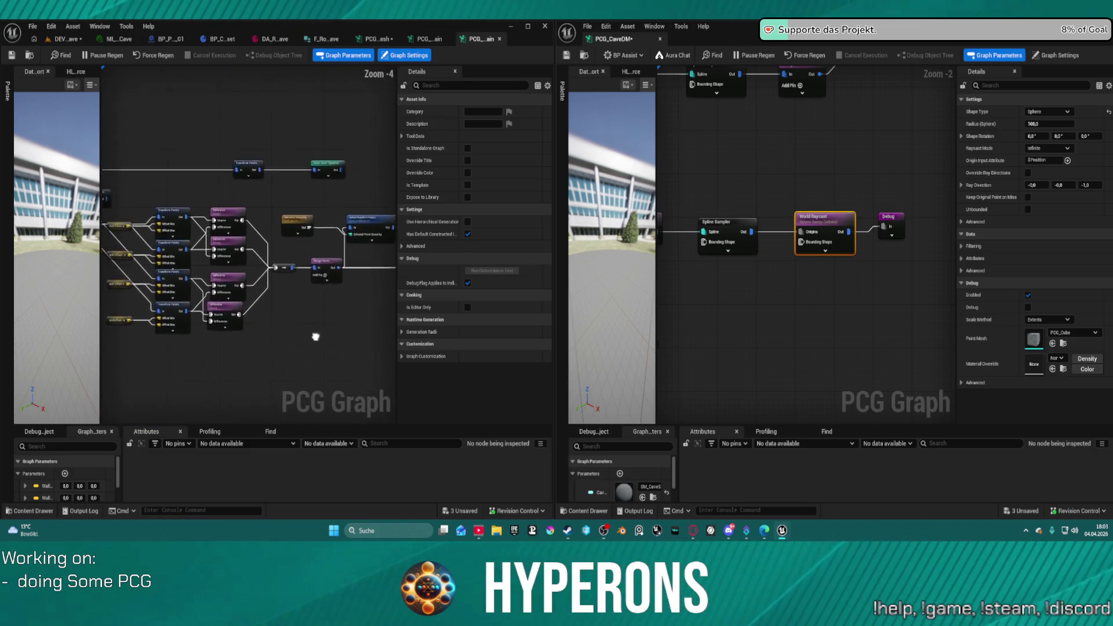
{"action": "left_click_drag", "start_coordinate": [311, 242], "coordinate": [474, 218]}
{"action": "left_click_drag", "start_coordinate": [382, 290], "coordinate": [174, 301]}
{"action": "mouse_move", "coordinate": [377, 307]}
{"action": "left_mouse_down"}
{"action": "mouse_move", "coordinate": [287, 315]}
{"action": "mouse_move", "coordinate": [530, 290]}
{"action": "left_mouse_up"}
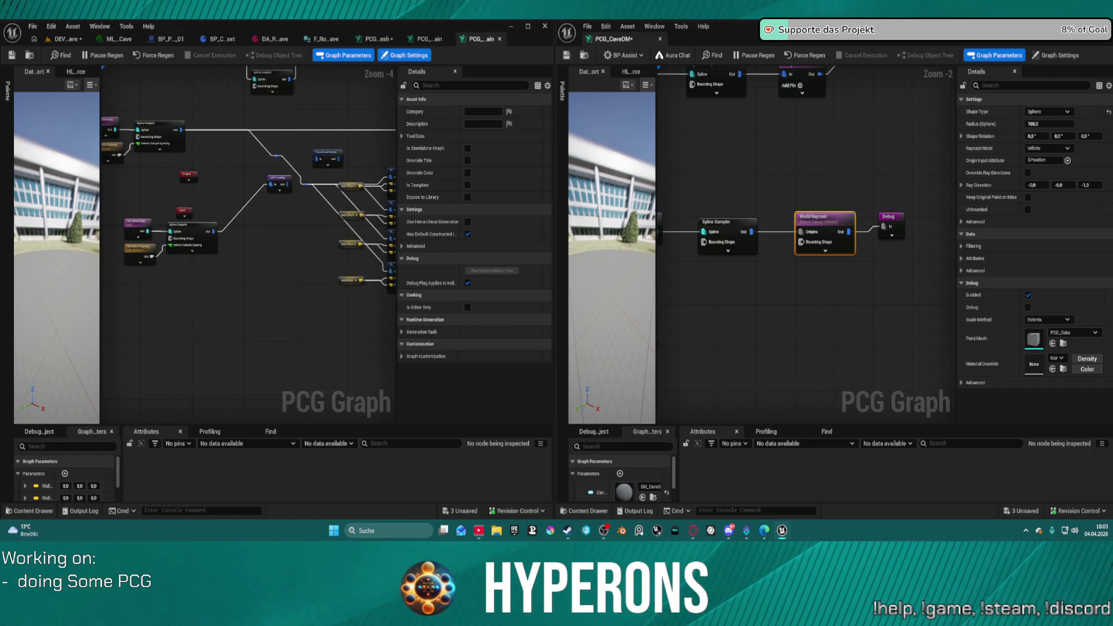
{"action": "left_click_drag", "start_coordinate": [394, 298], "coordinate": [243, 298]}
{"action": "scroll", "coordinate": [256, 252], "scroll_direction": "up", "scroll_amount": 5}
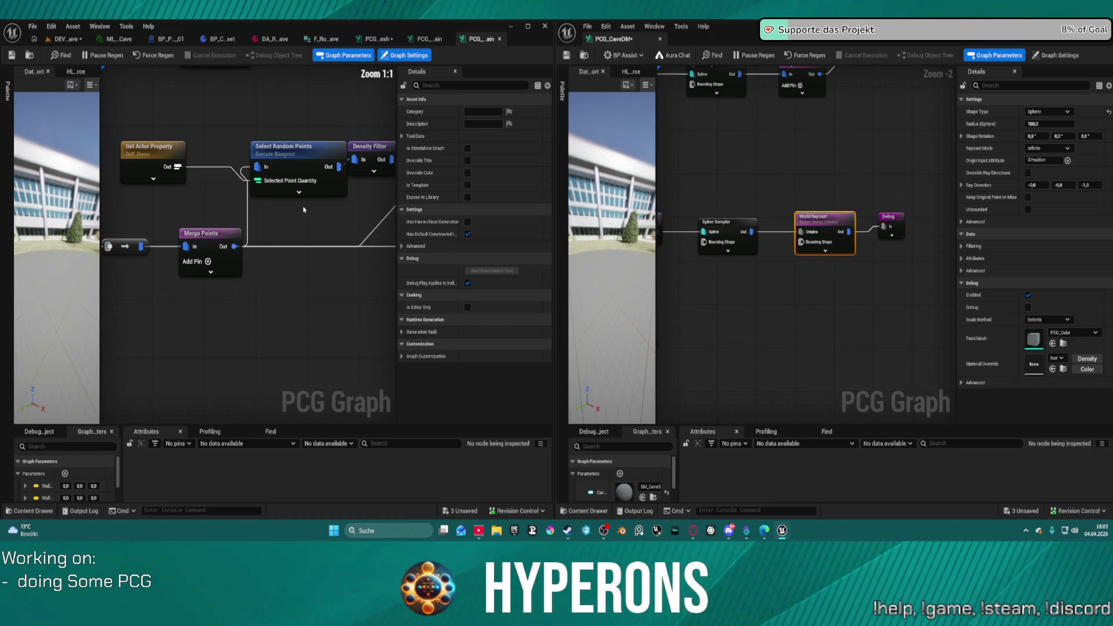
{"action": "left_click_drag", "start_coordinate": [308, 216], "coordinate": [55, 221]}
{"action": "left_click_drag", "start_coordinate": [232, 220], "coordinate": [162, 220]}
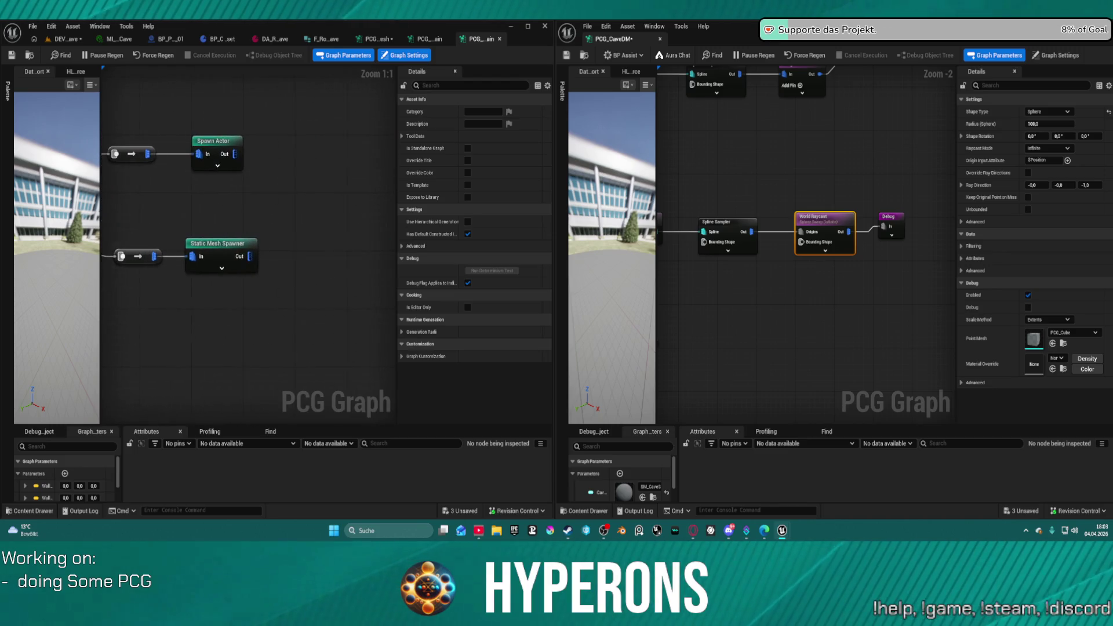
{"action": "scroll", "coordinate": [162, 220], "scroll_direction": "down", "scroll_amount": 6}
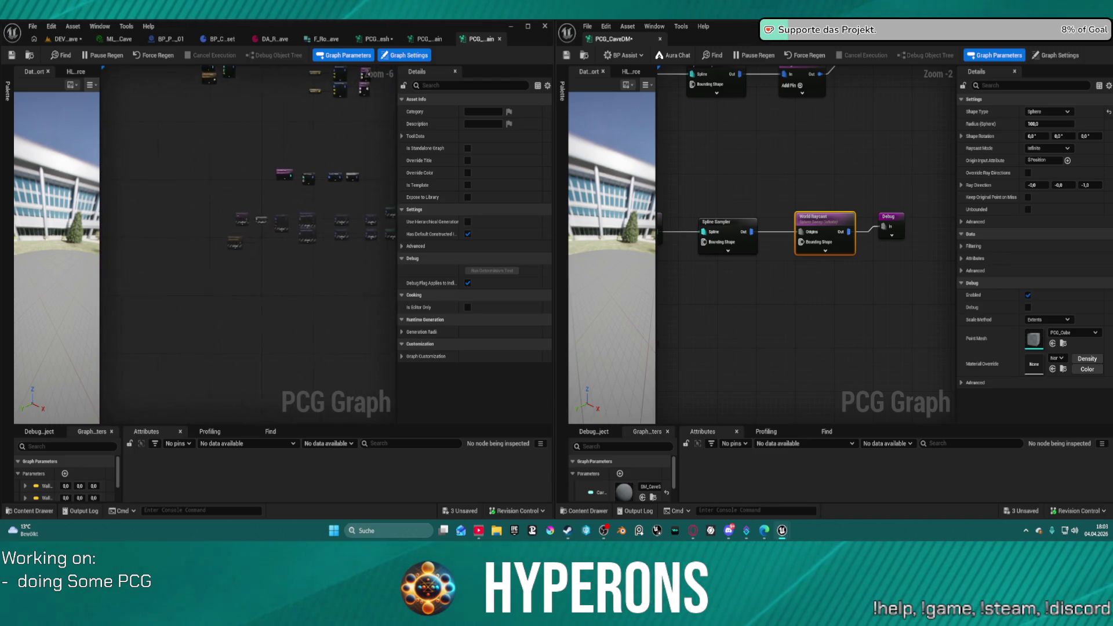
{"action": "scroll", "coordinate": [315, 159], "scroll_direction": "up", "scroll_amount": 7}
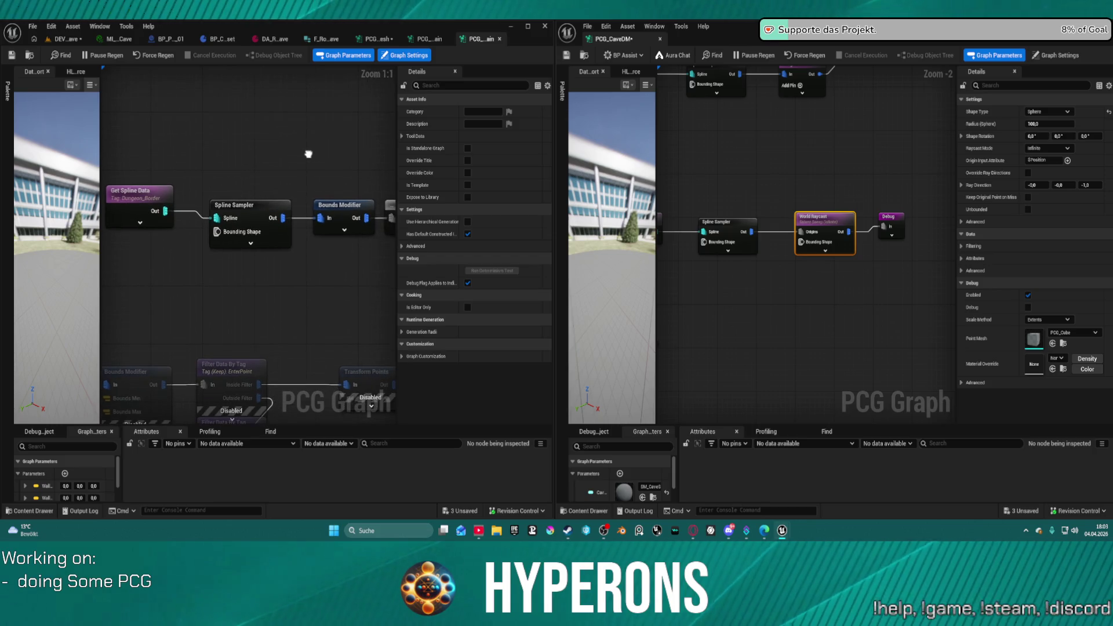
{"action": "mouse_move", "coordinate": [308, 154]}
{"action": "left_mouse_down"}
{"action": "mouse_move", "coordinate": [206, 134]}
{"action": "mouse_move", "coordinate": [200, 70]}
{"action": "left_mouse_up"}
{"action": "scroll", "coordinate": [200, 69], "scroll_direction": "down", "scroll_amount": 2}
{"action": "scroll", "coordinate": [119, 81], "scroll_direction": "down", "scroll_amount": 1}
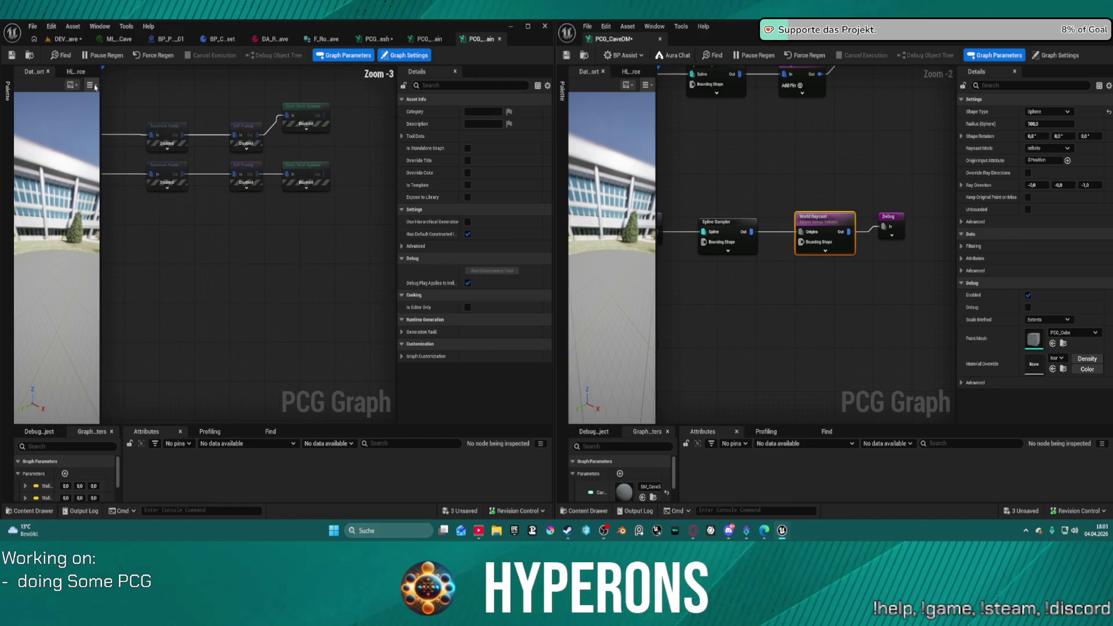
- Close the three extra graph tabs and return to the DEV_Cave level
{"action": "middle_click", "coordinate": [476, 42]}
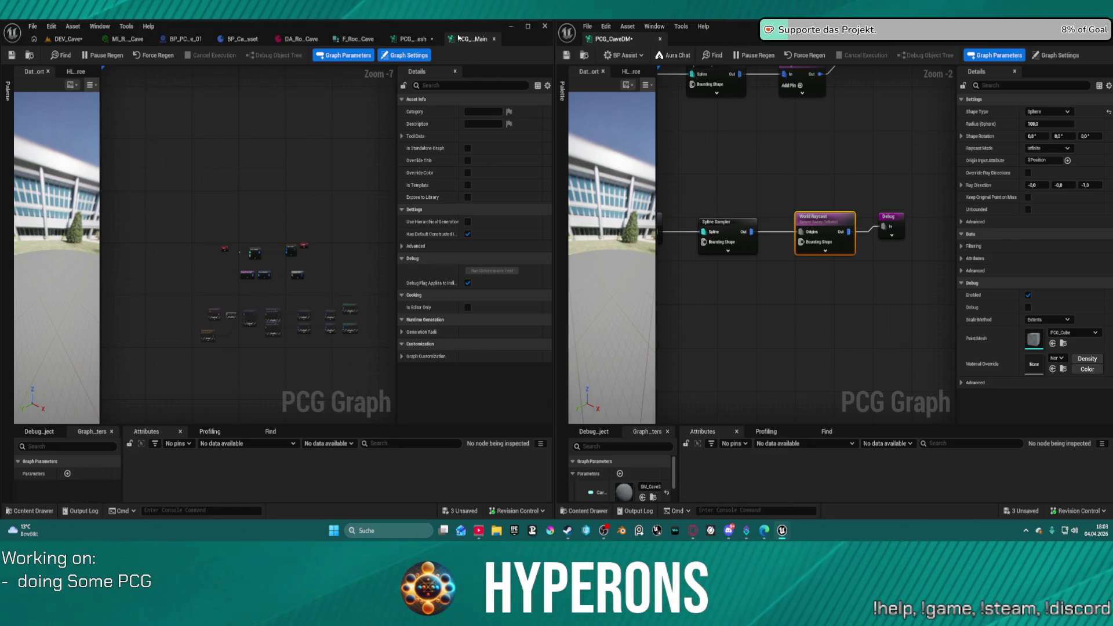
{"action": "middle_click", "coordinate": [462, 40]}
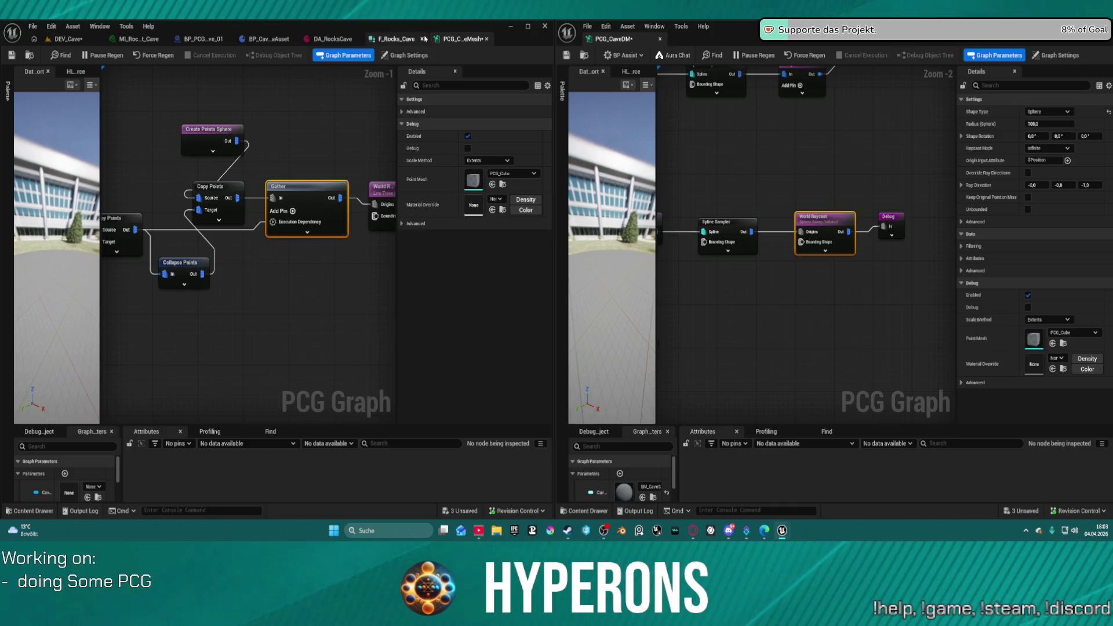
{"action": "middle_click", "coordinate": [498, 39]}
{"action": "left_click", "coordinate": [68, 39]}
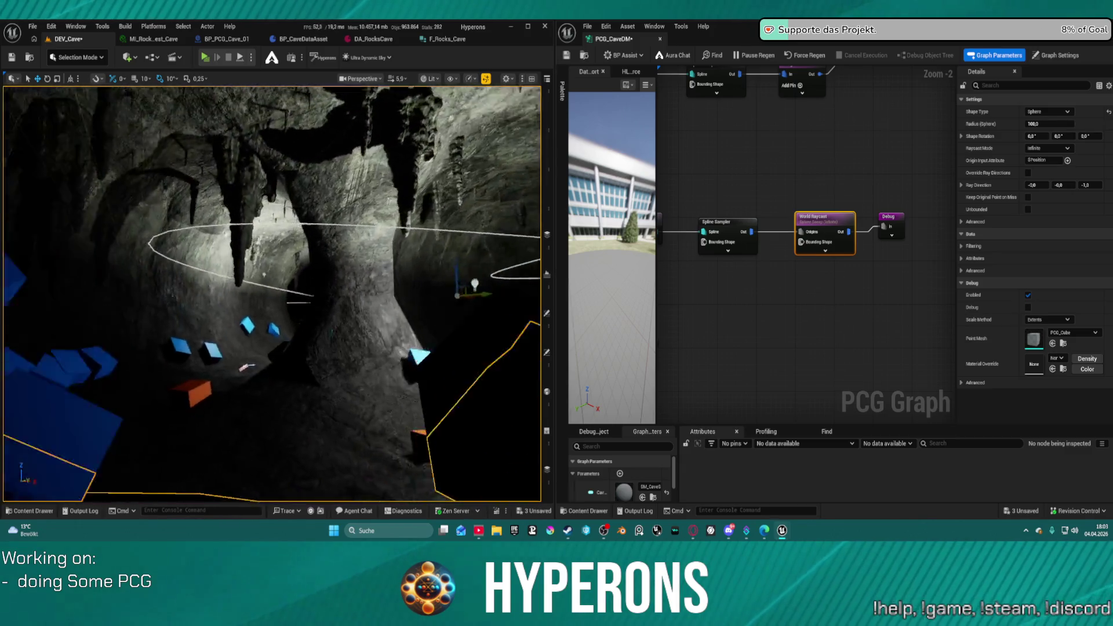
- Frame the cave spline and fly down the tunnel to inspect walls and spline path
{"action": "key", "text": "f"}
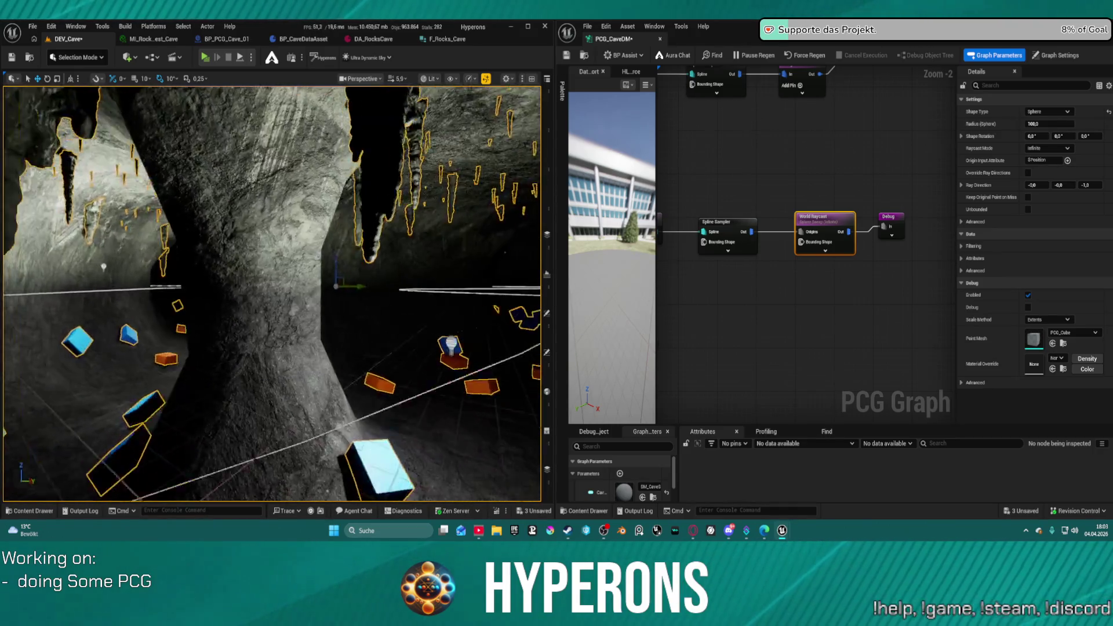
{"action": "key", "text": "w"}
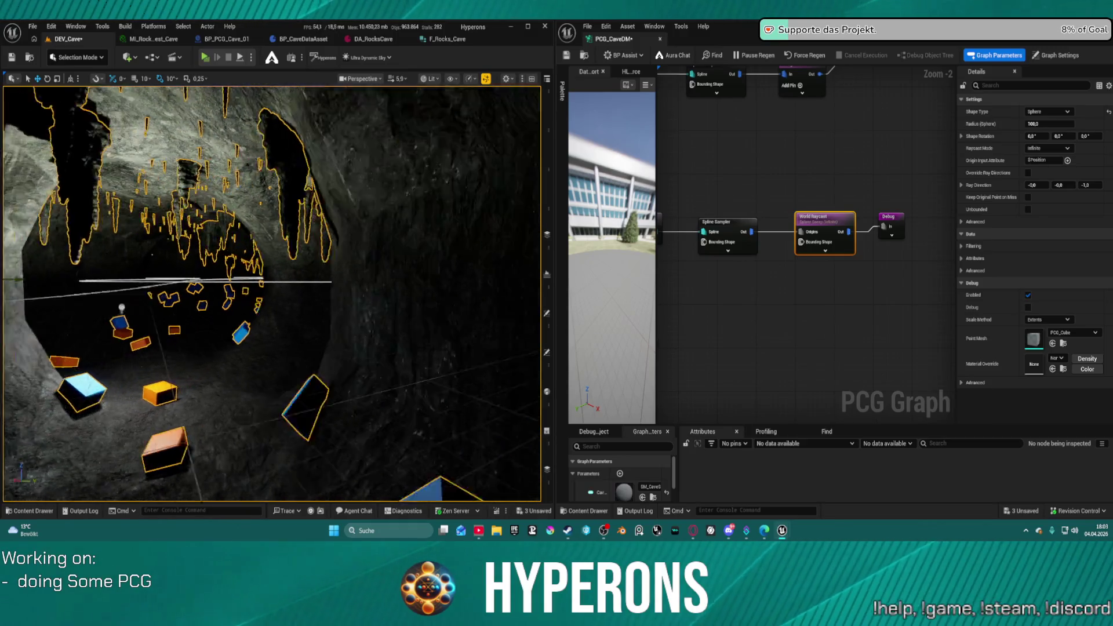
{"action": "key", "text": "w"}
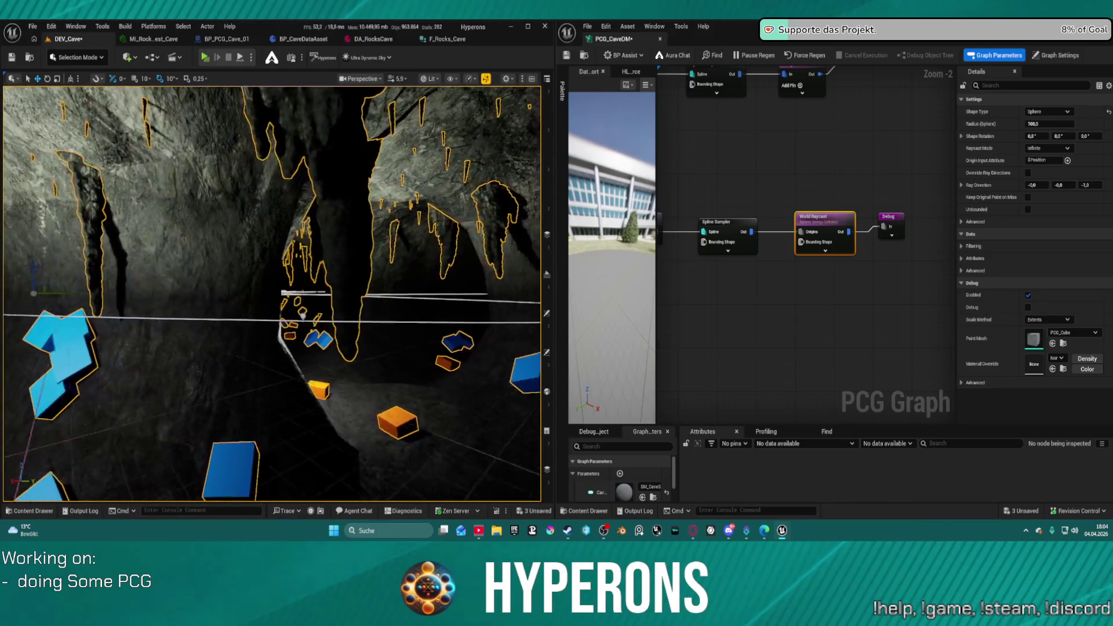
{"action": "key", "text": "s"}
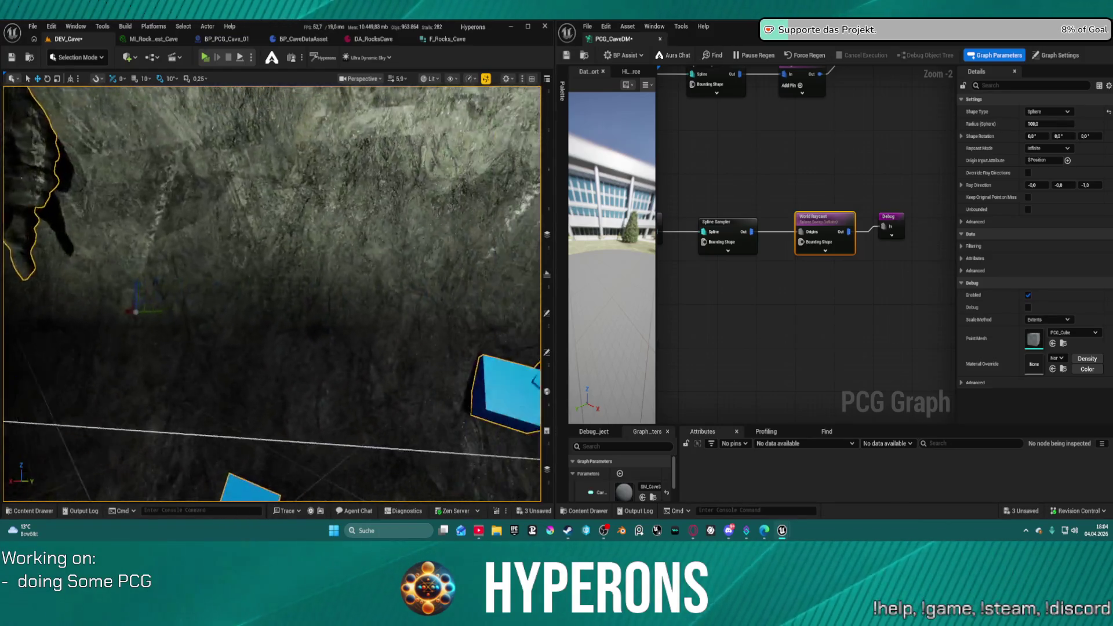
{"action": "key", "text": "s"}
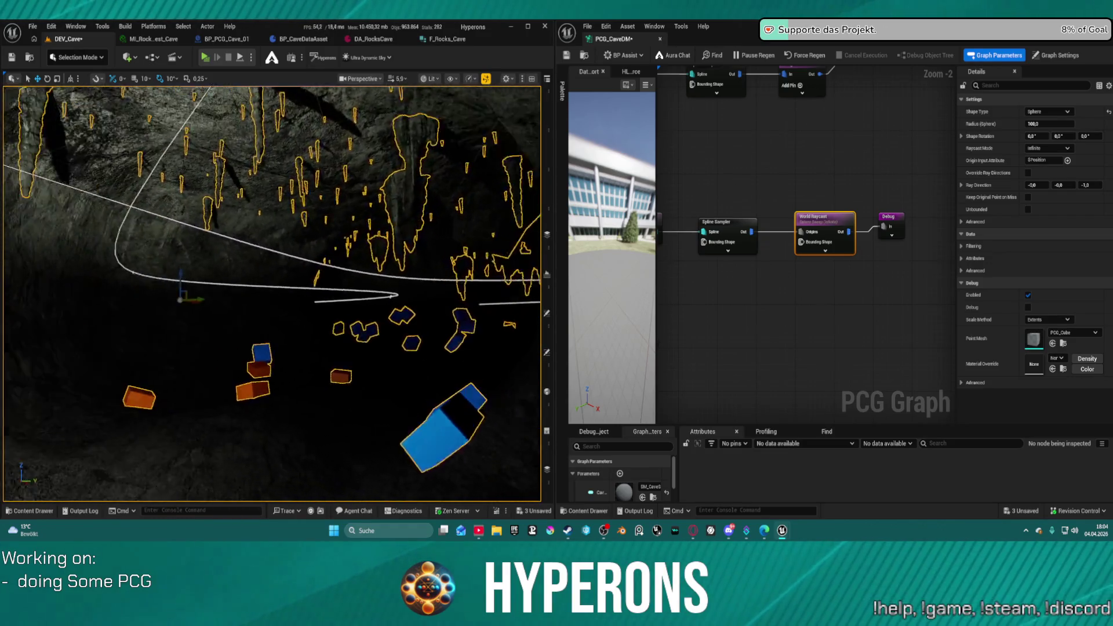
- Fly through the cave inspecting stalactites and rock cubes up close, then view both halves
{"action": "key", "text": "w"}
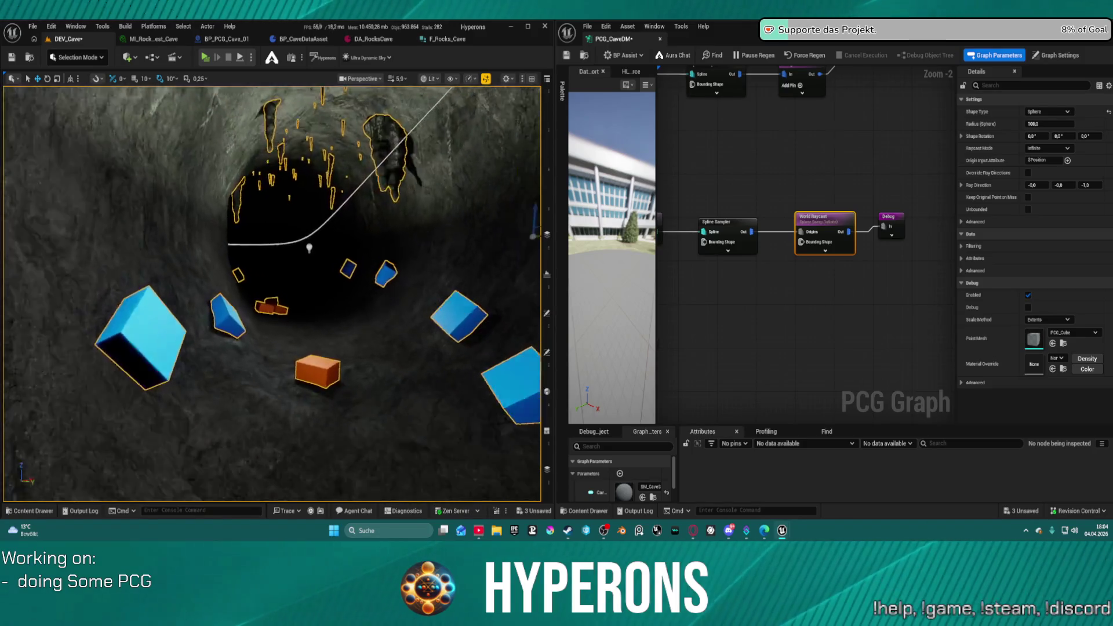
{"action": "key", "text": "w"}
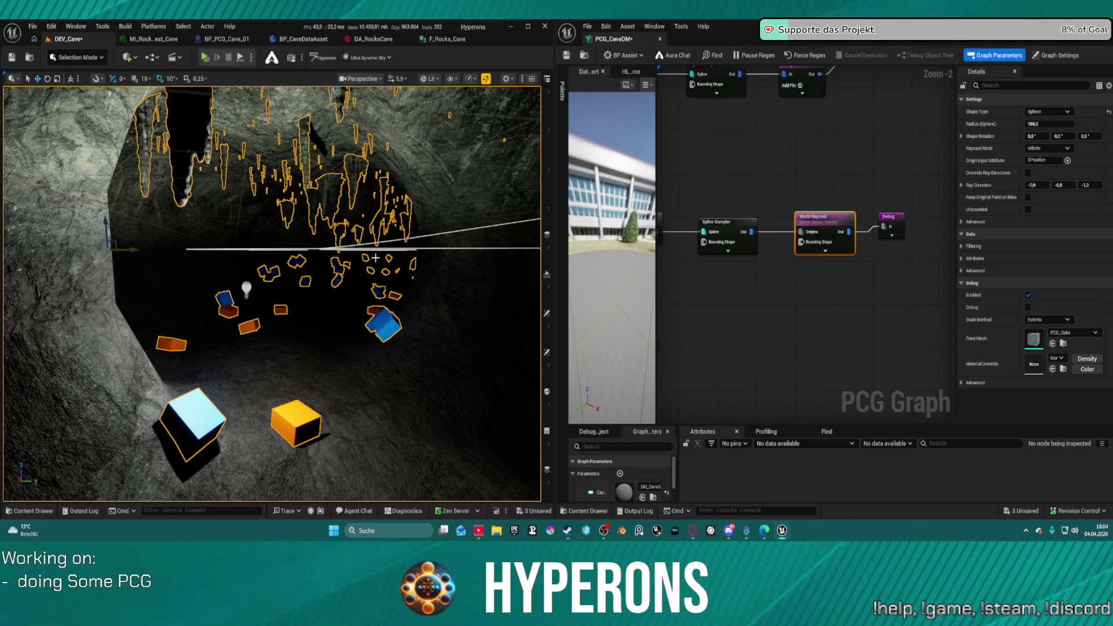
{"action": "key", "text": "w"}
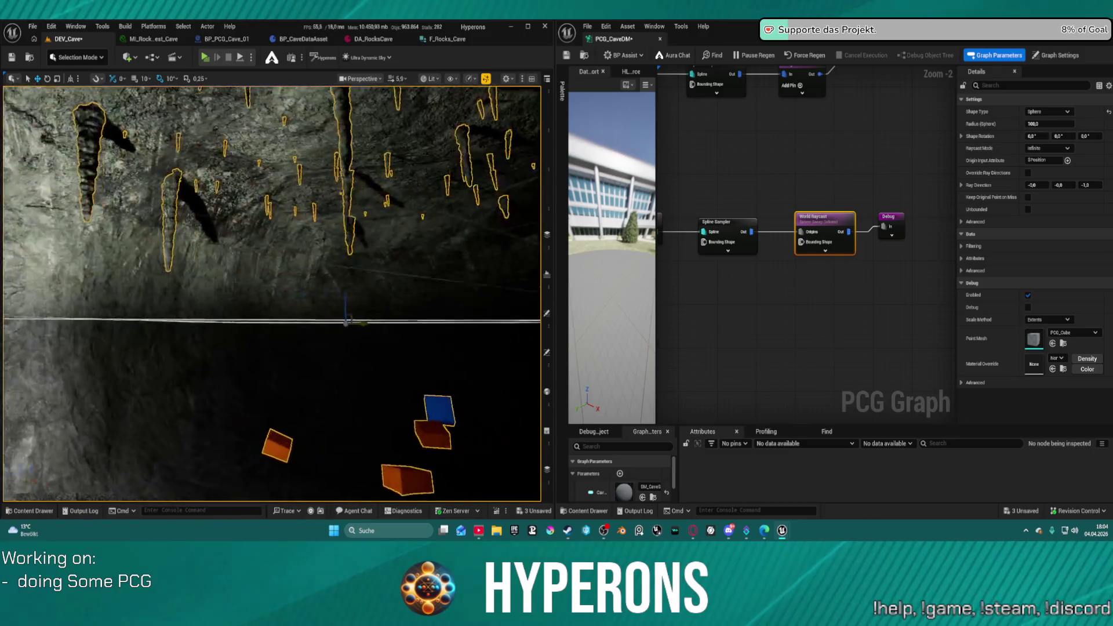
{"action": "key", "text": "w"}
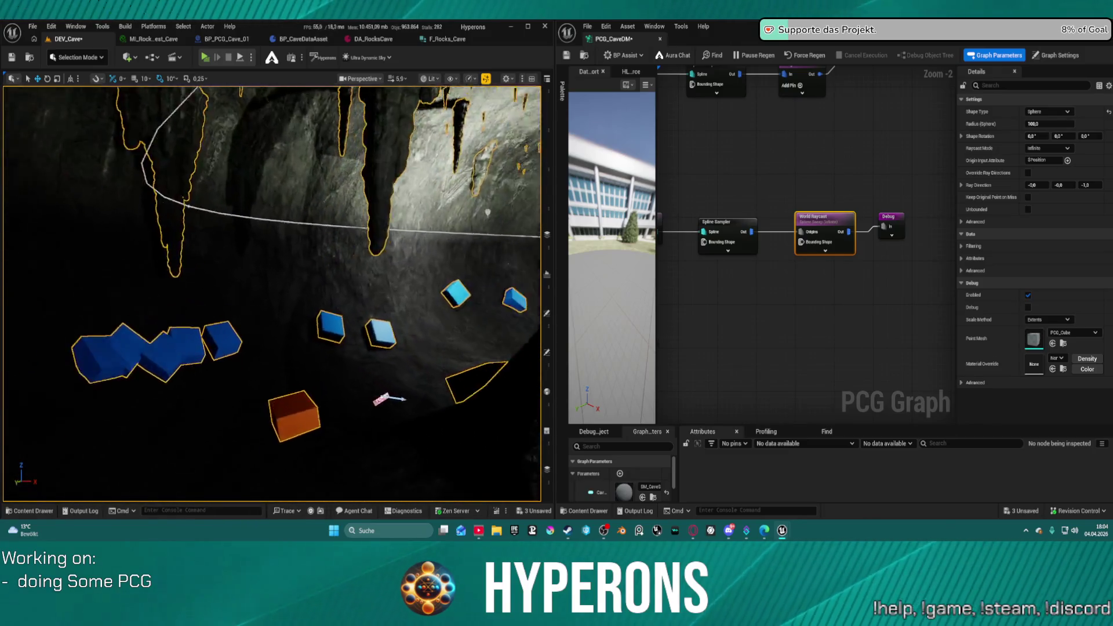
{"action": "key", "text": "s"}
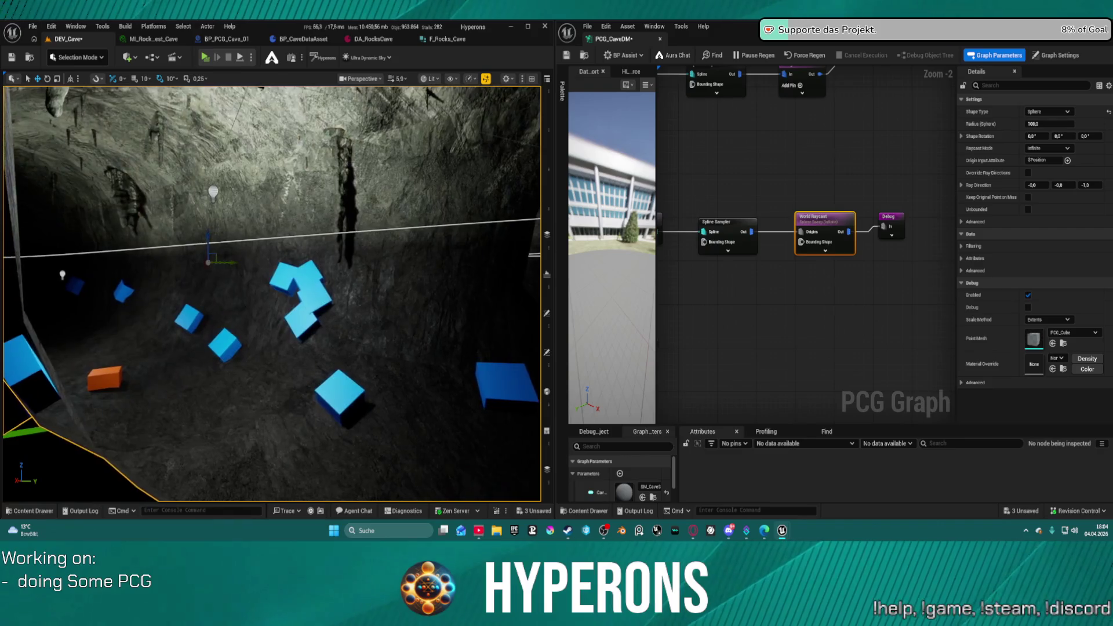
{"action": "key", "text": "a"}
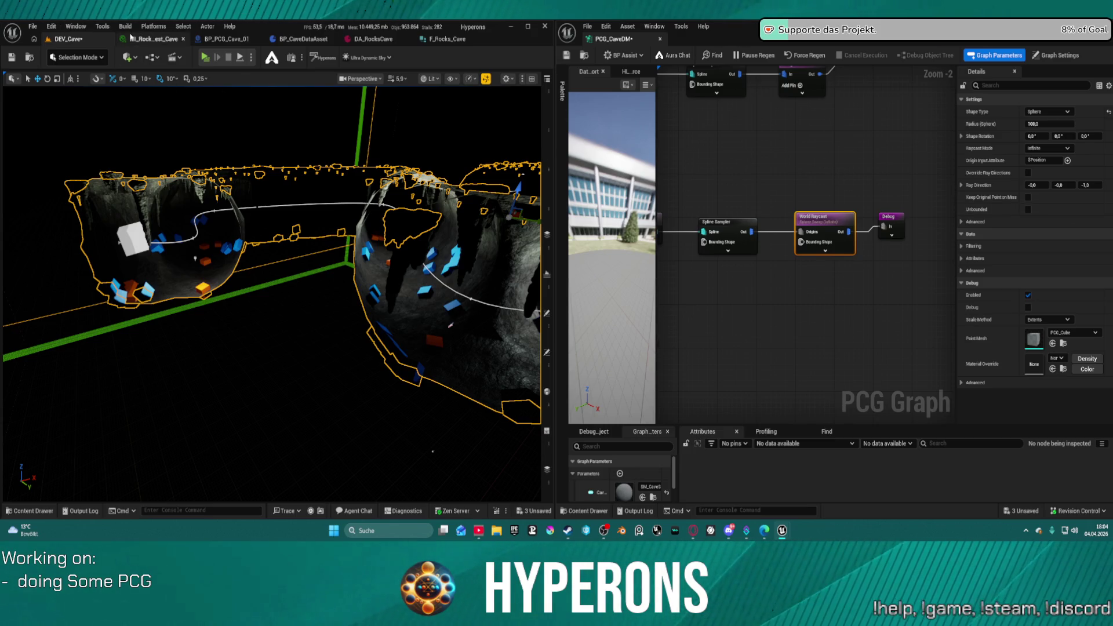
{"action": "left_click", "coordinate": [31, 28]}
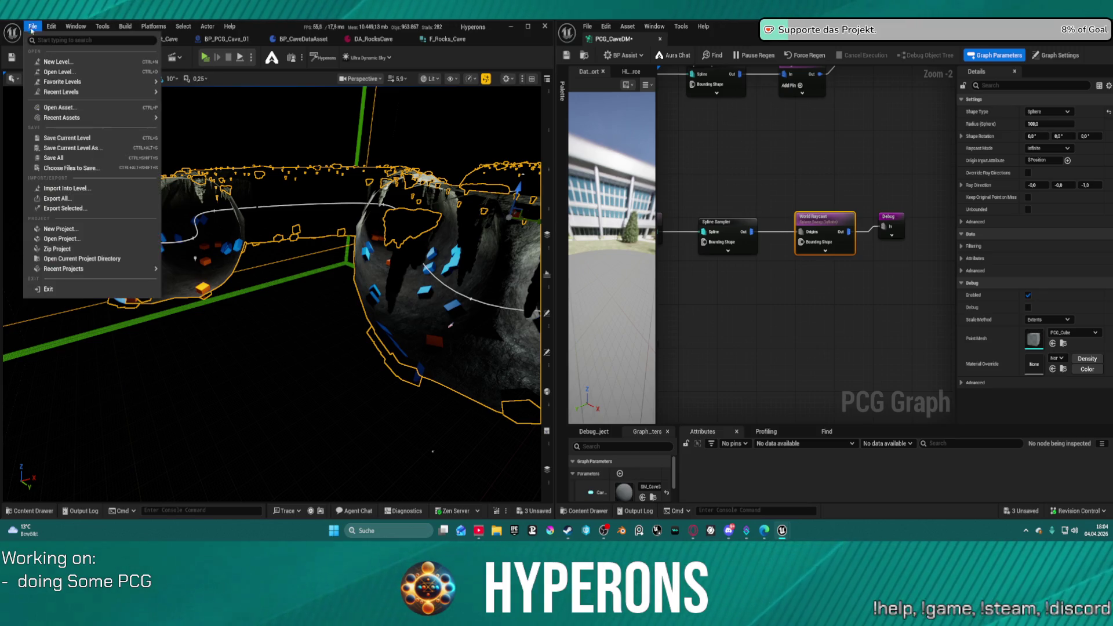
- Switch to LoadMap via Recent Levels, saving DEV_Cave, widen the viewport, and start Play
{"action": "mouse_move", "coordinate": [139, 91]}
{"action": "left_click", "coordinate": [190, 107]}
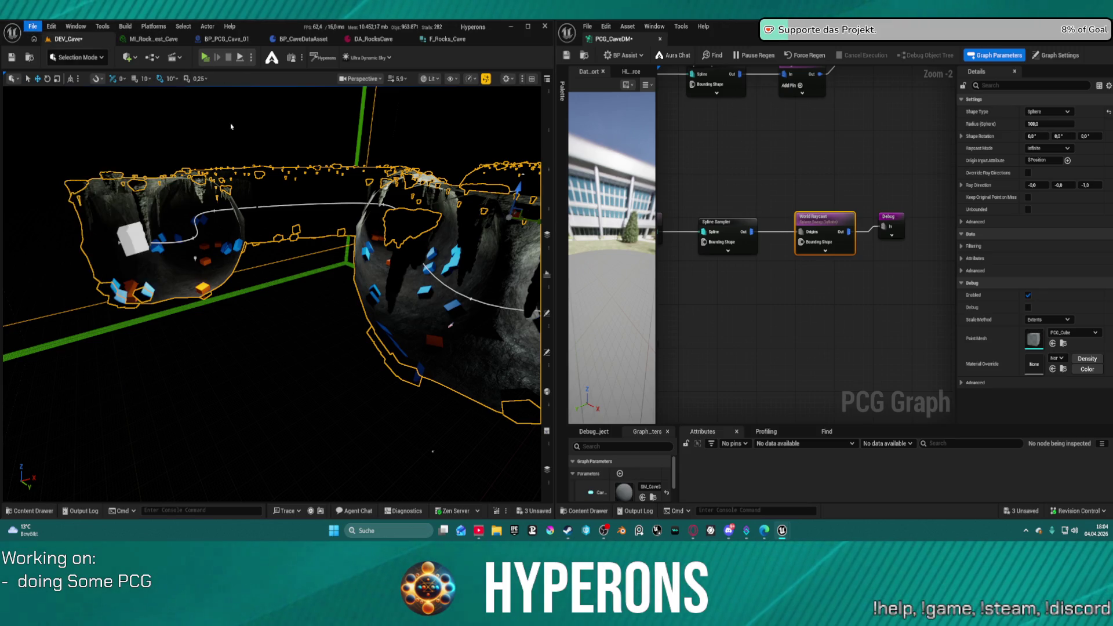
{"action": "left_click", "coordinate": [587, 377]}
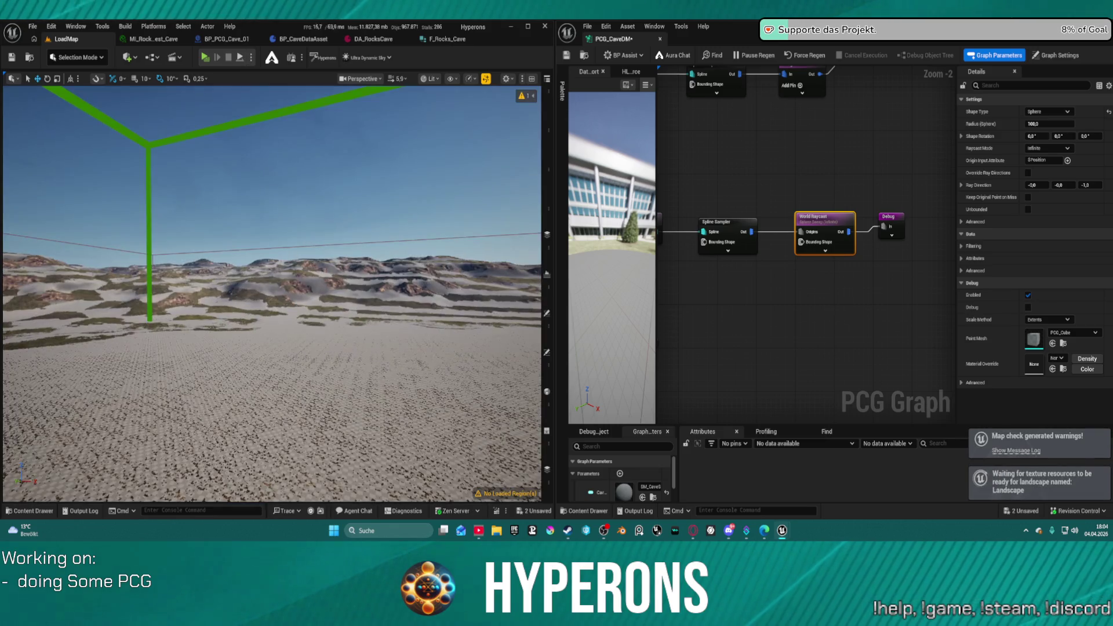
{"action": "left_click_drag", "start_coordinate": [554, 58], "coordinate": [642, 58]}
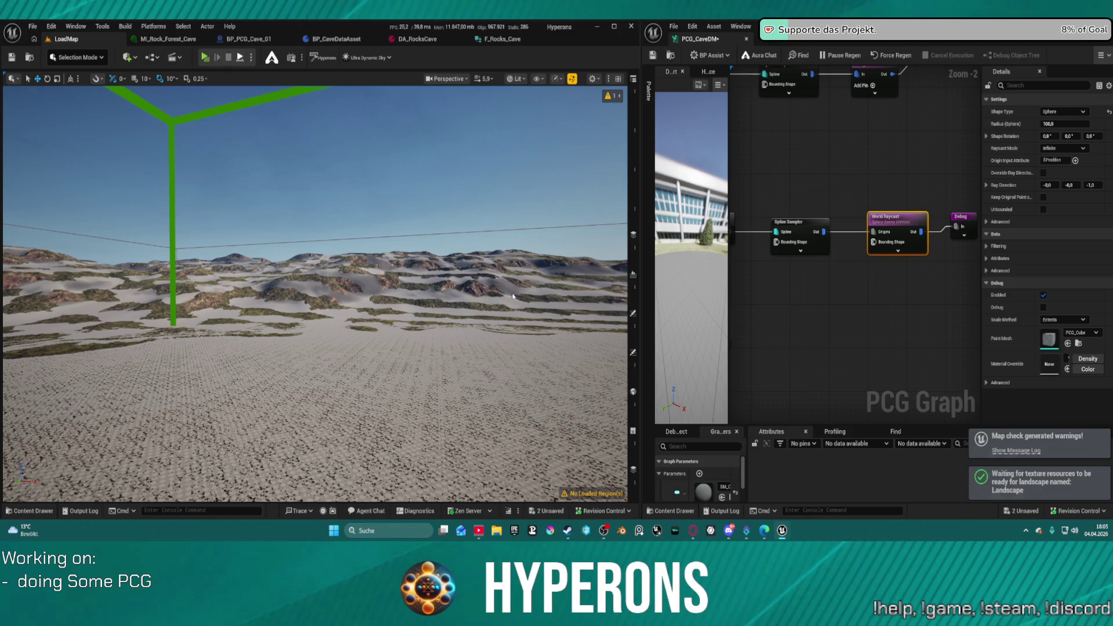
{"action": "left_click", "coordinate": [205, 57]}
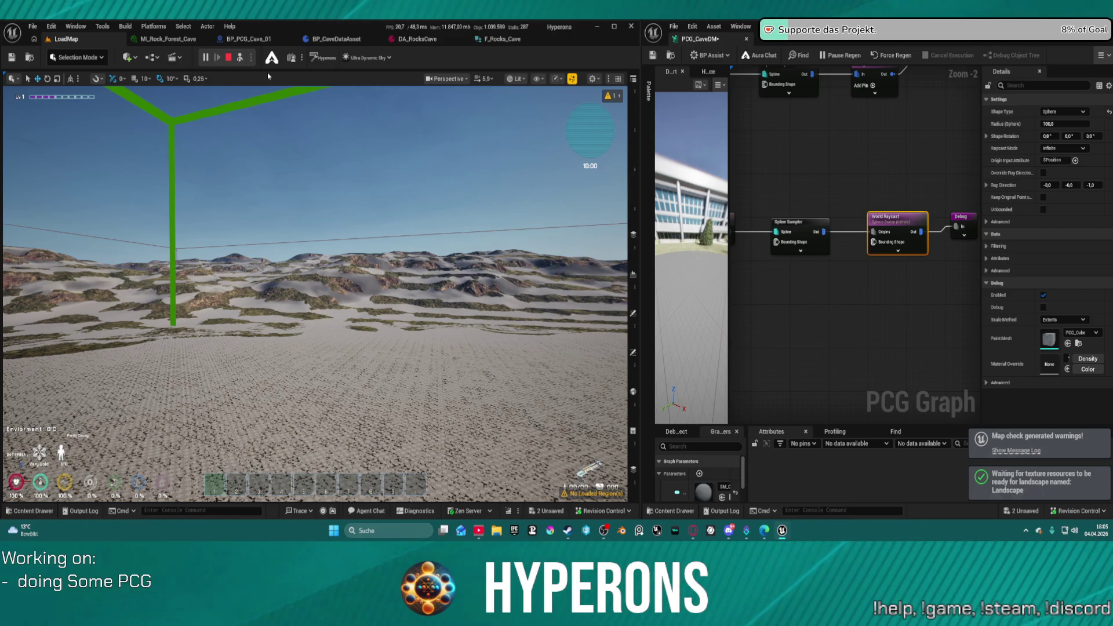
- Stop the play session and restart it, choosing Play in Editor despite blueprint errors
{"action": "right_click", "coordinate": [250, 91]}
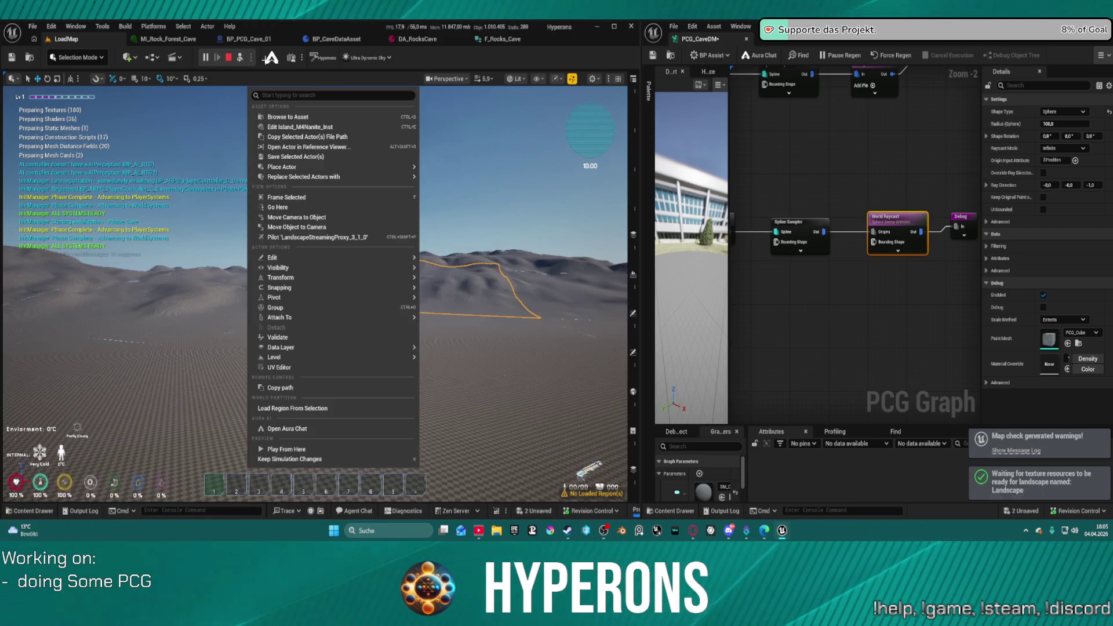
{"action": "left_click", "coordinate": [286, 449]}
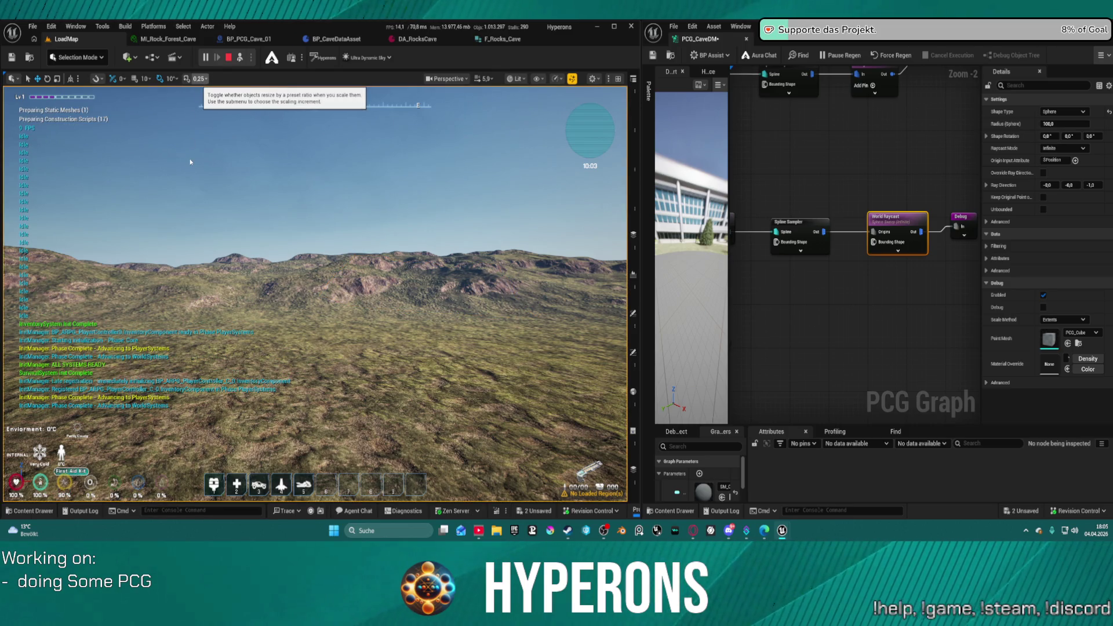
{"action": "key", "text": "Escape"}
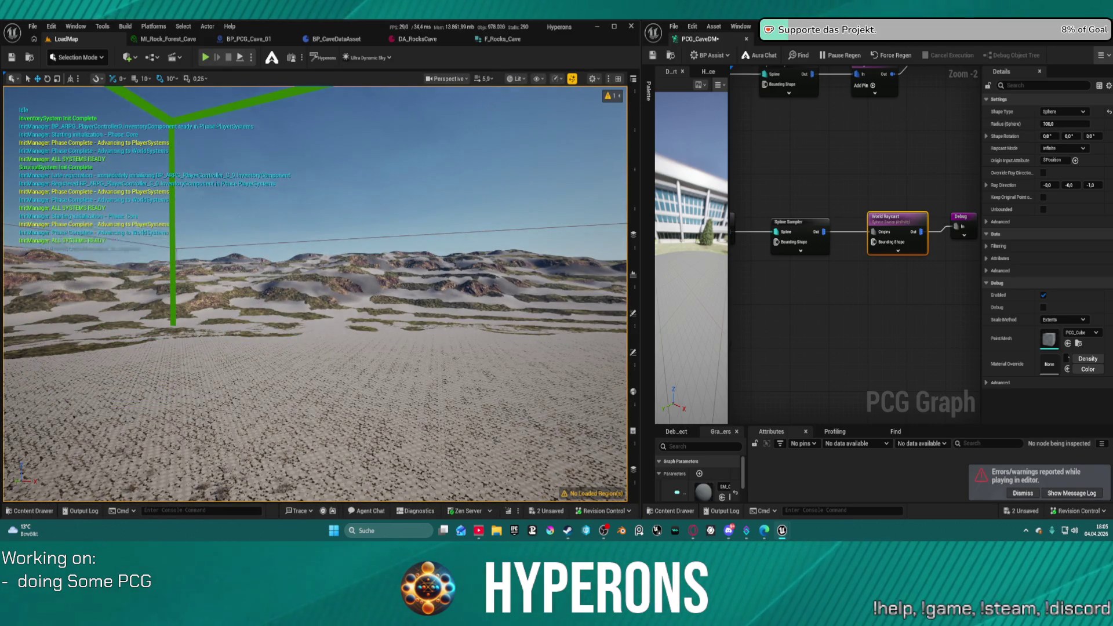
{"action": "left_click", "coordinate": [205, 57]}
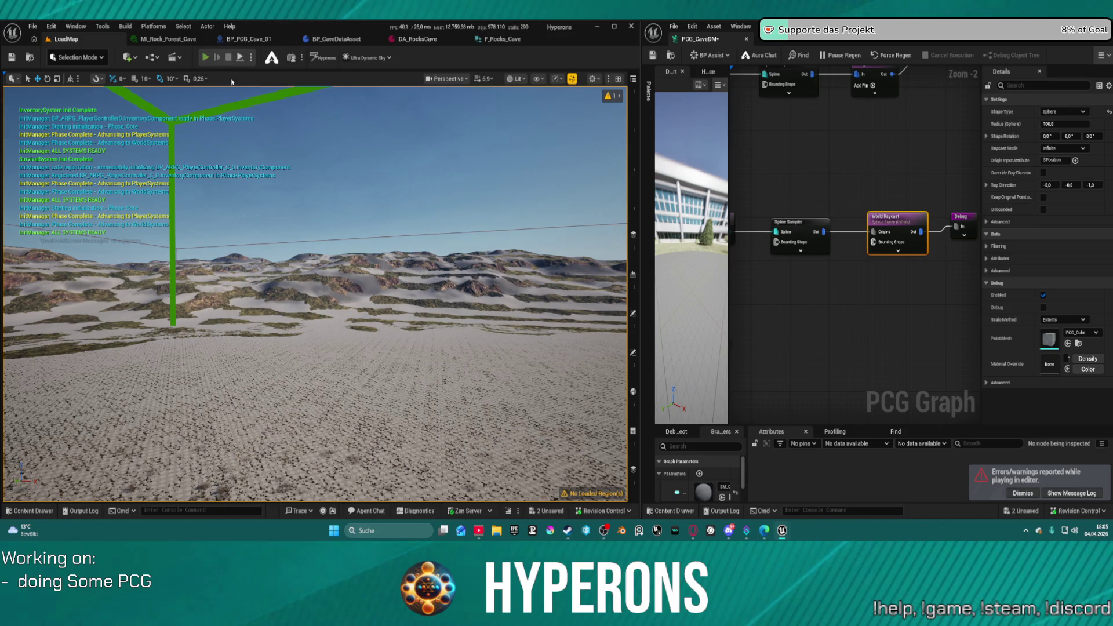
{"action": "left_click", "coordinate": [633, 310]}
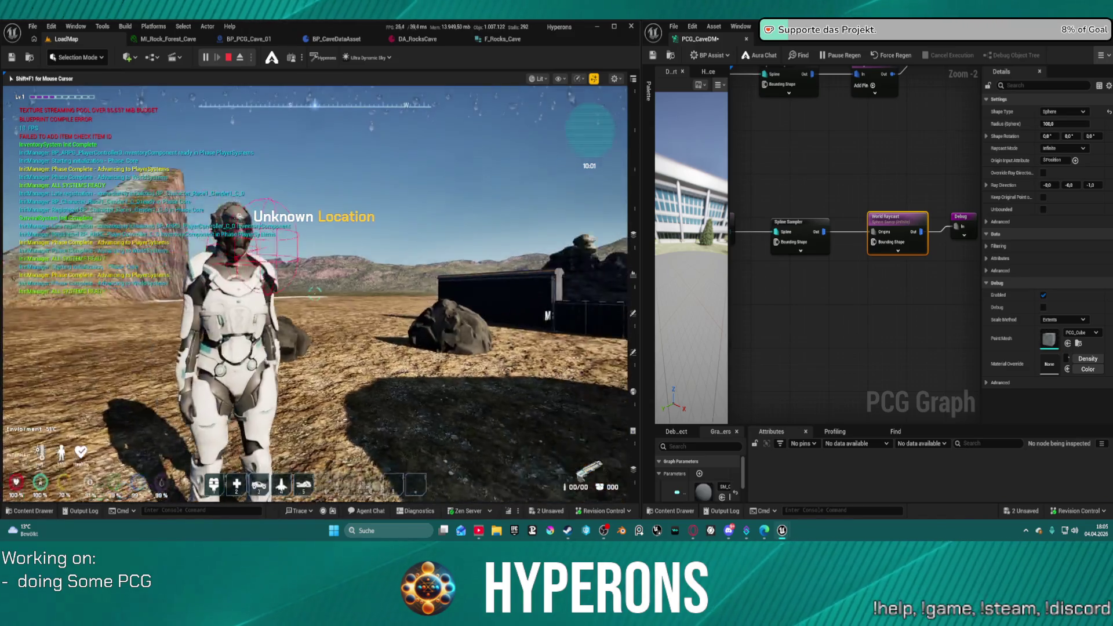
- Run past the white blocks and red area, climb the big rock, and equip MG 01
{"action": "key", "text": "w"}
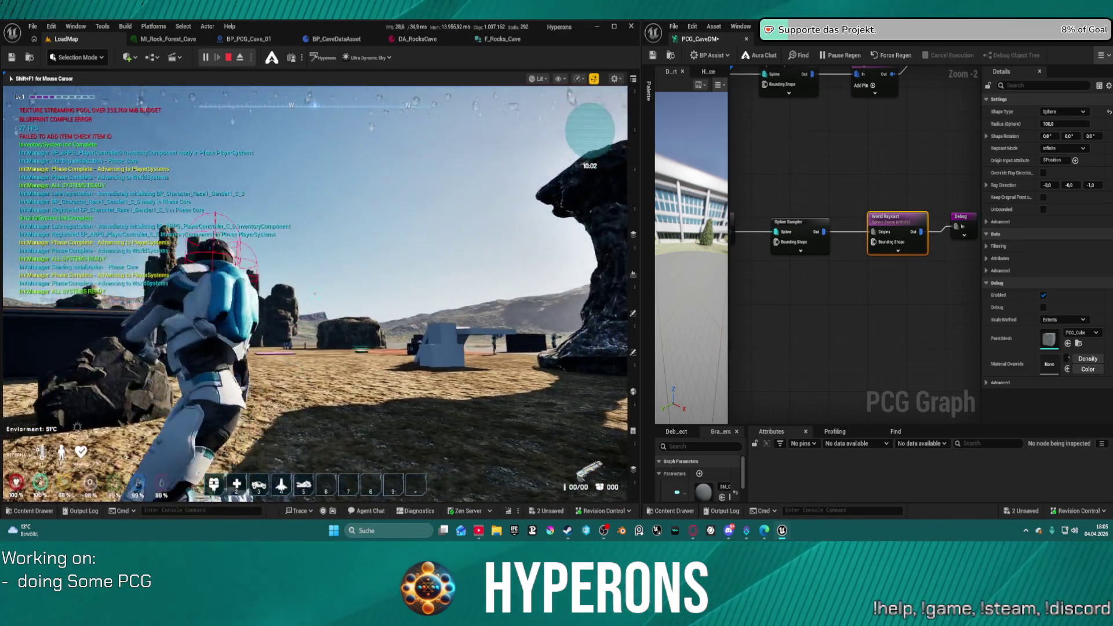
{"action": "key", "text": "c"}
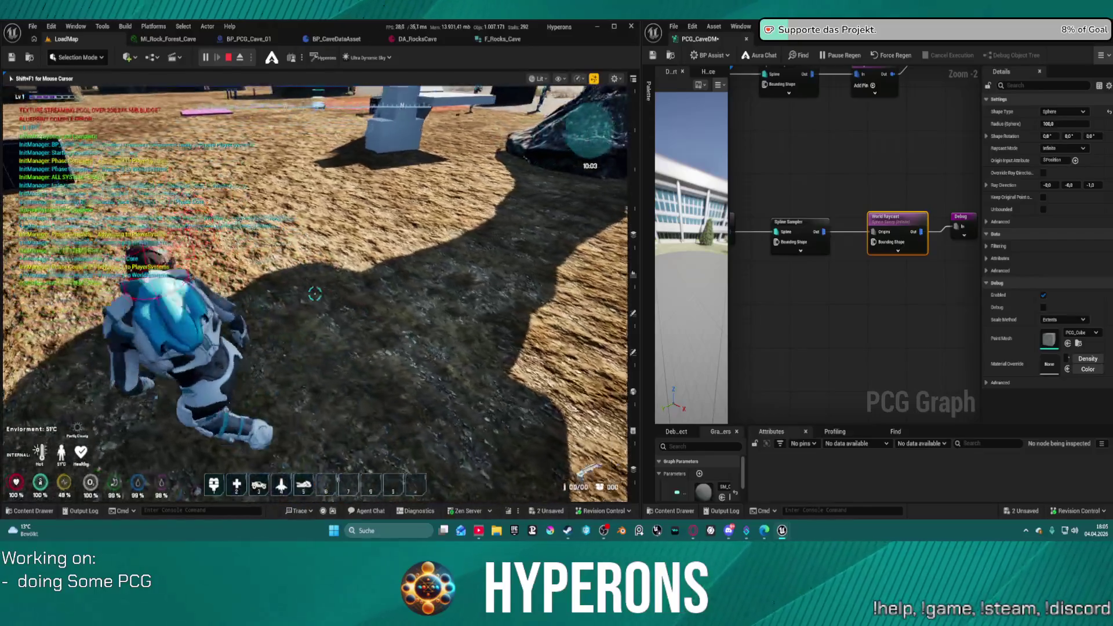
{"action": "key", "text": "c"}
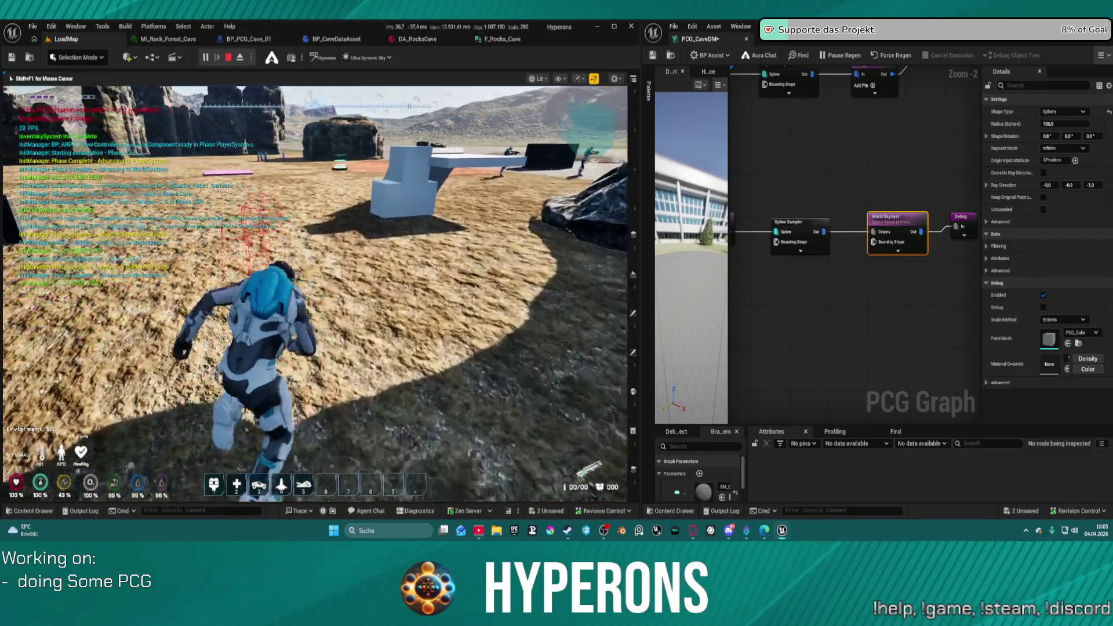
{"action": "key", "text": "w"}
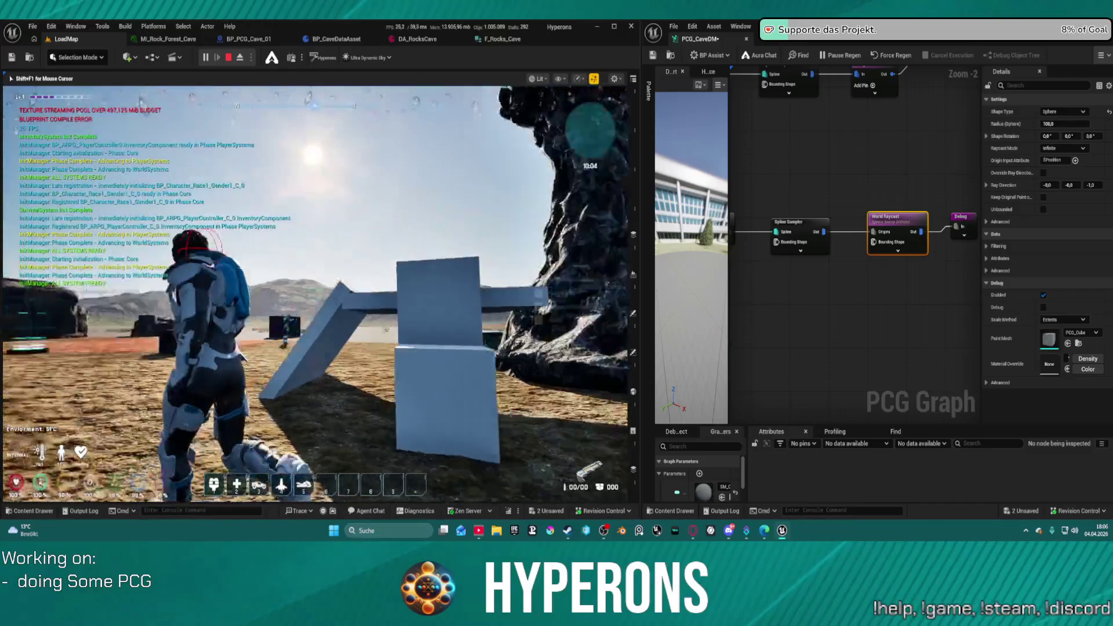
{"action": "key", "text": "w"}
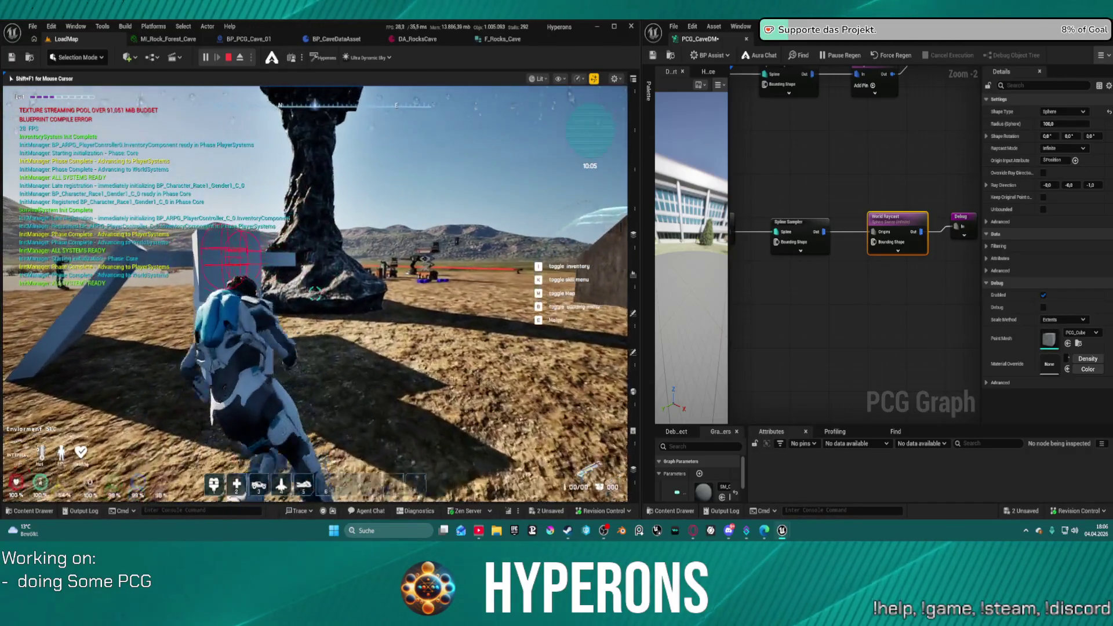
{"action": "key", "text": "w"}
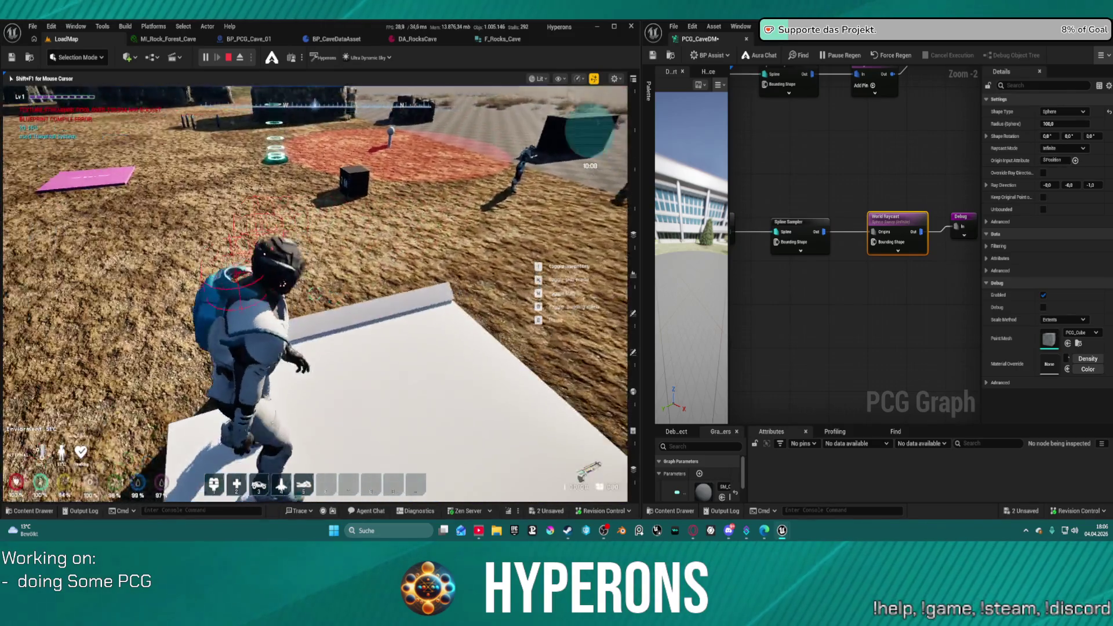
{"action": "key", "text": "w"}
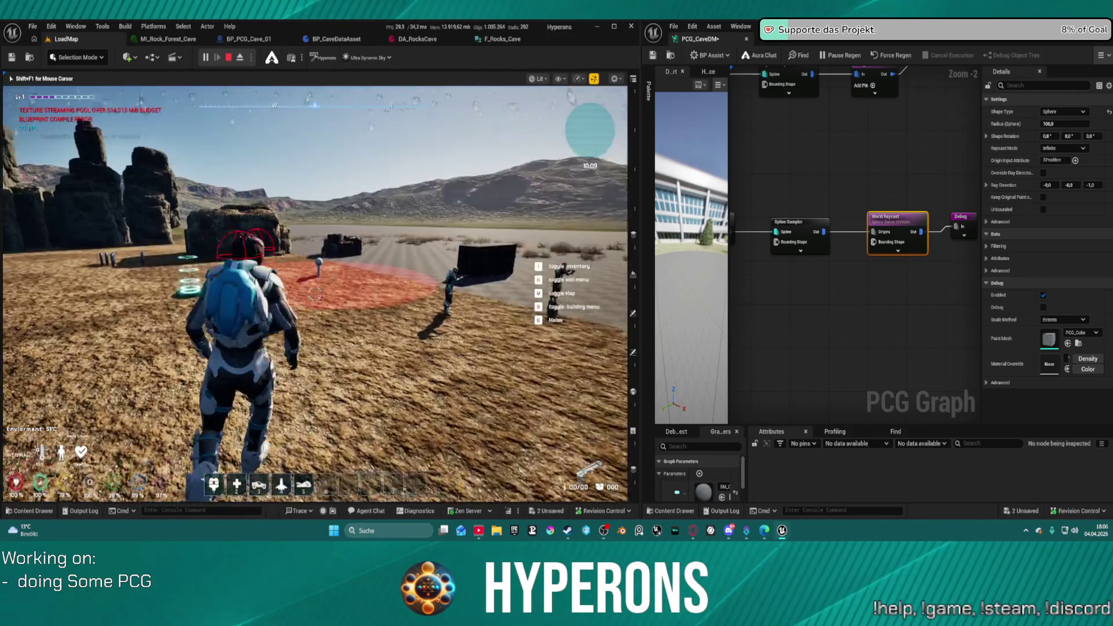
{"action": "key", "text": "w"}
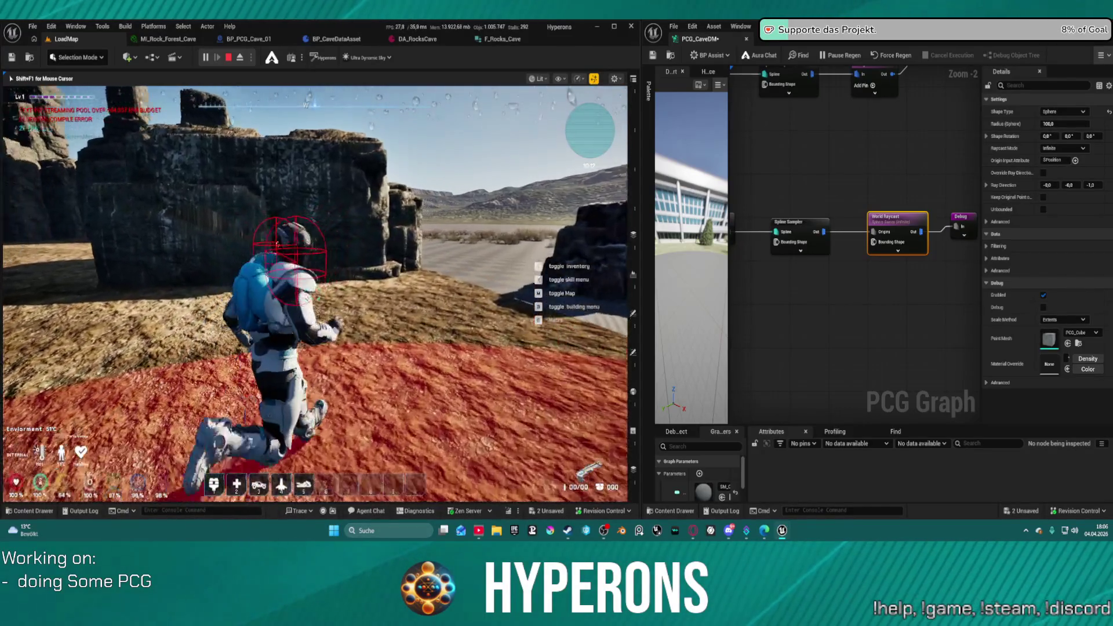
{"action": "key", "text": "w"}
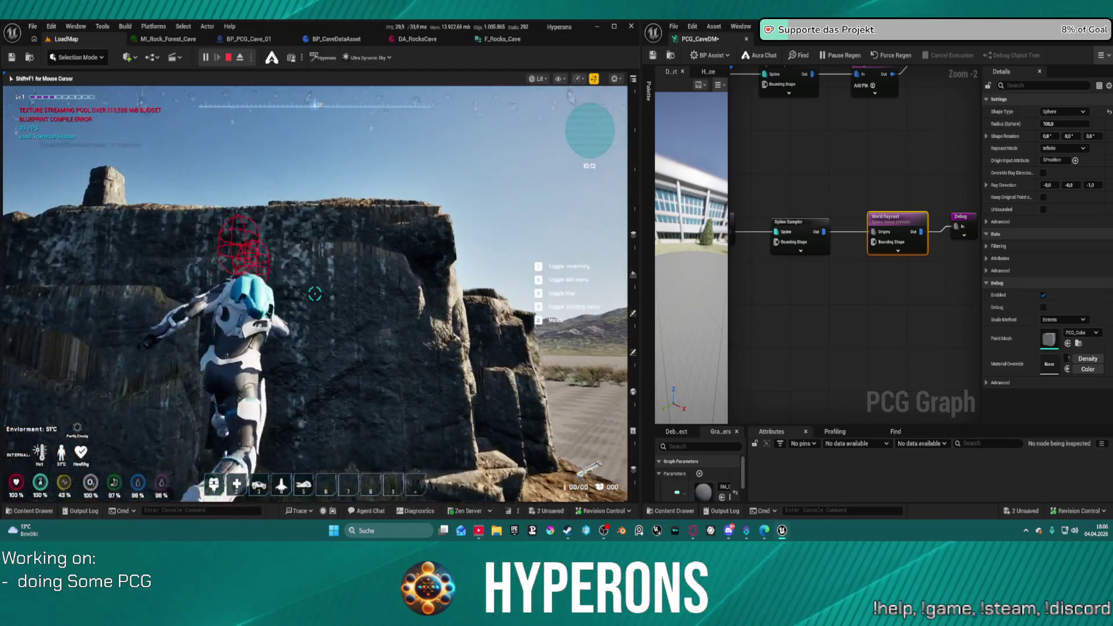
{"action": "key", "text": "w"}
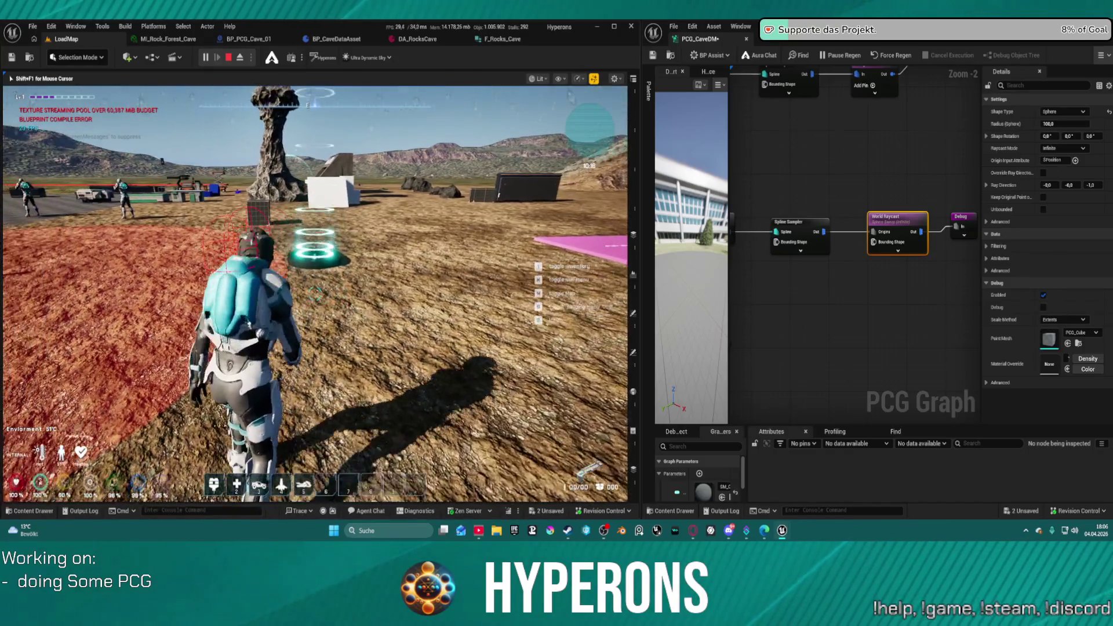
{"action": "key", "text": "space"}
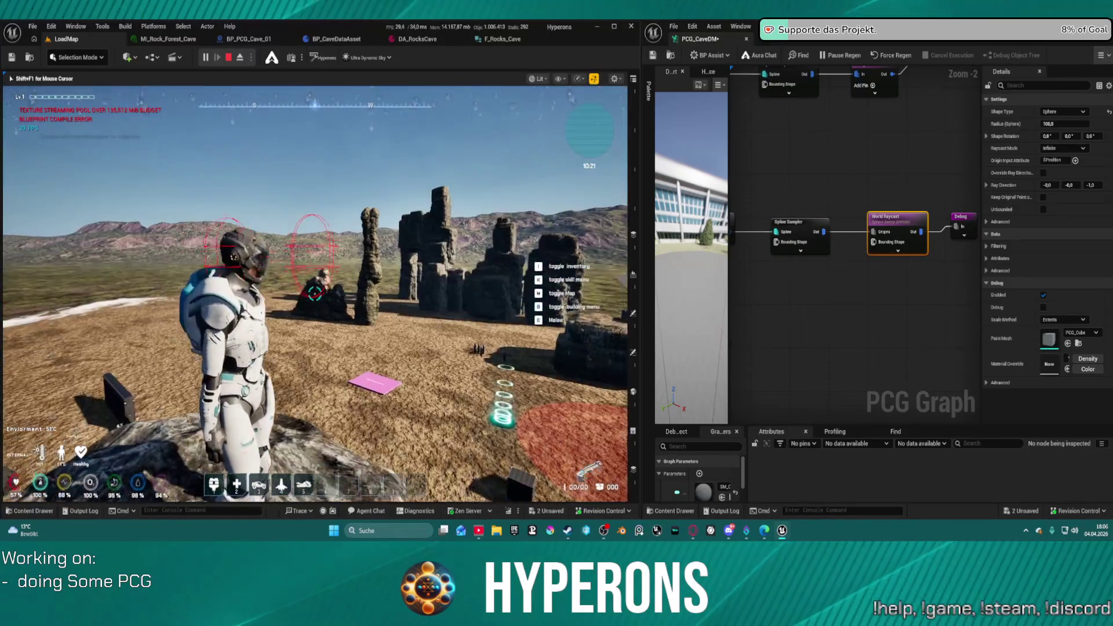
{"action": "right_click", "coordinate": [525, 337]}
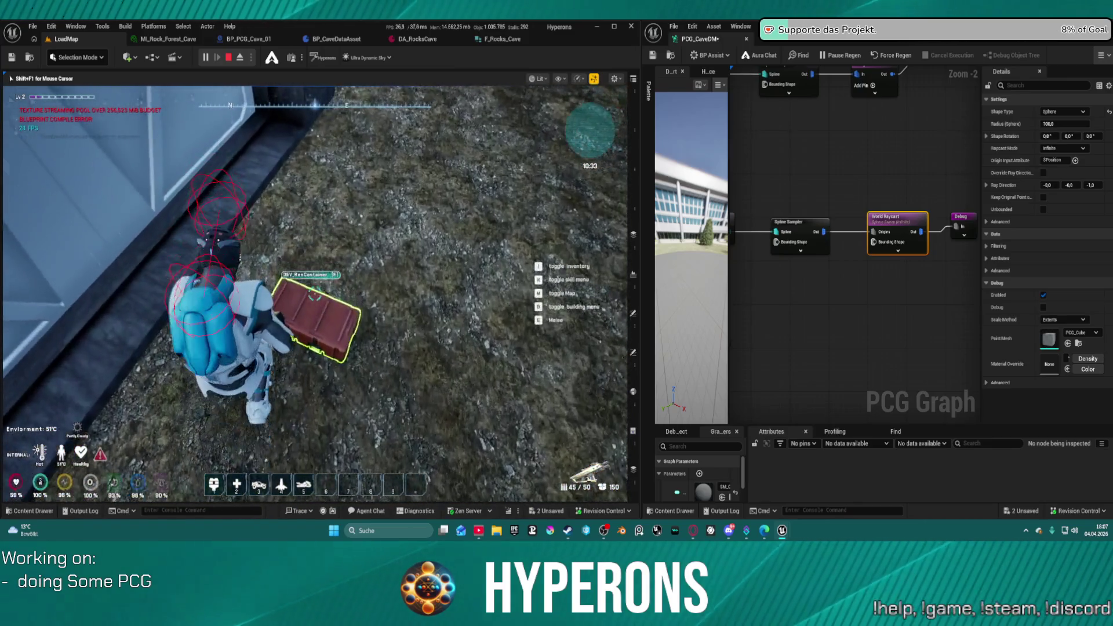
- Check the crate's contents, then run toward the rock spires and jump onto a rock
{"action": "key", "text": "e"}
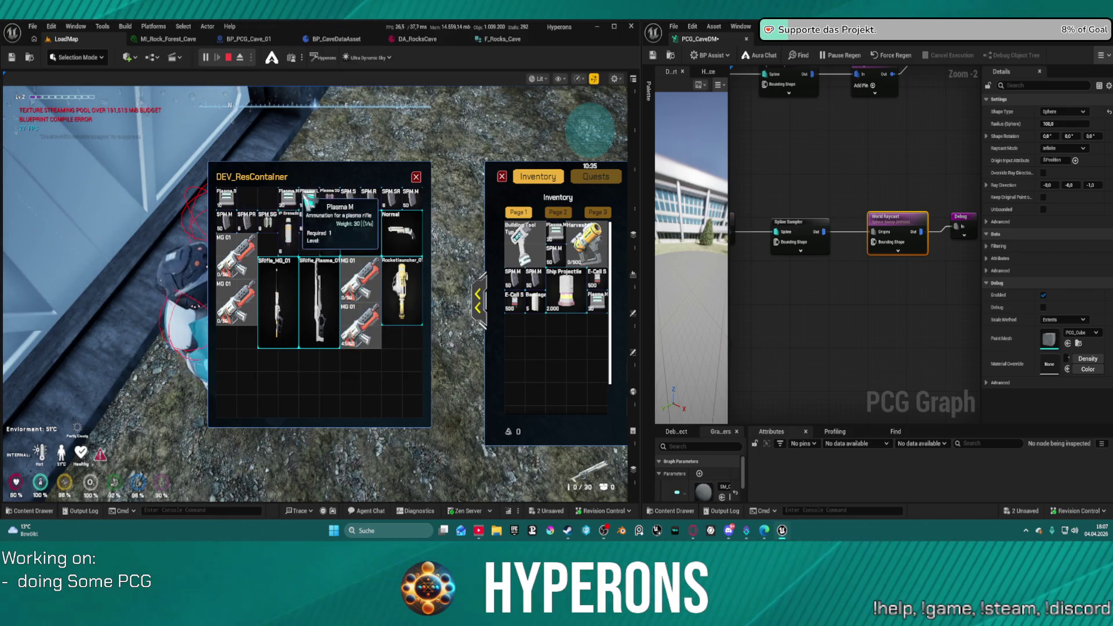
{"action": "left_click", "coordinate": [417, 177]}
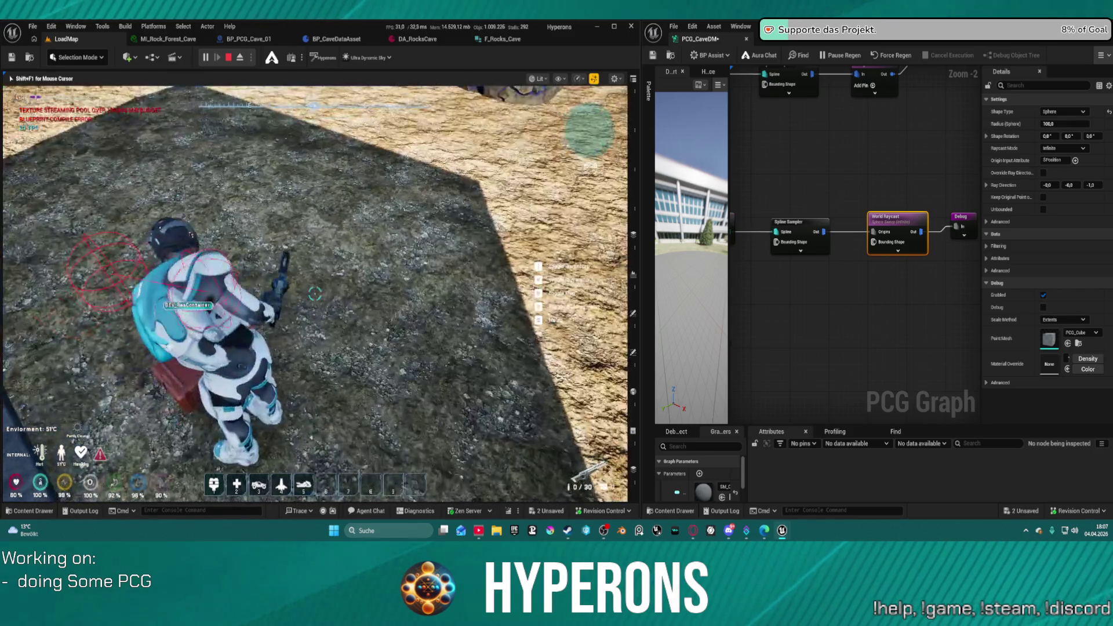
{"action": "key", "text": "w"}
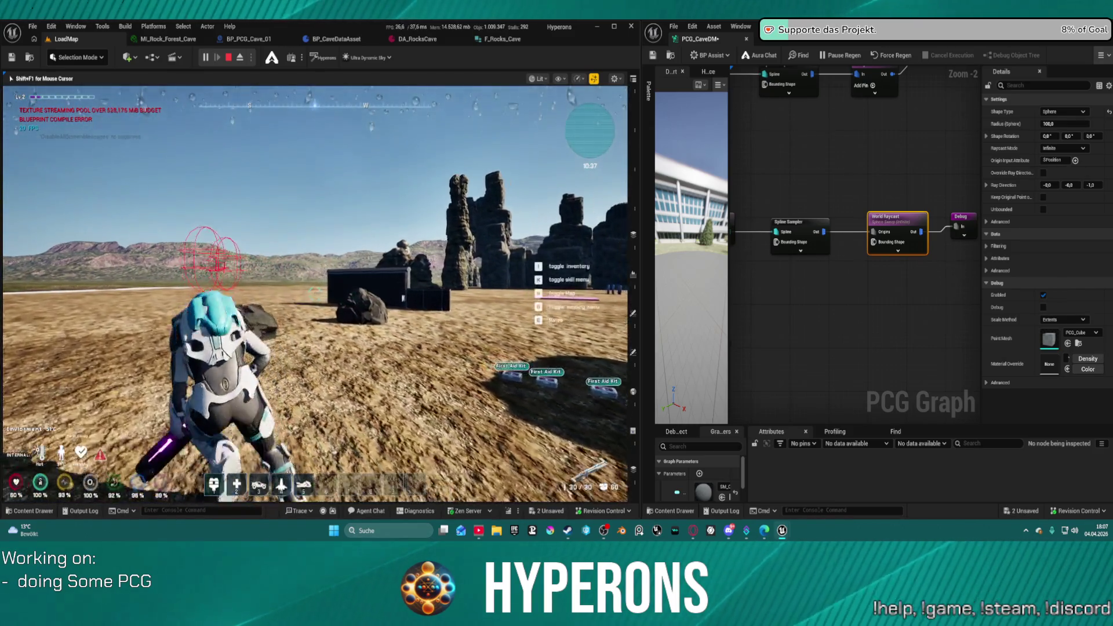
{"action": "key", "text": "space"}
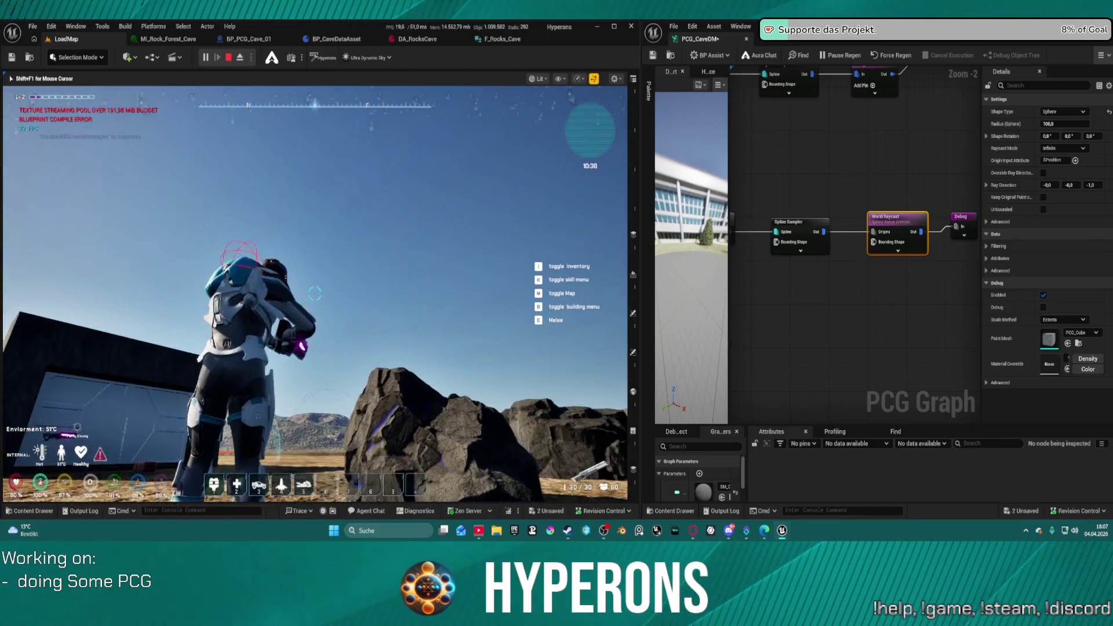
{"action": "key", "text": "w"}
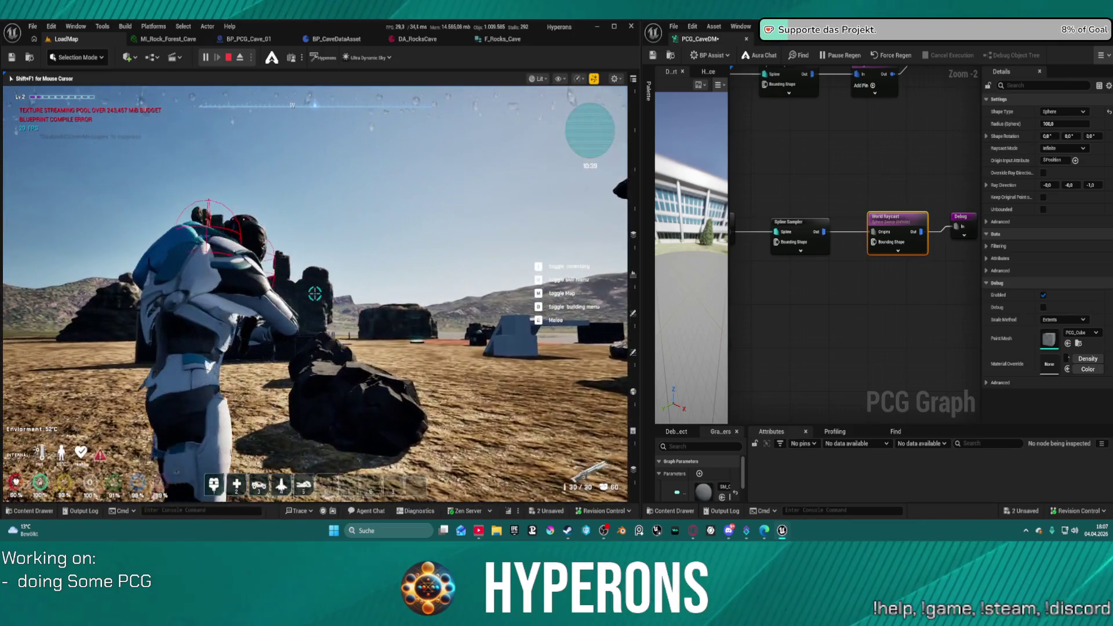
- Fire shots at the spires, black building and cliffs, then turn toward the large cliff
{"action": "left_click", "coordinate": [315, 293]}
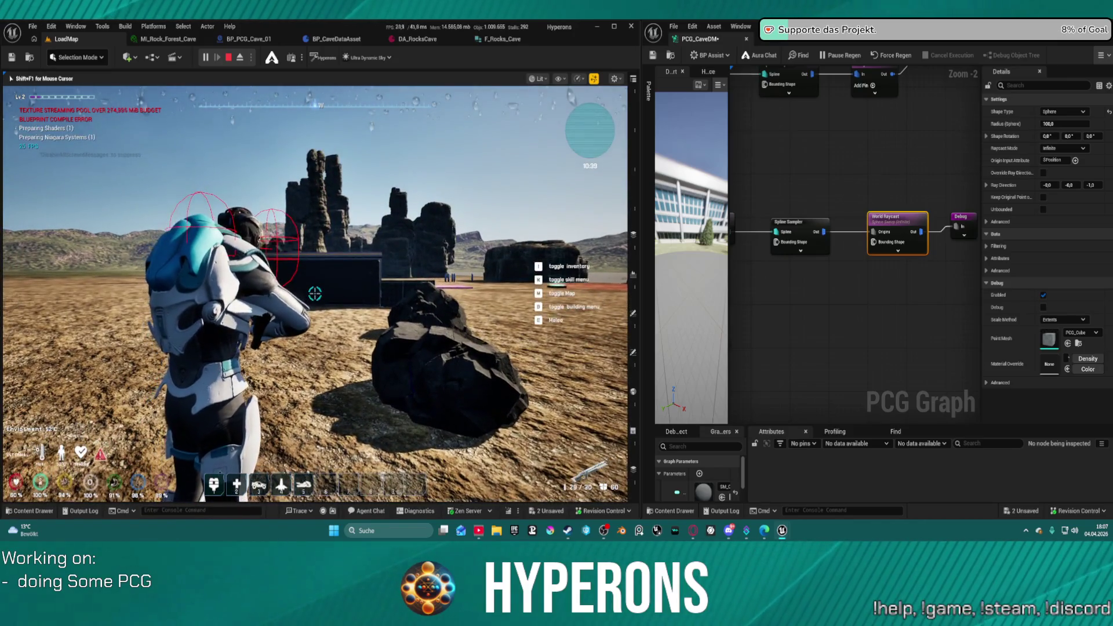
{"action": "left_click", "coordinate": [315, 294]}
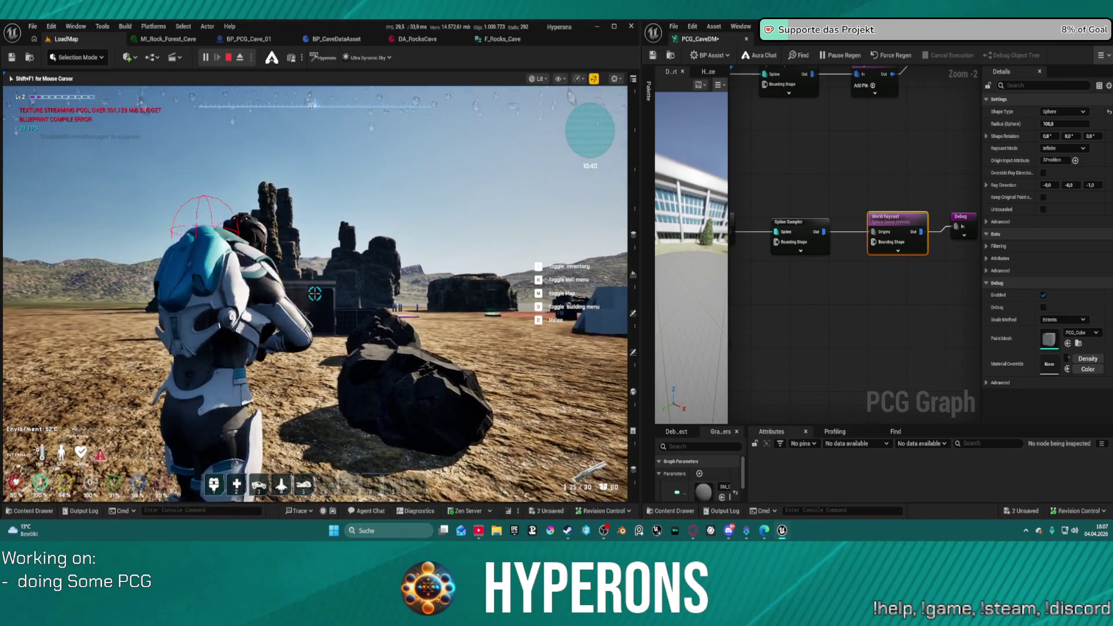
{"action": "key", "text": "w"}
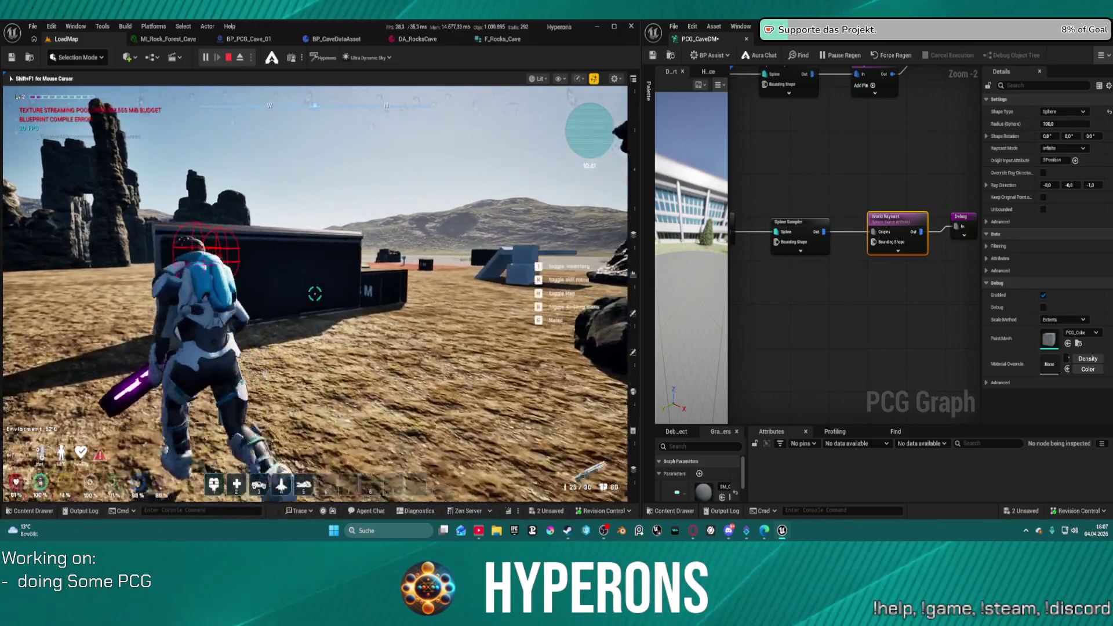
{"action": "left_click", "coordinate": [315, 294]}
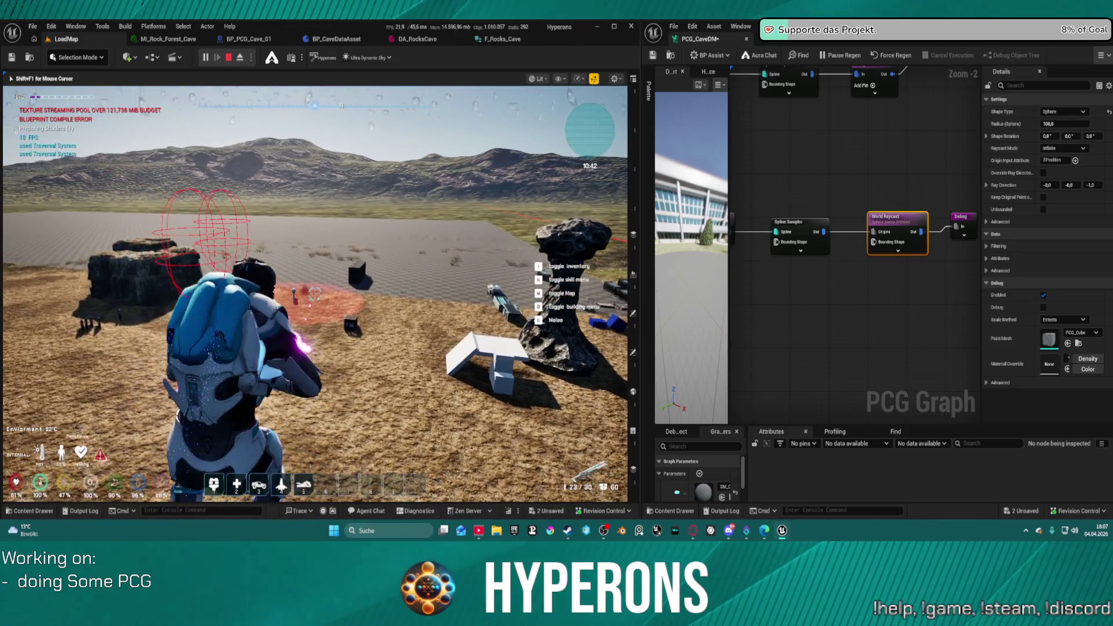
{"action": "left_click", "coordinate": [315, 294]}
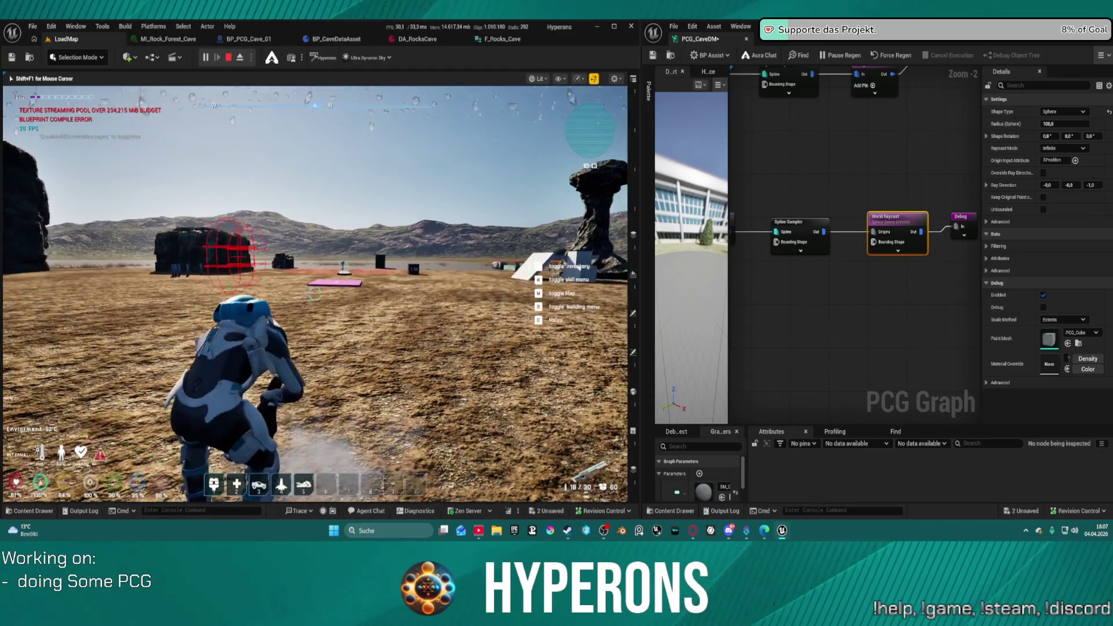
{"action": "key", "text": "w"}
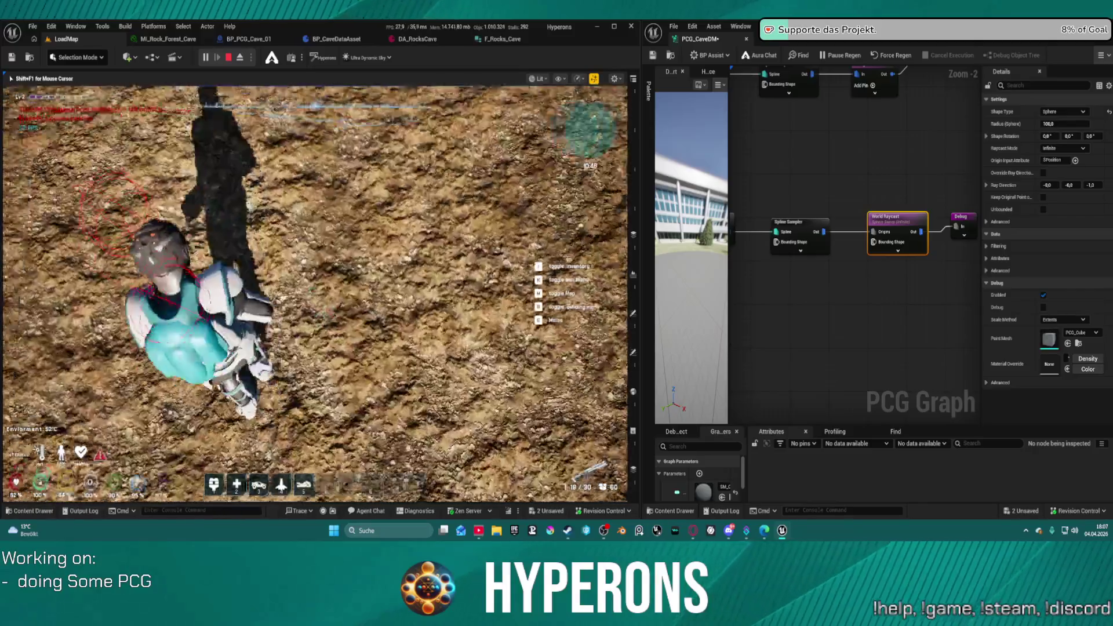
- Walk the character up onto the rock ridge and along its top past the snow patch
{"action": "key", "text": "w"}
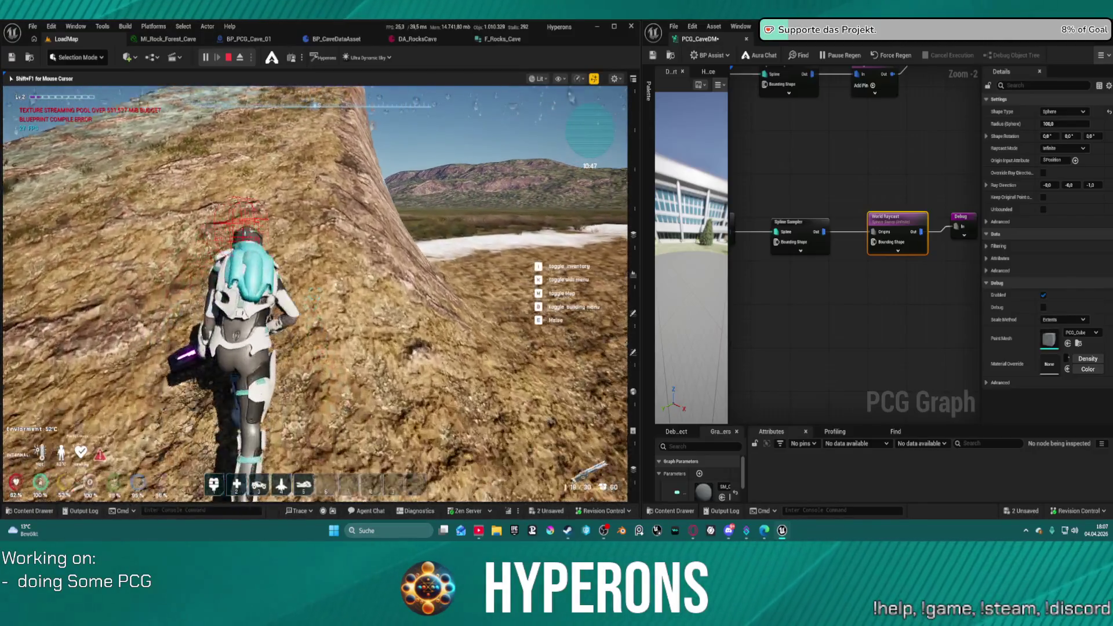
{"action": "key", "text": "w"}
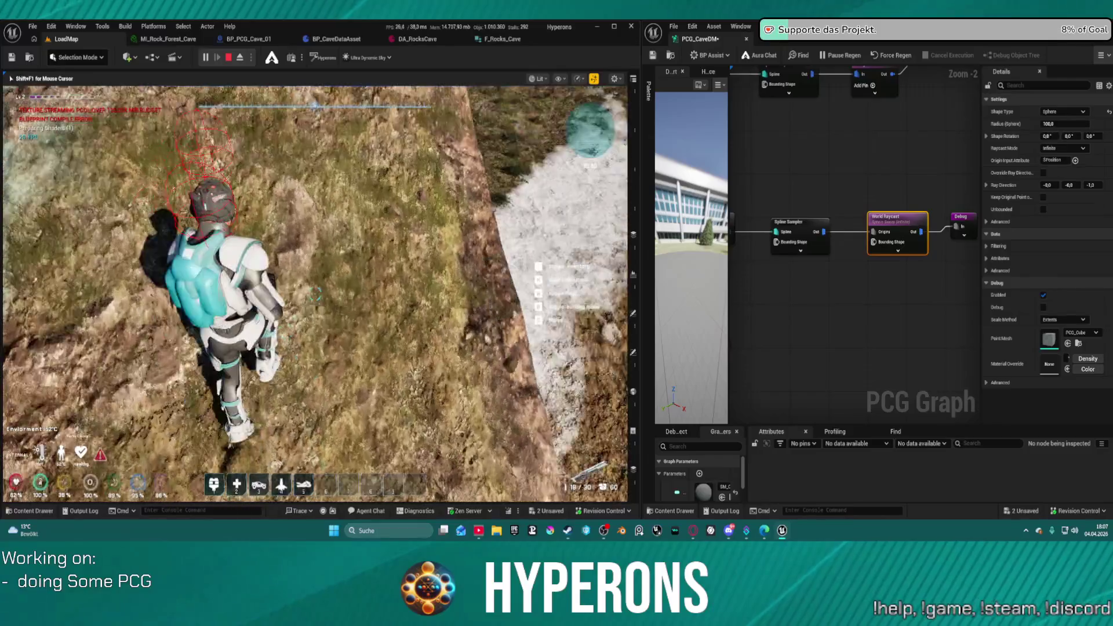
{"action": "key", "text": "w"}
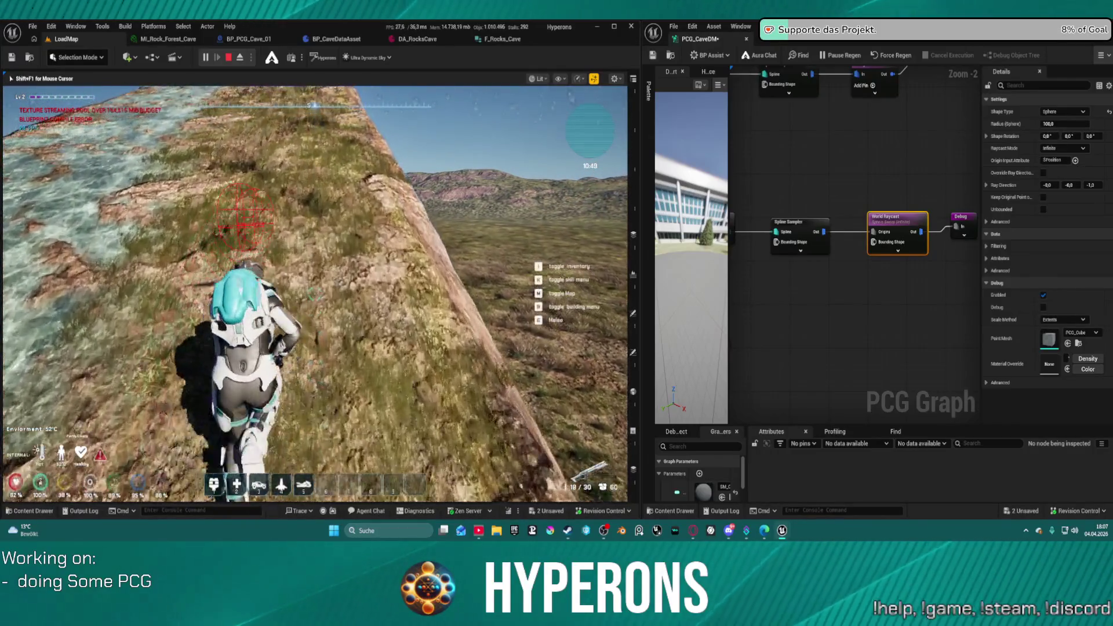
{"action": "key", "text": "w"}
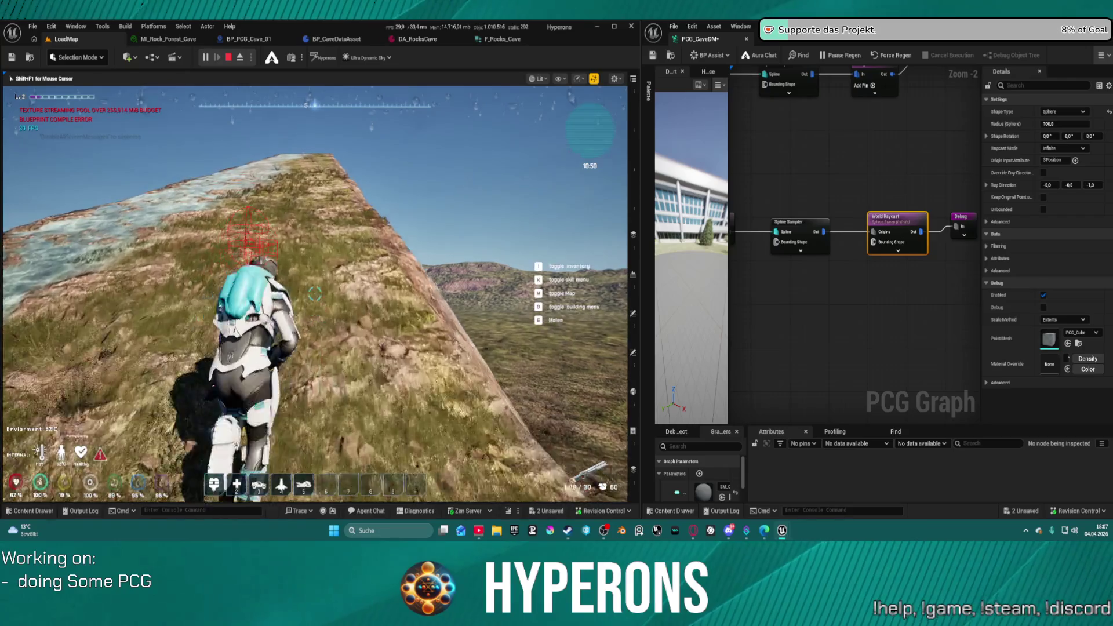
{"action": "key", "text": "w"}
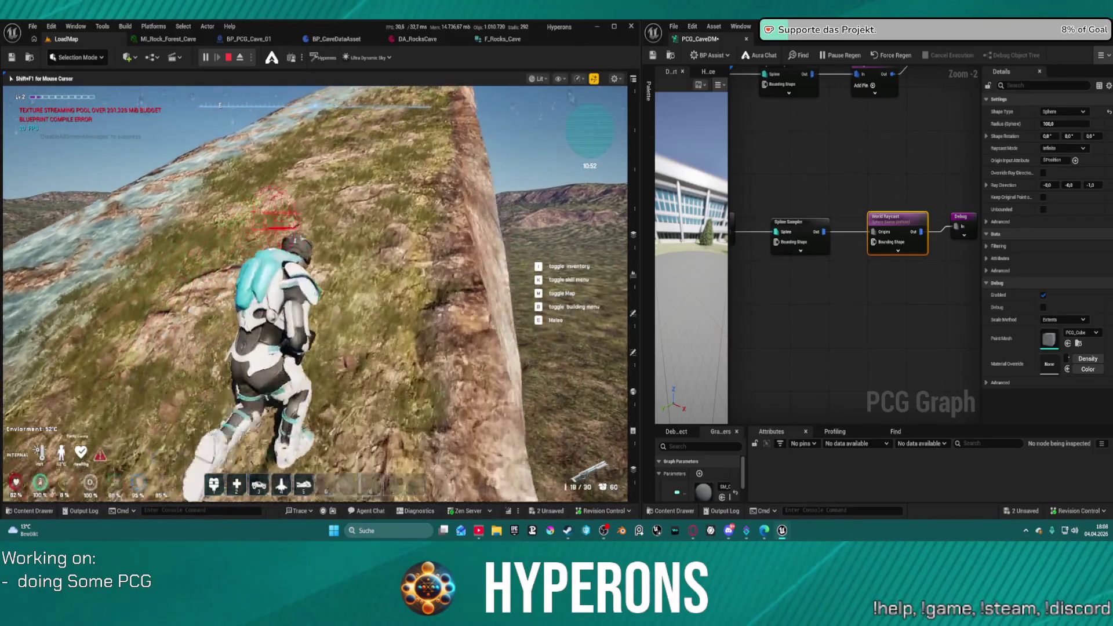
{"action": "key", "text": "w"}
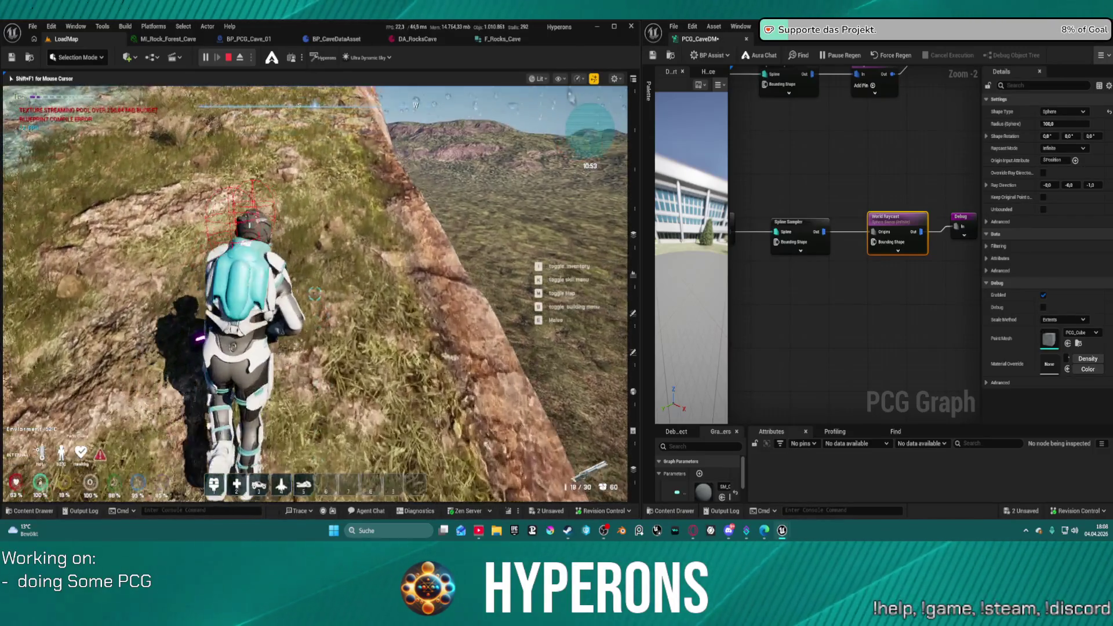
{"action": "key", "text": "w"}
{"action": "key", "text": "w"}
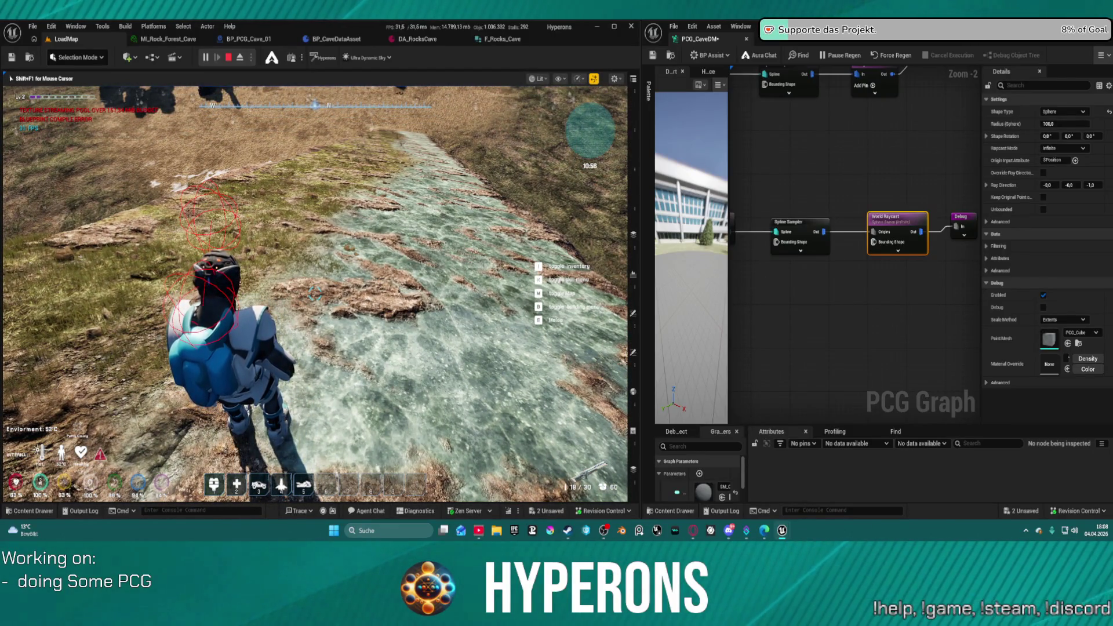
- Head down the rocky slope and step off onto the flat ground
{"action": "key", "text": "w"}
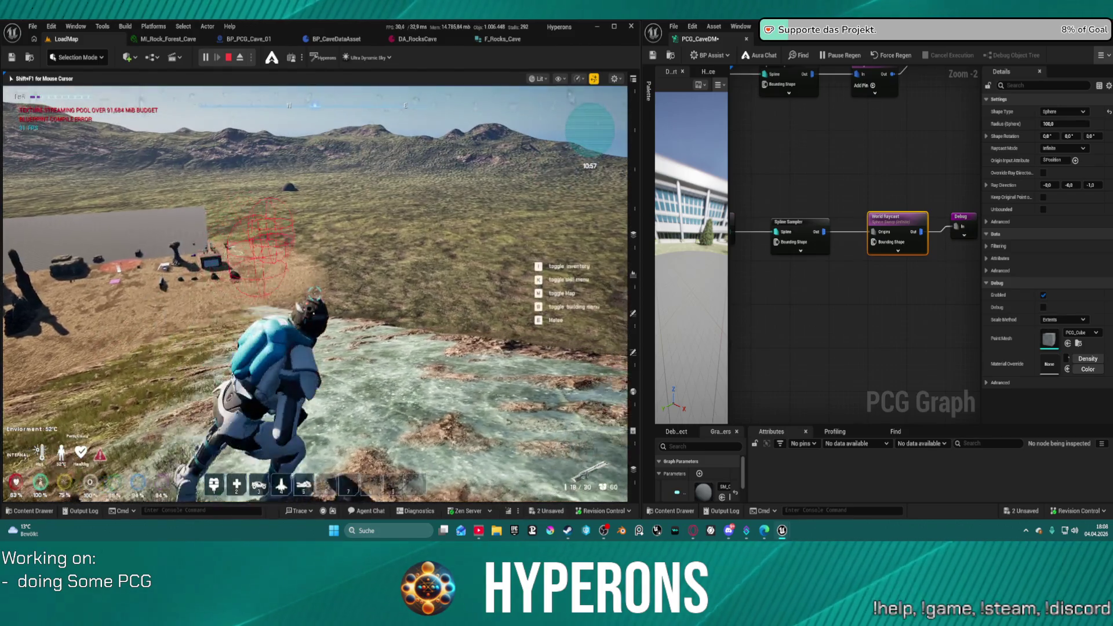
{"action": "key", "text": "w"}
{"action": "key", "text": "w"}
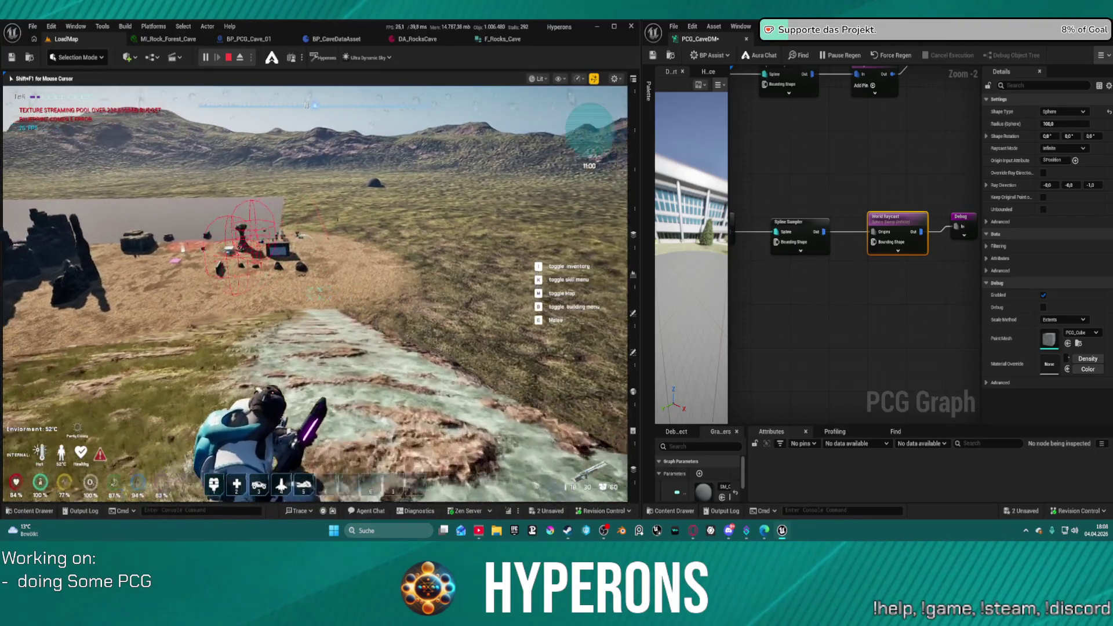
{"action": "key", "text": "w"}
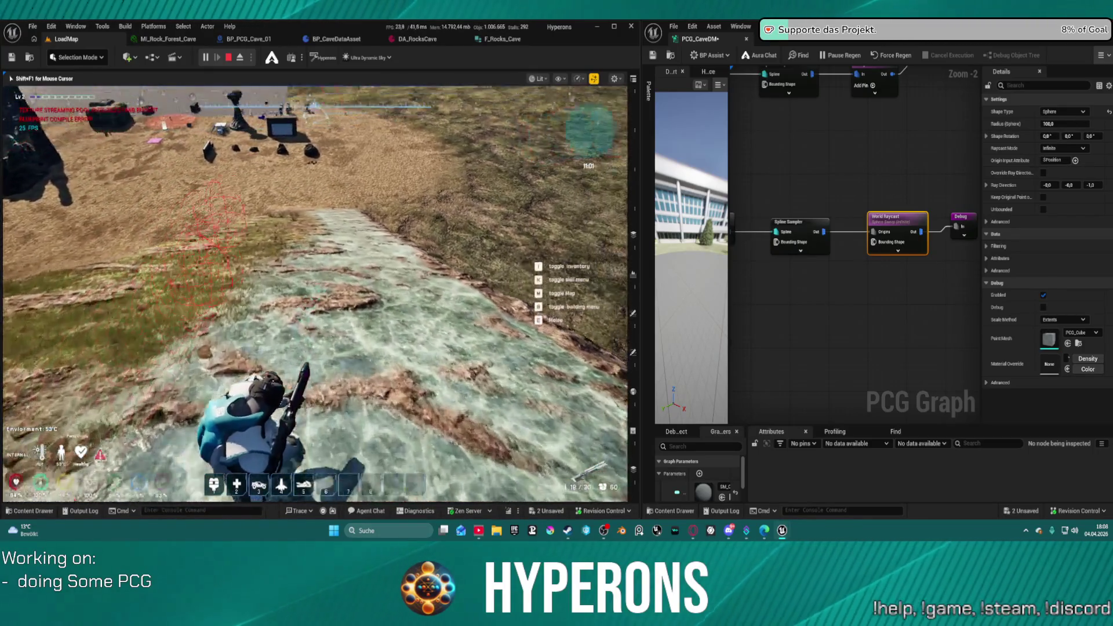
{"action": "key", "text": "w"}
{"action": "key", "text": "w"}
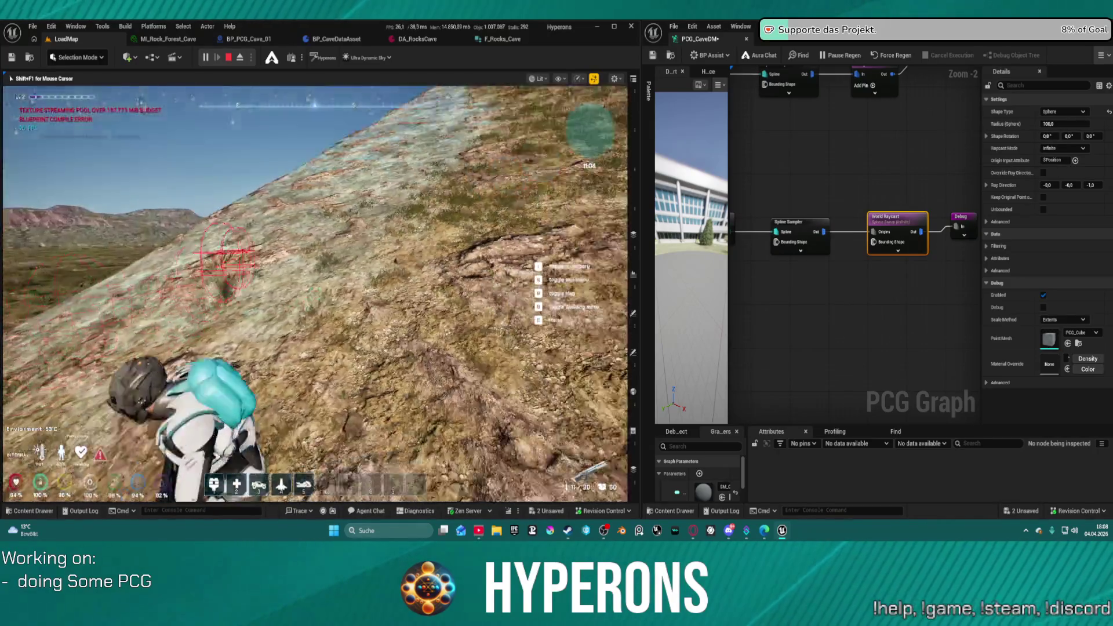
{"action": "key", "text": "w"}
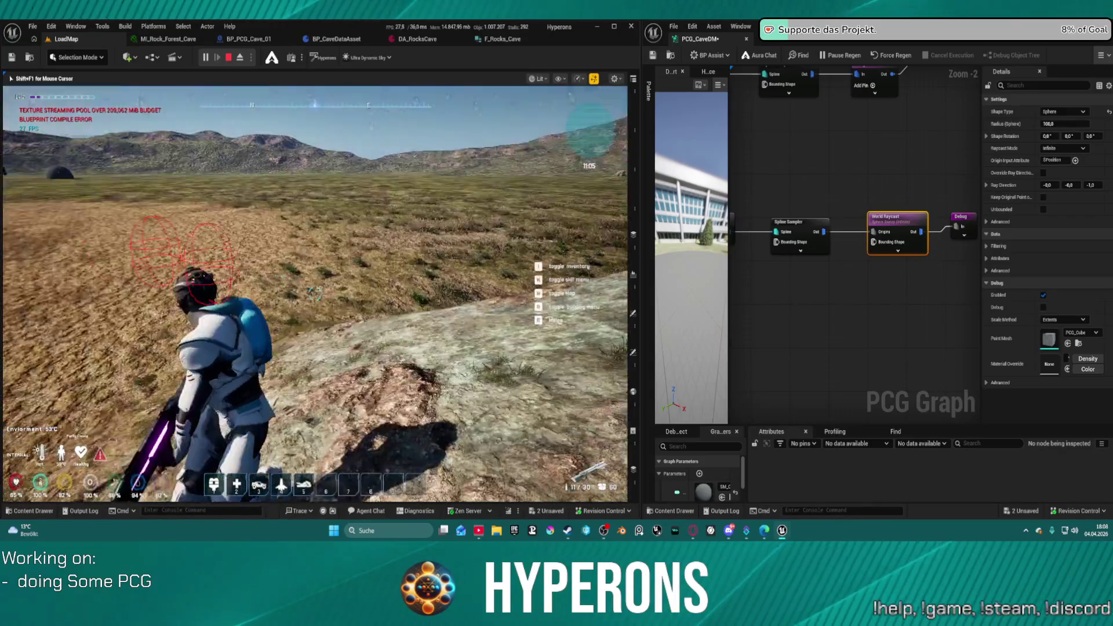
{"action": "key", "text": "w"}
{"action": "key", "text": "w"}
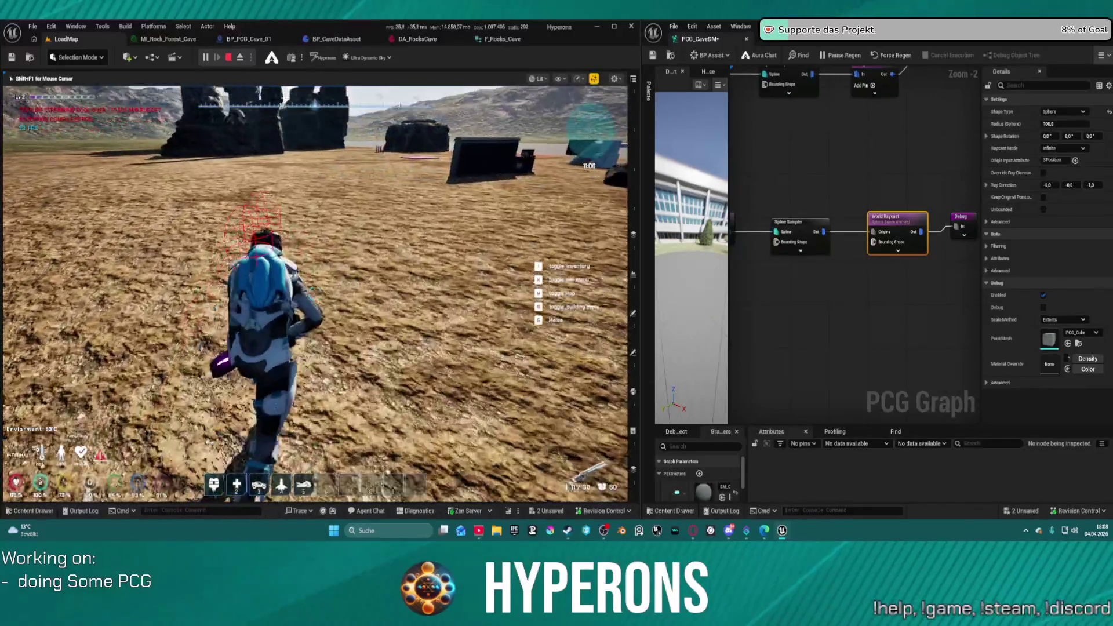
- Run across the plain to the dark block and rock wall, then back toward the desert
{"action": "key", "text": "w"}
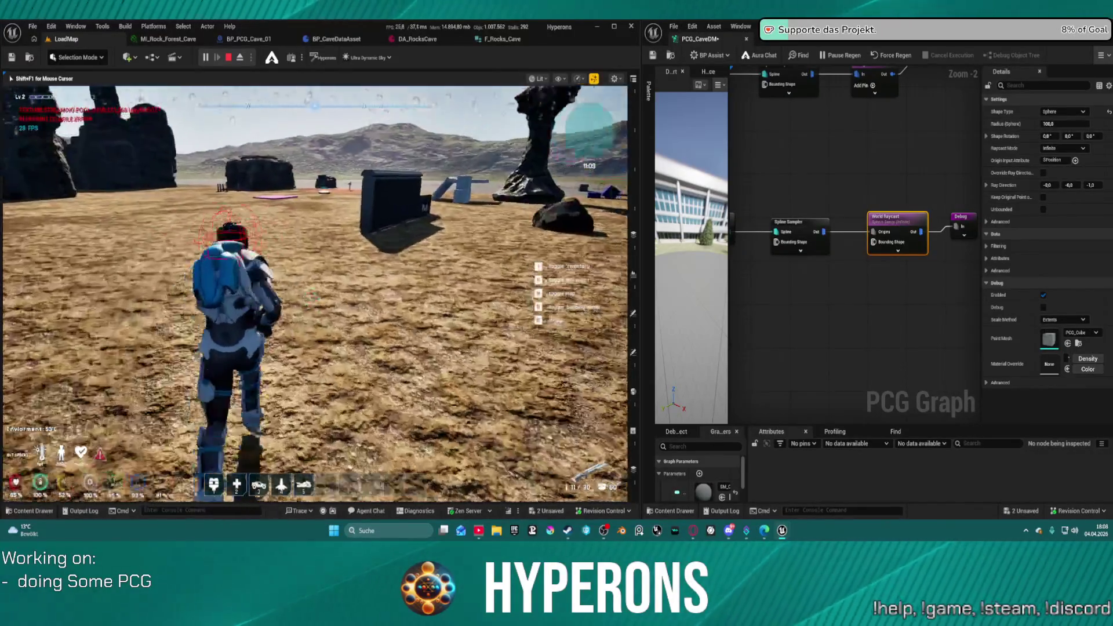
{"action": "key", "text": "w"}
{"action": "key", "text": "w"}
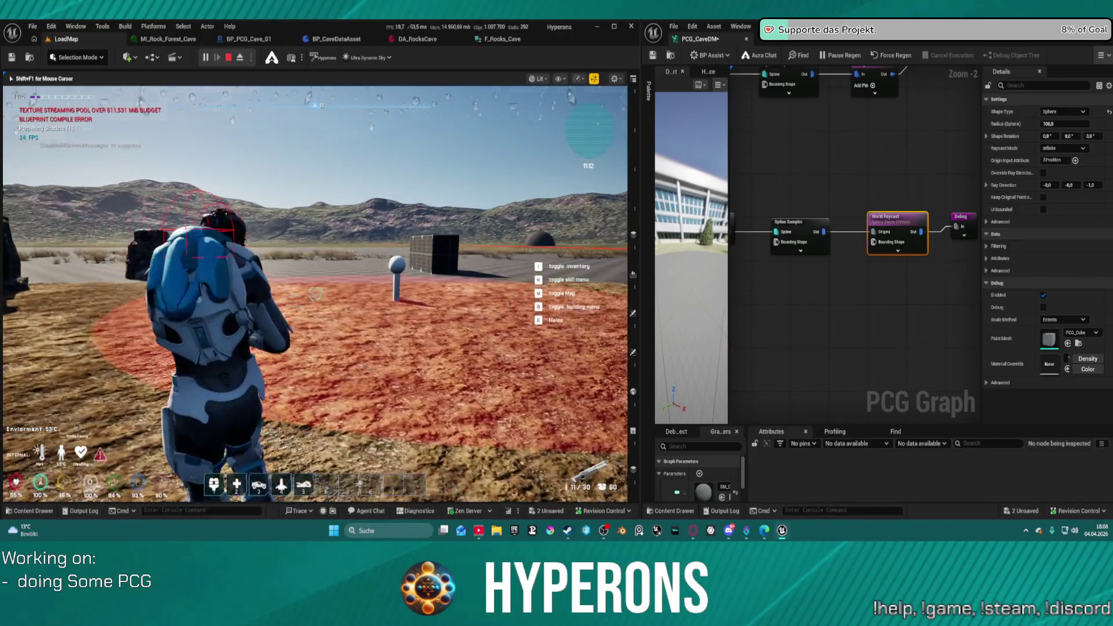
{"action": "key", "text": "w"}
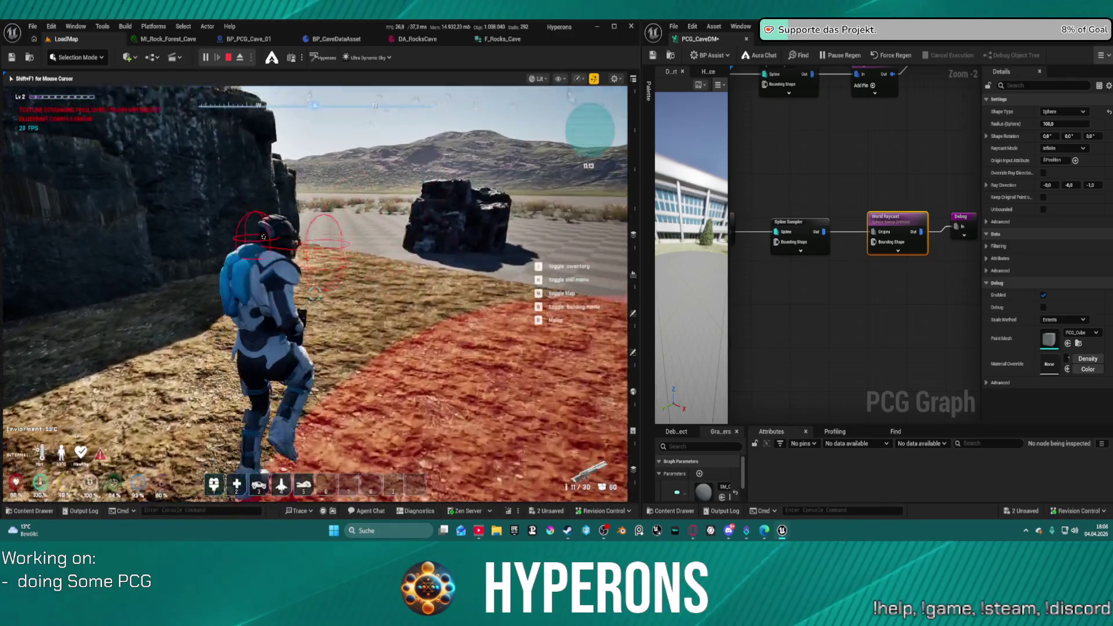
{"action": "key", "text": "w"}
{"action": "key", "text": "w"}
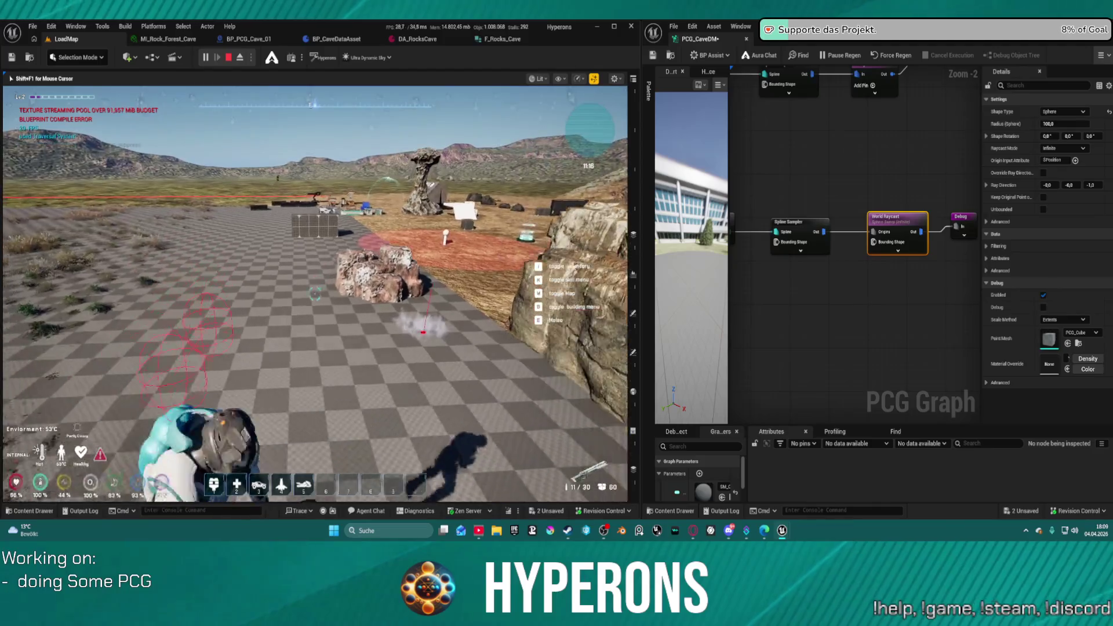
{"action": "key", "text": "s"}
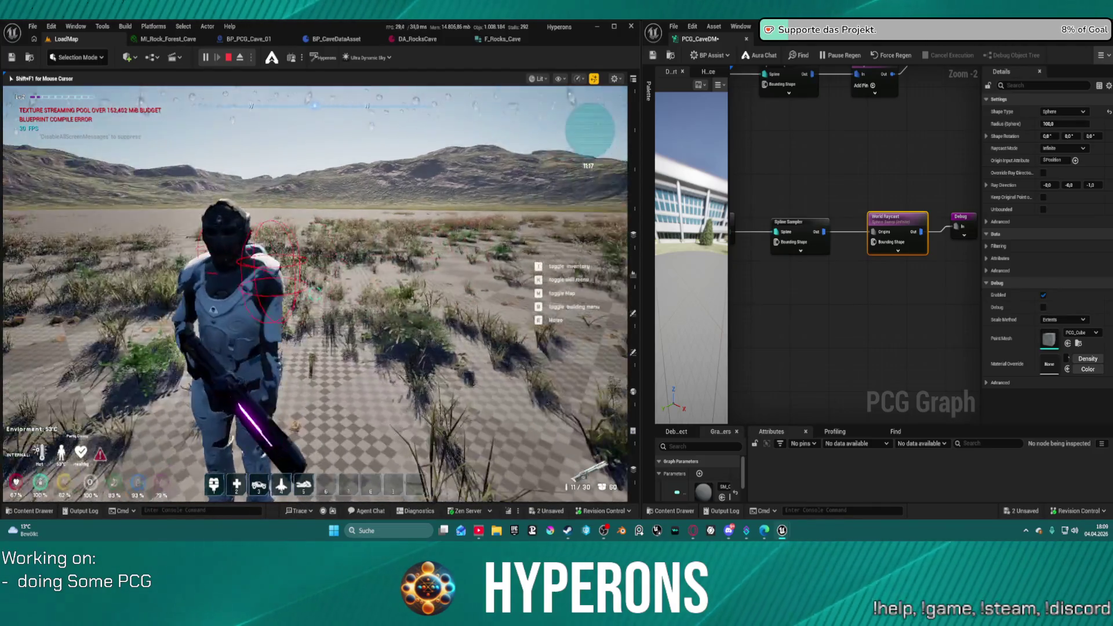
- Cross the checkered ground to the tall rock formation and test climbing its face
{"action": "key", "text": "w"}
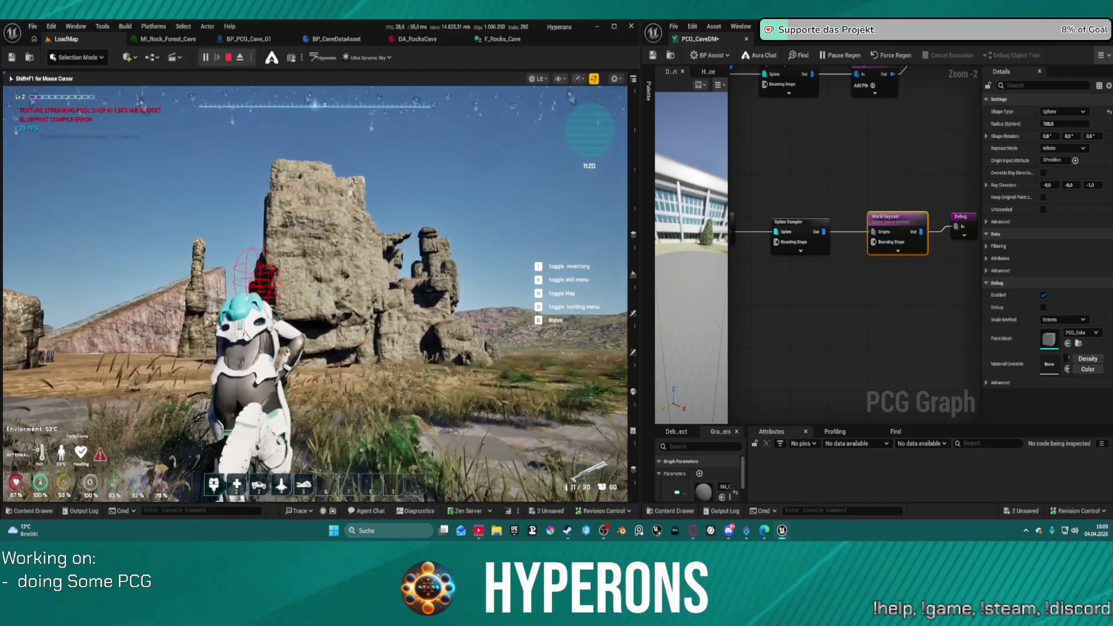
{"action": "key", "text": "w"}
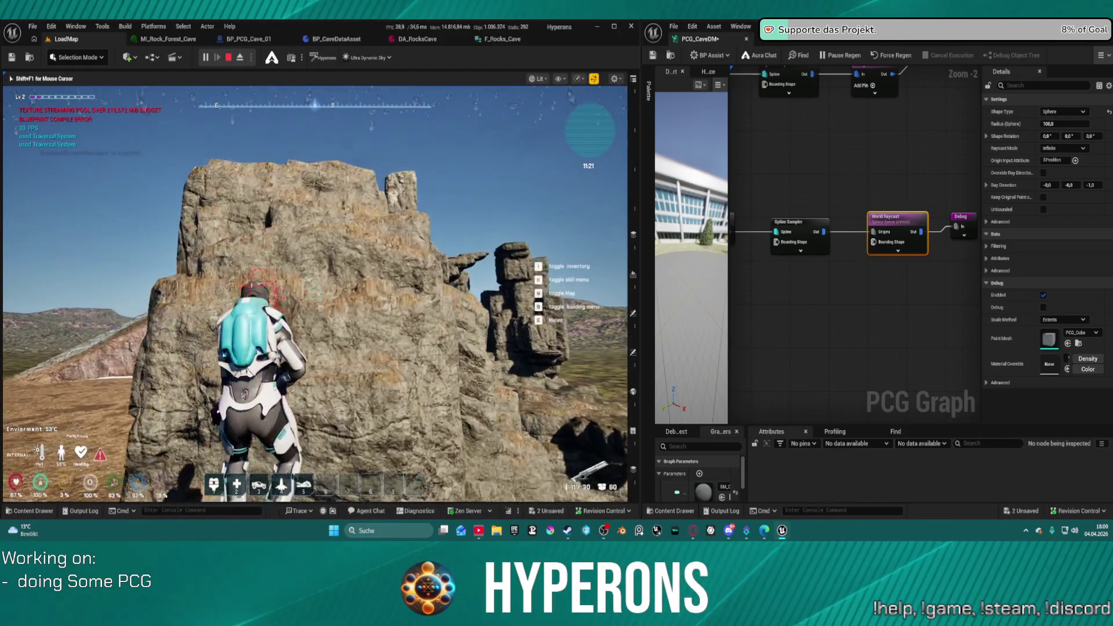
{"action": "key", "text": "w"}
{"action": "key", "text": "w"}
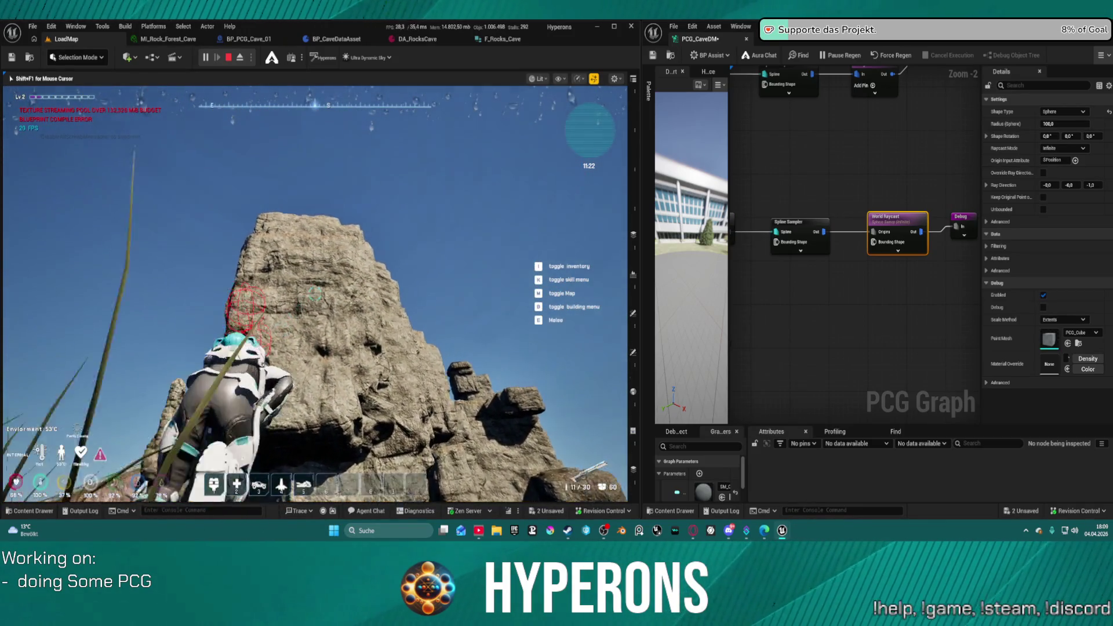
{"action": "key", "text": "w"}
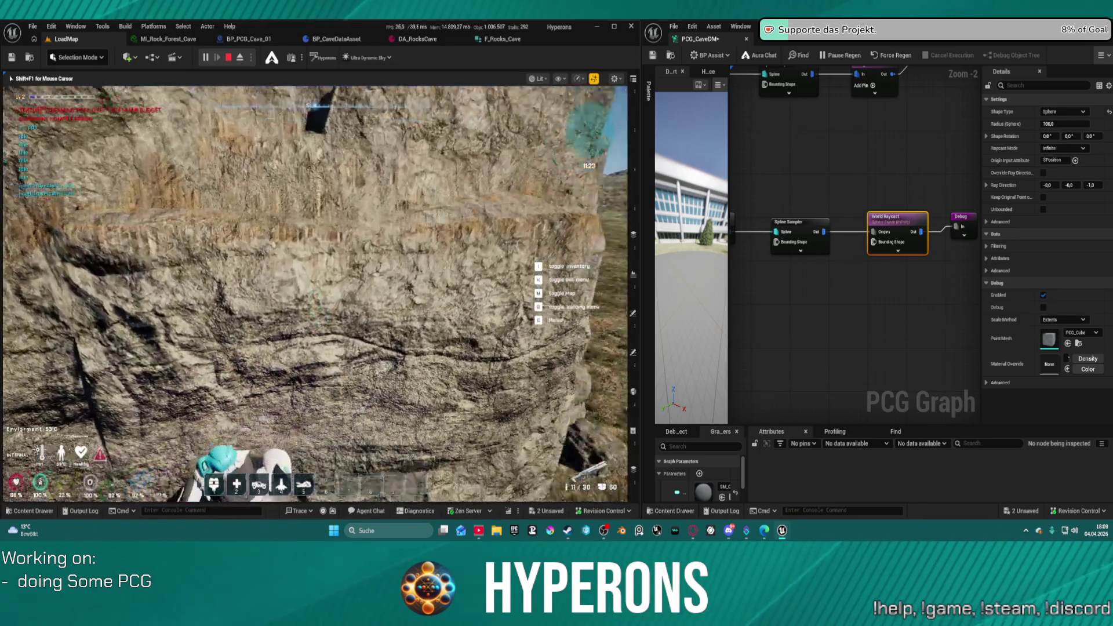
{"action": "key", "text": "w"}
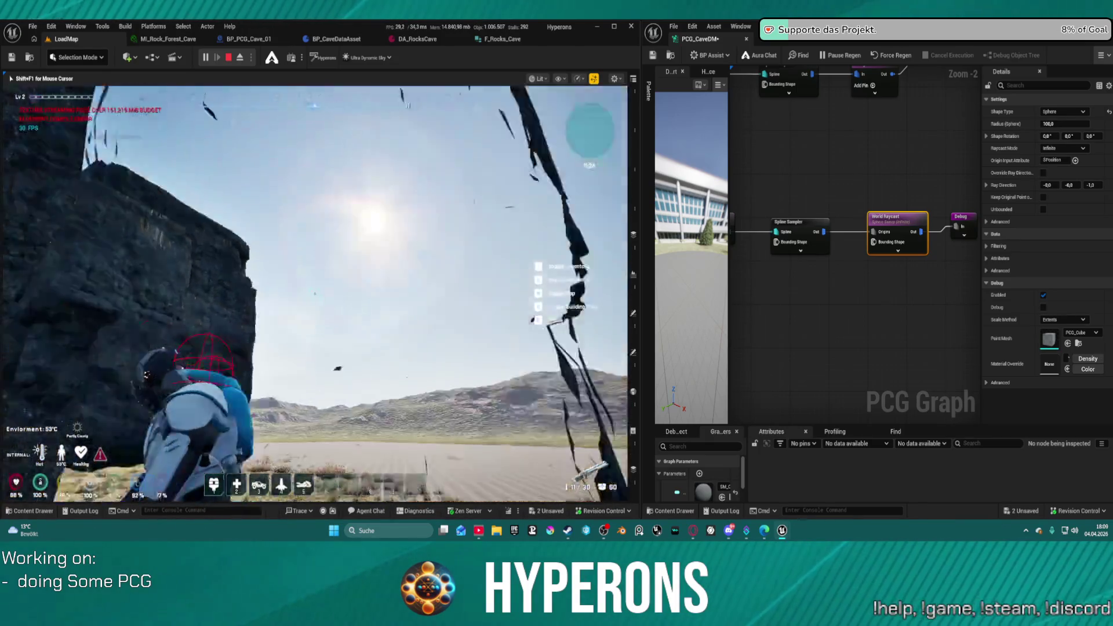
{"action": "key", "text": "w"}
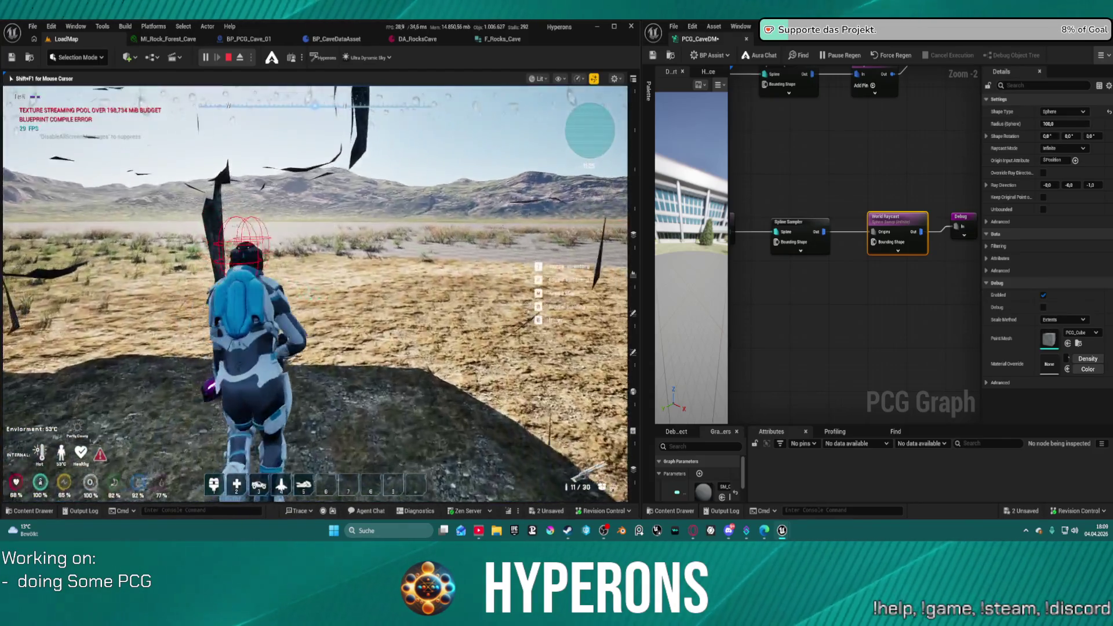
{"action": "key", "text": "w"}
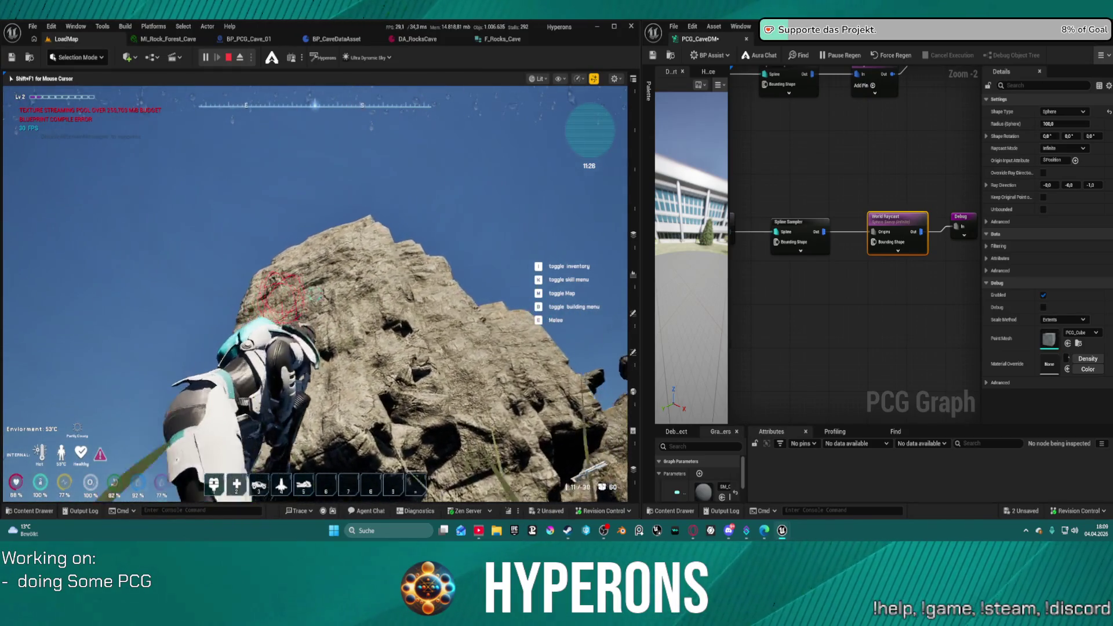
{"action": "key", "text": "w"}
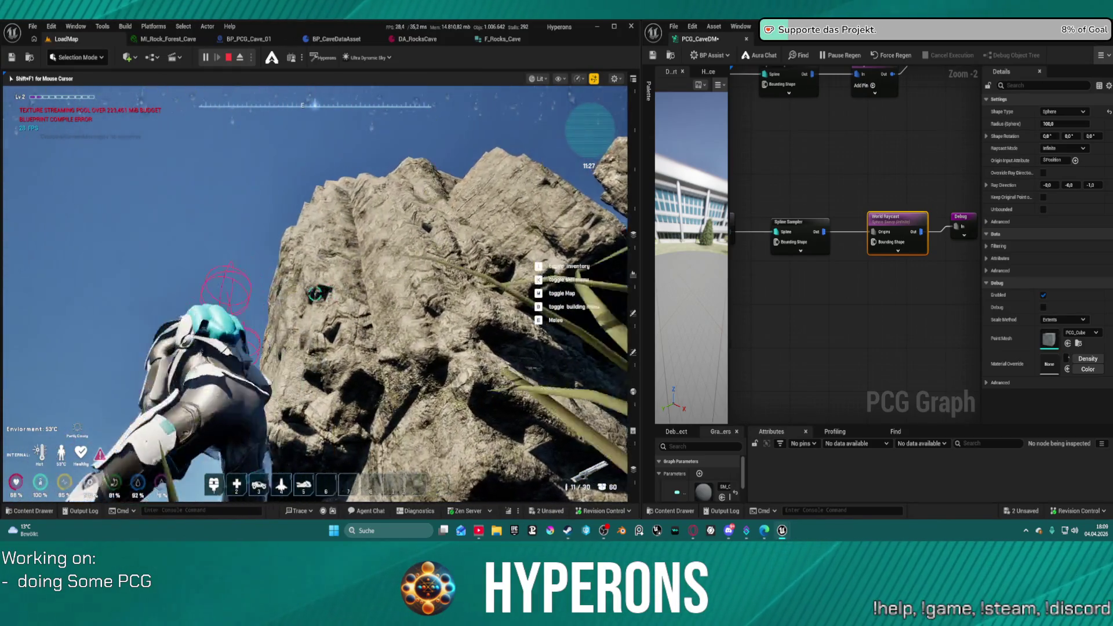
{"action": "key", "text": "w"}
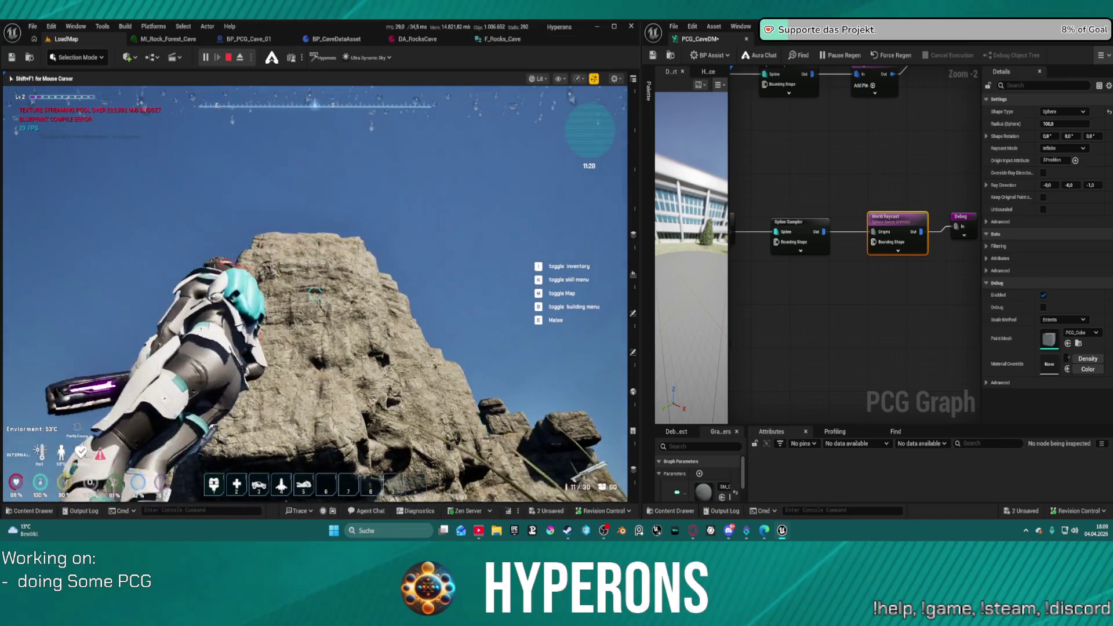
{"action": "key", "text": "w"}
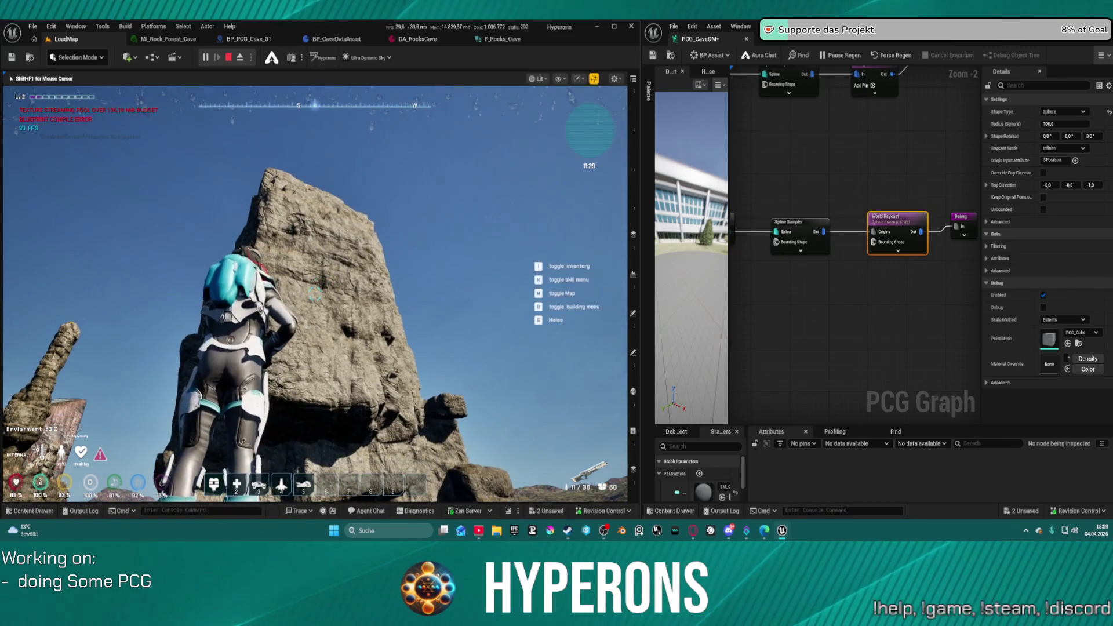
{"action": "key", "text": "s"}
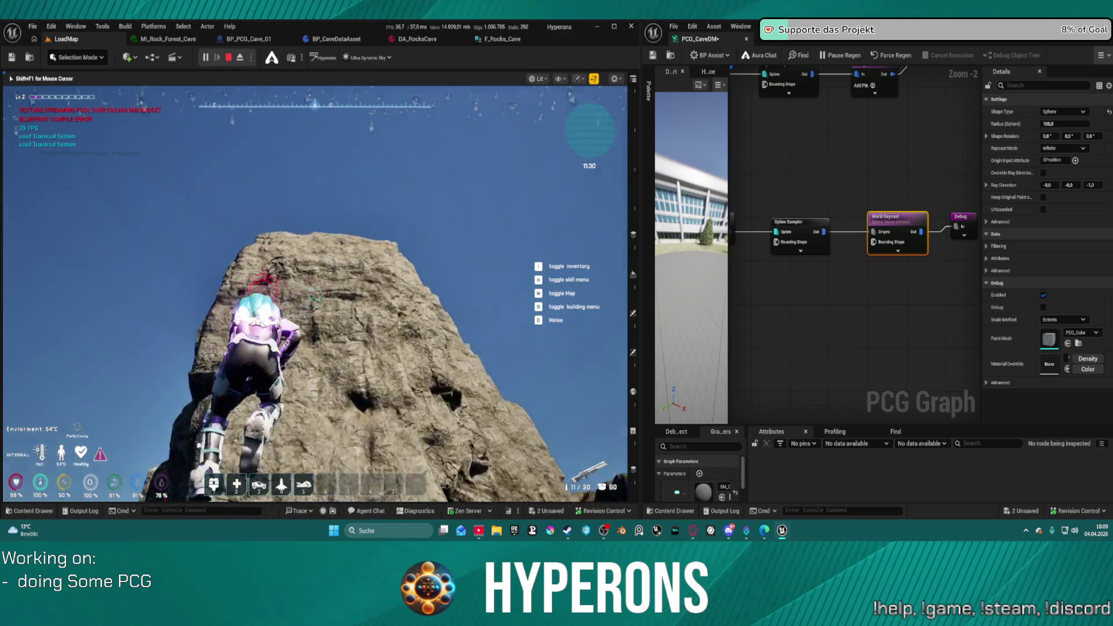
- Climb onto the top of the rock face, then climb up the tall rock pillar
{"action": "key", "text": "w"}
{"action": "key", "text": "w"}
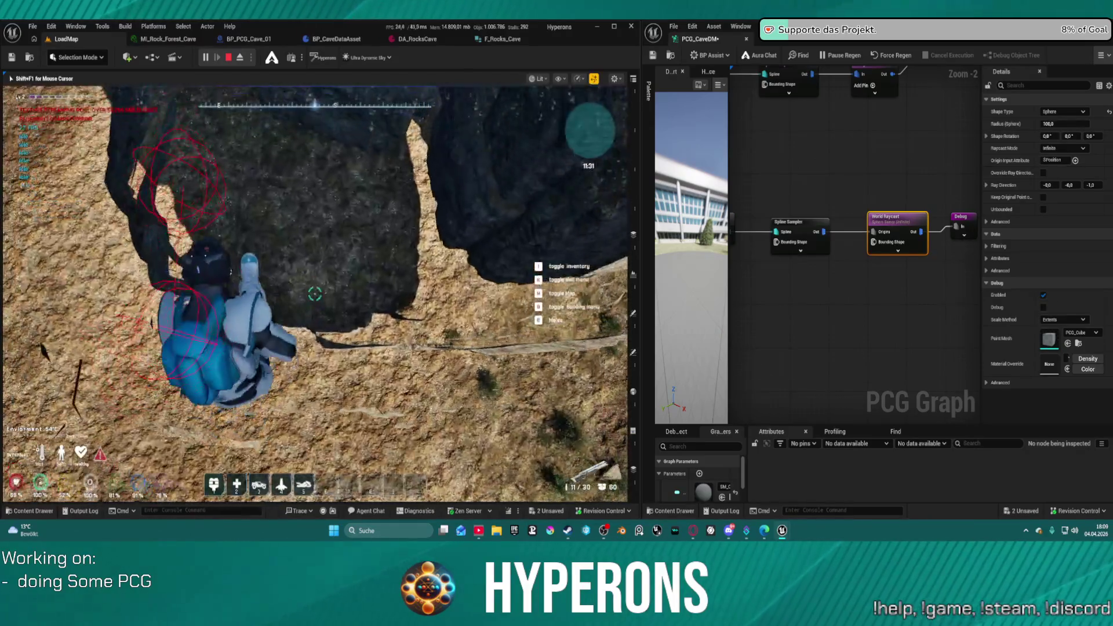
{"action": "key", "text": "w"}
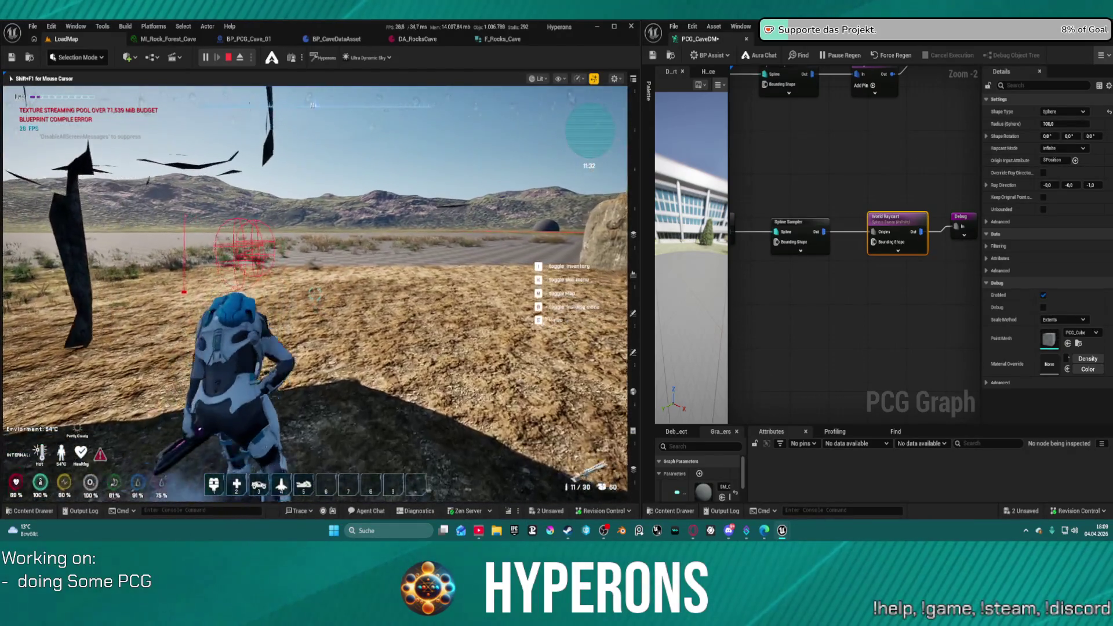
{"action": "key", "text": "w"}
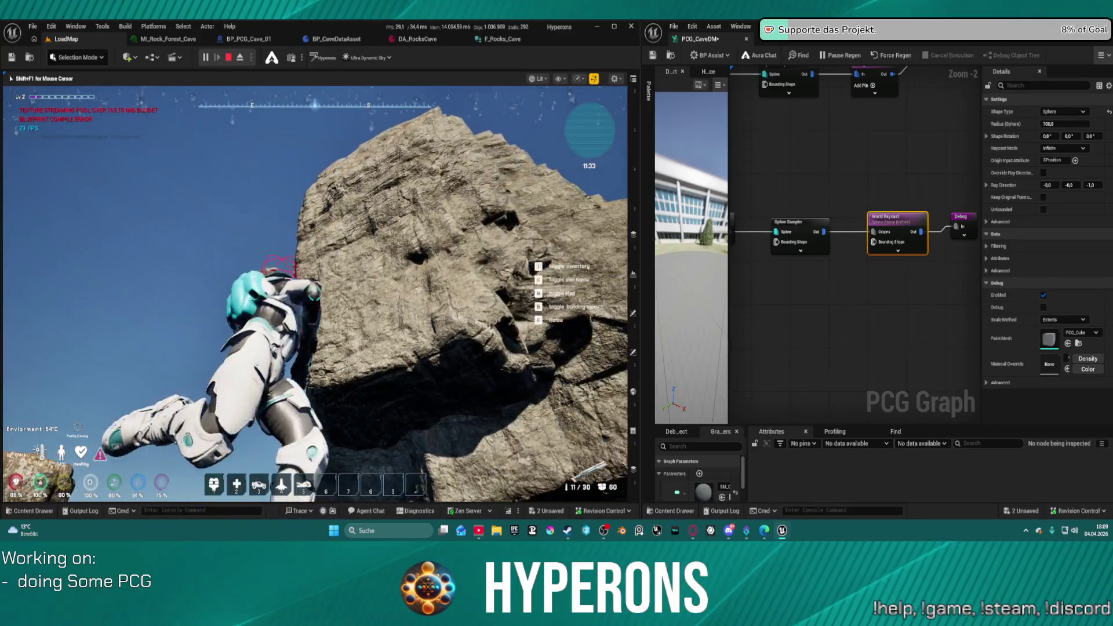
{"action": "key", "text": "w"}
{"action": "key", "text": "w"}
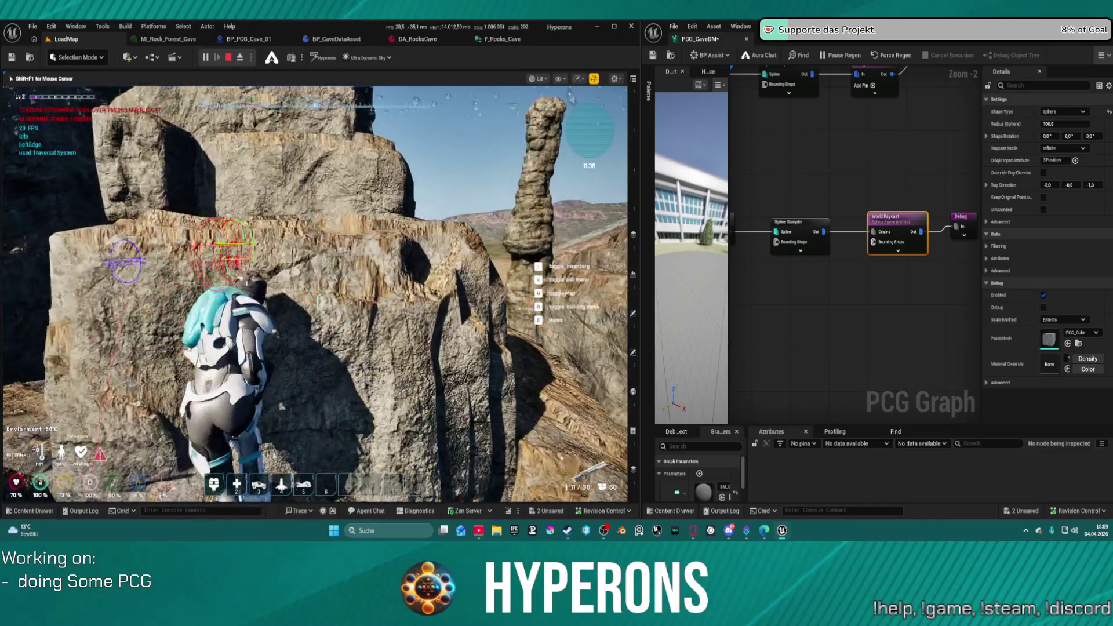
{"action": "key", "text": "w"}
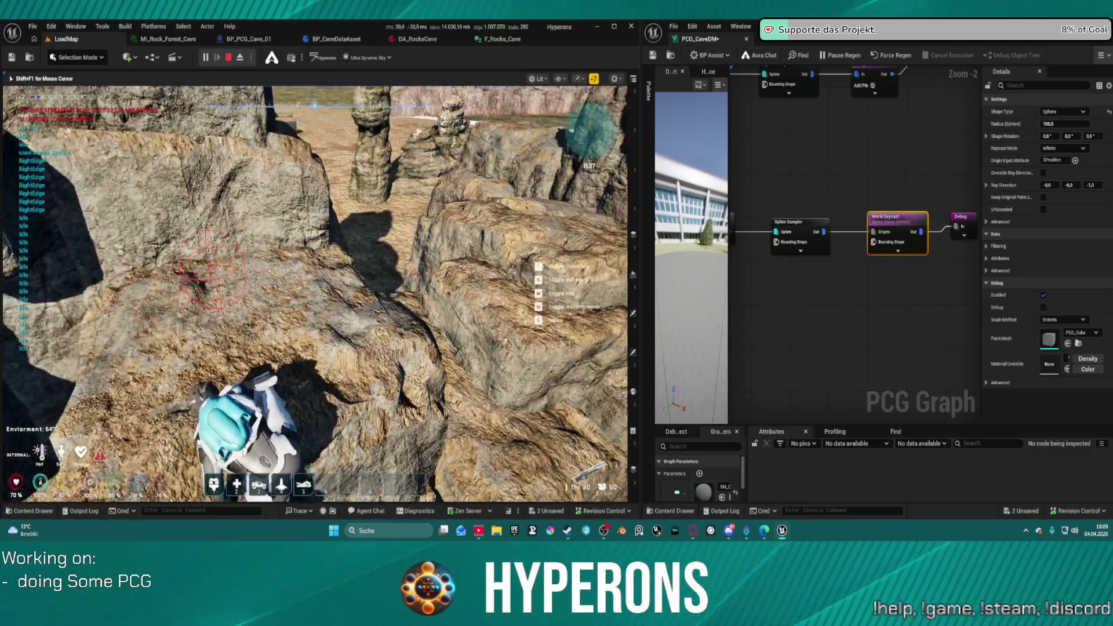
{"action": "key", "text": "w"}
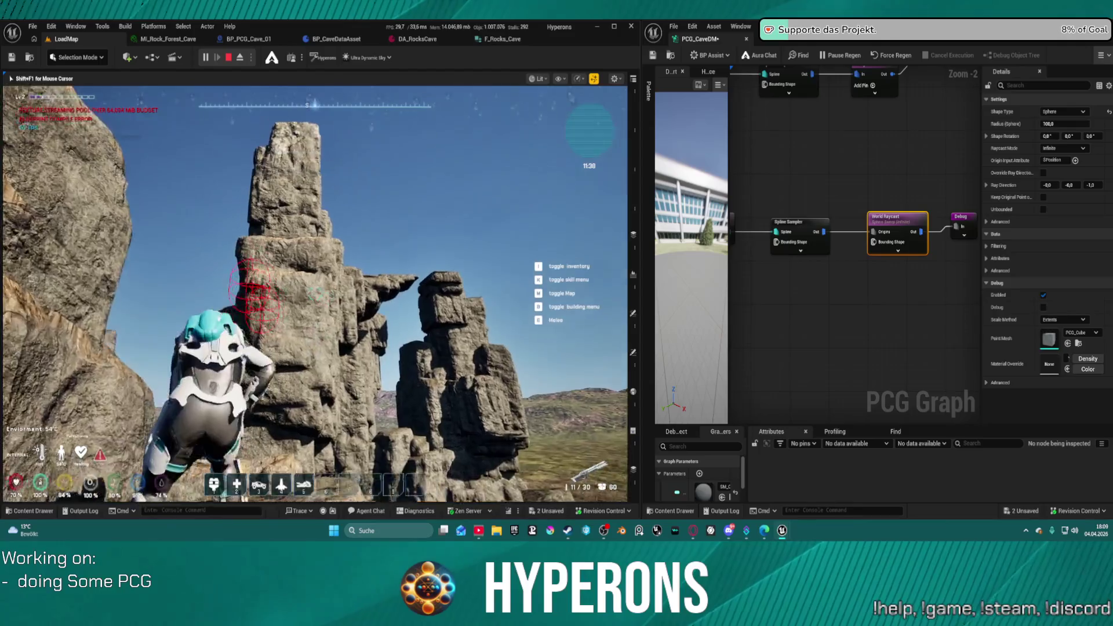
{"action": "key", "text": "w"}
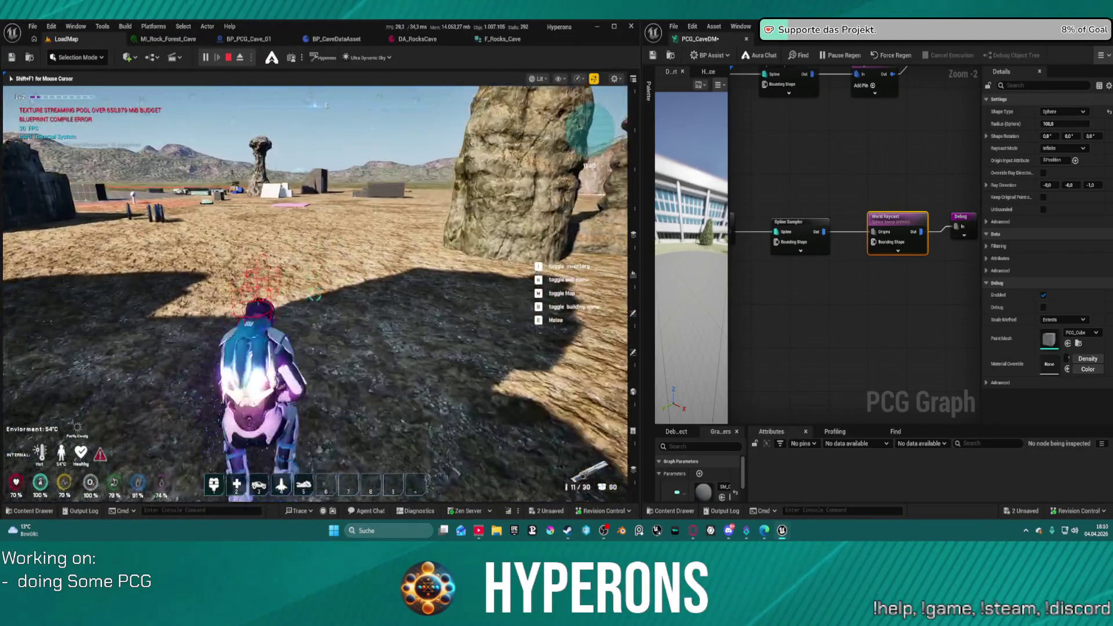
- Walk across the terrain past the red area and bunker toward the scattered rocks
{"action": "key", "text": "w"}
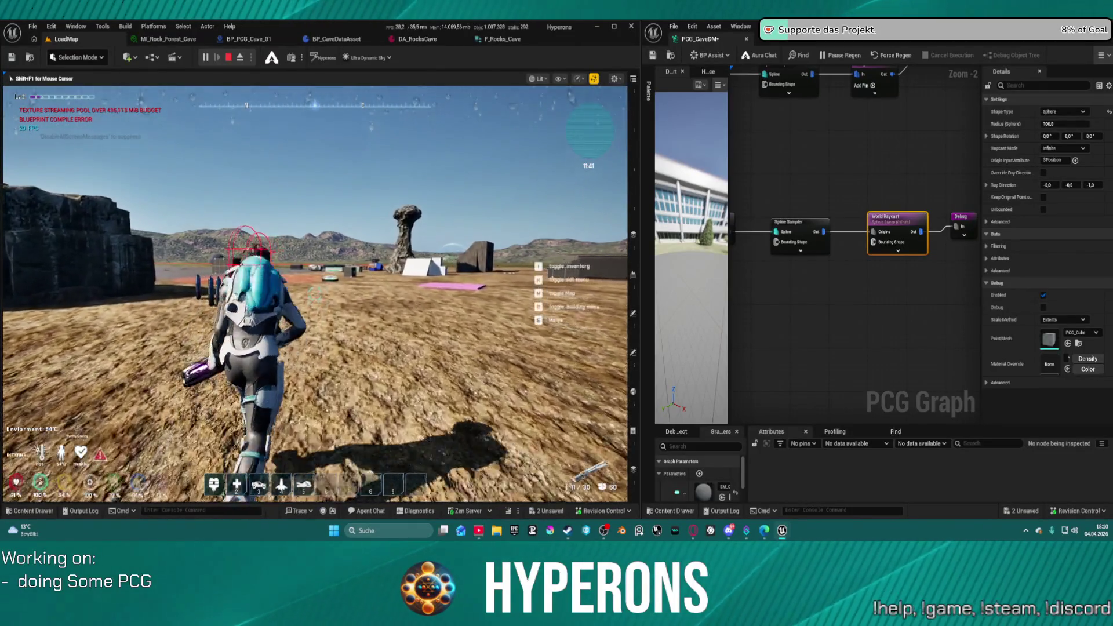
{"action": "key", "text": "w"}
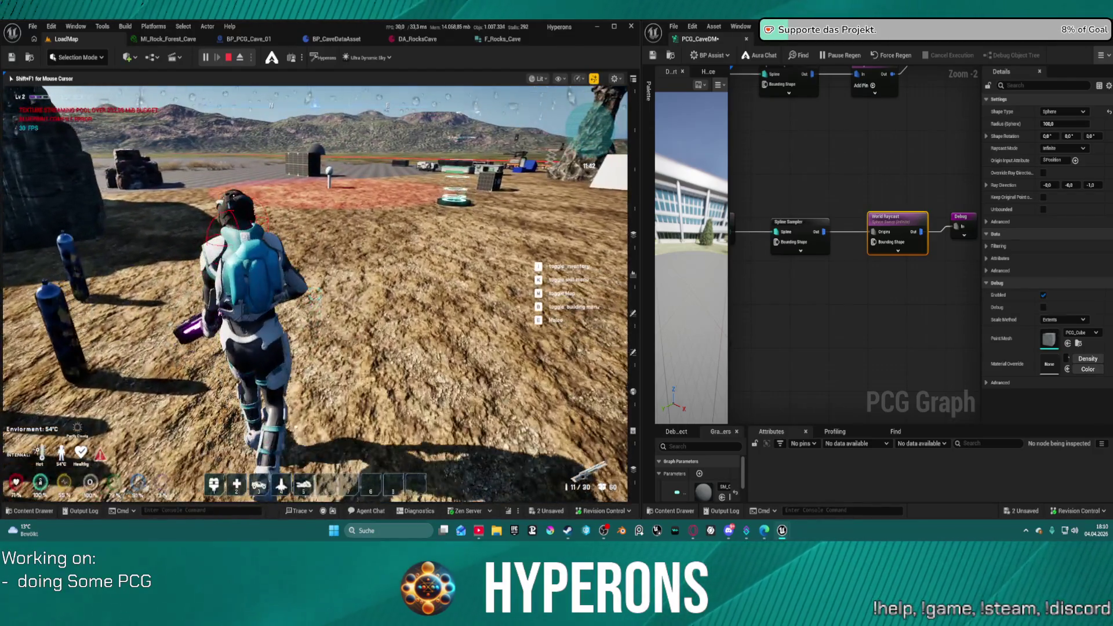
{"action": "key", "text": "w"}
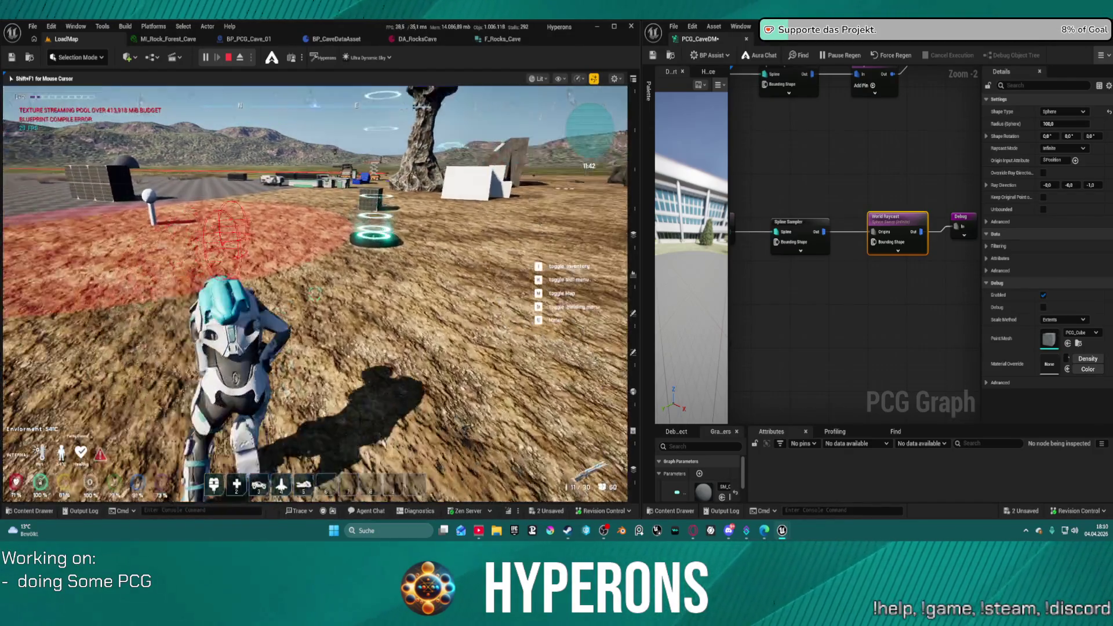
{"action": "key", "text": "w"}
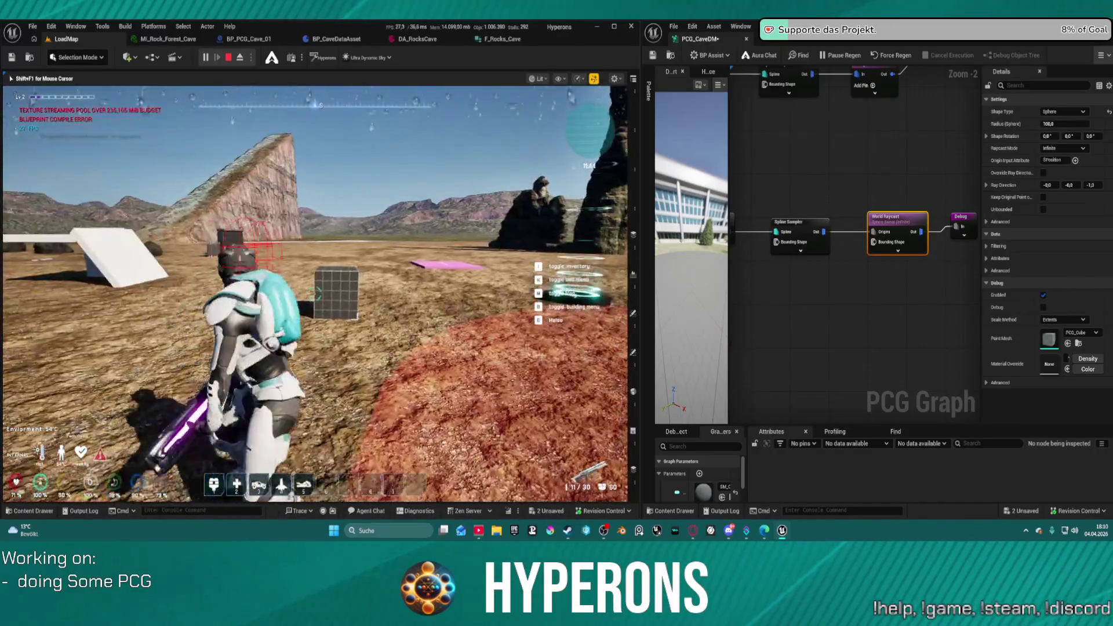
{"action": "key", "text": "w"}
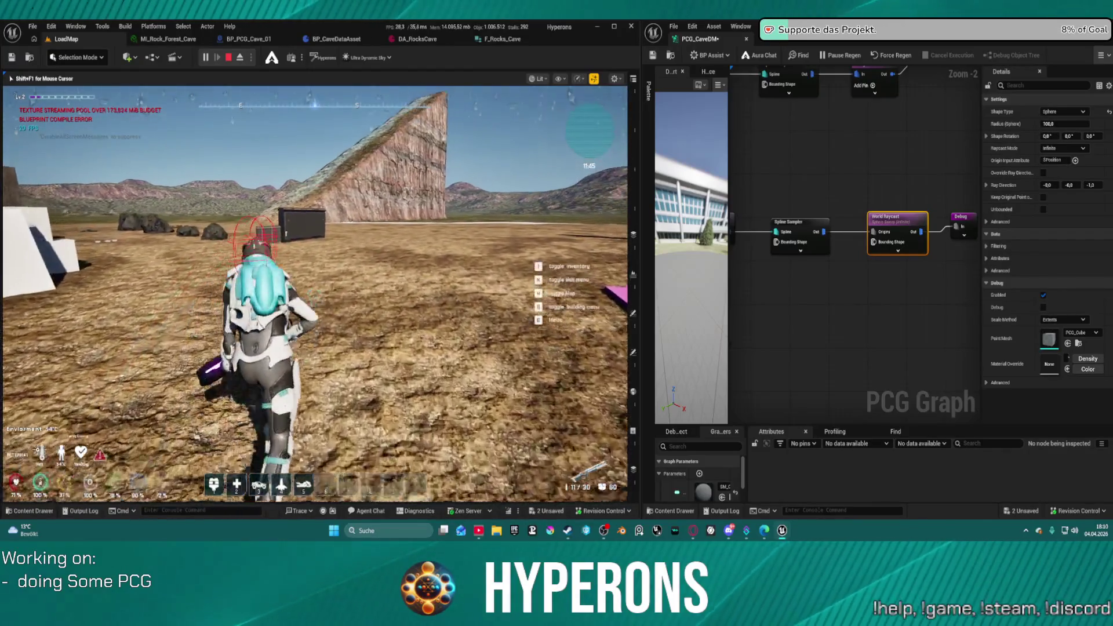
{"action": "key", "text": "w"}
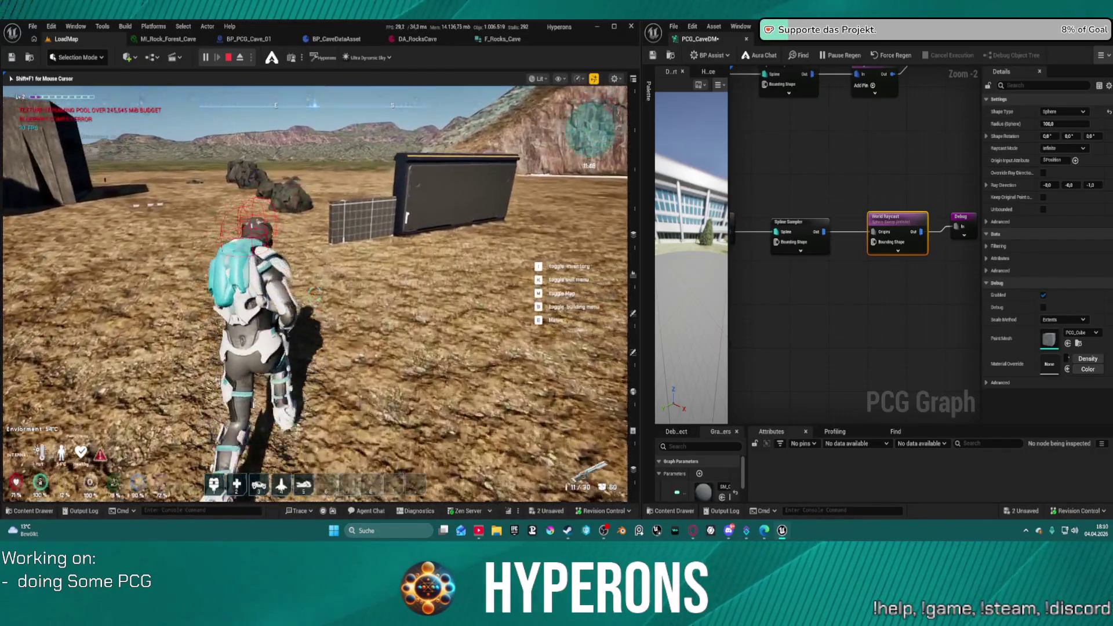
{"action": "key", "text": "w"}
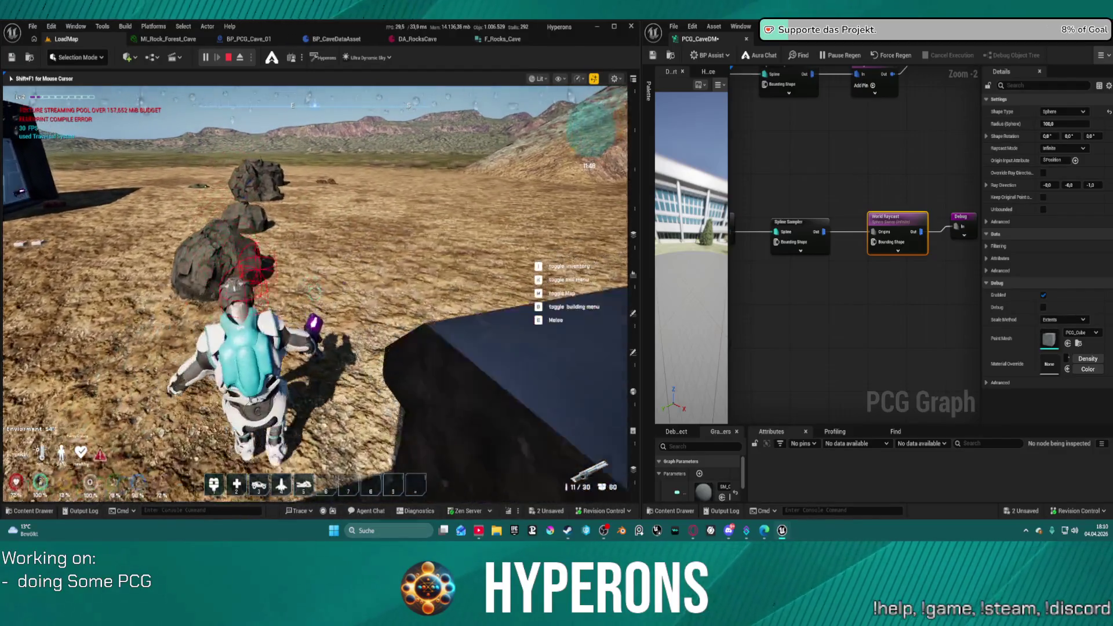
{"action": "key", "text": "w"}
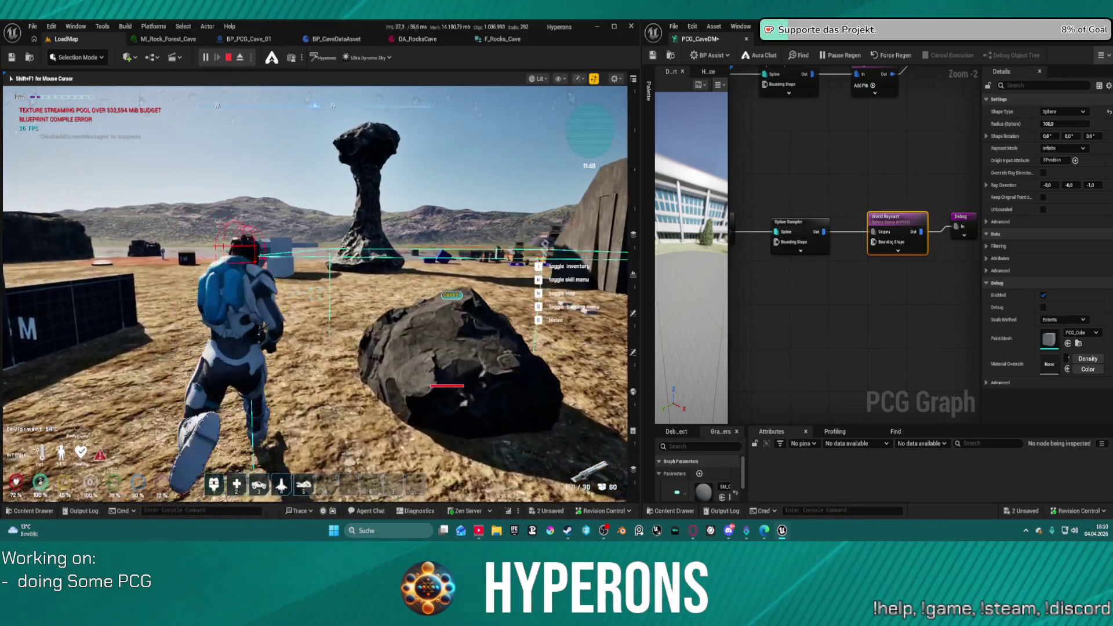
- Climb the large rock, leap onto the mushroom-shaped rock, and drop back to the ground
{"action": "key", "text": "w"}
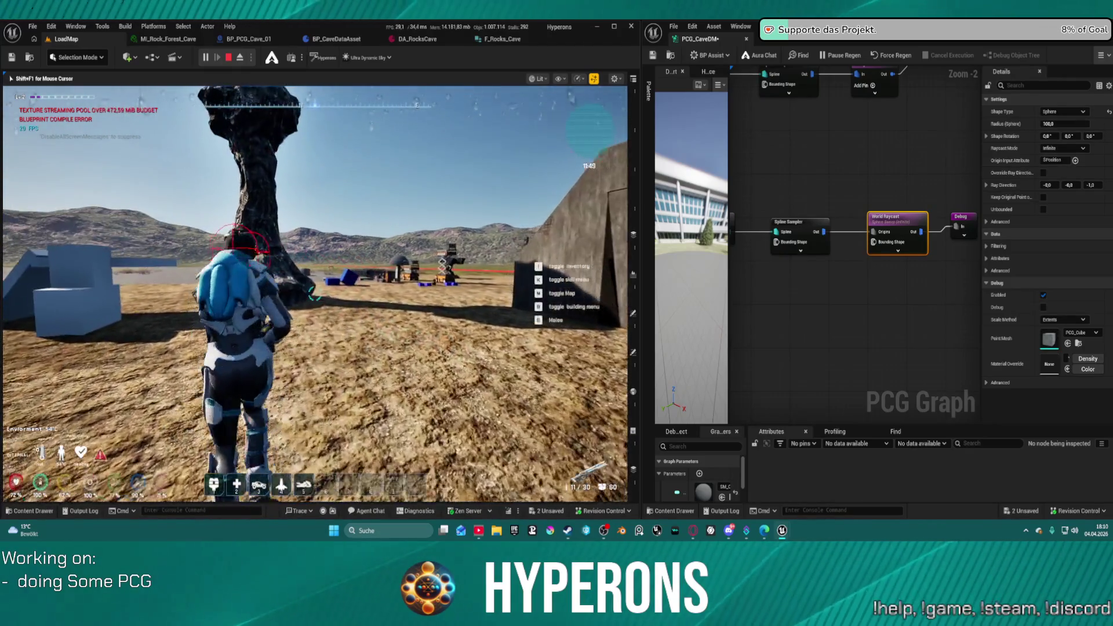
{"action": "key", "text": "w"}
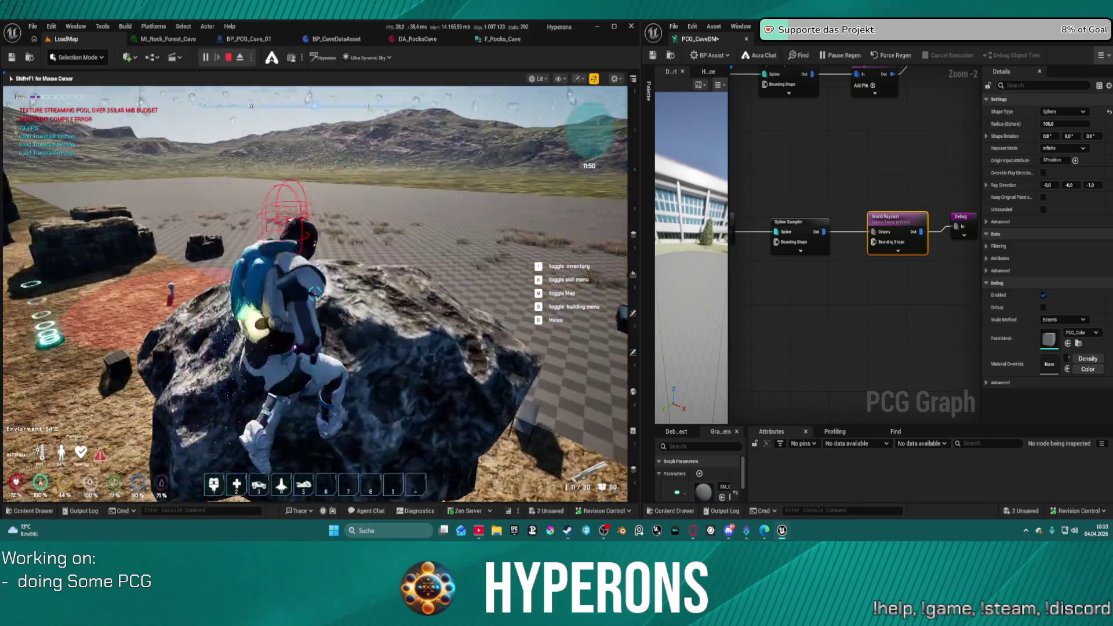
{"action": "key", "text": "w"}
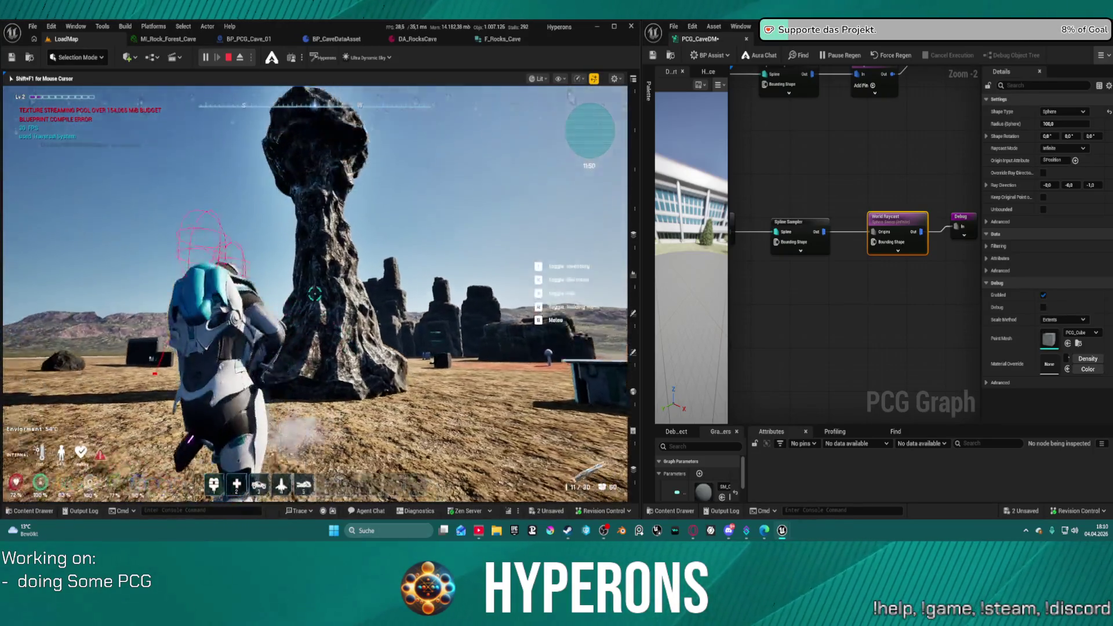
{"action": "key", "text": "space"}
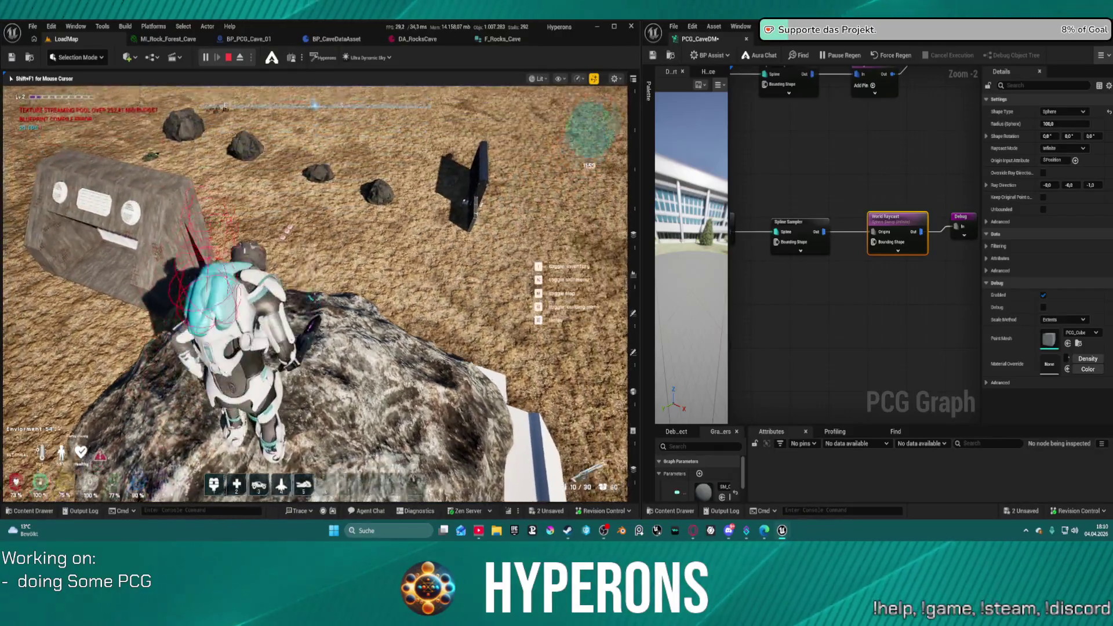
{"action": "key", "text": "w"}
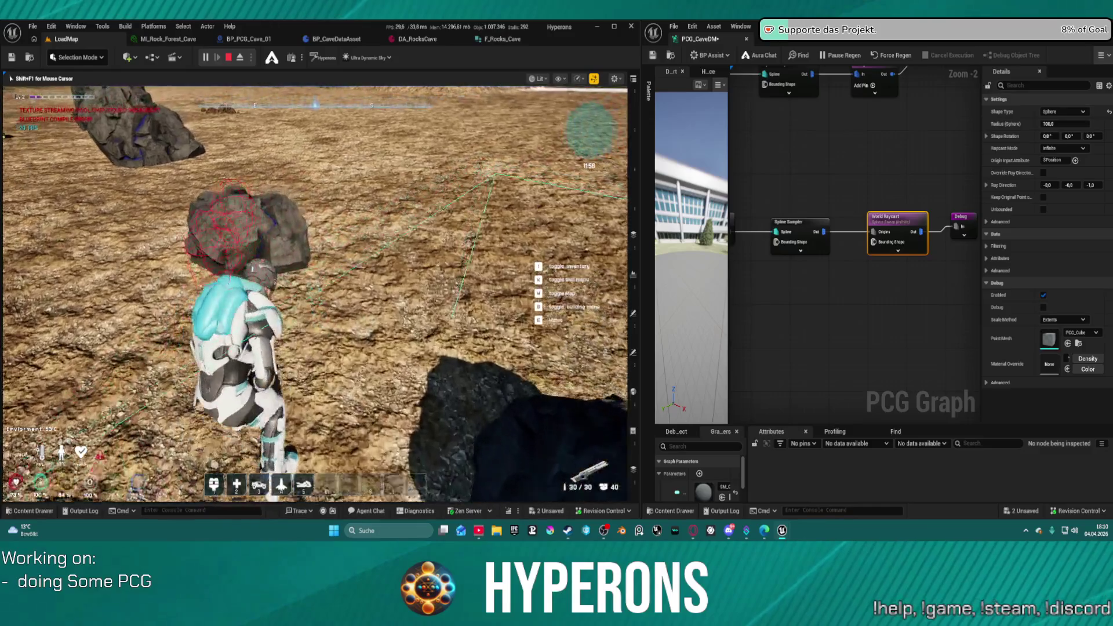
- Close the inventory and walk among the scattered rocks toward the next one
{"action": "key", "text": "i"}
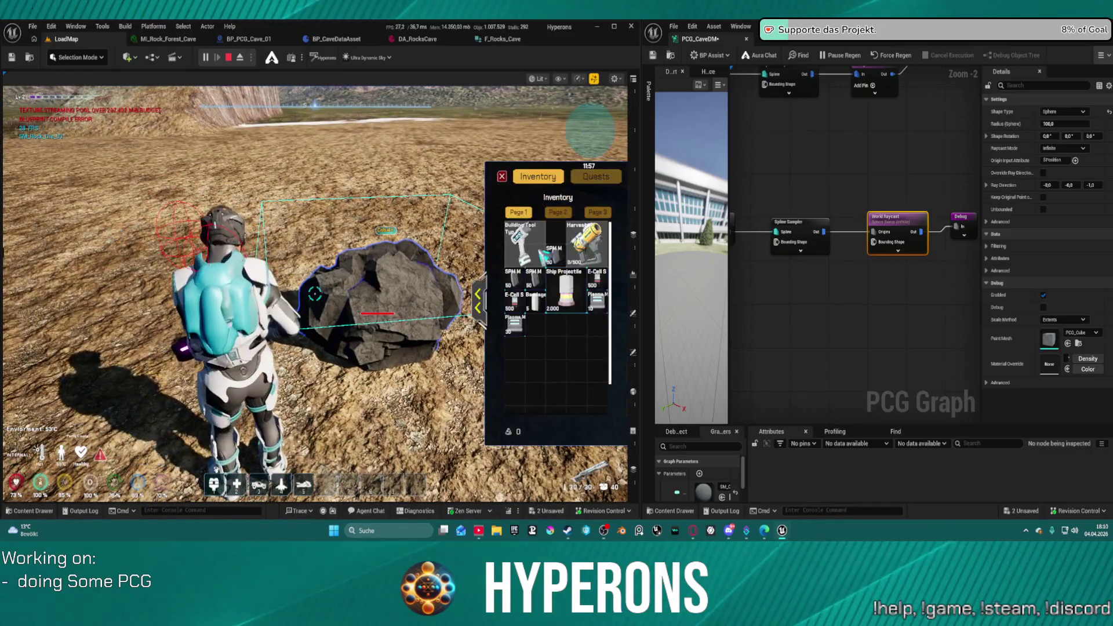
{"action": "key", "text": "i"}
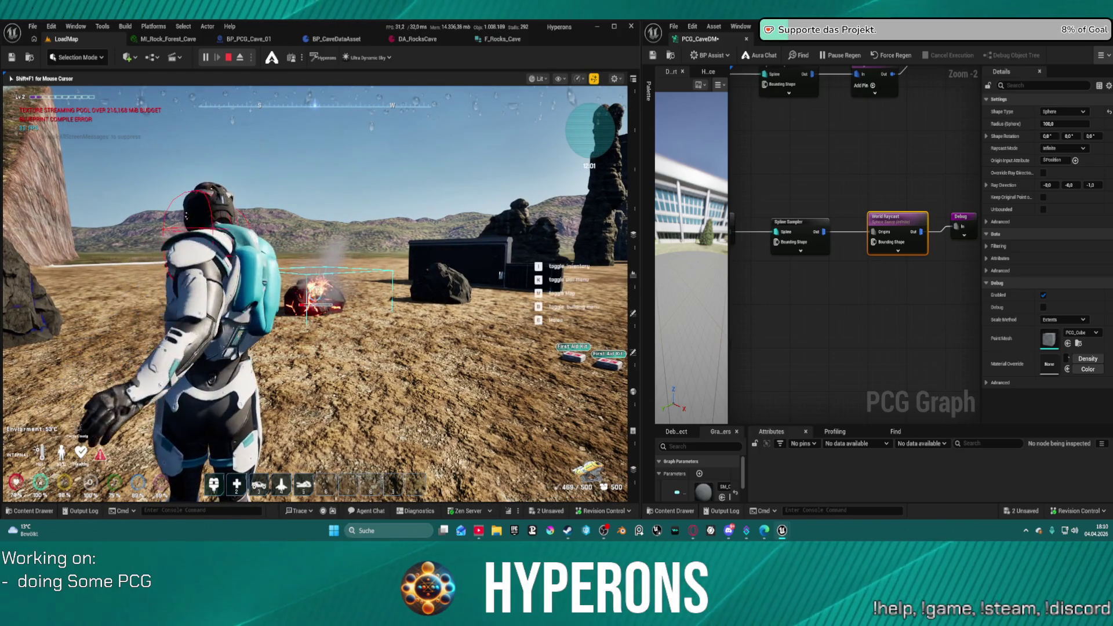
{"action": "key", "text": "w"}
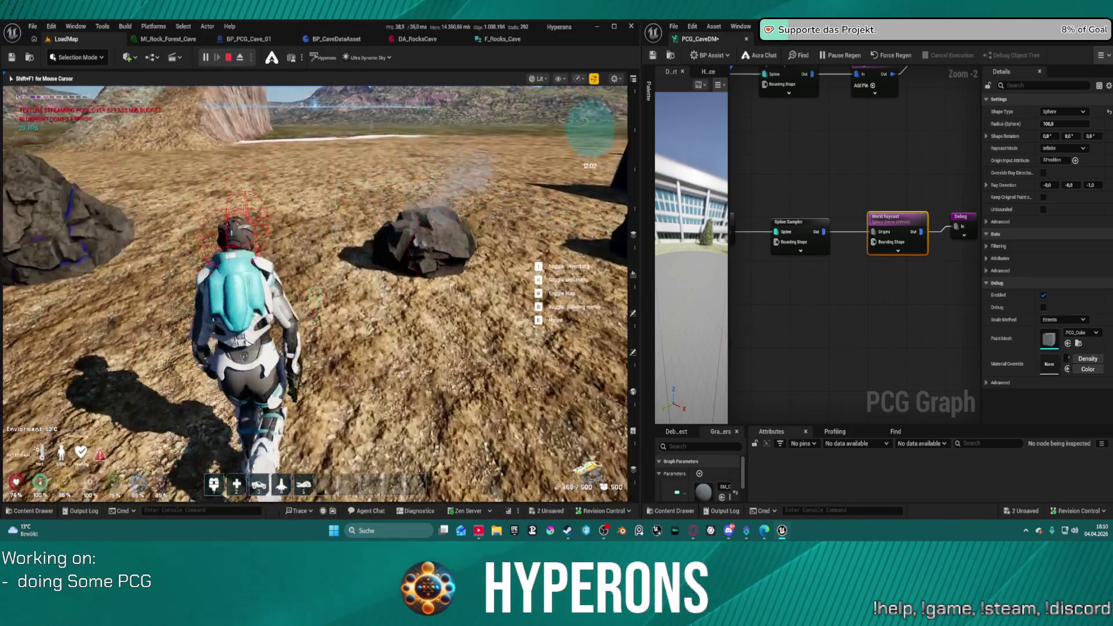
{"action": "key", "text": "w"}
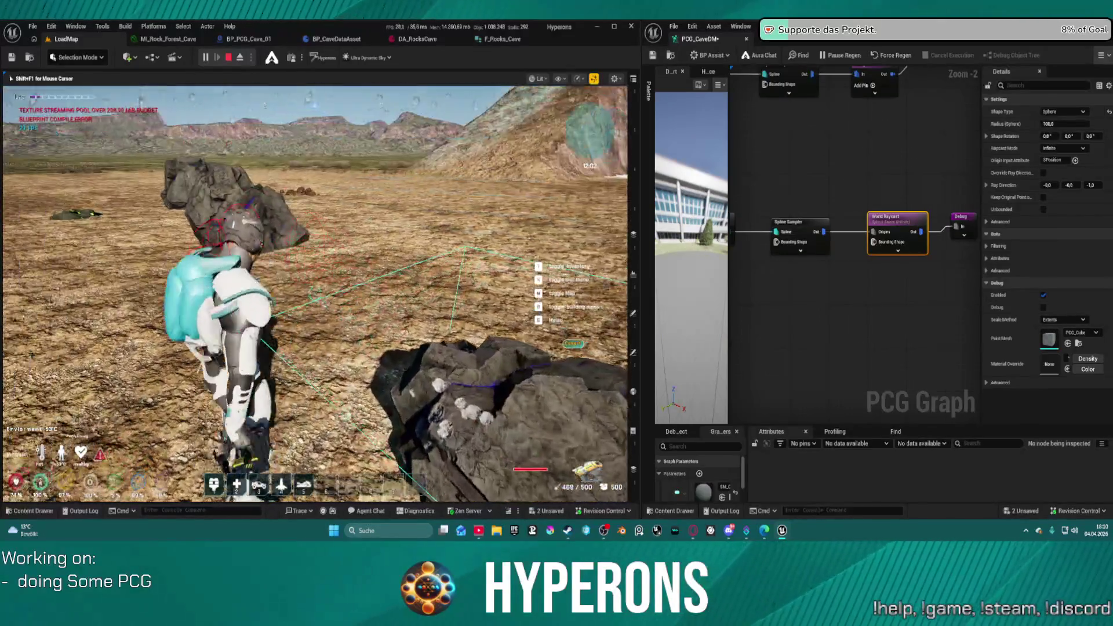
{"action": "key", "text": "w"}
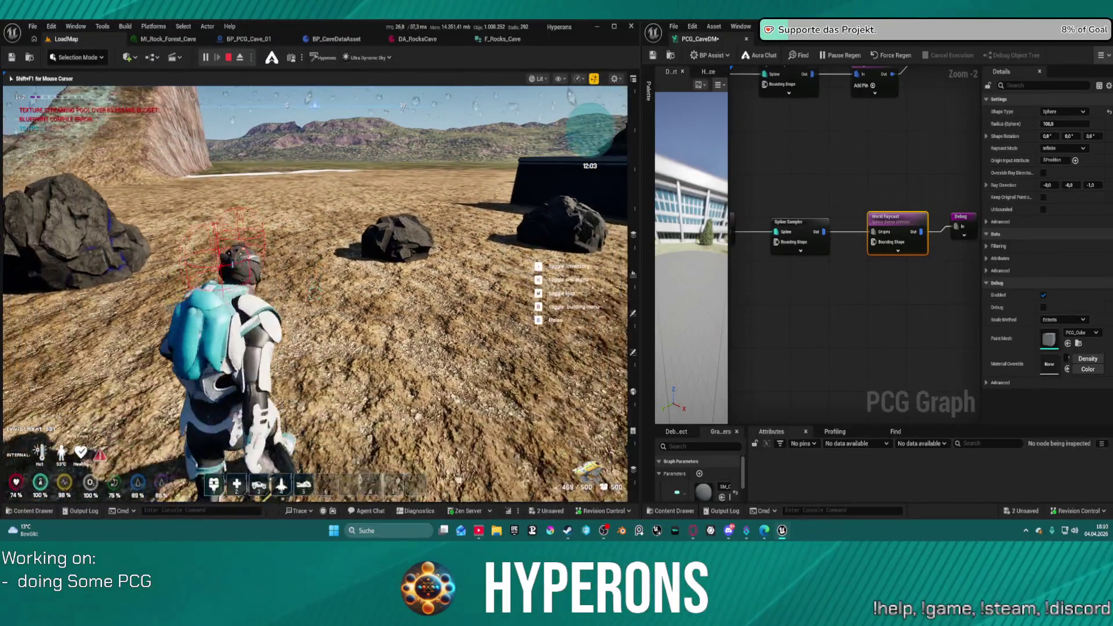
- Strike a scattered rock with E to test its hit response, then approach another rock
{"action": "key", "text": "w"}
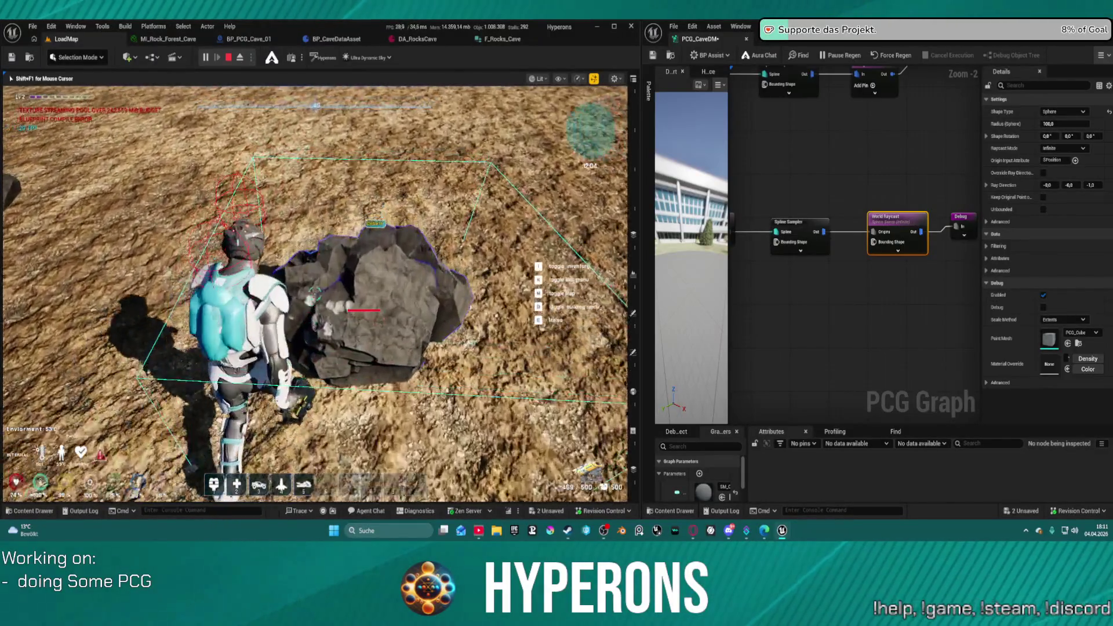
{"action": "key", "text": "w"}
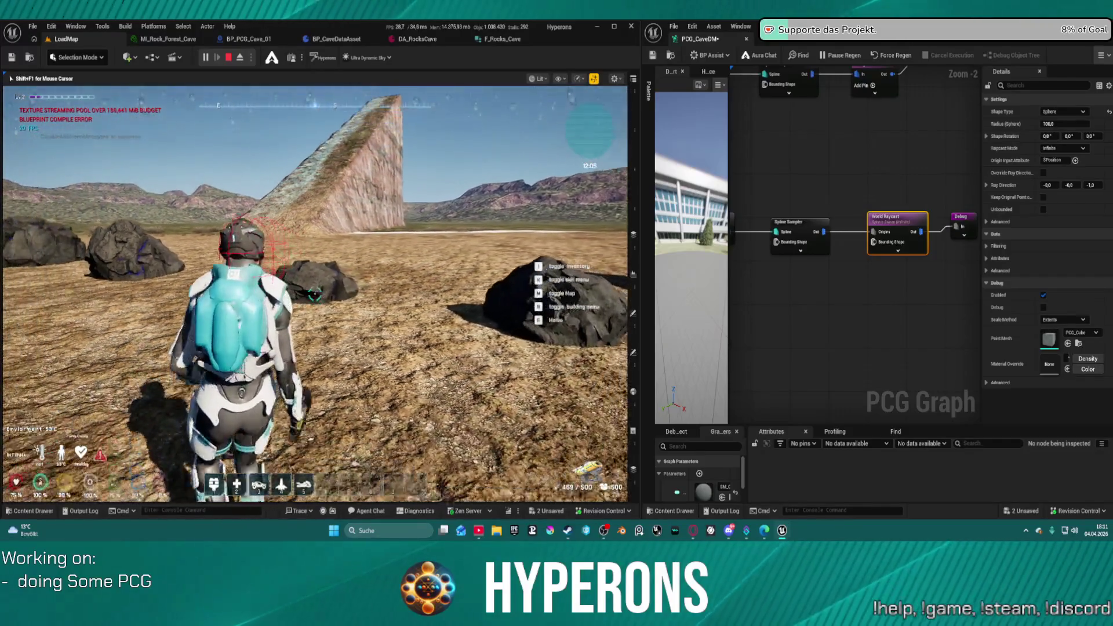
{"action": "key", "text": "w"}
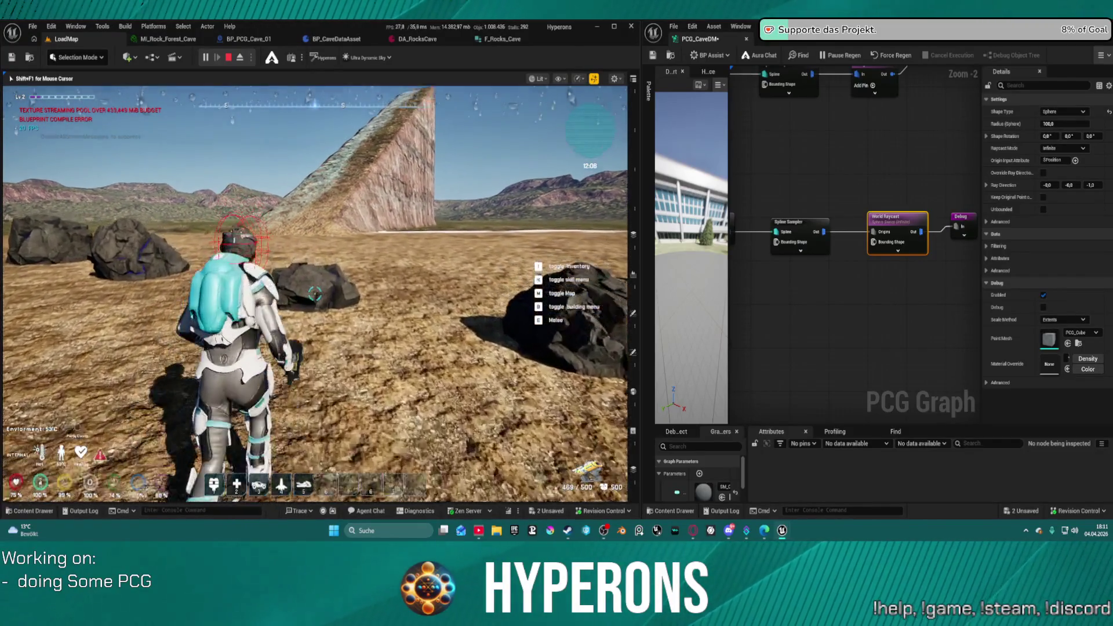
{"action": "key", "text": "e"}
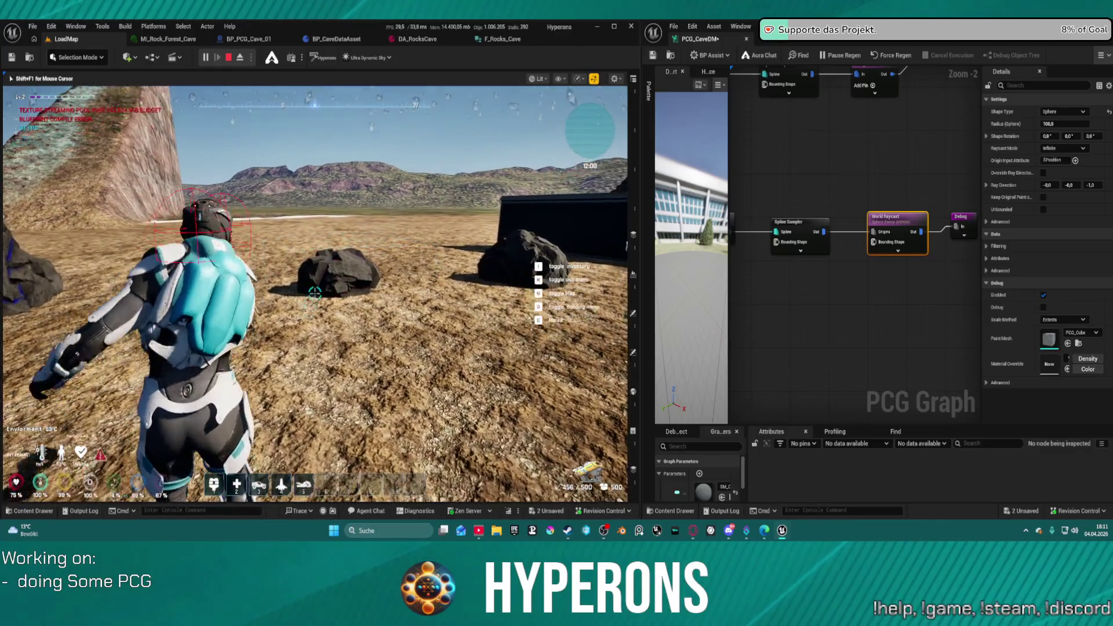
{"action": "key", "text": "w"}
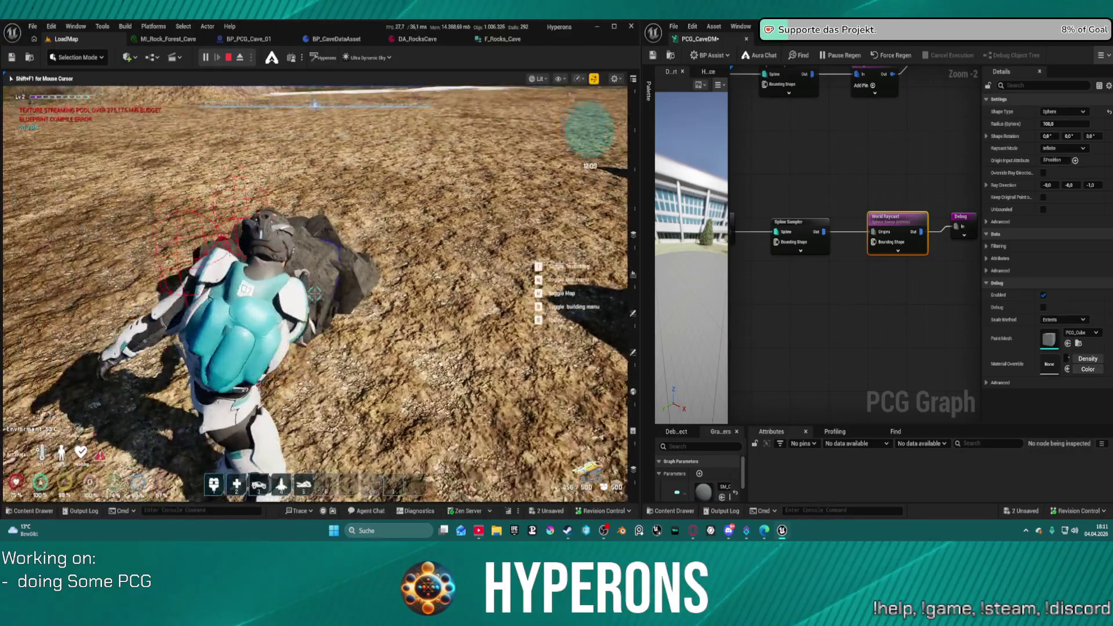
{"action": "key", "text": "w"}
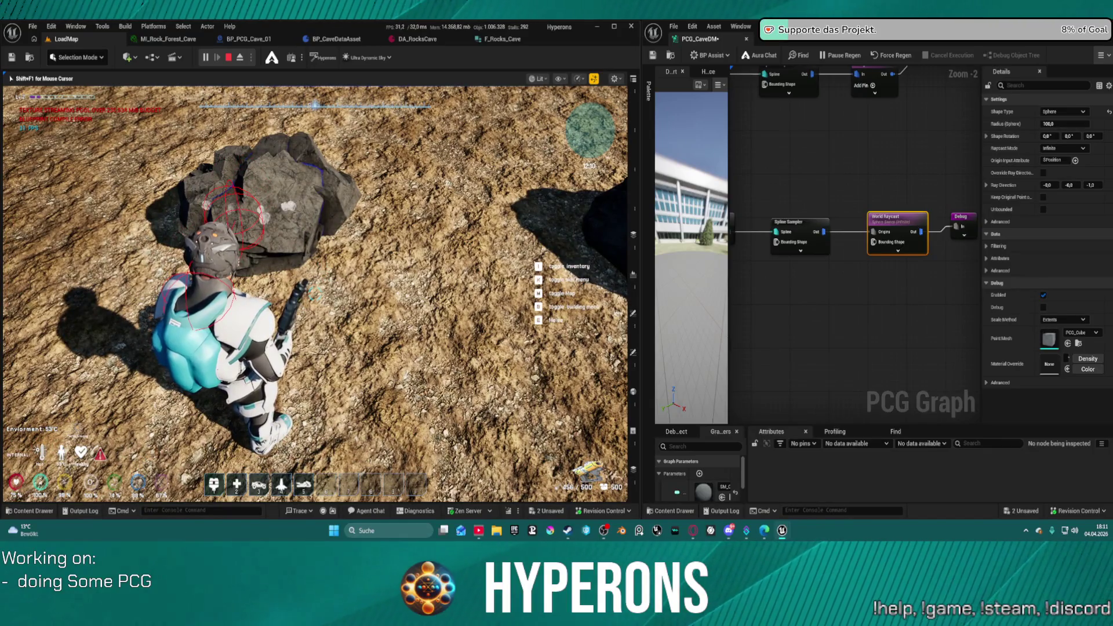
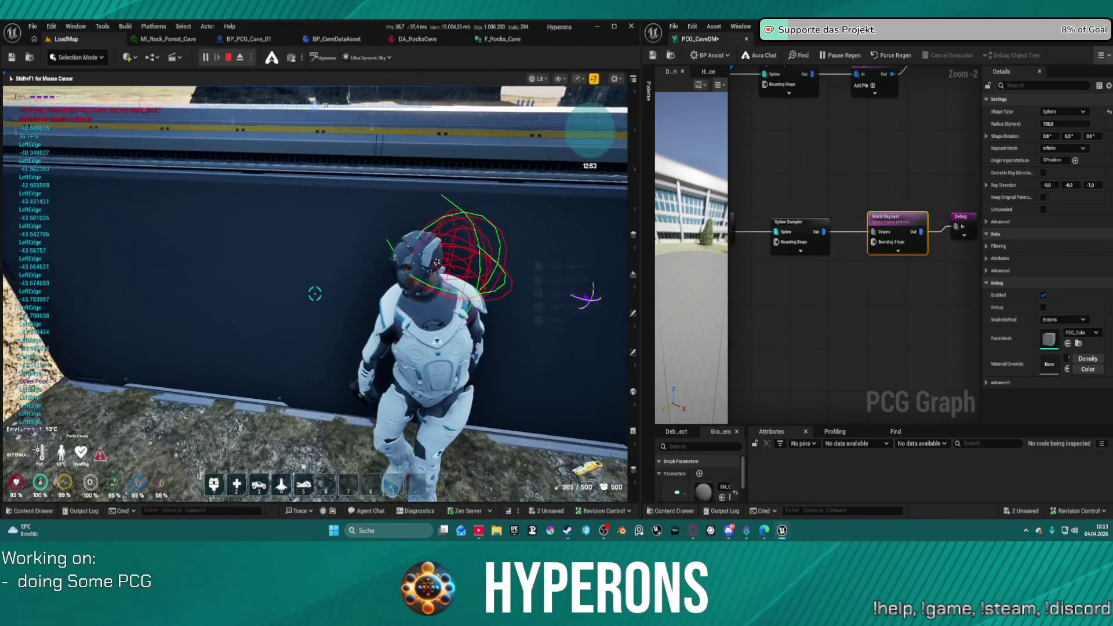
- Stop the play session and load DEV_Cave from File > Recent Levels
{"action": "key", "text": "Escape"}
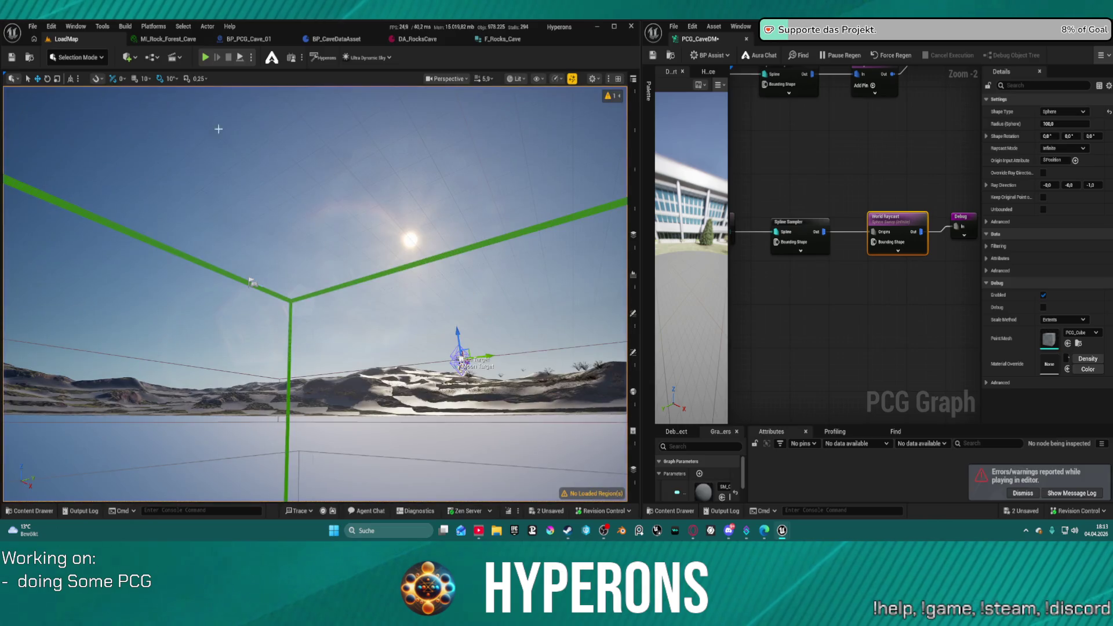
{"action": "left_click", "coordinate": [33, 26]}
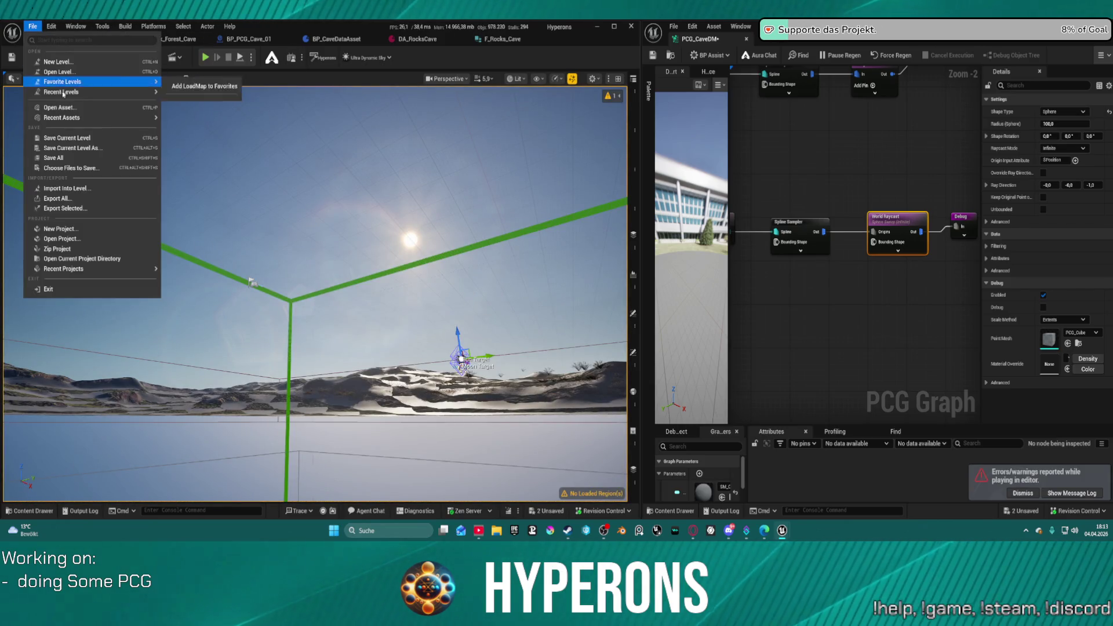
{"action": "mouse_move", "coordinate": [89, 94]}
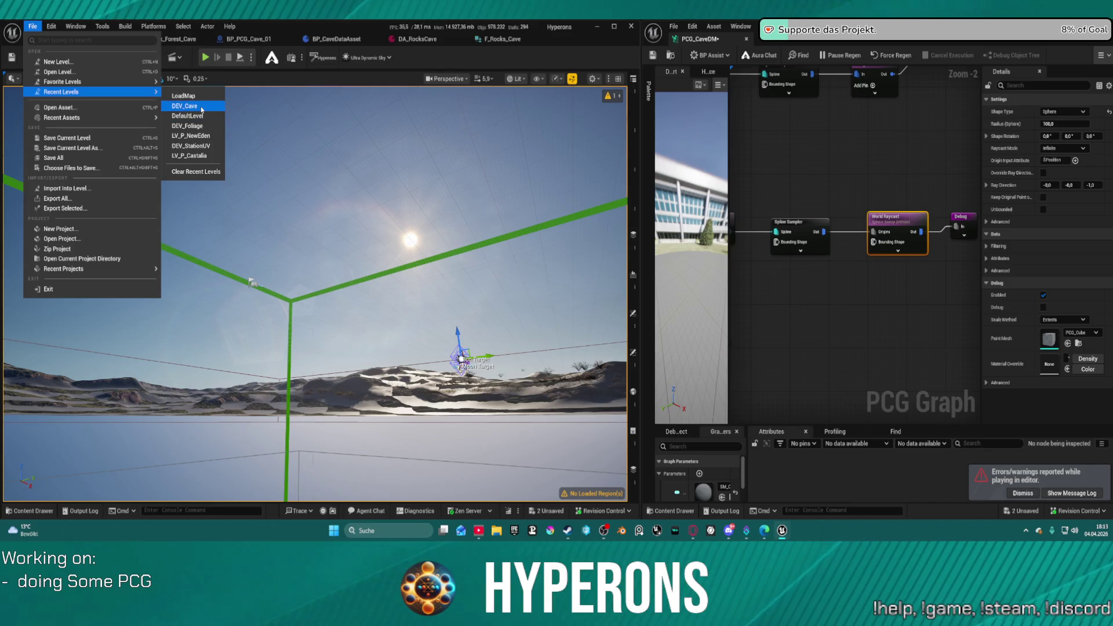
{"action": "left_click", "coordinate": [202, 109]}
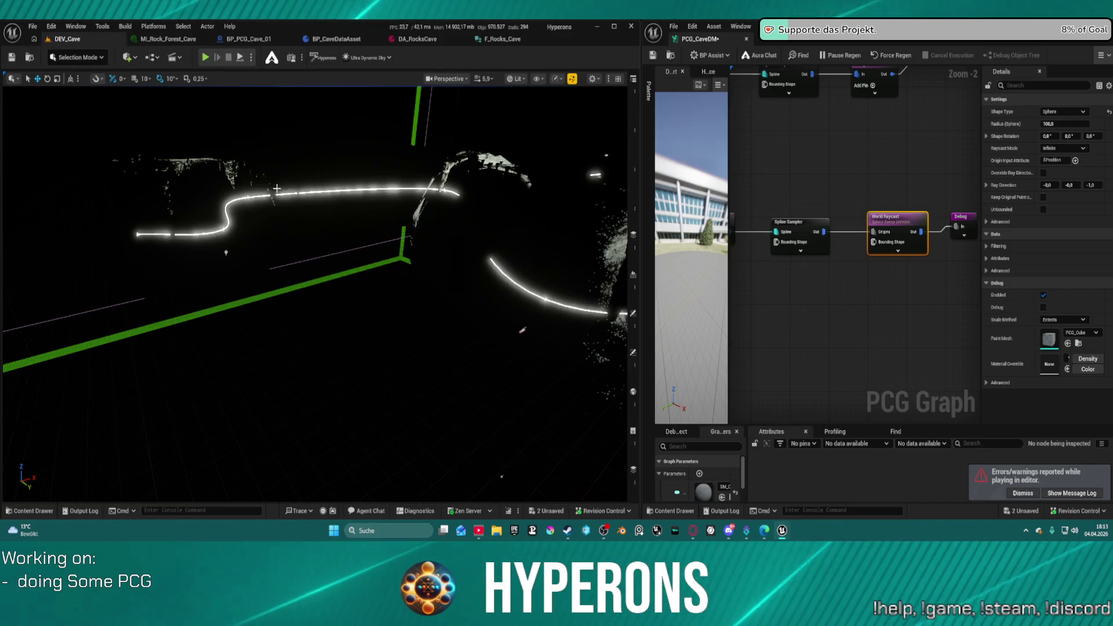
- Fly into the cave and locate SM_CaveSystem_01 in the PCG_CaveDM Content Drawer folder
{"action": "mouse_move", "coordinate": [278, 189]}
{"action": "left_mouse_down"}
{"action": "mouse_move", "coordinate": [244, 200]}
{"action": "mouse_move", "coordinate": [261, 163]}
{"action": "mouse_move", "coordinate": [281, 183]}
{"action": "left_mouse_up"}
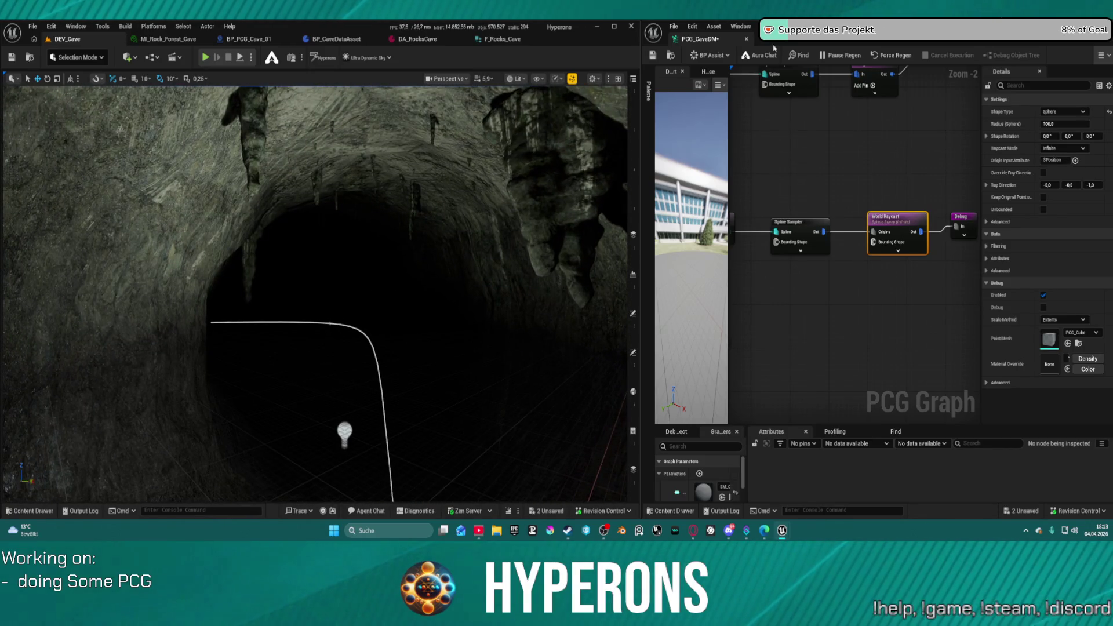
{"action": "key", "text": "ctrl+space"}
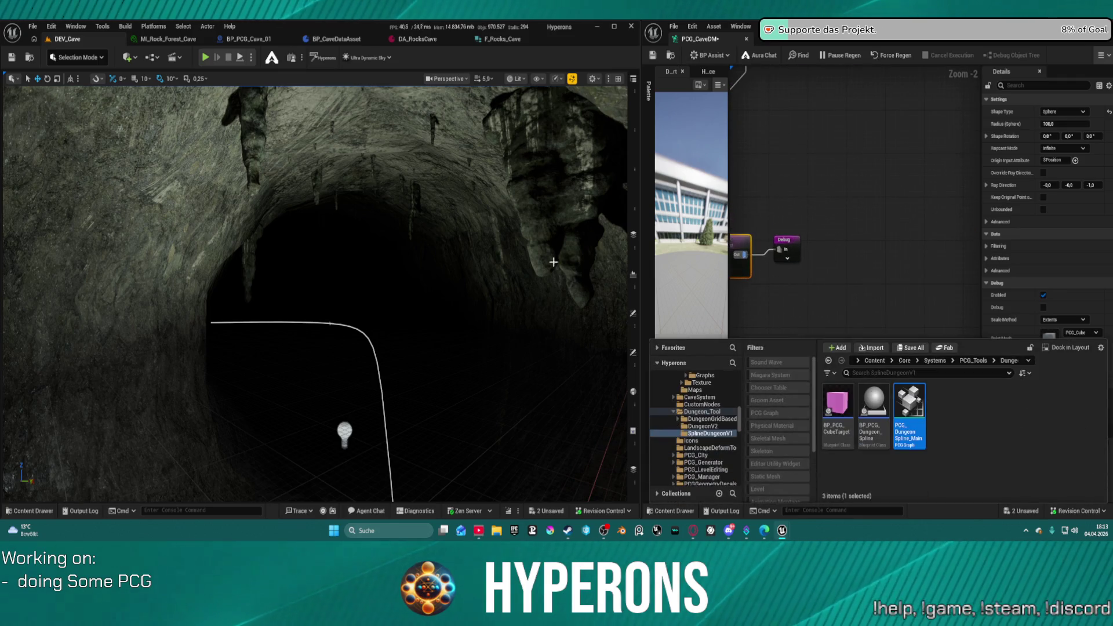
{"action": "left_click", "coordinate": [669, 60]}
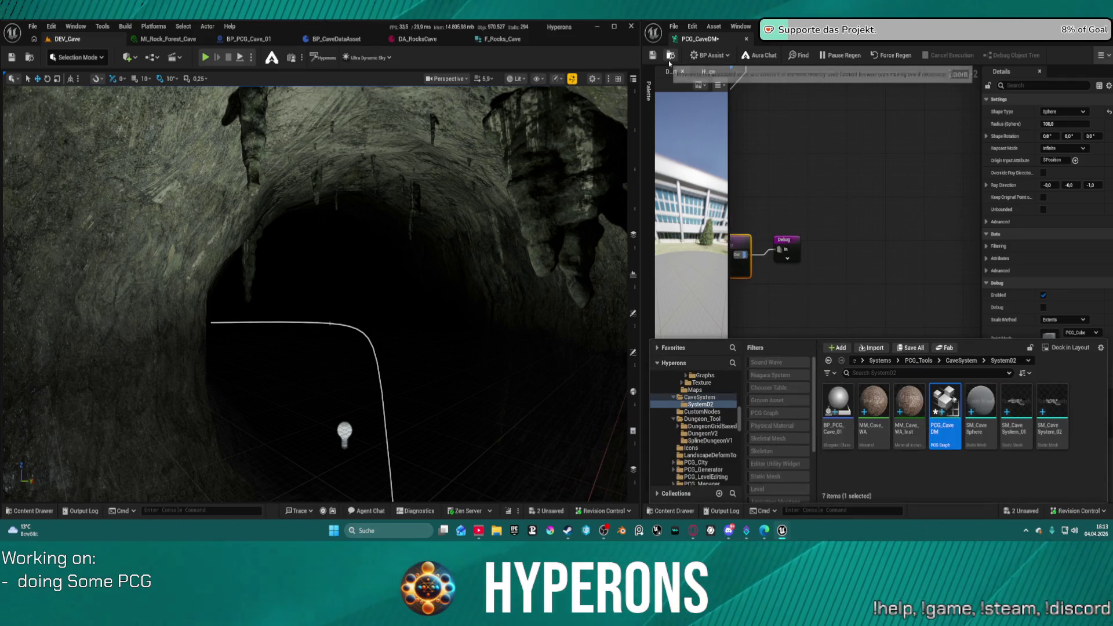
{"action": "left_click", "coordinate": [1024, 403]}
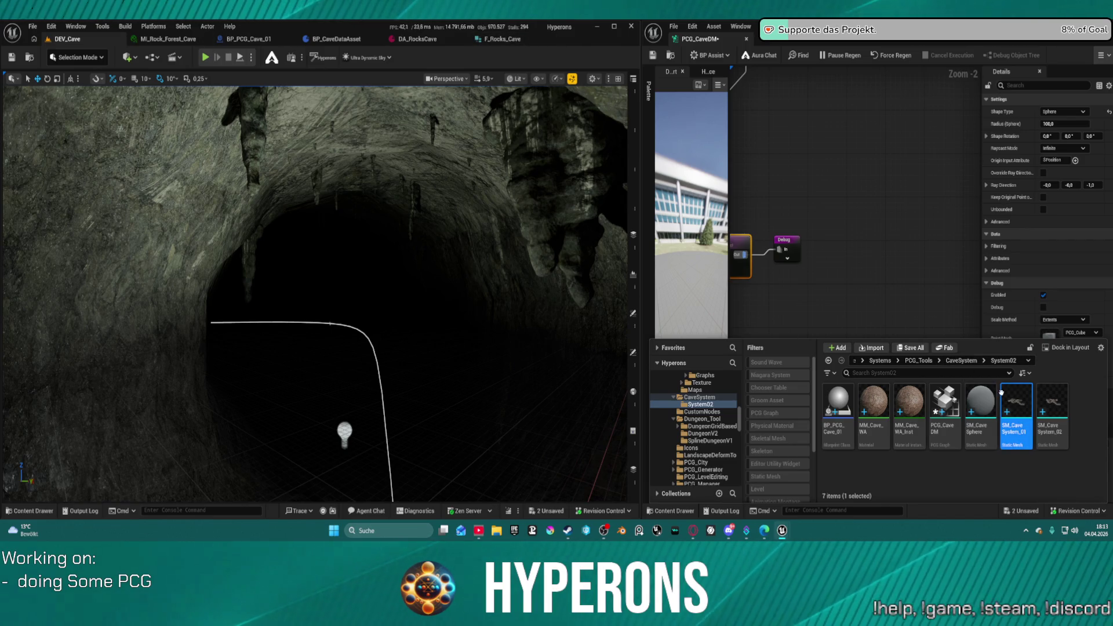
{"action": "left_click_drag", "start_coordinate": [1001, 392], "coordinate": [1023, 398]}
{"action": "key", "text": "ctrl+space"}
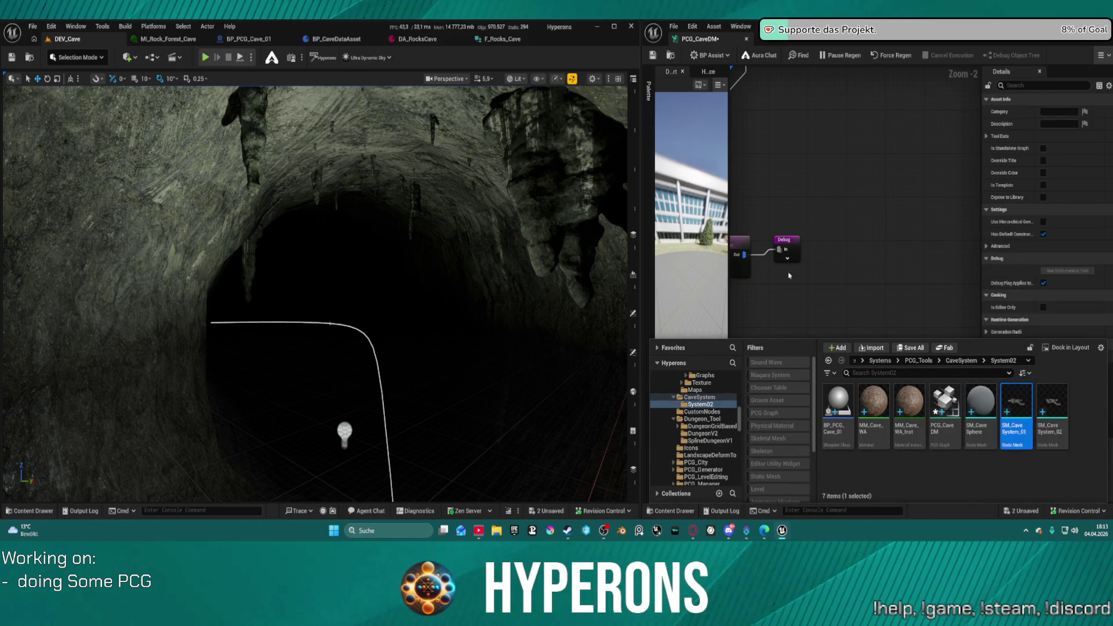
{"action": "left_click", "coordinate": [829, 151]}
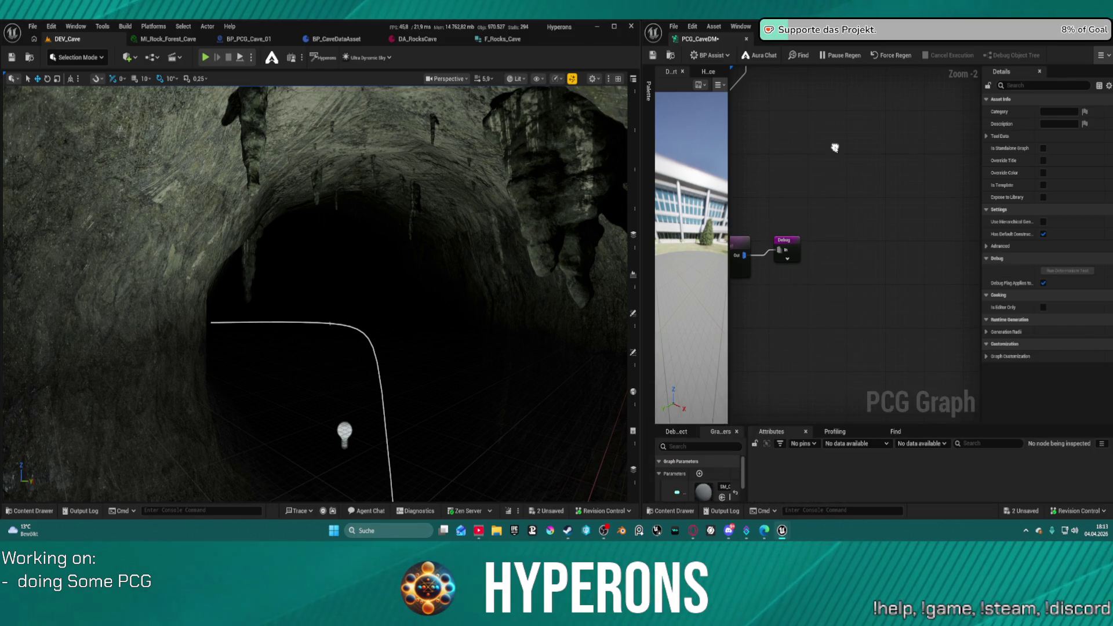
- Pause Regen on the PCG_CaveDM graph and reselect SM_CaveSystem_01 in the Content Drawer
{"action": "right_click", "coordinate": [835, 148]}
{"action": "key", "text": "Escape"}
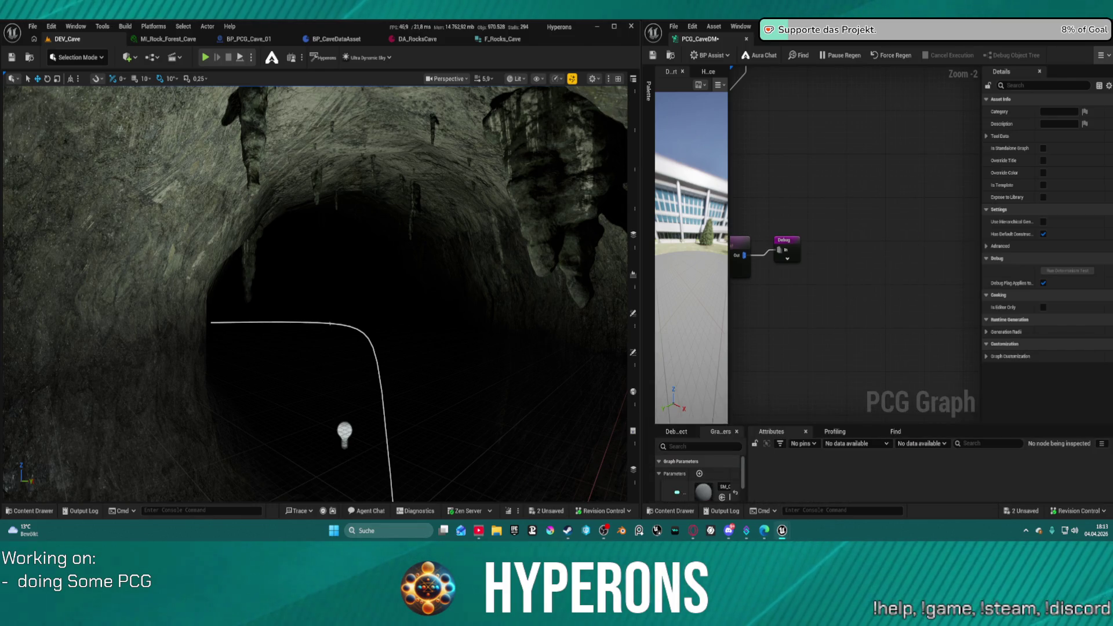
{"action": "key", "text": "ctrl+space"}
{"action": "left_click", "coordinate": [838, 336]}
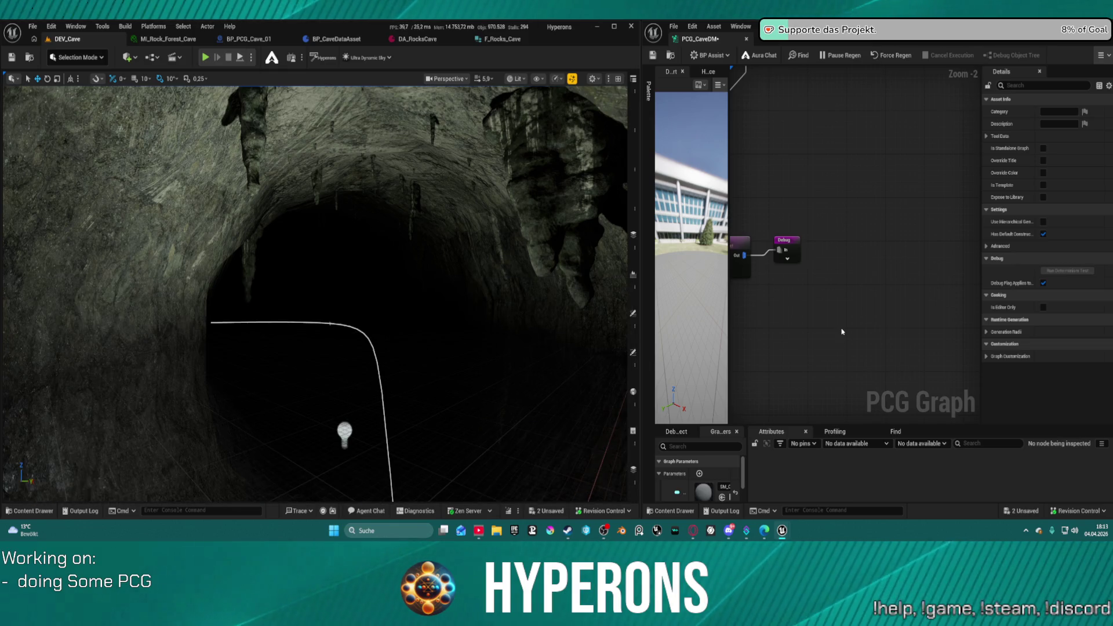
{"action": "left_click", "coordinate": [835, 55]}
{"action": "key", "text": "ctrl+space"}
{"action": "left_click", "coordinate": [1018, 400]}
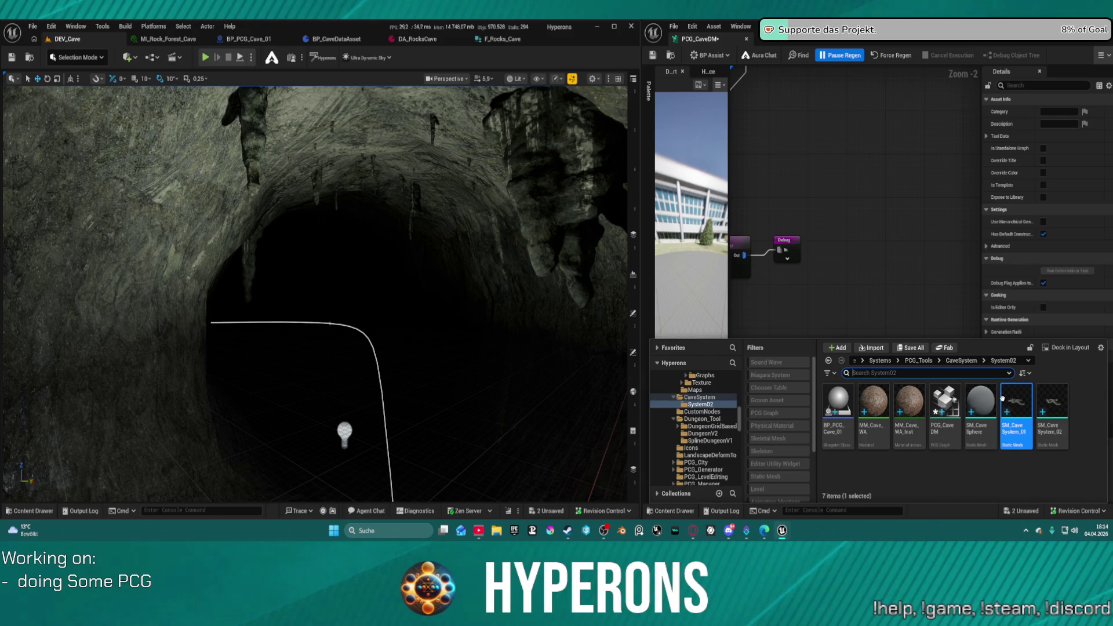
- Open SM_CaveSystem_01 in its mesh editor, view the whole mesh, then return to DEV_Cave
{"action": "left_click", "coordinate": [917, 483]}
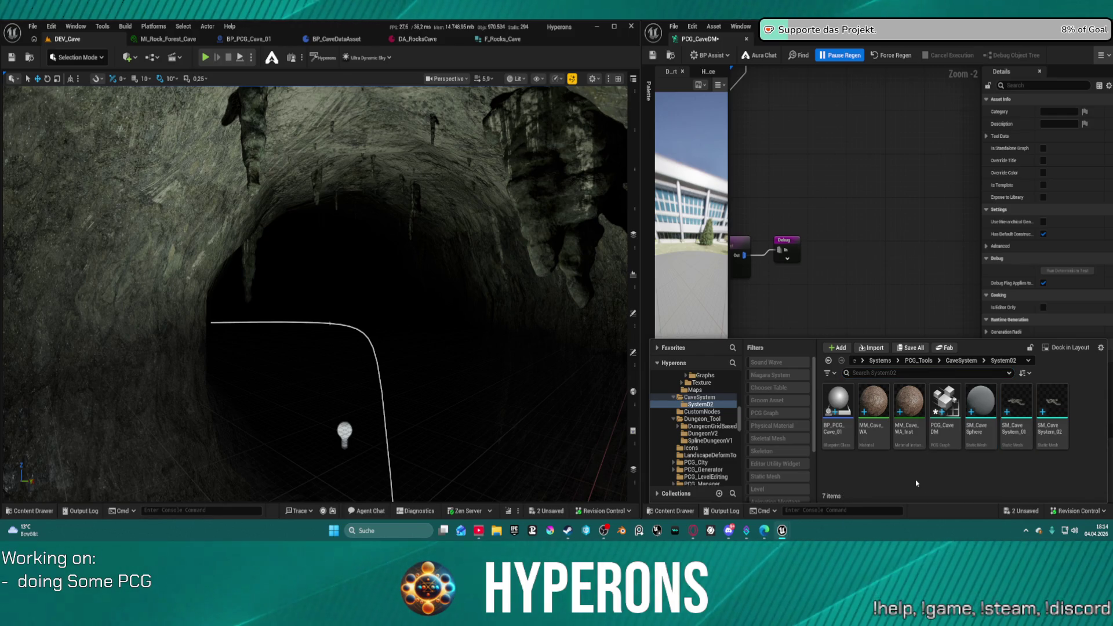
{"action": "right_click", "coordinate": [1018, 402]}
{"action": "mouse_move", "coordinate": [940, 189]}
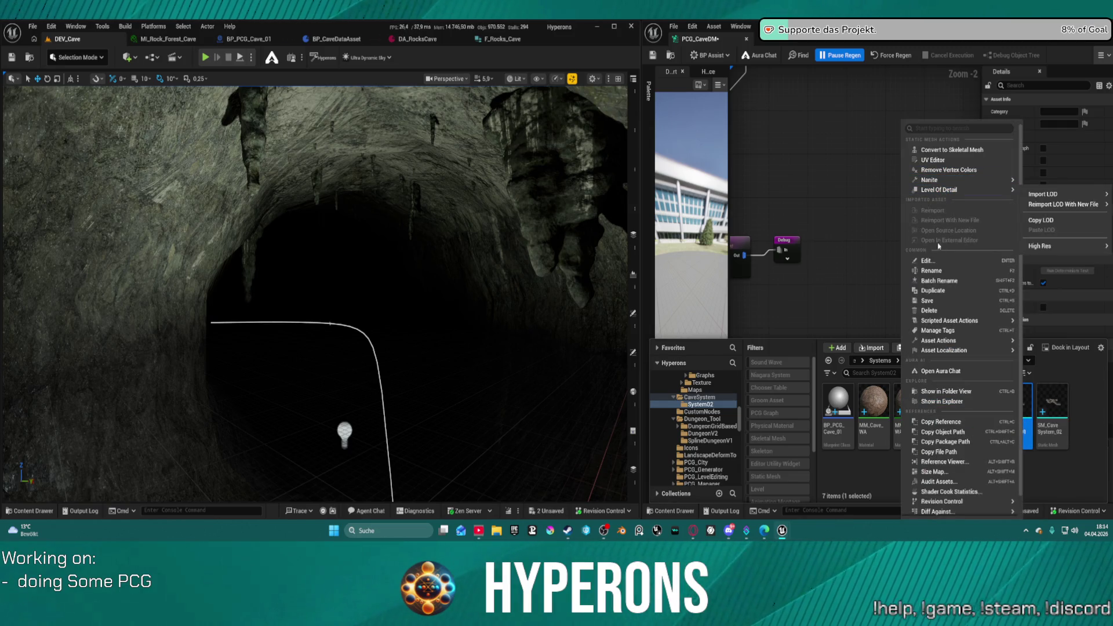
{"action": "left_click", "coordinate": [932, 260]}
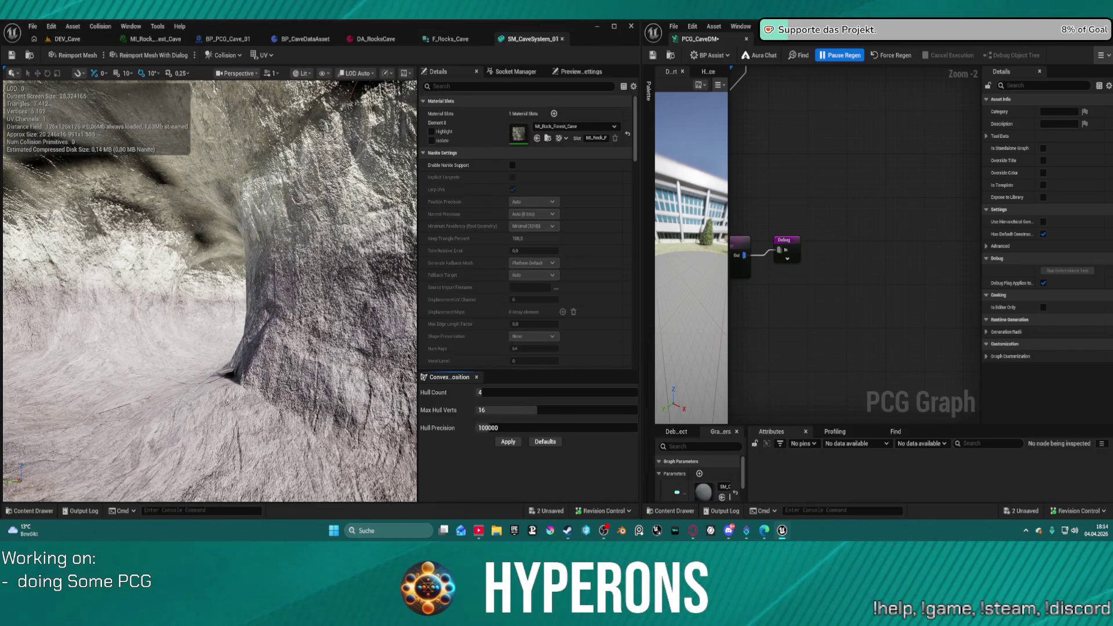
{"action": "key", "text": "s"}
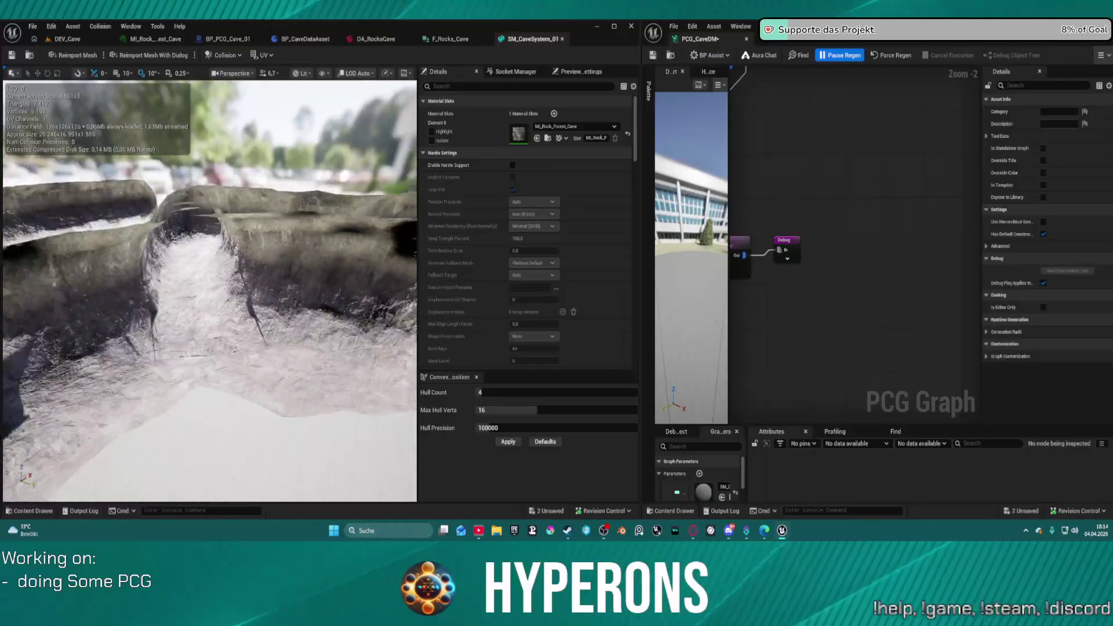
{"action": "key", "text": "s"}
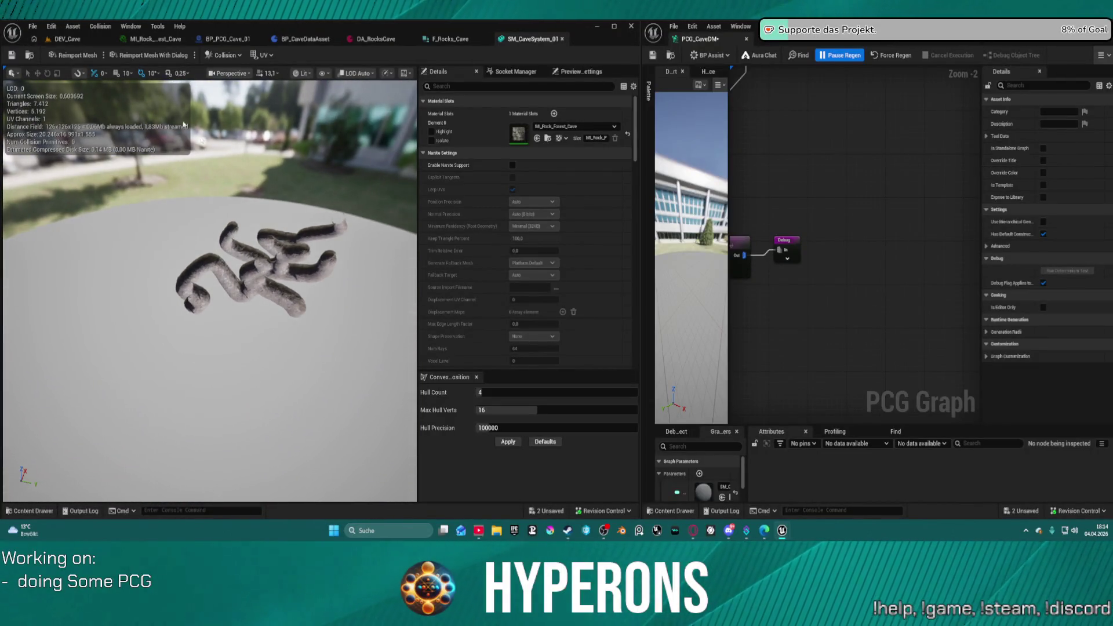
{"action": "left_click", "coordinate": [76, 40]}
{"action": "key", "text": "s"}
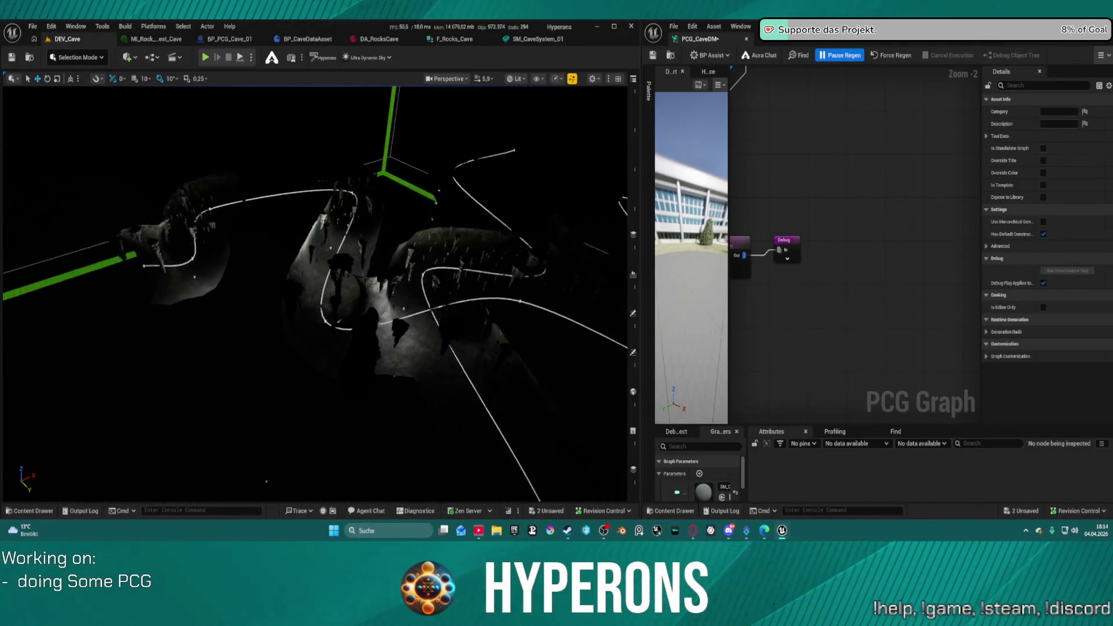
{"action": "key", "text": "w"}
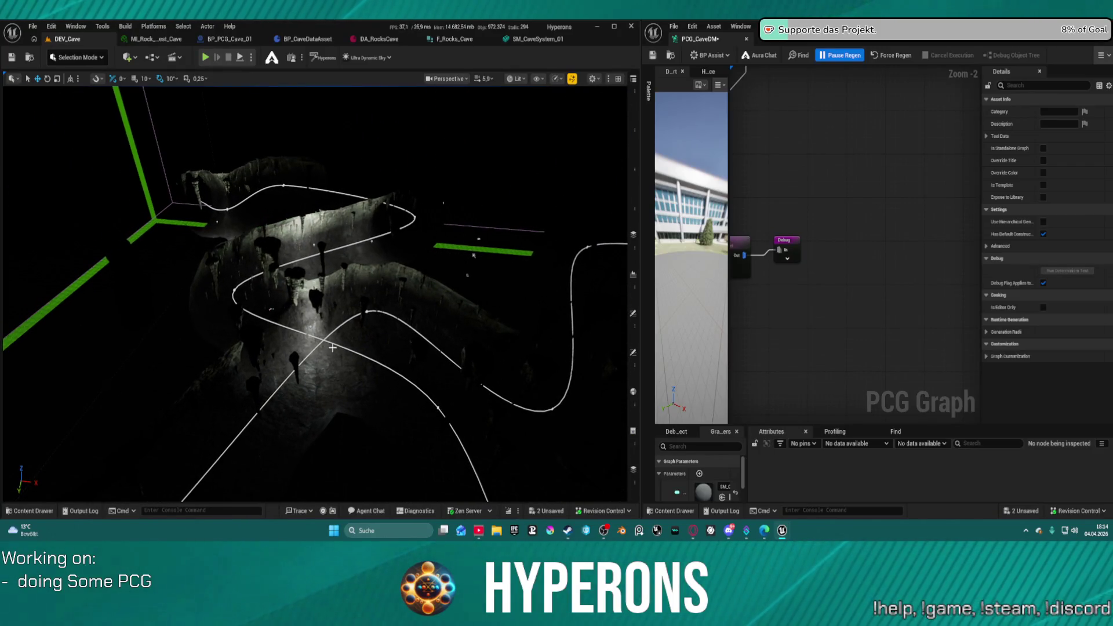
{"action": "key", "text": "w"}
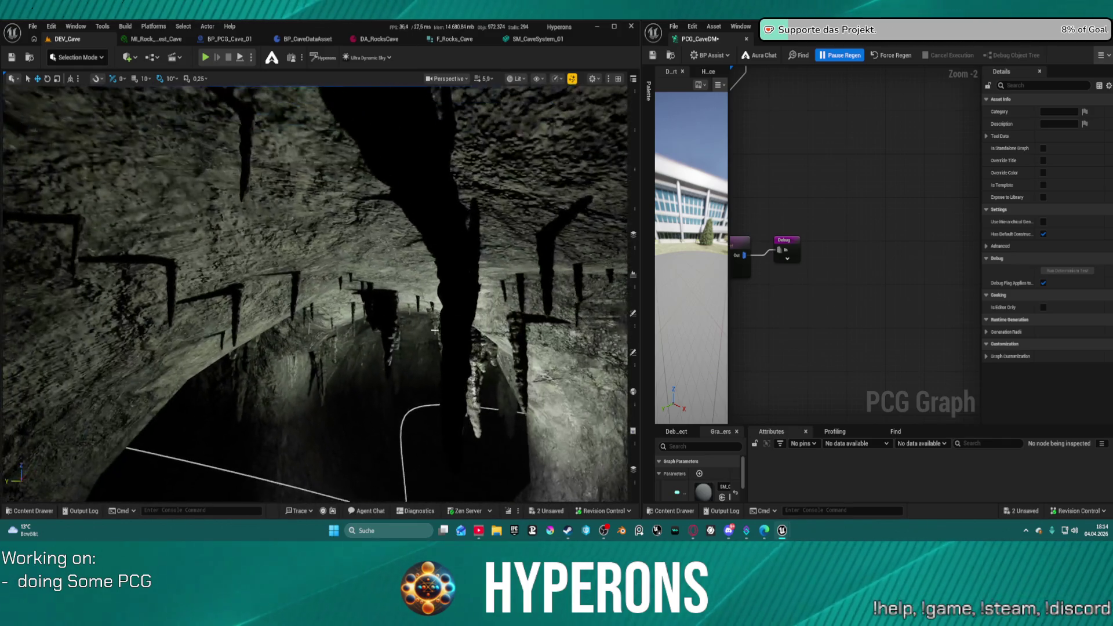
{"action": "key", "text": "w"}
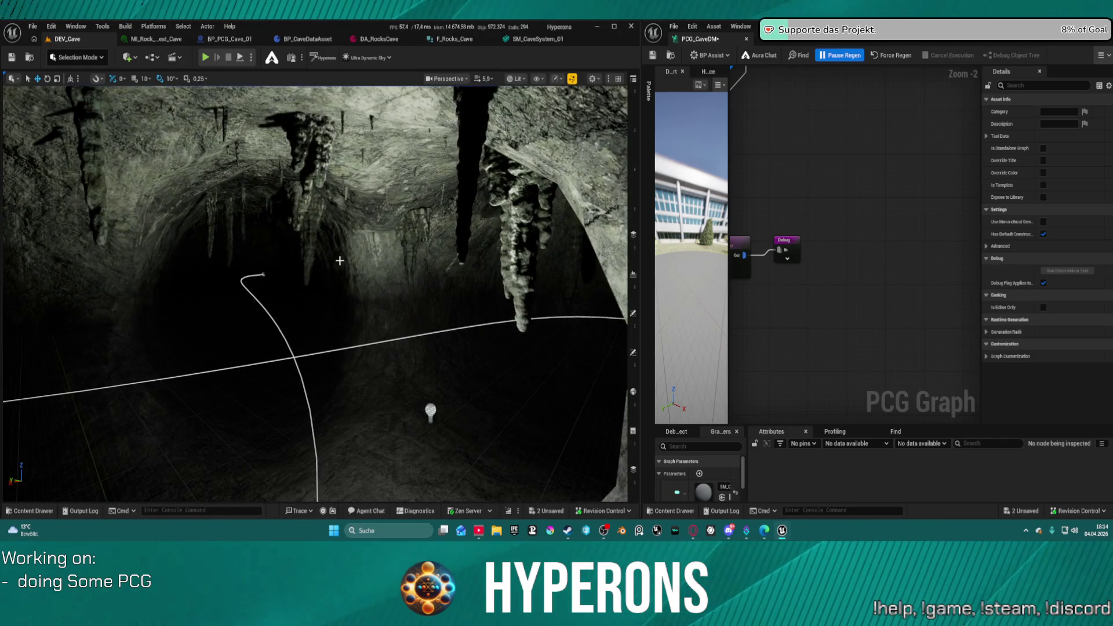
{"action": "scroll", "coordinate": [845, 144], "scroll_direction": "down", "scroll_amount": 5}
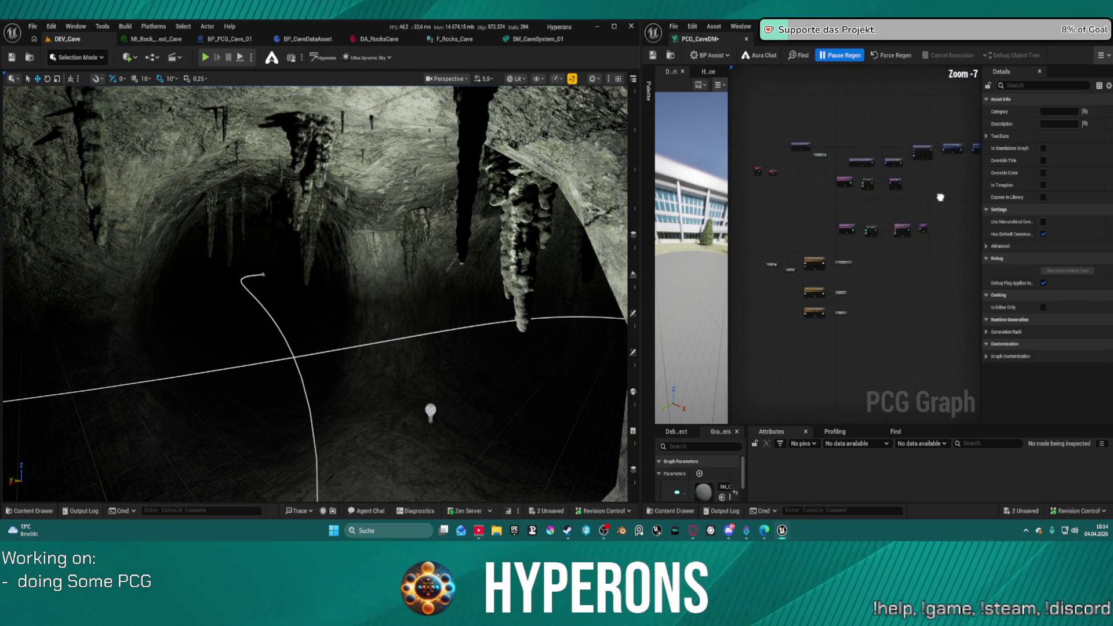
- Pan and zoom the graph to show the Mesh Sampler, Saved Mesh and Refresh nodes at 1:1
{"action": "mouse_move", "coordinate": [751, 295]}
{"action": "left_mouse_down"}
{"action": "mouse_move", "coordinate": [811, 225]}
{"action": "mouse_move", "coordinate": [793, 222]}
{"action": "left_mouse_up"}
{"action": "scroll", "coordinate": [793, 222], "scroll_direction": "up", "scroll_amount": 2}
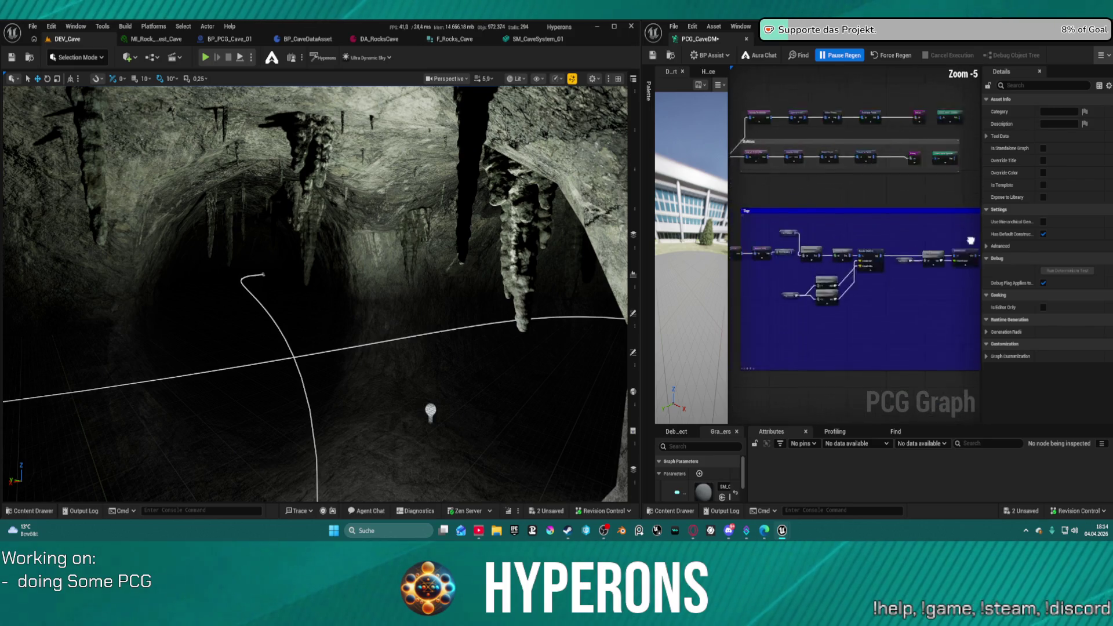
{"action": "scroll", "coordinate": [852, 242], "scroll_direction": "up", "scroll_amount": 6}
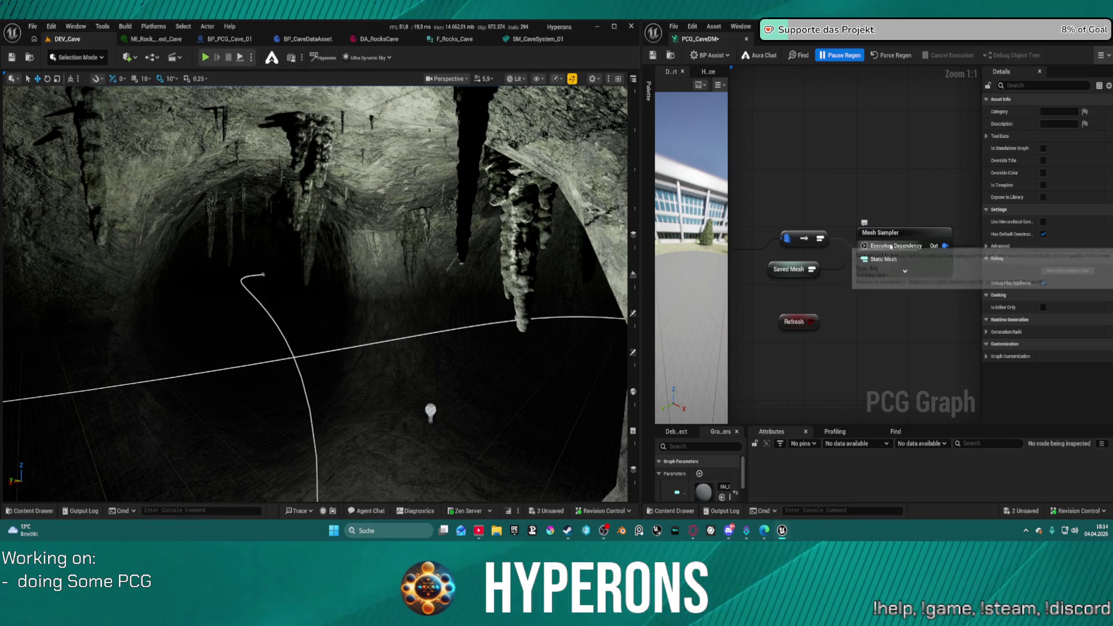
{"action": "mouse_move", "coordinate": [478, 274]}
{"action": "left_mouse_down"}
{"action": "mouse_move", "coordinate": [432, 264]}
{"action": "mouse_move", "coordinate": [432, 319]}
{"action": "mouse_move", "coordinate": [435, 267]}
{"action": "mouse_move", "coordinate": [429, 287]}
{"action": "mouse_move", "coordinate": [484, 212]}
{"action": "left_mouse_up"}
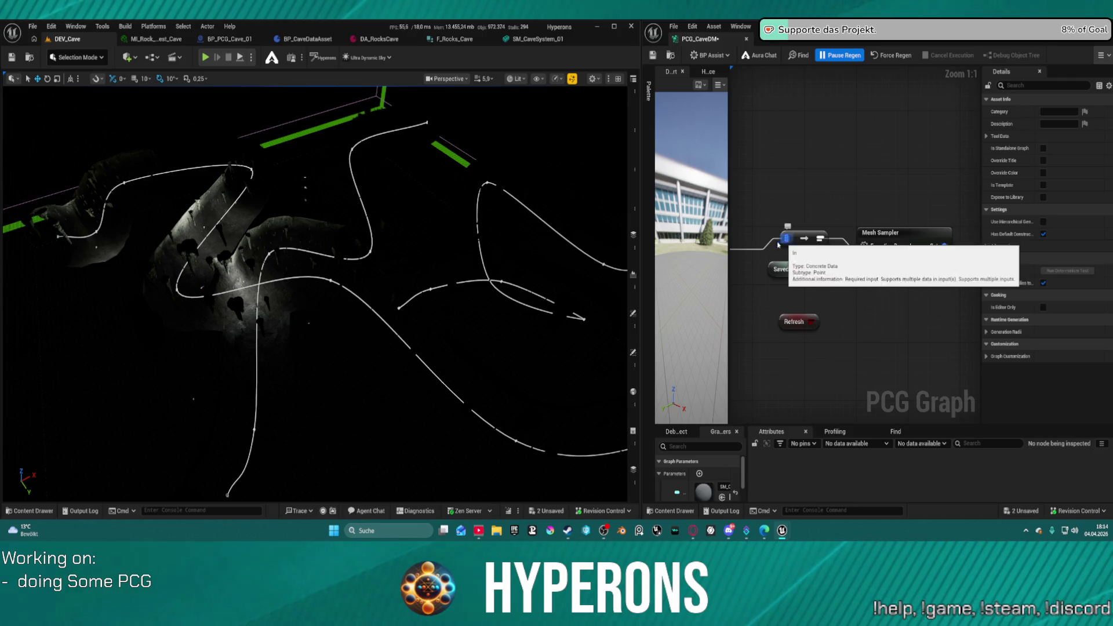
{"action": "left_click_drag", "start_coordinate": [348, 290], "coordinate": [377, 269]}
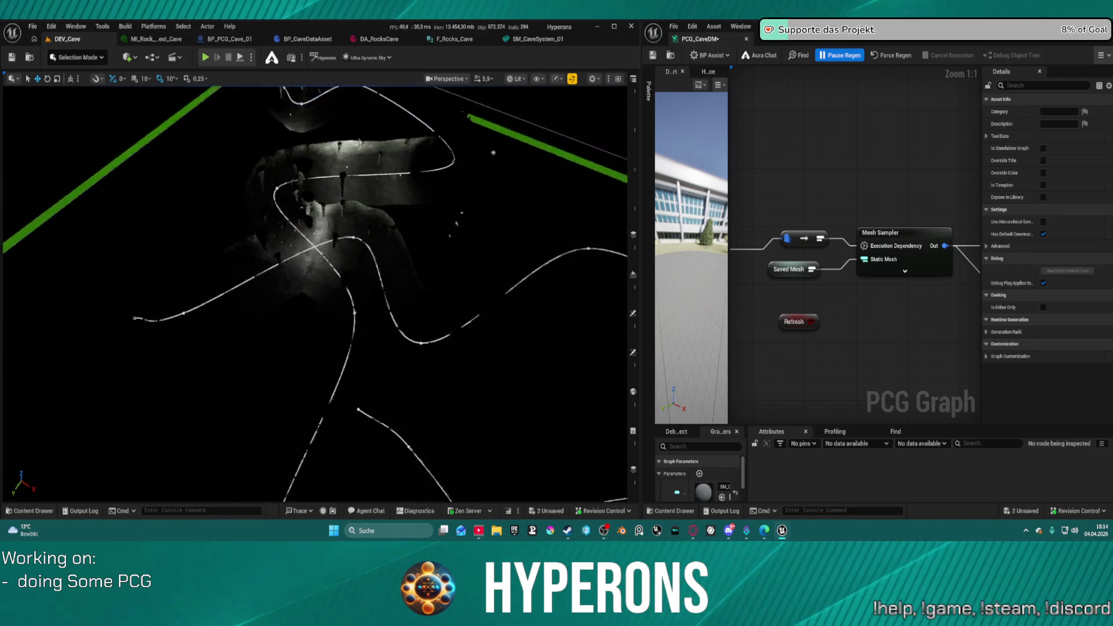
{"action": "mouse_move", "coordinate": [449, 447]}
{"action": "left_mouse_down"}
{"action": "mouse_move", "coordinate": [447, 295]}
{"action": "mouse_move", "coordinate": [406, 261]}
{"action": "mouse_move", "coordinate": [354, 268]}
{"action": "left_mouse_up"}
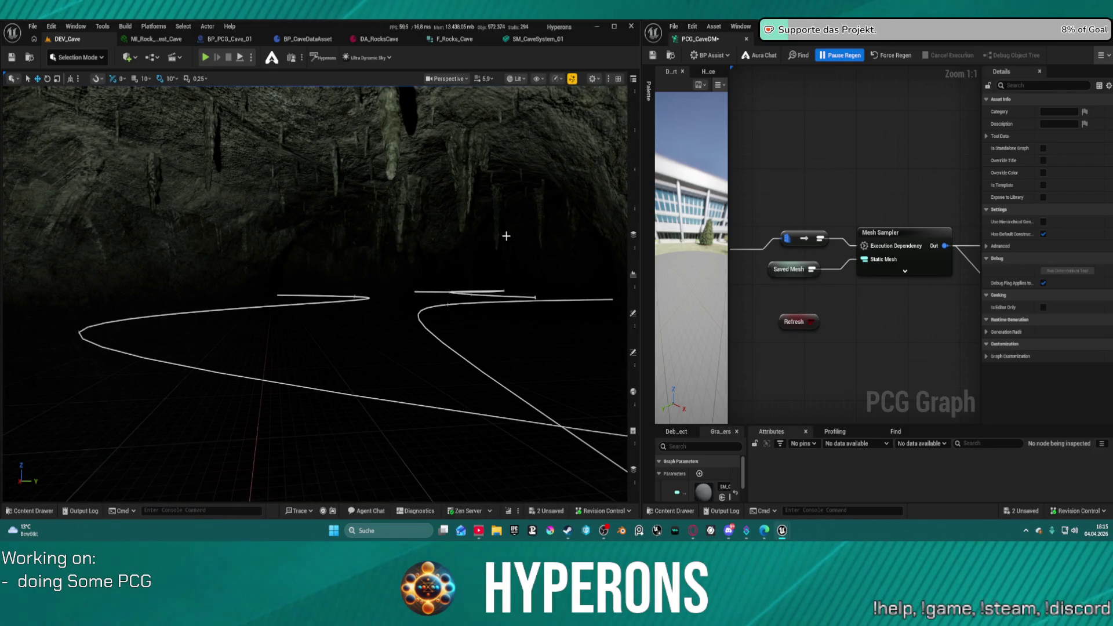
{"action": "left_click_drag", "start_coordinate": [506, 236], "coordinate": [507, 208]}
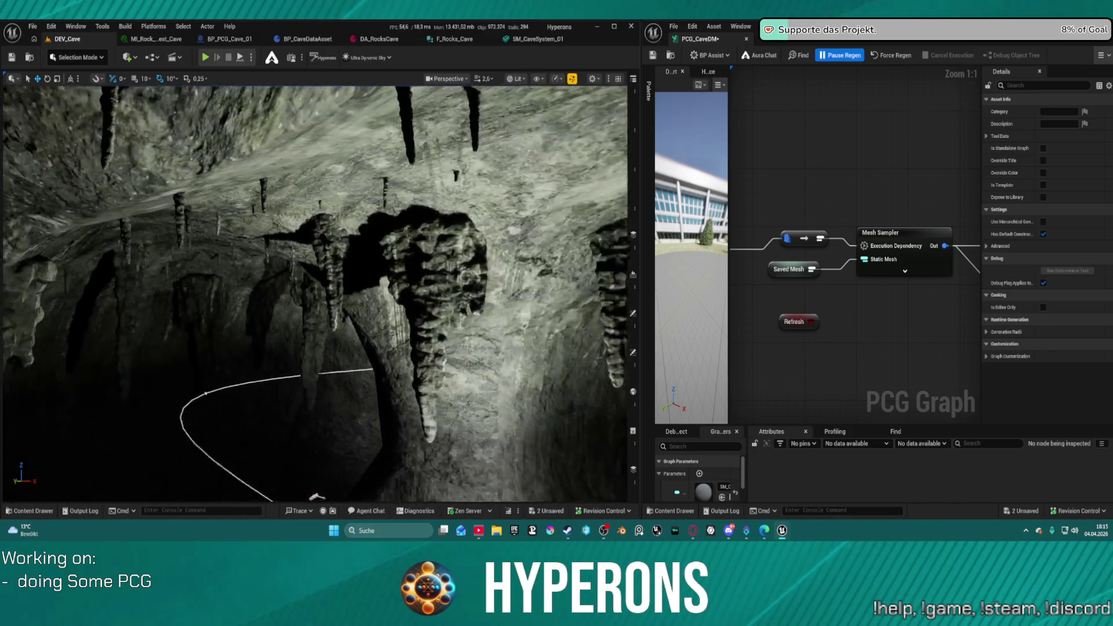
{"action": "left_click_drag", "start_coordinate": [507, 209], "coordinate": [458, 212]}
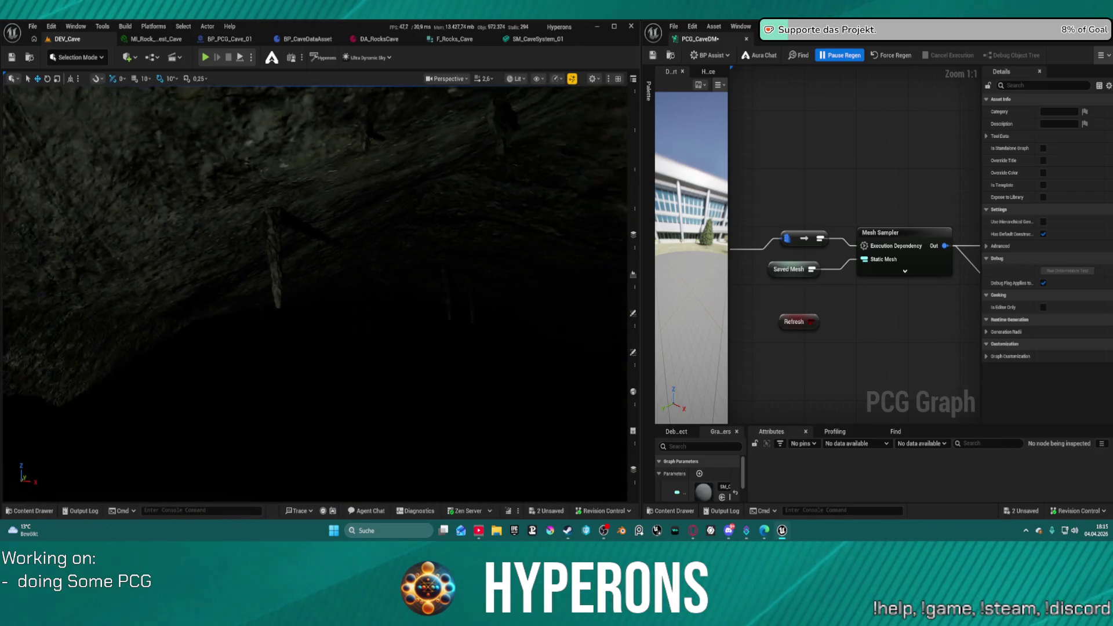
{"action": "left_click_drag", "start_coordinate": [459, 212], "coordinate": [437, 204]}
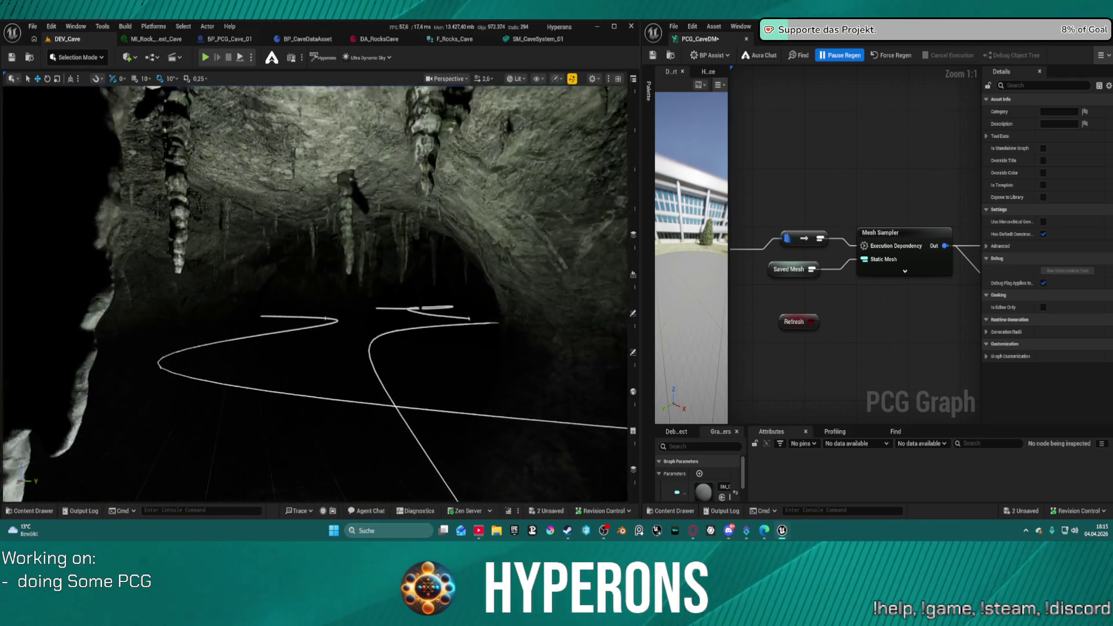
{"action": "left_click_drag", "start_coordinate": [436, 204], "coordinate": [432, 224]}
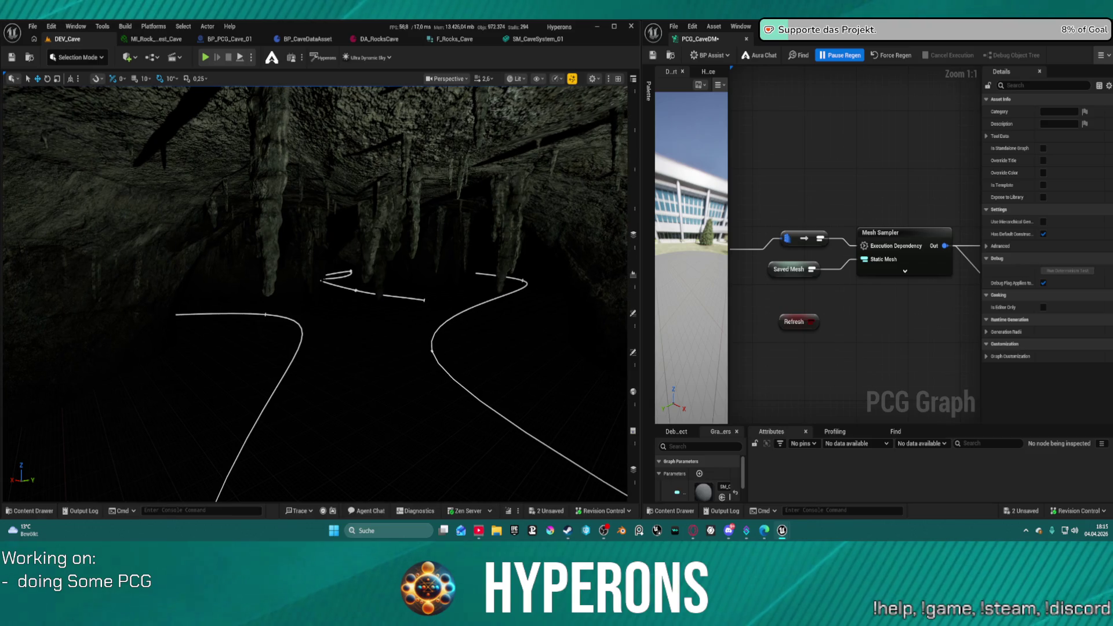
{"action": "mouse_move", "coordinate": [432, 223]}
{"action": "left_mouse_down"}
{"action": "mouse_move", "coordinate": [445, 200]}
{"action": "mouse_move", "coordinate": [450, 211]}
{"action": "mouse_move", "coordinate": [373, 242]}
{"action": "left_mouse_up"}
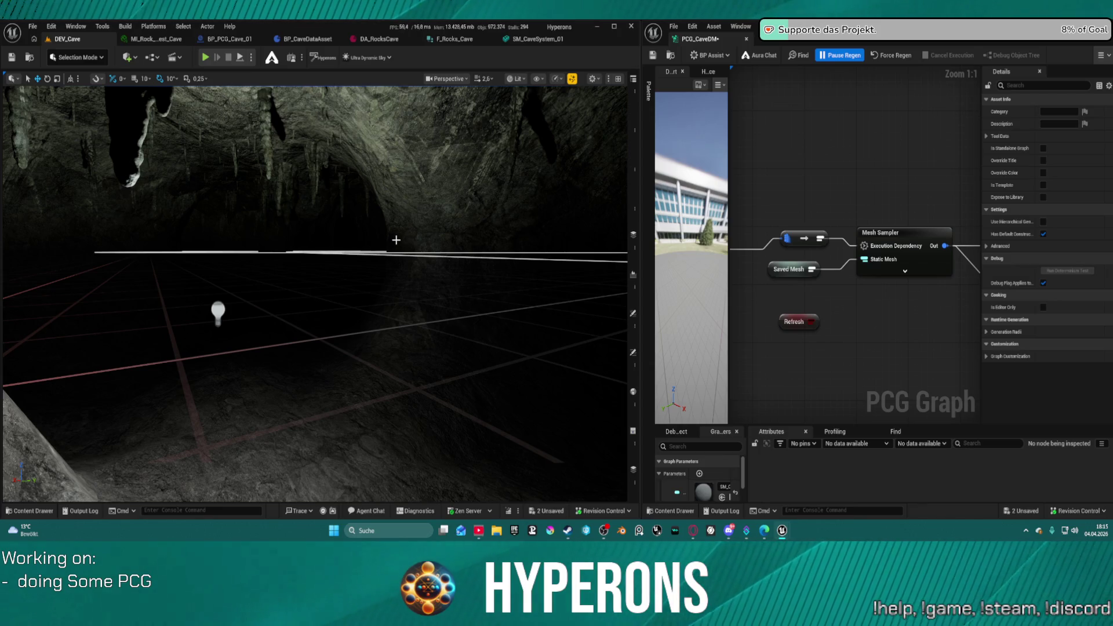
{"action": "left_click_drag", "start_coordinate": [398, 260], "coordinate": [398, 261]}
{"action": "left_click_drag", "start_coordinate": [249, 145], "coordinate": [249, 145]}
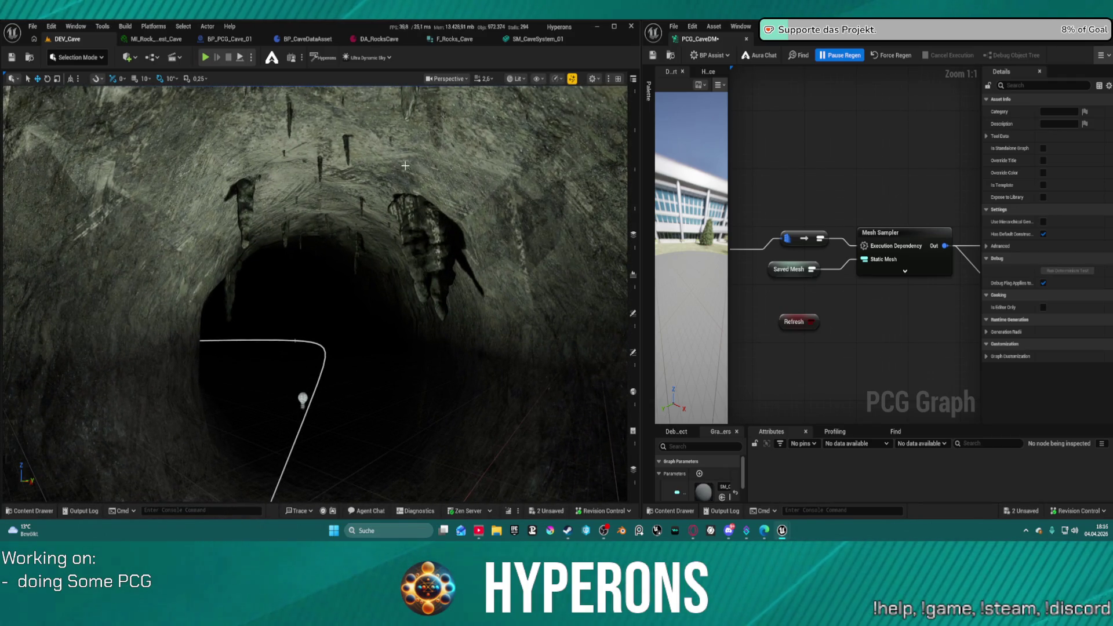
{"action": "left_click_drag", "start_coordinate": [380, 174], "coordinate": [420, 200]}
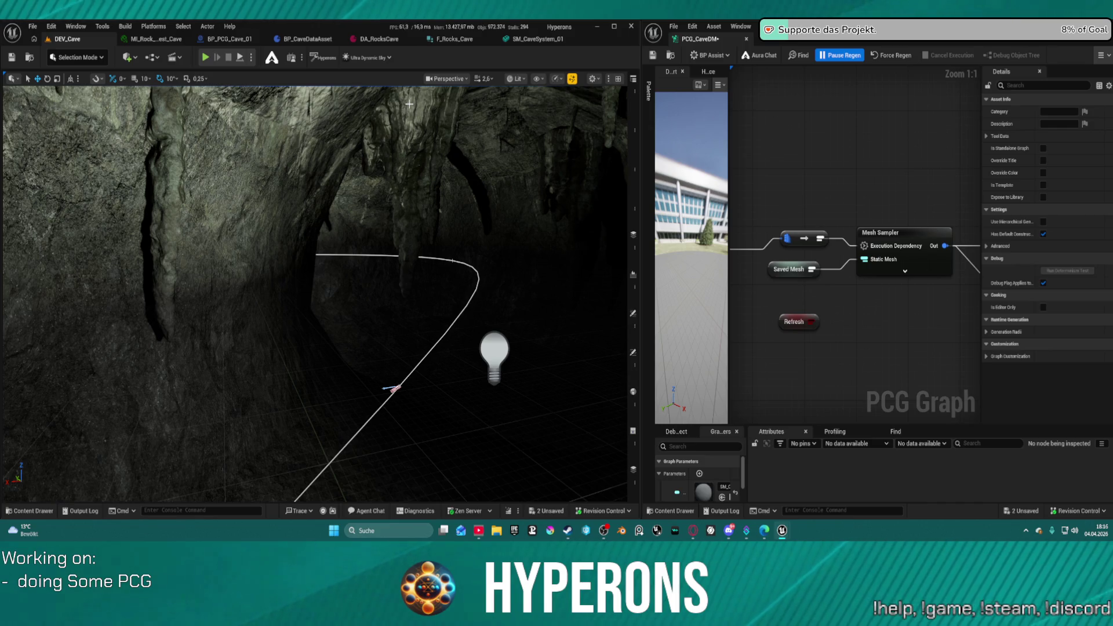
{"action": "left_click_drag", "start_coordinate": [409, 104], "coordinate": [409, 104]}
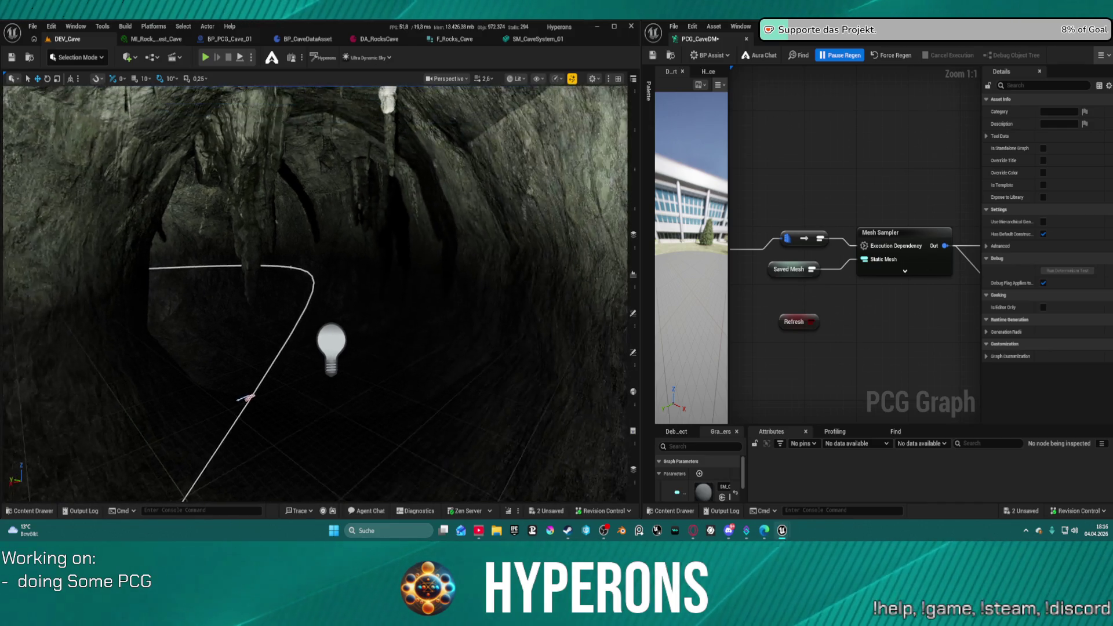
{"action": "left_click_drag", "start_coordinate": [354, 315], "coordinate": [354, 315]}
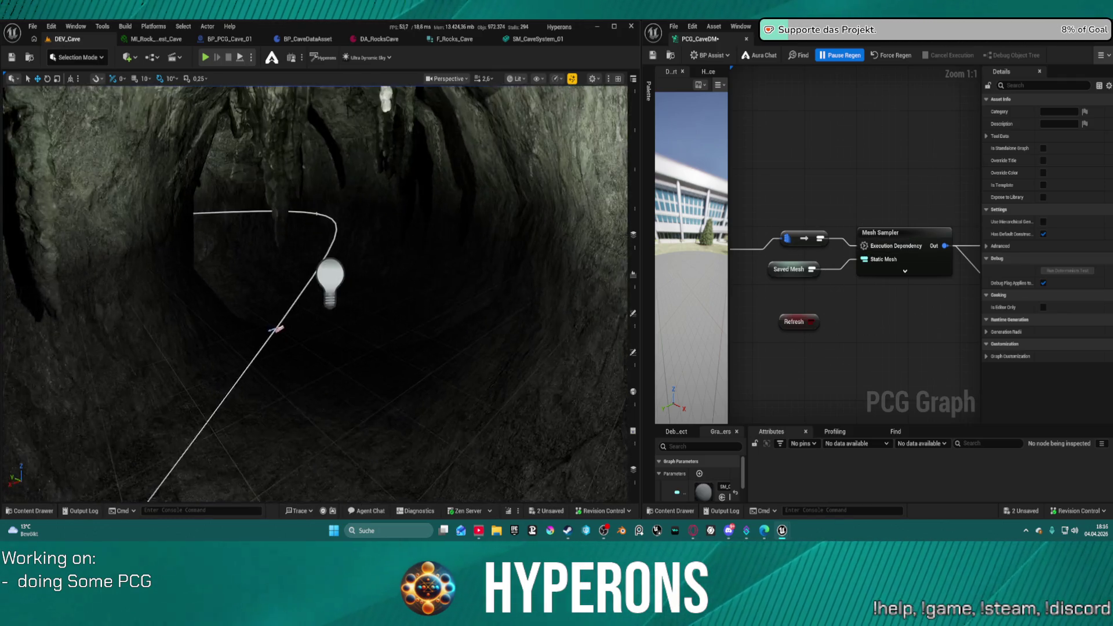
{"action": "scroll", "coordinate": [891, 193], "scroll_direction": "down", "scroll_amount": 7}
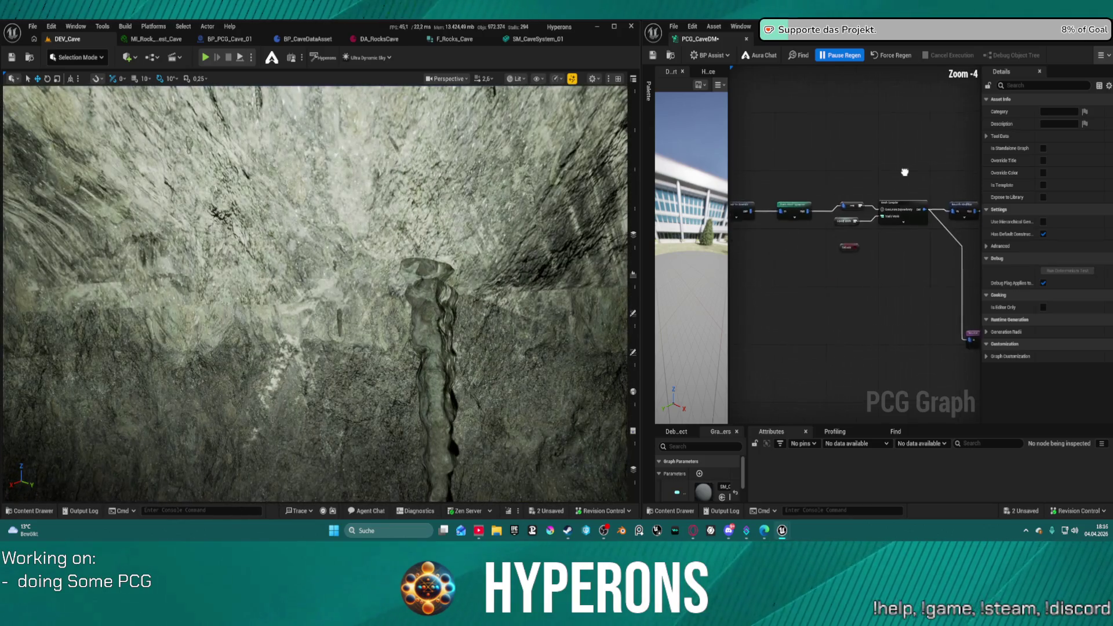
- Inspect the settings of the Create Points Grid and Debug nodes
{"action": "scroll", "coordinate": [771, 200], "scroll_direction": "up", "scroll_amount": 4}
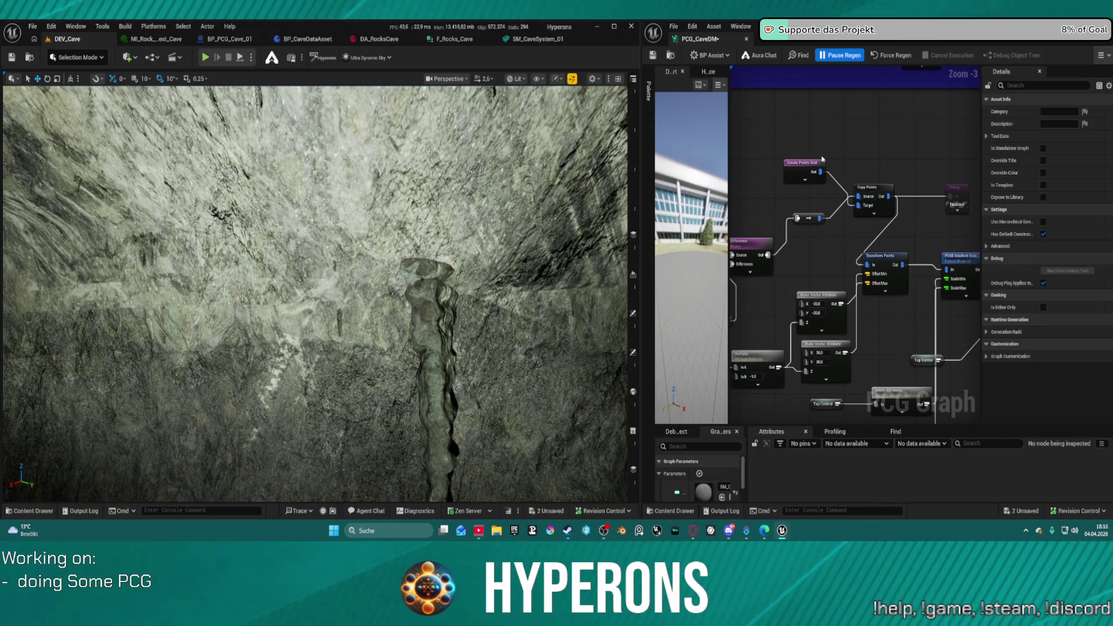
{"action": "left_click", "coordinate": [812, 167]}
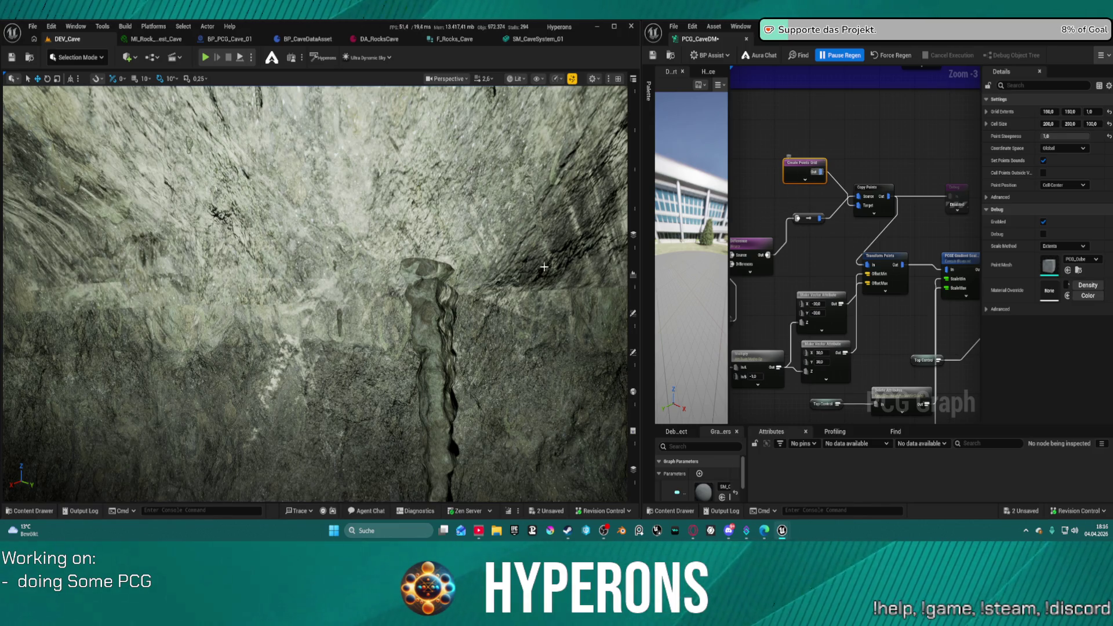
{"action": "left_click_drag", "start_coordinate": [544, 267], "coordinate": [544, 174]}
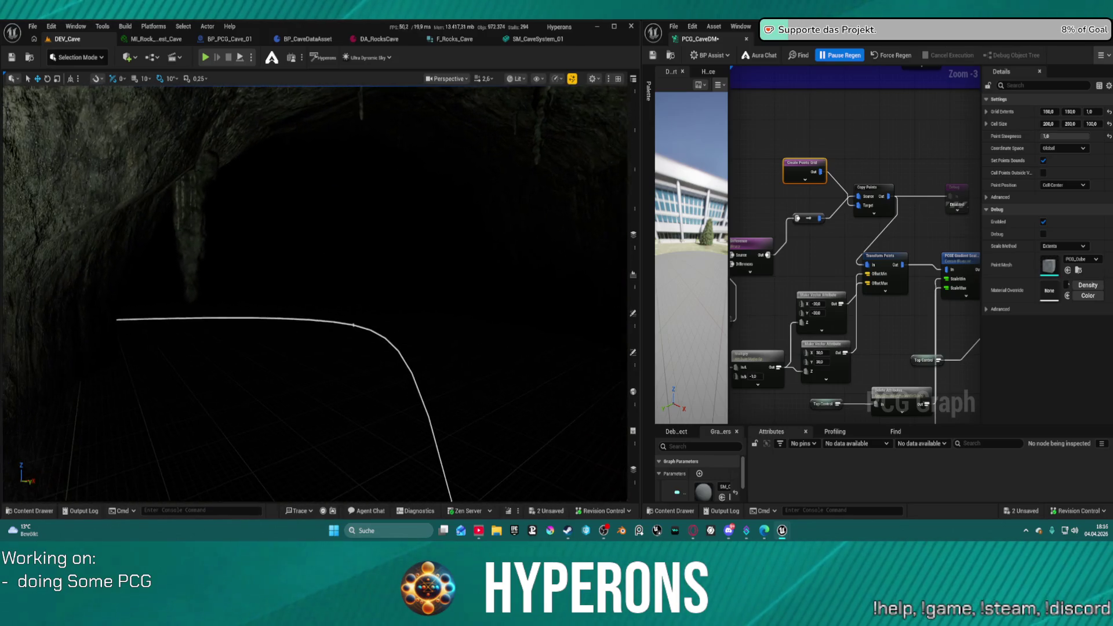
{"action": "left_click", "coordinate": [956, 197]}
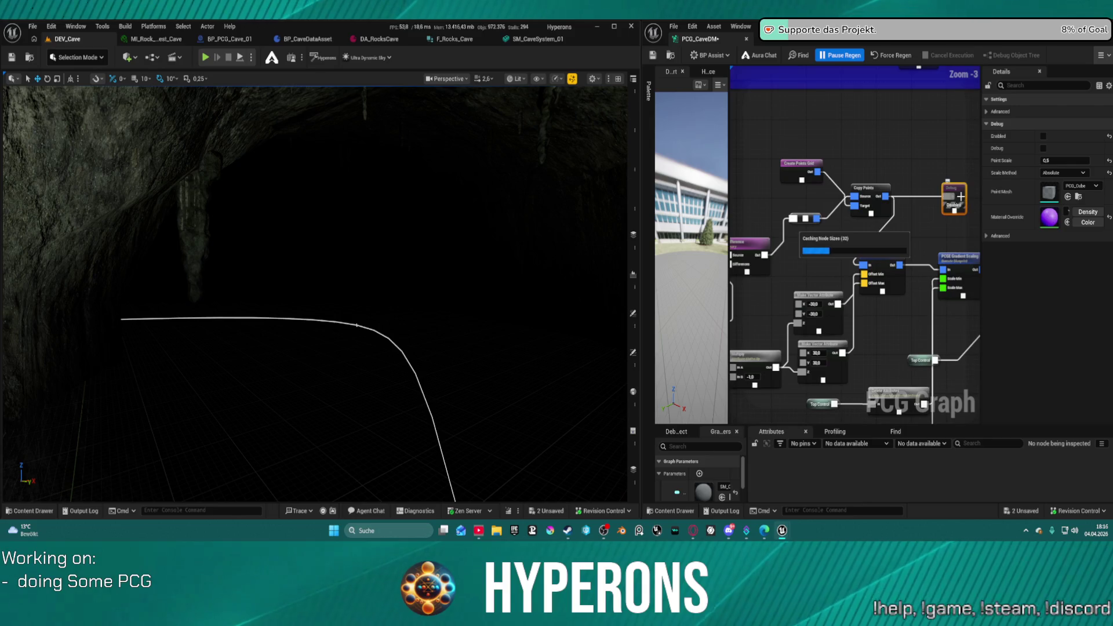
{"action": "scroll", "coordinate": [928, 203], "scroll_direction": "down", "scroll_amount": 6}
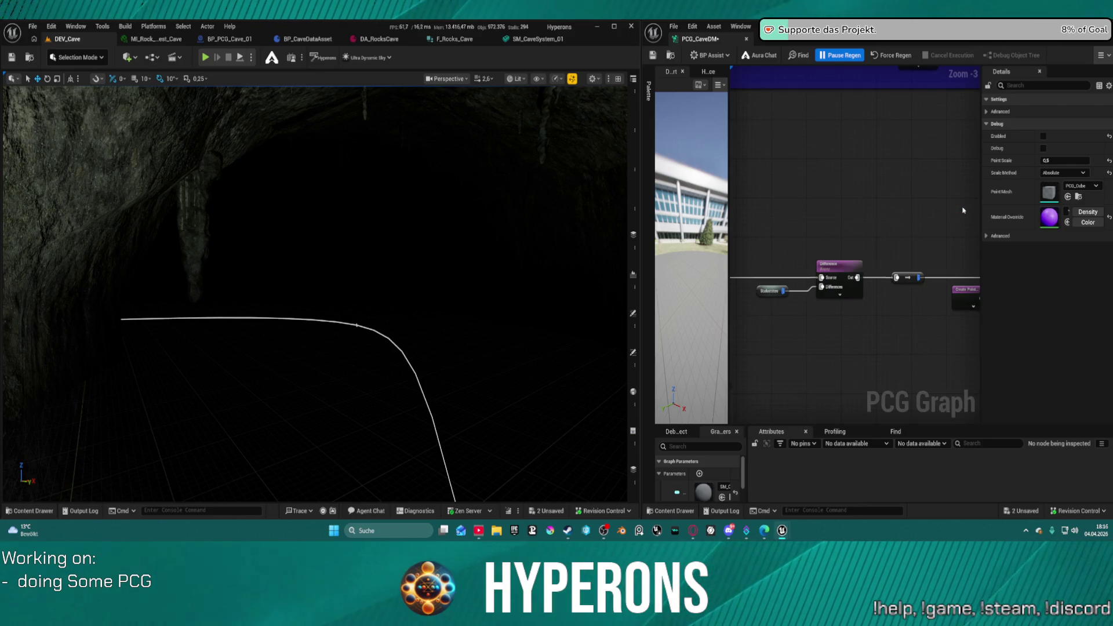
{"action": "scroll", "coordinate": [894, 197], "scroll_direction": "down", "scroll_amount": 3}
{"action": "mouse_move", "coordinate": [895, 197]}
{"action": "left_mouse_down"}
{"action": "mouse_move", "coordinate": [858, 200]}
{"action": "mouse_move", "coordinate": [949, 201]}
{"action": "left_mouse_up"}
{"action": "scroll", "coordinate": [950, 201], "scroll_direction": "up", "scroll_amount": 7}
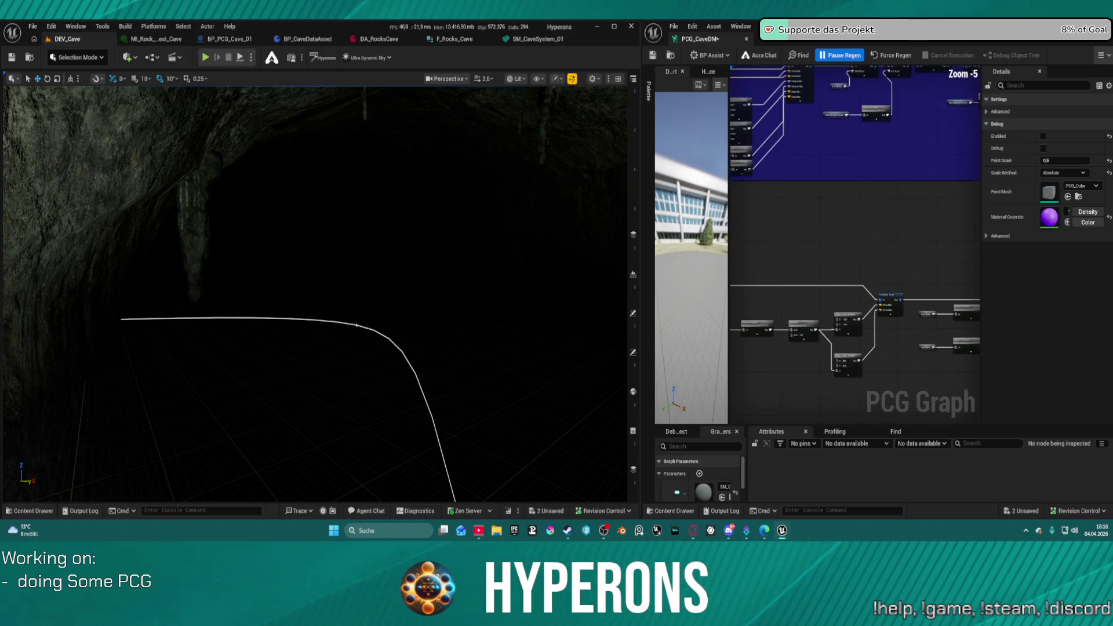
- Check out and save the PCG_CaveDM graph, then move the Debug node above Copy Points
{"action": "key", "text": "ctrl+s"}
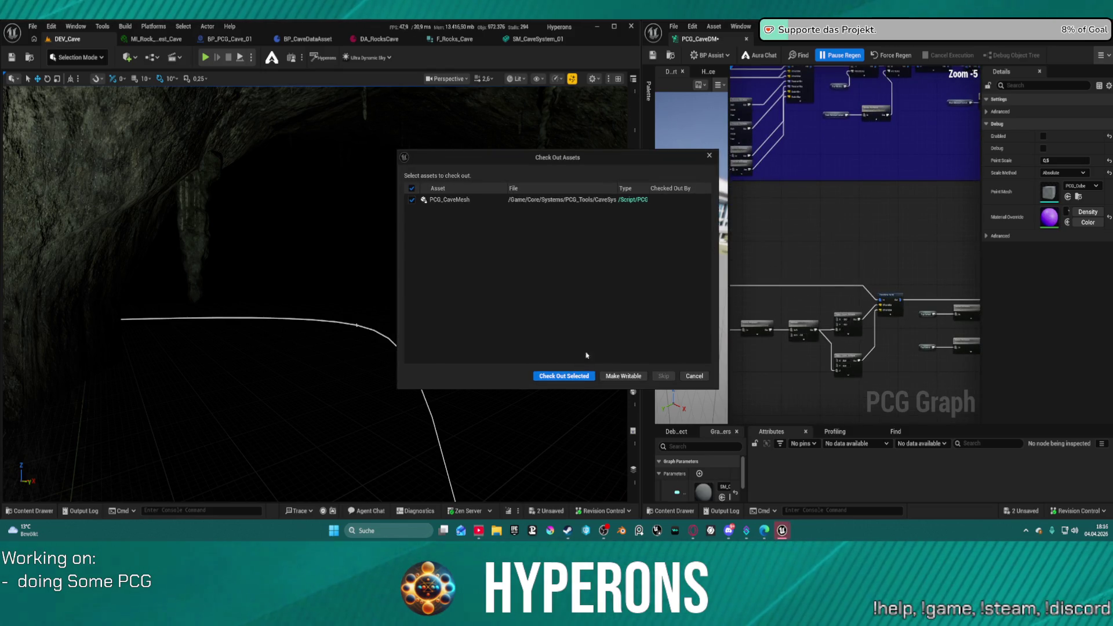
{"action": "left_click", "coordinate": [583, 376]}
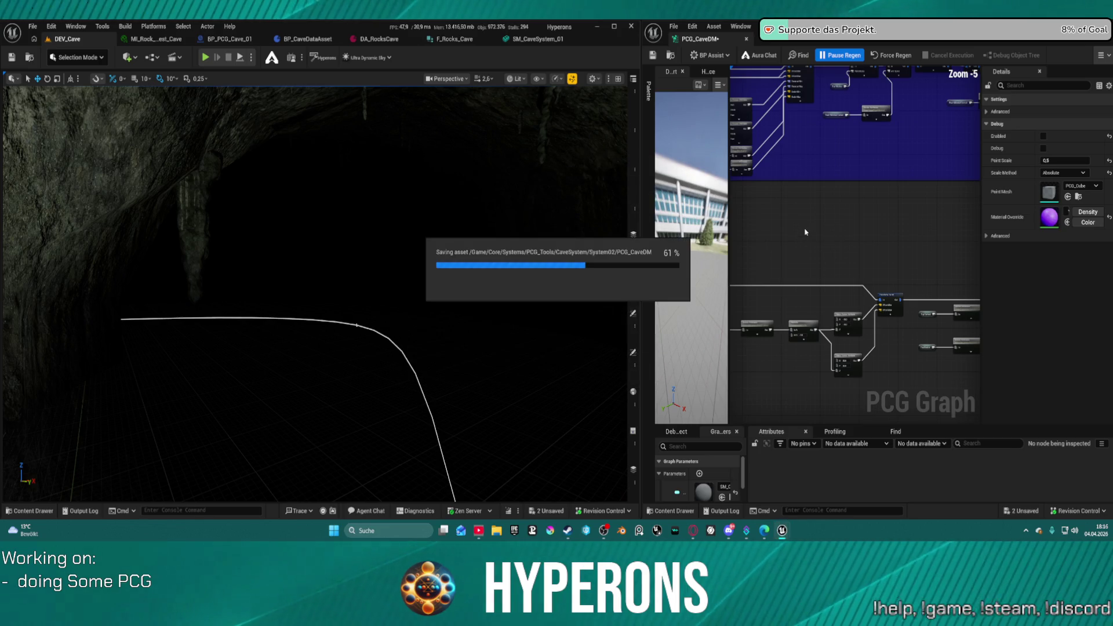
{"action": "scroll", "coordinate": [906, 231], "scroll_direction": "up", "scroll_amount": 4}
{"action": "scroll", "coordinate": [906, 230], "scroll_direction": "up", "scroll_amount": 1}
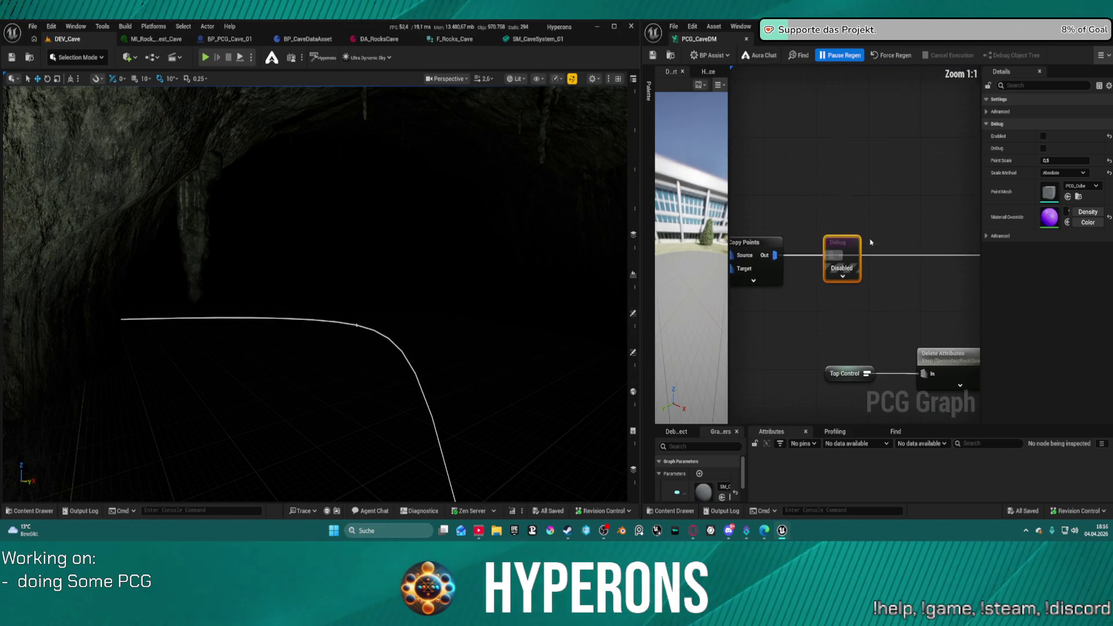
{"action": "left_click_drag", "start_coordinate": [832, 251], "coordinate": [813, 186]}
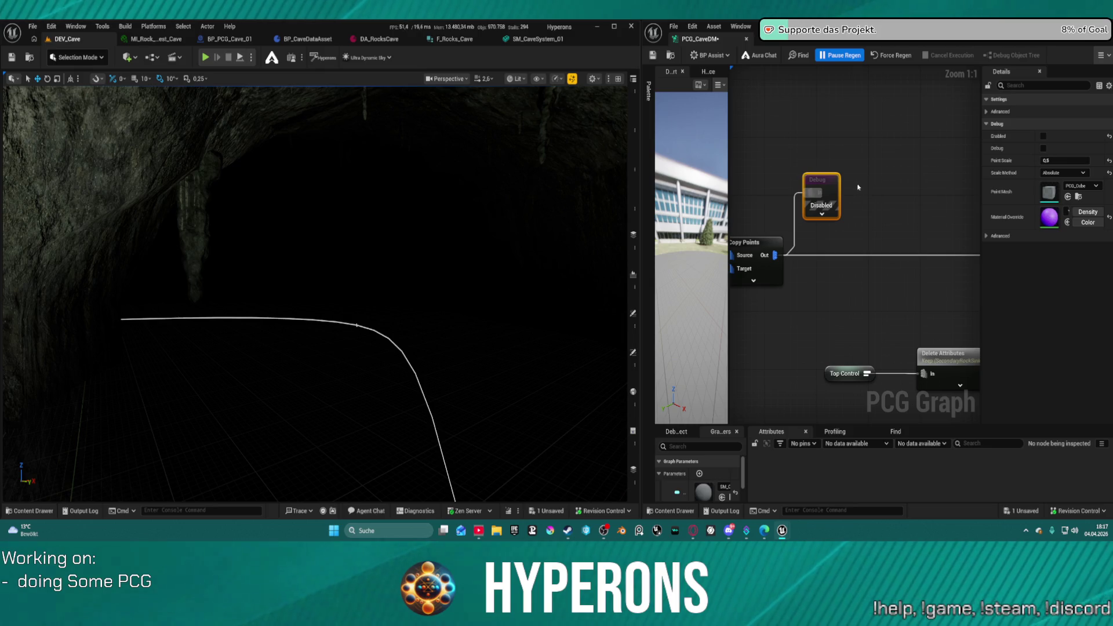
- Enable the Debug node and resume regeneration so blue and orange debug cubes fill the cave
{"action": "key", "text": "e"}
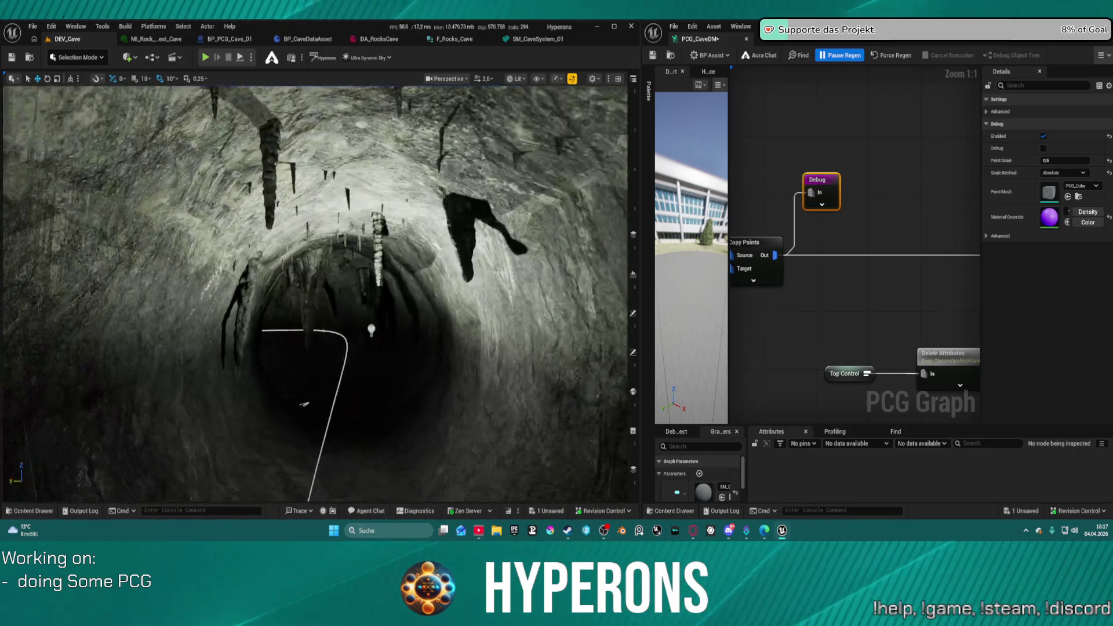
{"action": "left_click_drag", "start_coordinate": [500, 202], "coordinate": [476, 235]}
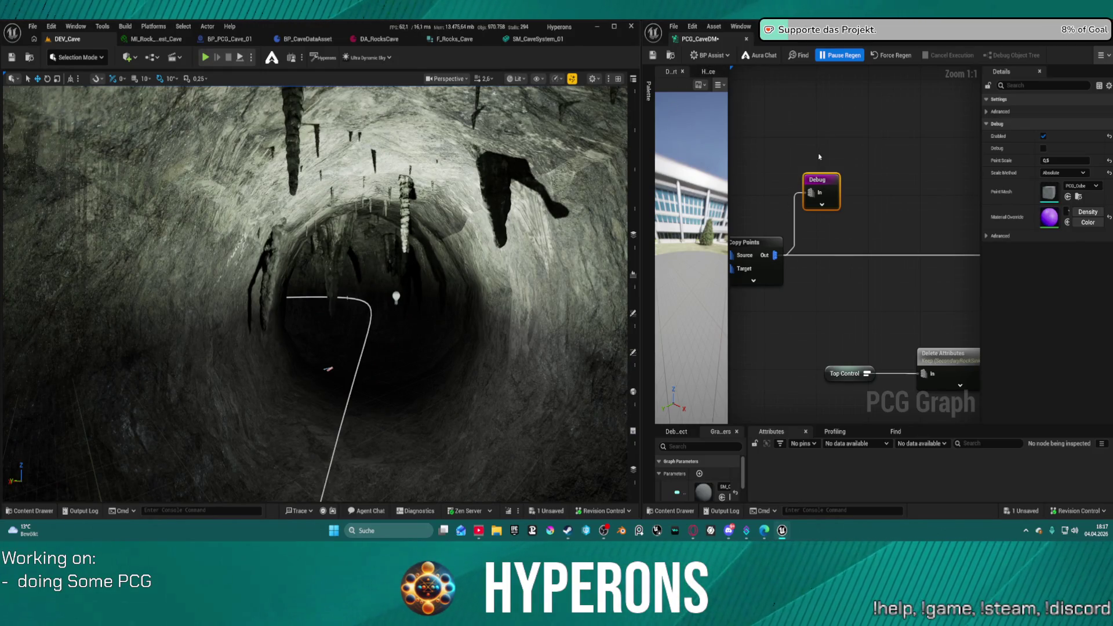
{"action": "left_click", "coordinate": [840, 55]}
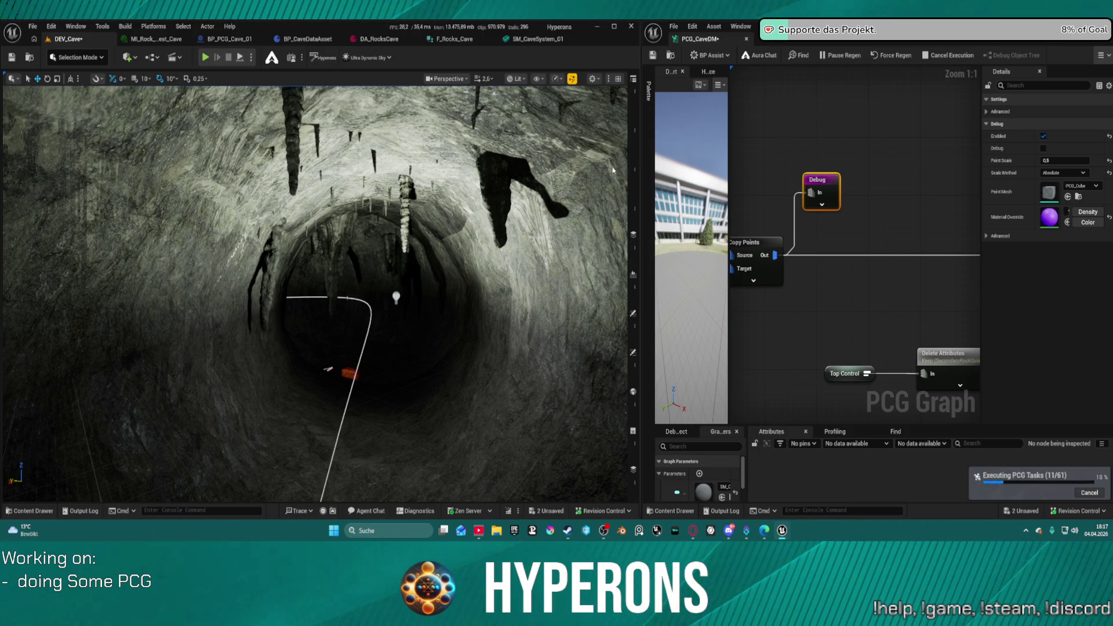
{"action": "mouse_move", "coordinate": [387, 333]}
{"action": "left_mouse_down"}
{"action": "mouse_move", "coordinate": [366, 318]}
{"action": "mouse_move", "coordinate": [387, 317]}
{"action": "left_mouse_up"}
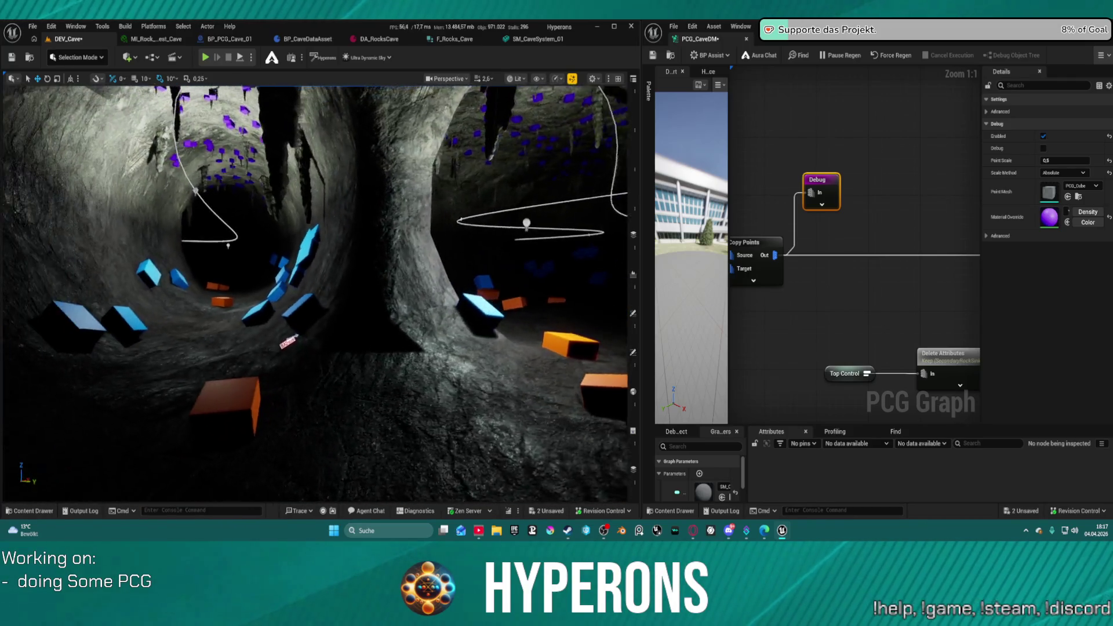
- Raise the point light higher inside the cave to brighten the rock and debug cubes
{"action": "left_click_drag", "start_coordinate": [388, 318], "coordinate": [394, 316]}
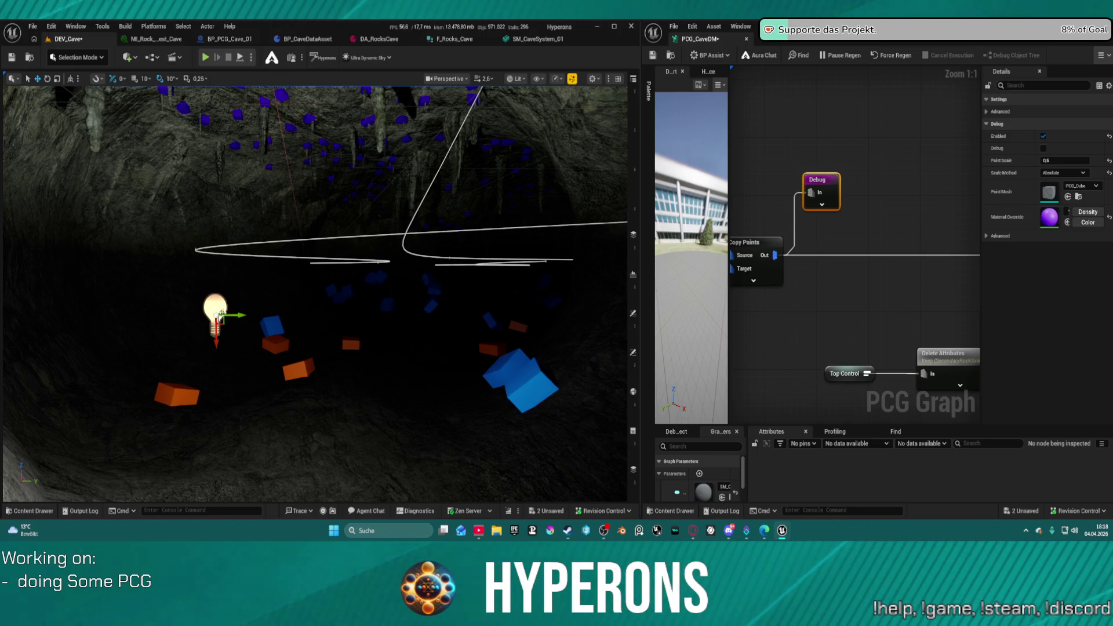
{"action": "left_click_drag", "start_coordinate": [221, 314], "coordinate": [271, 285]}
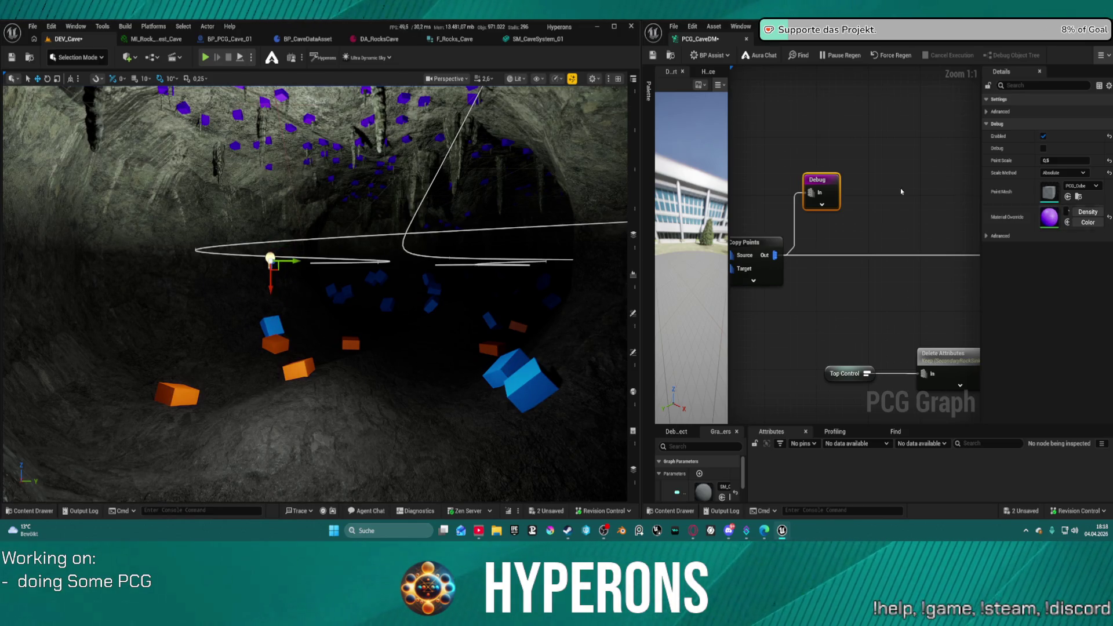
{"action": "mouse_move", "coordinate": [313, 290]}
{"action": "left_mouse_down"}
{"action": "mouse_move", "coordinate": [313, 238]}
{"action": "mouse_move", "coordinate": [284, 209]}
{"action": "mouse_move", "coordinate": [271, 221]}
{"action": "mouse_move", "coordinate": [258, 204]}
{"action": "mouse_move", "coordinate": [271, 370]}
{"action": "left_mouse_up"}
{"action": "left_click", "coordinate": [633, 78]}
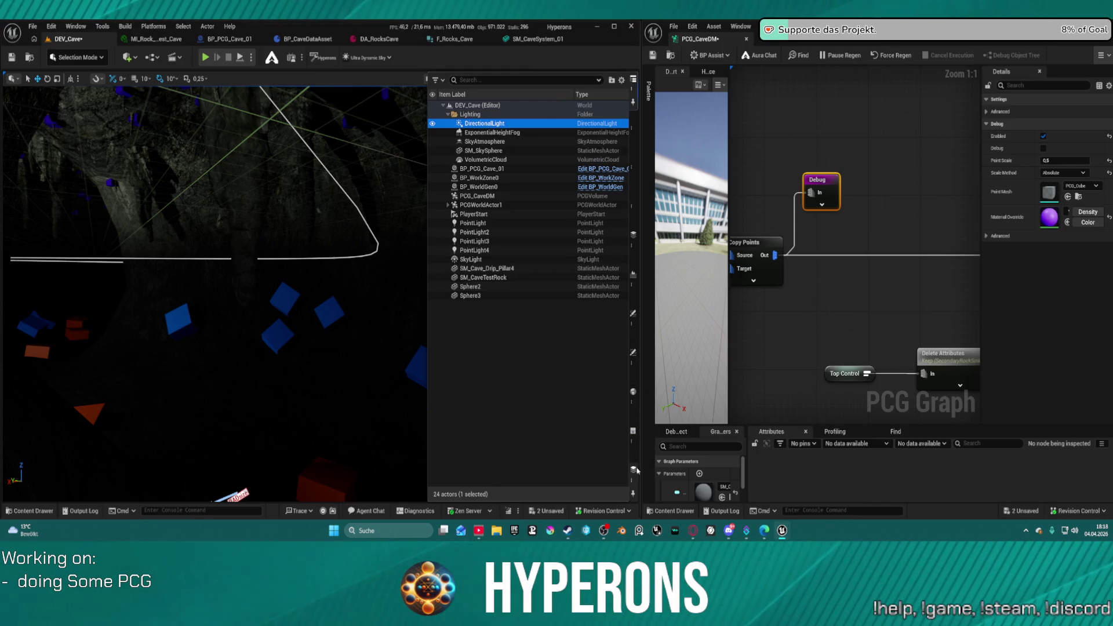
- Set the DirectionalLight intensity to 0,3 lux for a bluish cave light
{"action": "left_click", "coordinate": [638, 481]}
{"action": "left_click", "coordinate": [633, 355]}
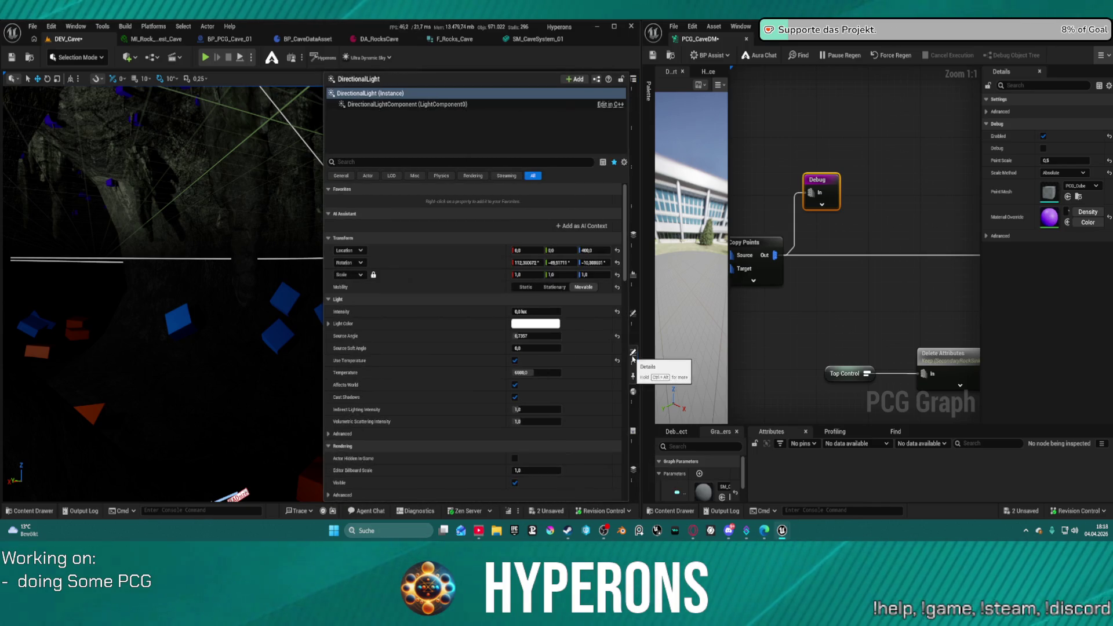
{"action": "left_click", "coordinate": [534, 310]}
{"action": "left_click", "coordinate": [535, 311]}
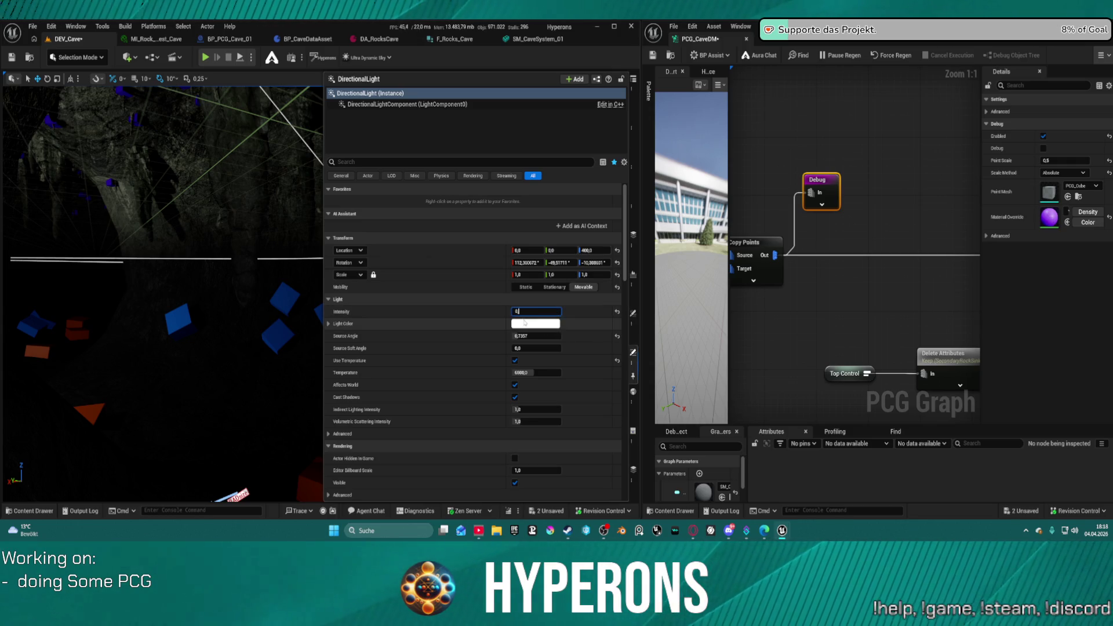
{"action": "key", "text": "BackSpace"}
{"action": "key", "text": "Return"}
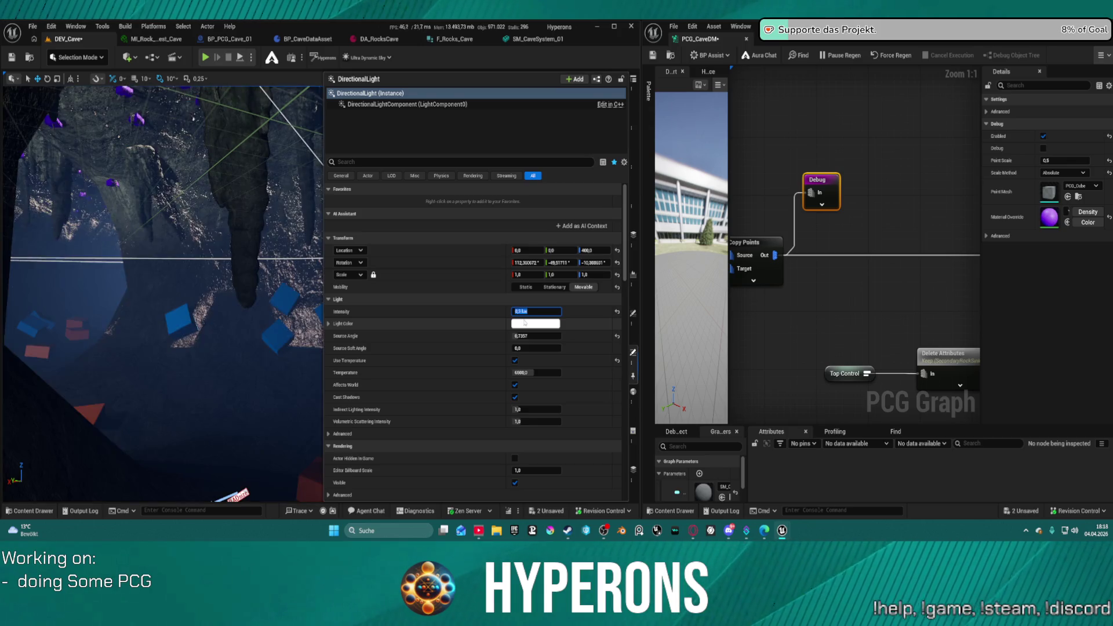
{"action": "left_click_drag", "start_coordinate": [398, 290], "coordinate": [398, 350]}
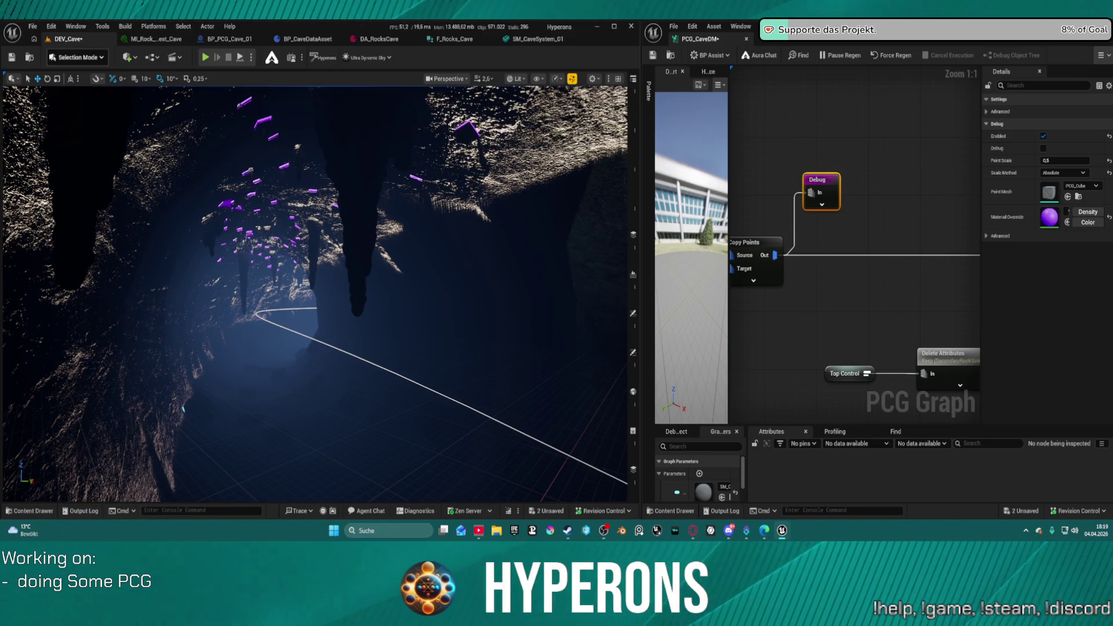
{"action": "mouse_move", "coordinate": [169, 266]}
{"action": "left_mouse_down"}
{"action": "mouse_move", "coordinate": [145, 273]}
{"action": "mouse_move", "coordinate": [197, 264]}
{"action": "mouse_move", "coordinate": [215, 229]}
{"action": "left_mouse_up"}
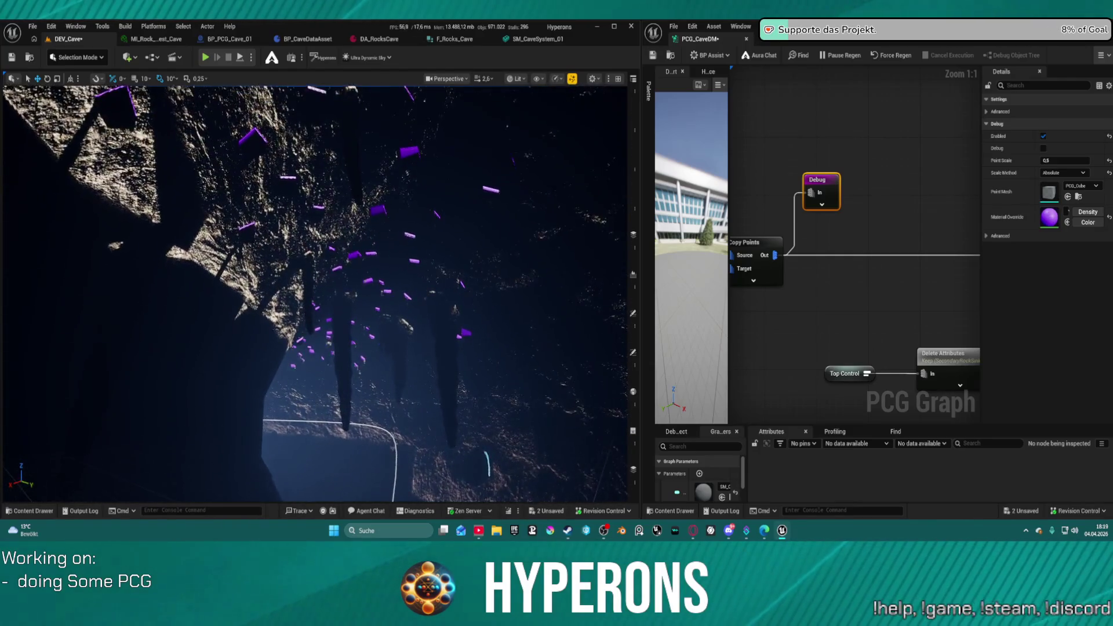
{"action": "left_click_drag", "start_coordinate": [214, 229], "coordinate": [224, 220]}
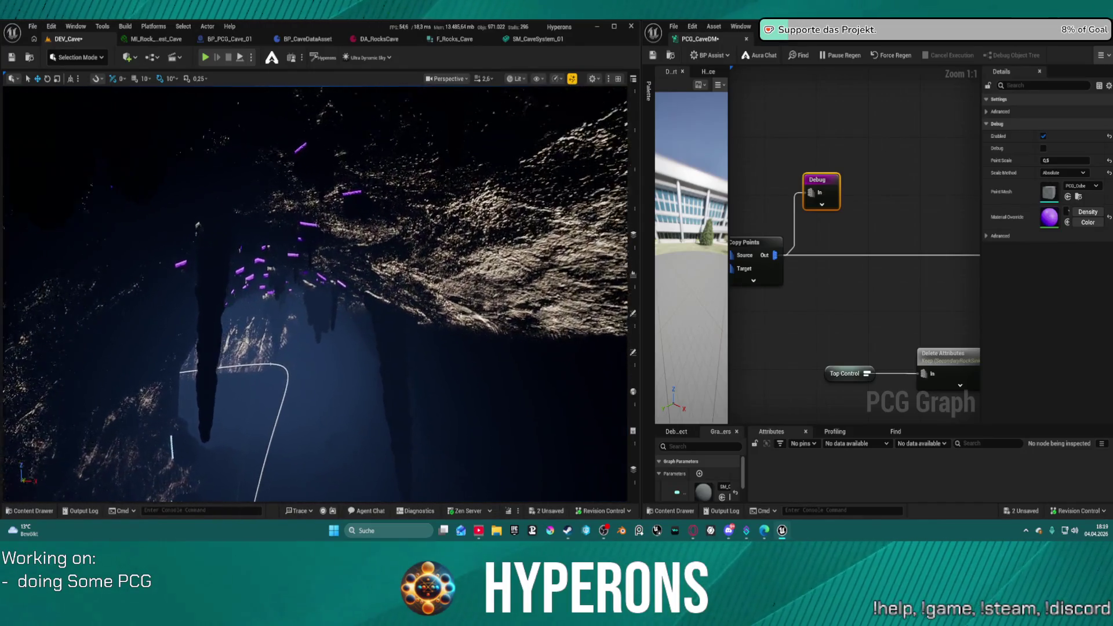
{"action": "left_click_drag", "start_coordinate": [224, 220], "coordinate": [232, 212]}
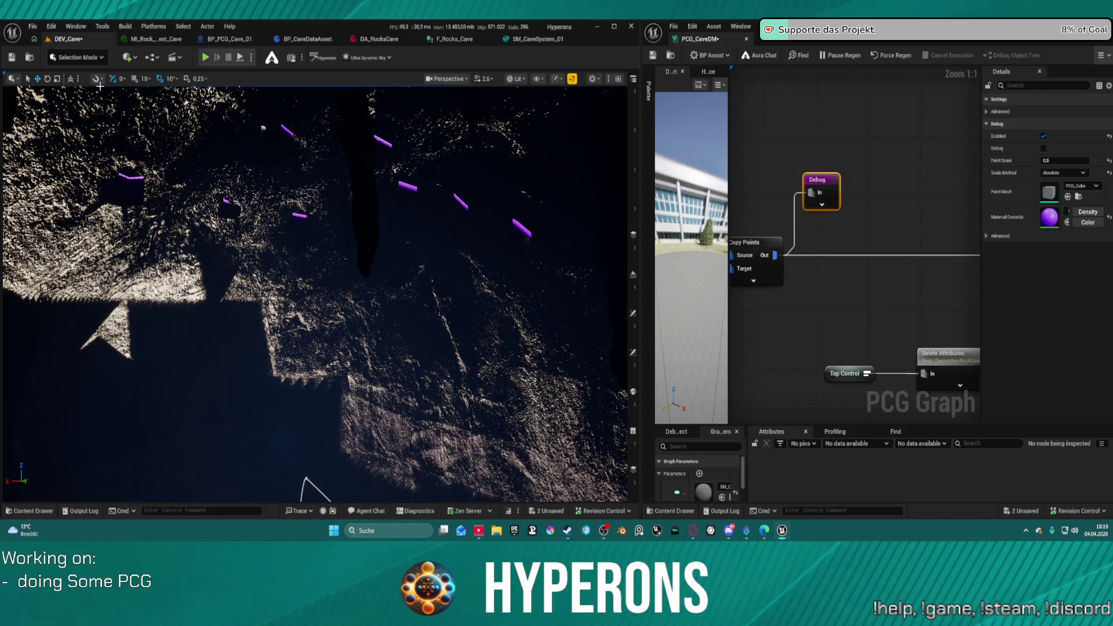
{"action": "left_click", "coordinate": [25, 30]}
- Switch to the DEV_Foliage level, saving the modified DEV_Cave map first
{"action": "mouse_move", "coordinate": [87, 81]}
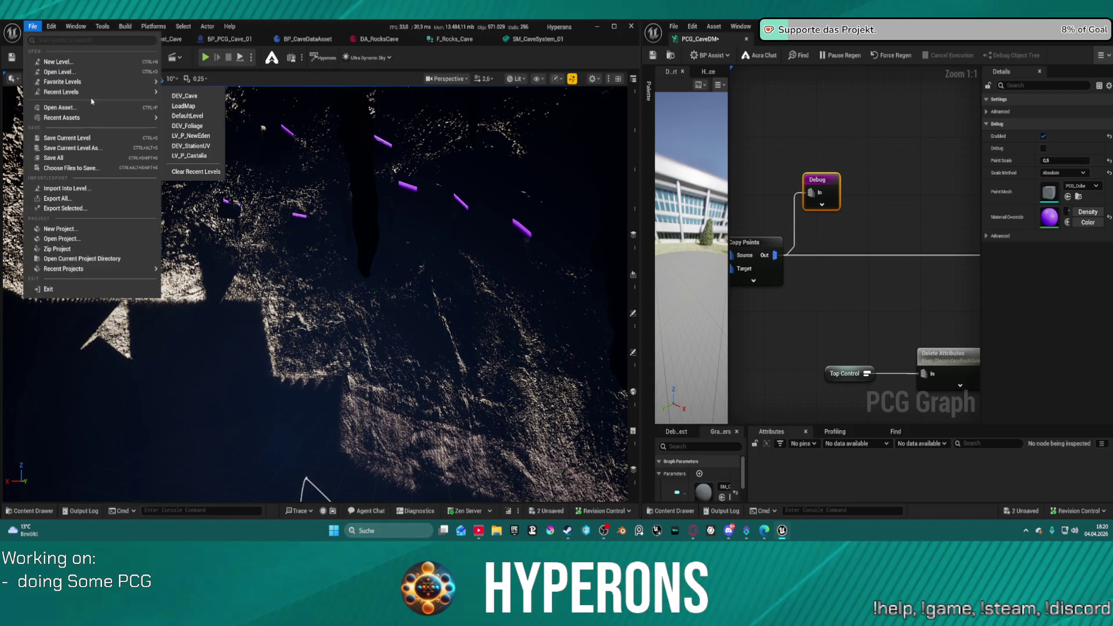
{"action": "left_click", "coordinate": [187, 130]}
{"action": "left_click", "coordinate": [578, 377]}
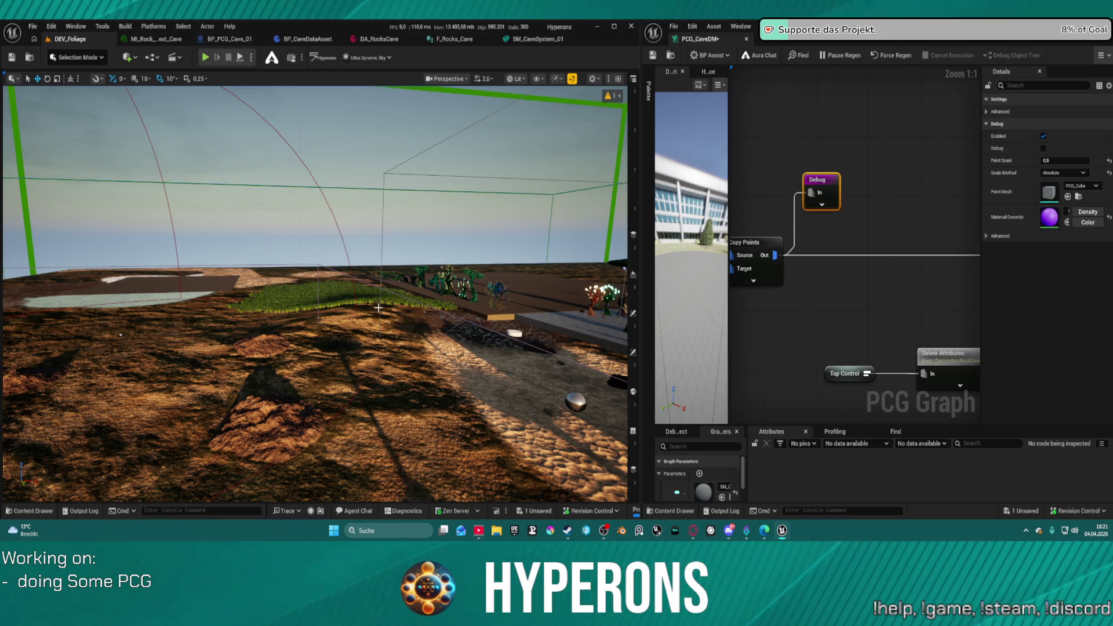
{"action": "left_click_drag", "start_coordinate": [407, 297], "coordinate": [376, 301]}
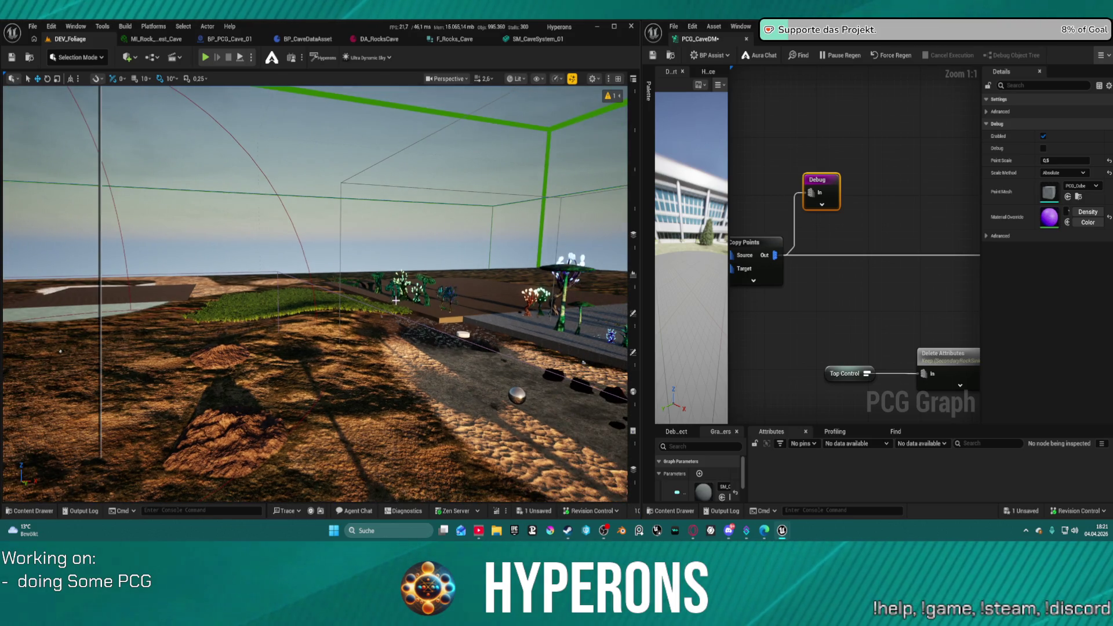
{"action": "key", "text": "w"}
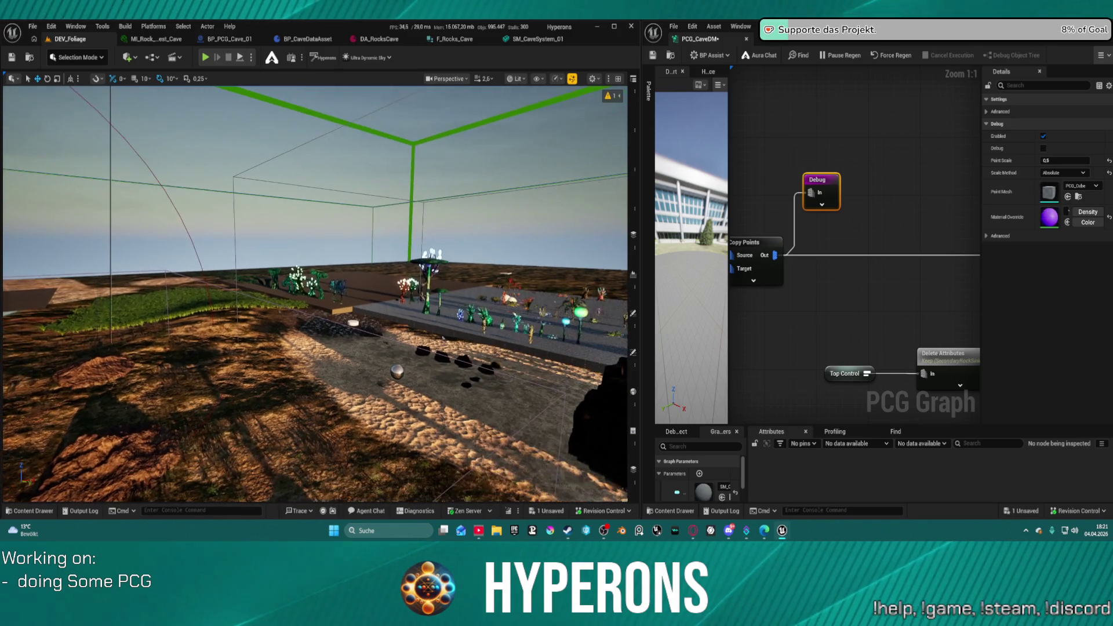
{"action": "key", "text": "w"}
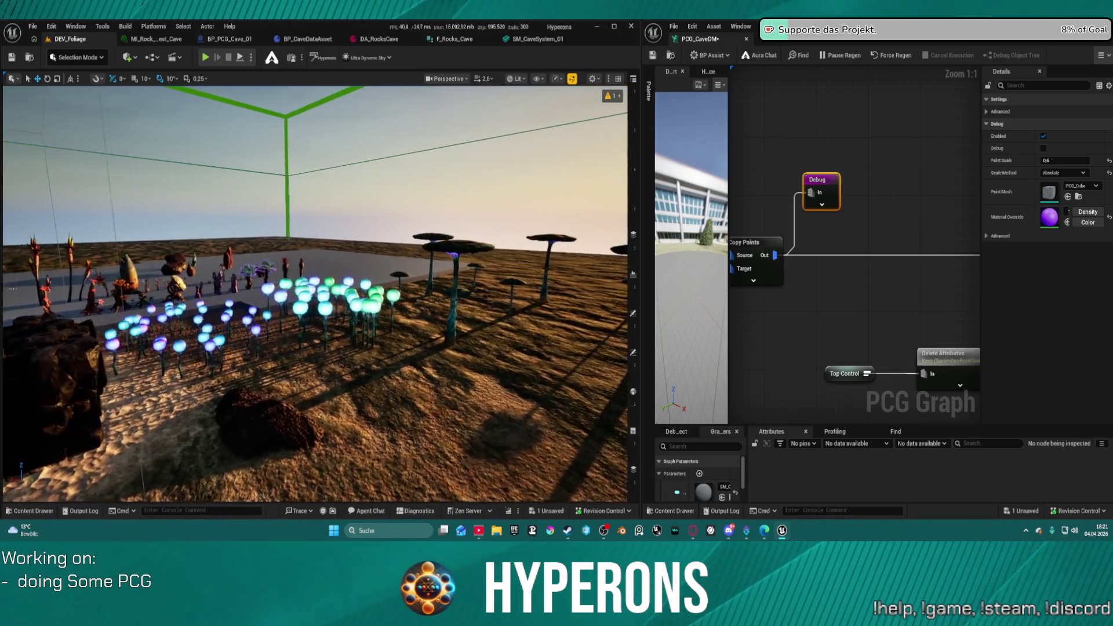
{"action": "key", "text": "w"}
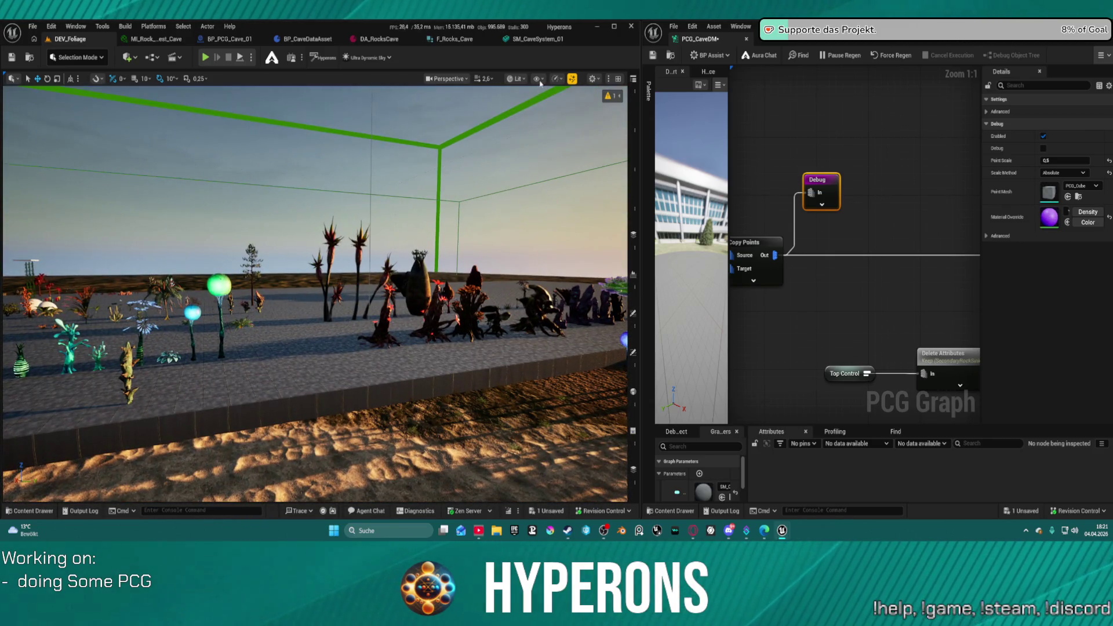
{"action": "left_click", "coordinate": [538, 80]}
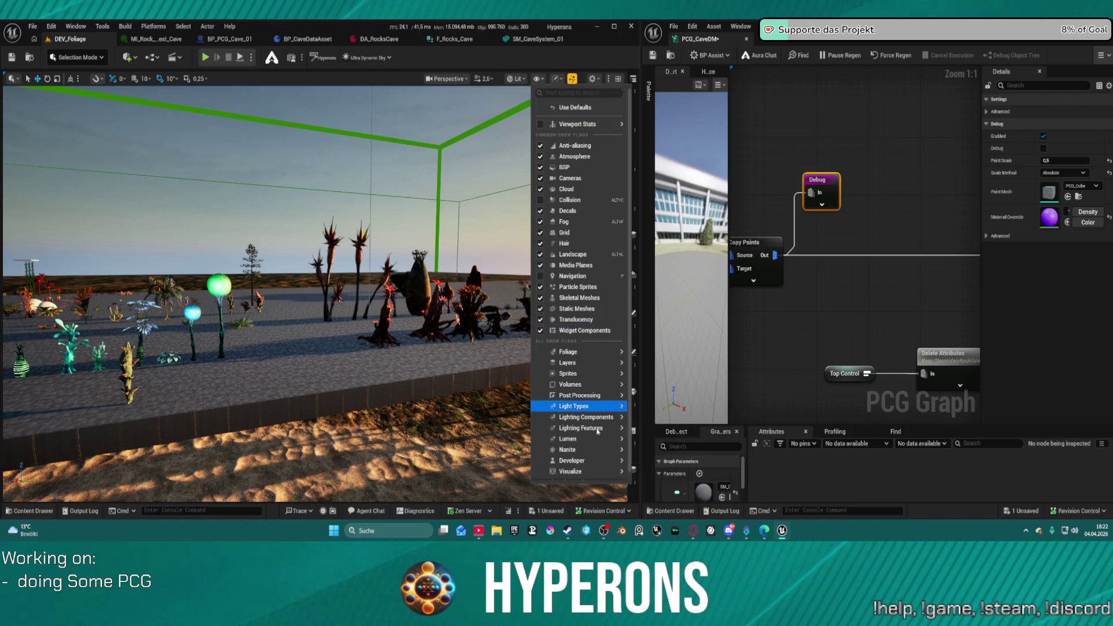
{"action": "mouse_move", "coordinate": [580, 439]}
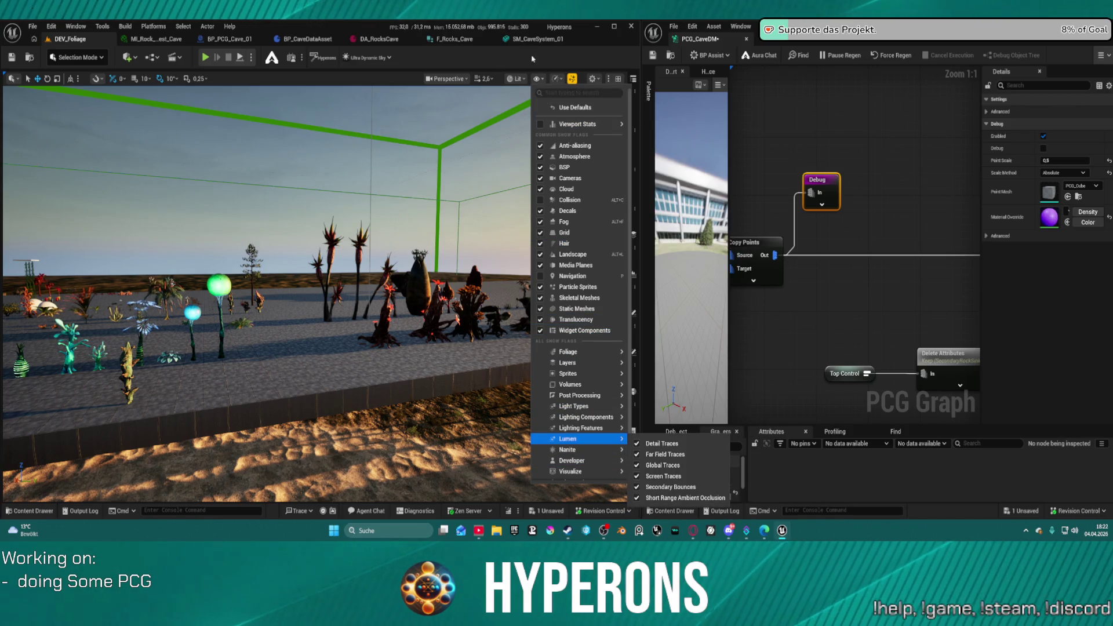
{"action": "left_click", "coordinate": [515, 79]}
{"action": "left_click", "coordinate": [515, 79]}
{"action": "left_click", "coordinate": [554, 133]}
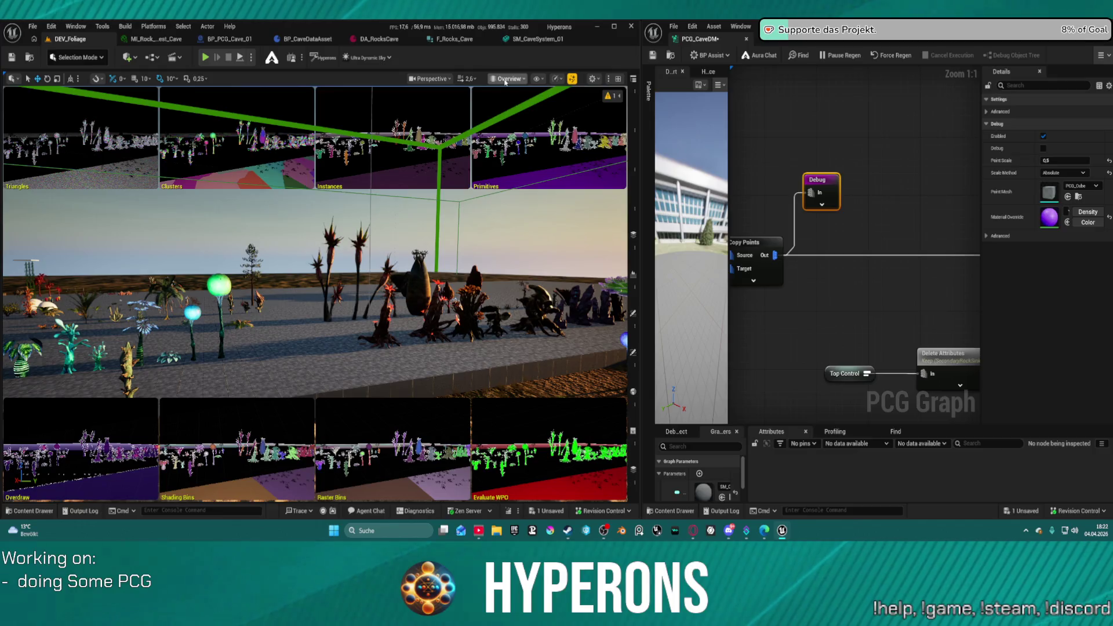
{"action": "left_click", "coordinate": [505, 80]}
{"action": "mouse_move", "coordinate": [543, 214]}
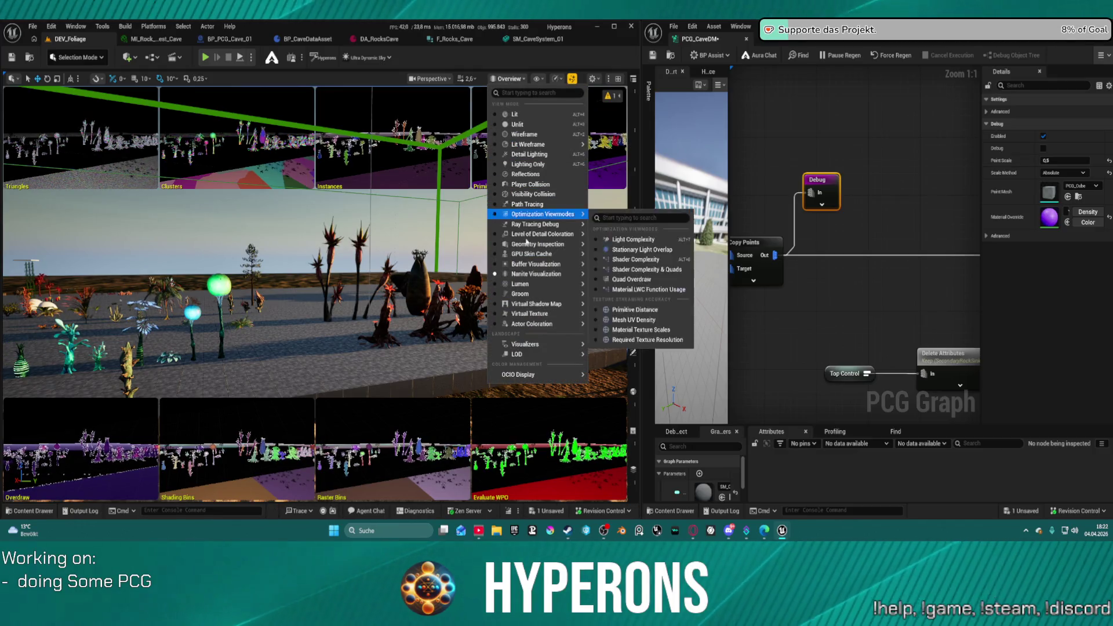
{"action": "mouse_move", "coordinate": [563, 274]}
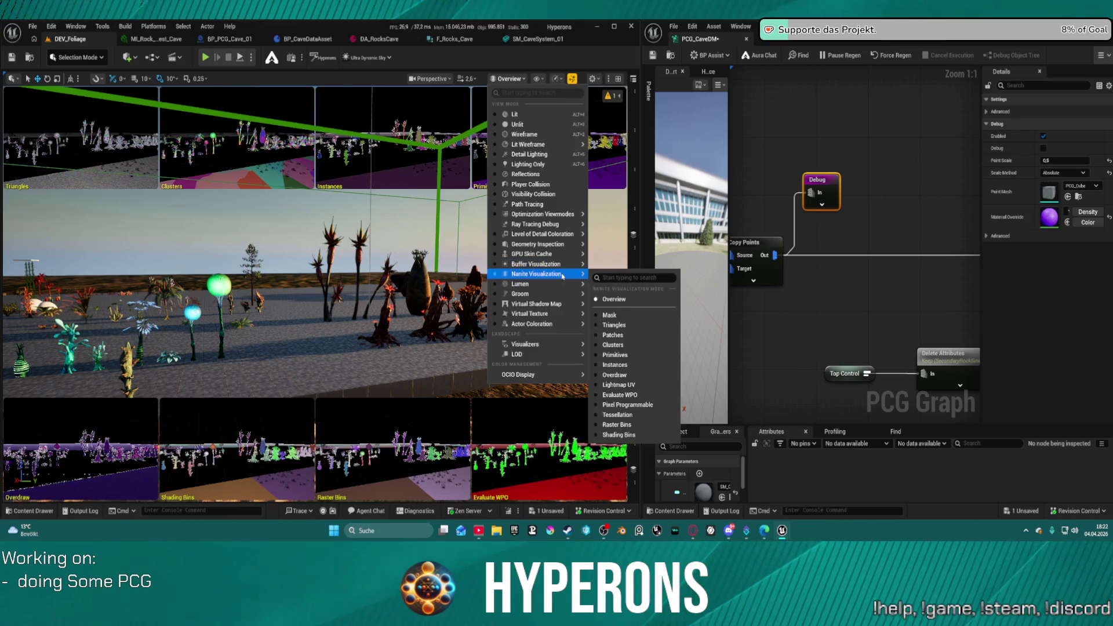
{"action": "left_click", "coordinate": [614, 324]}
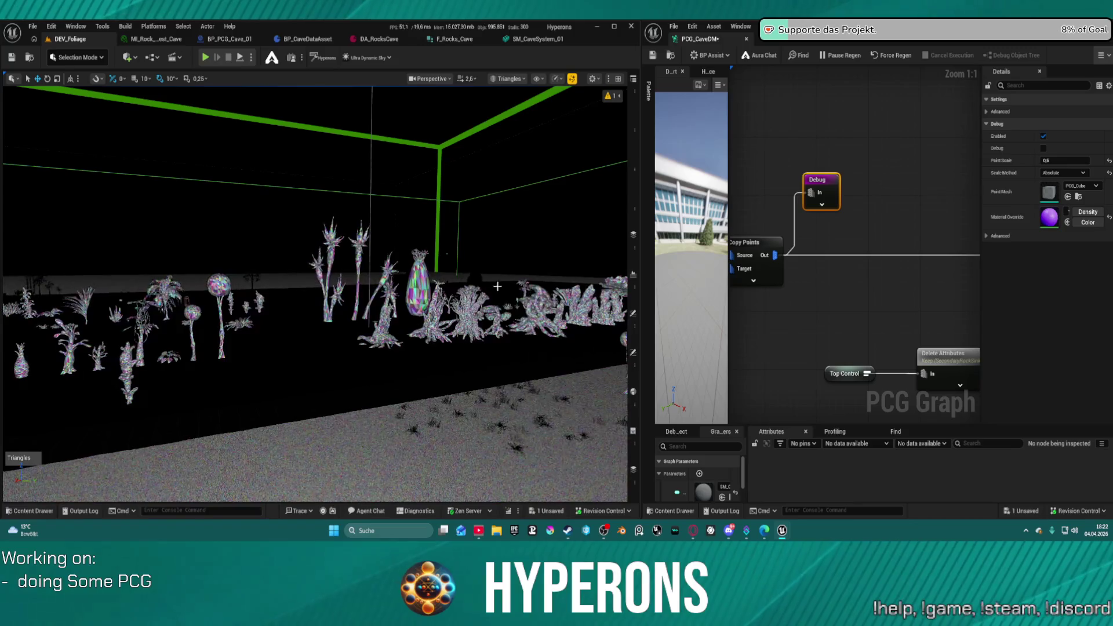
{"action": "mouse_move", "coordinate": [498, 286]}
{"action": "left_mouse_down"}
{"action": "mouse_move", "coordinate": [492, 272]}
{"action": "mouse_move", "coordinate": [511, 260]}
{"action": "mouse_move", "coordinate": [487, 238]}
{"action": "mouse_move", "coordinate": [423, 255]}
{"action": "mouse_move", "coordinate": [412, 250]}
{"action": "mouse_move", "coordinate": [417, 232]}
{"action": "mouse_move", "coordinate": [511, 232]}
{"action": "mouse_move", "coordinate": [478, 290]}
{"action": "left_mouse_up"}
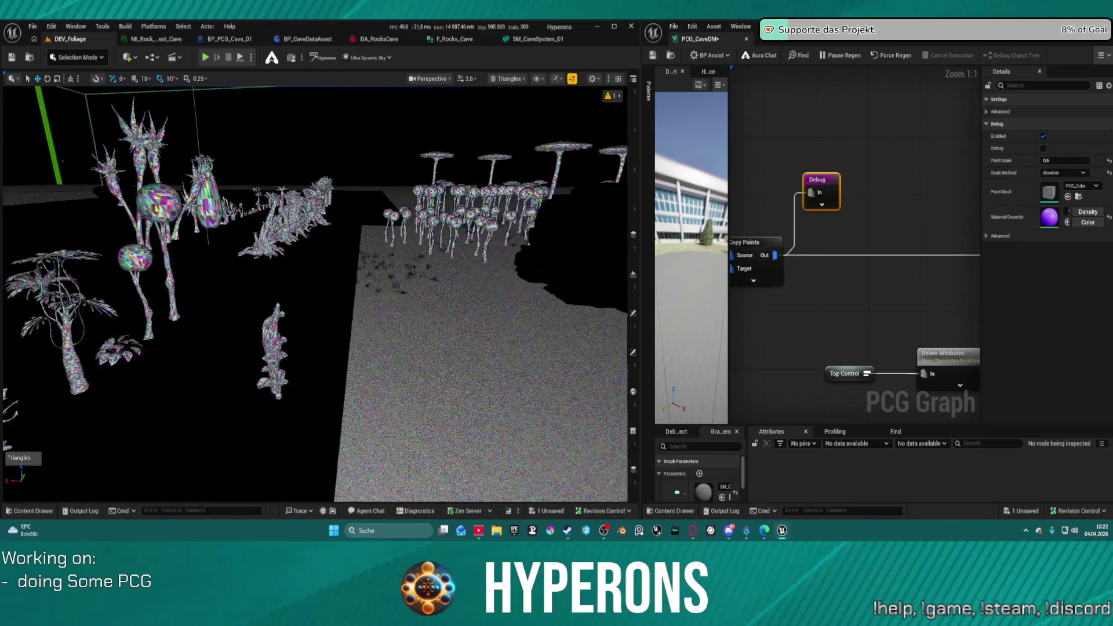
{"action": "left_click_drag", "start_coordinate": [332, 224], "coordinate": [325, 226]}
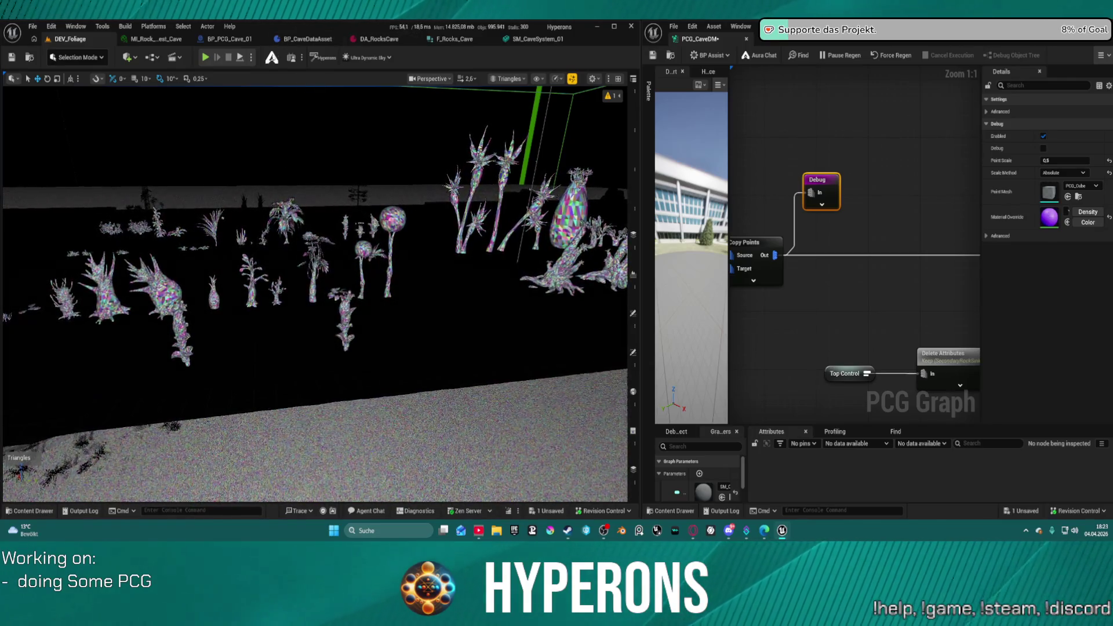
{"action": "left_click", "coordinate": [509, 80]}
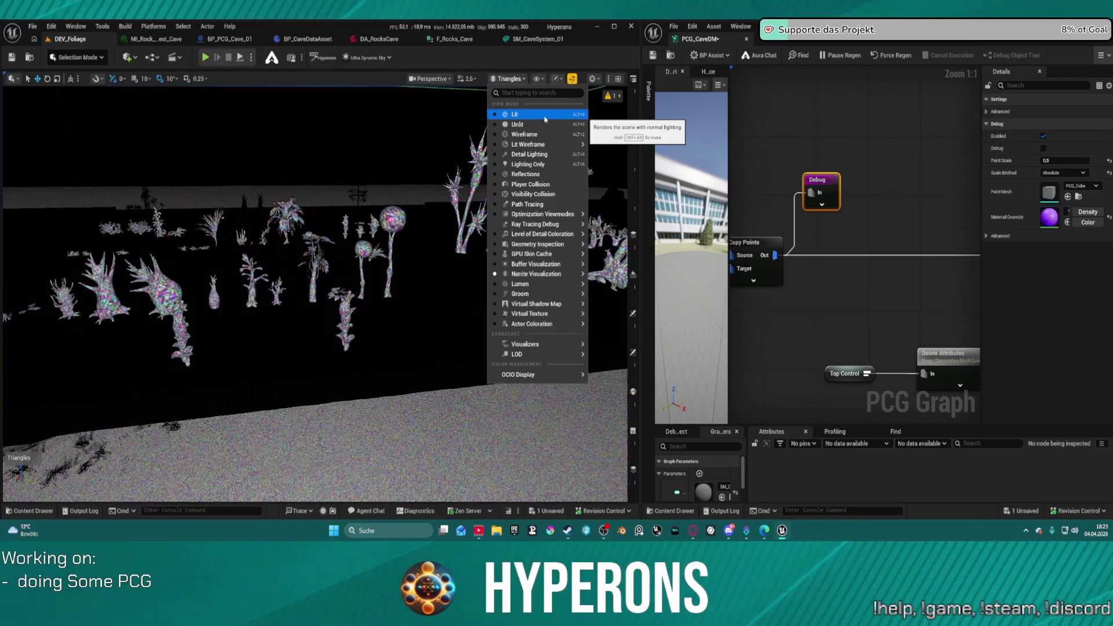
{"action": "left_click", "coordinate": [545, 119]}
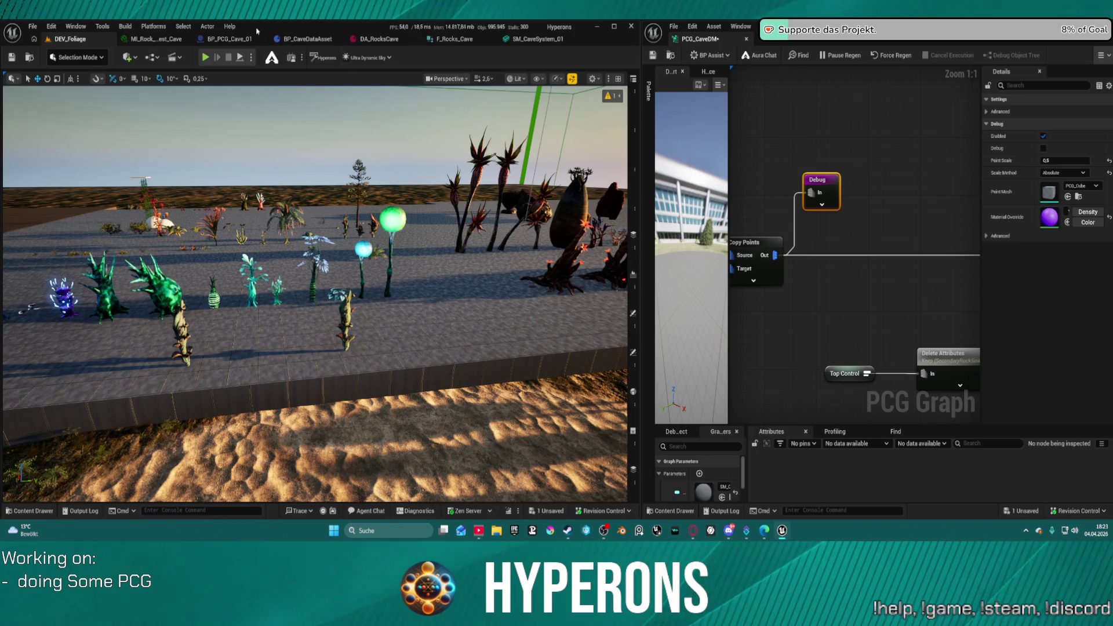
{"action": "left_click_drag", "start_coordinate": [423, 112], "coordinate": [434, 144]}
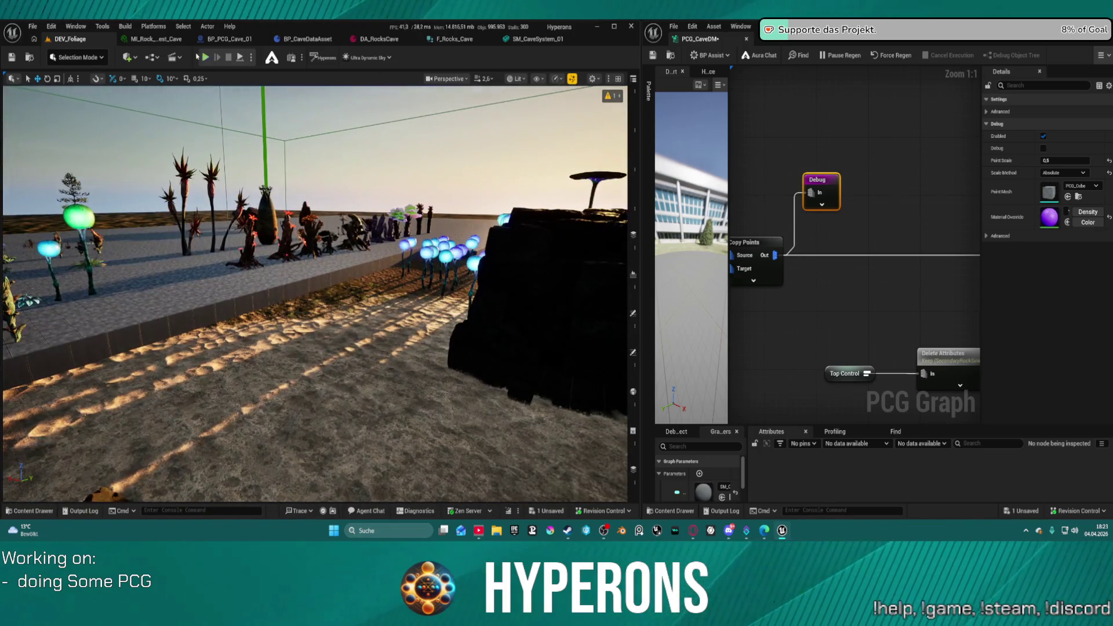
{"action": "key", "text": "alt+p"}
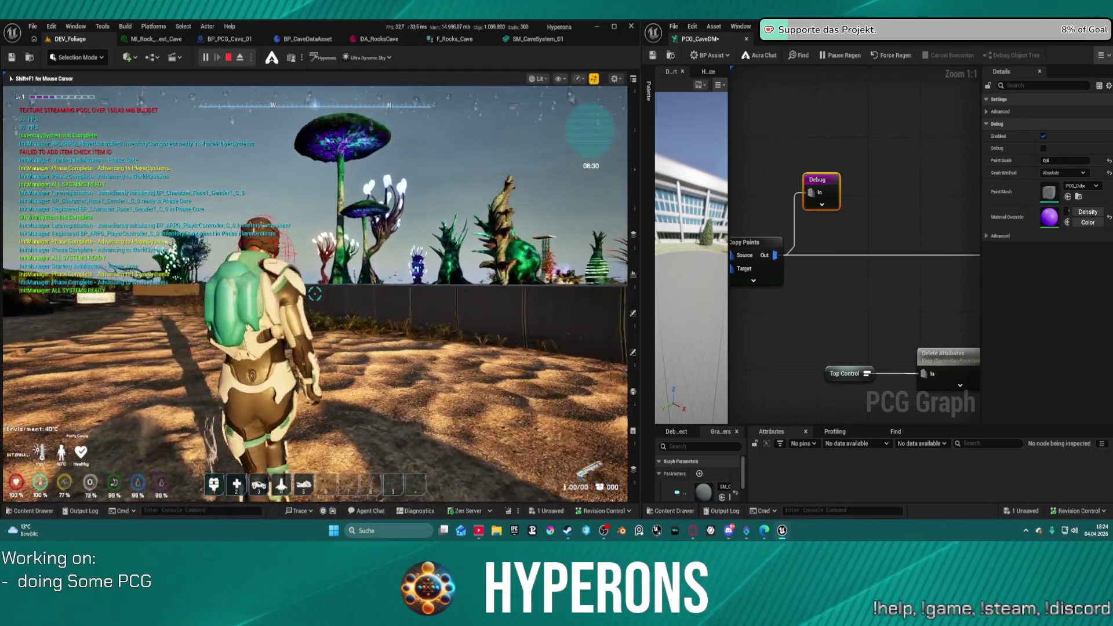
- Playtest: run to the glowing plants, vault onto the platform, toggle inventory, fire and reload
{"action": "key", "text": "w"}
{"action": "key", "text": "space"}
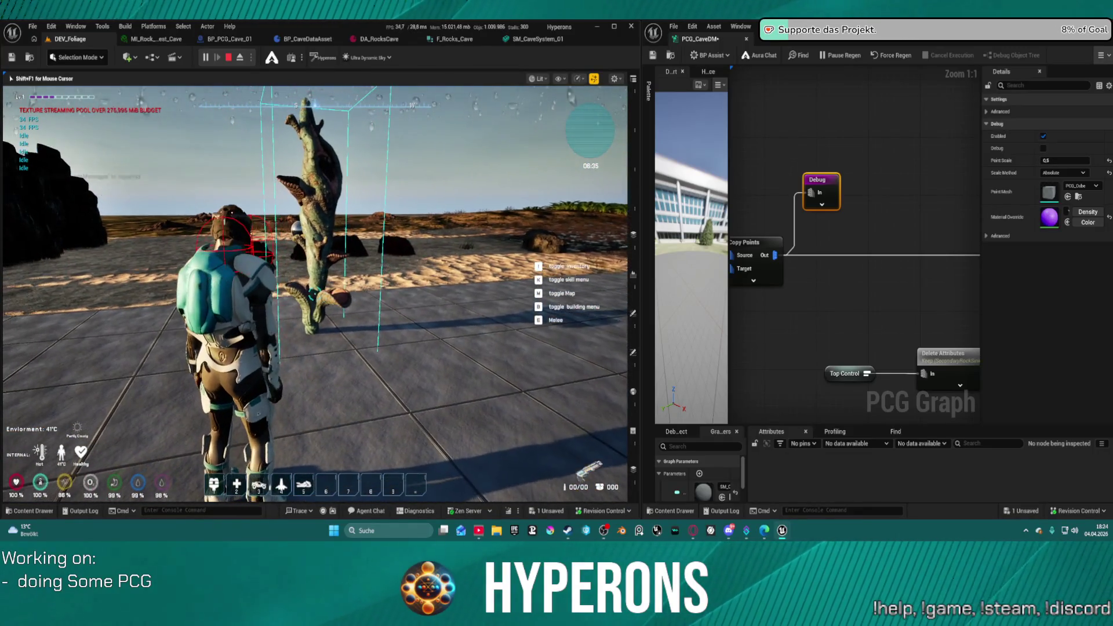
{"action": "key", "text": "i"}
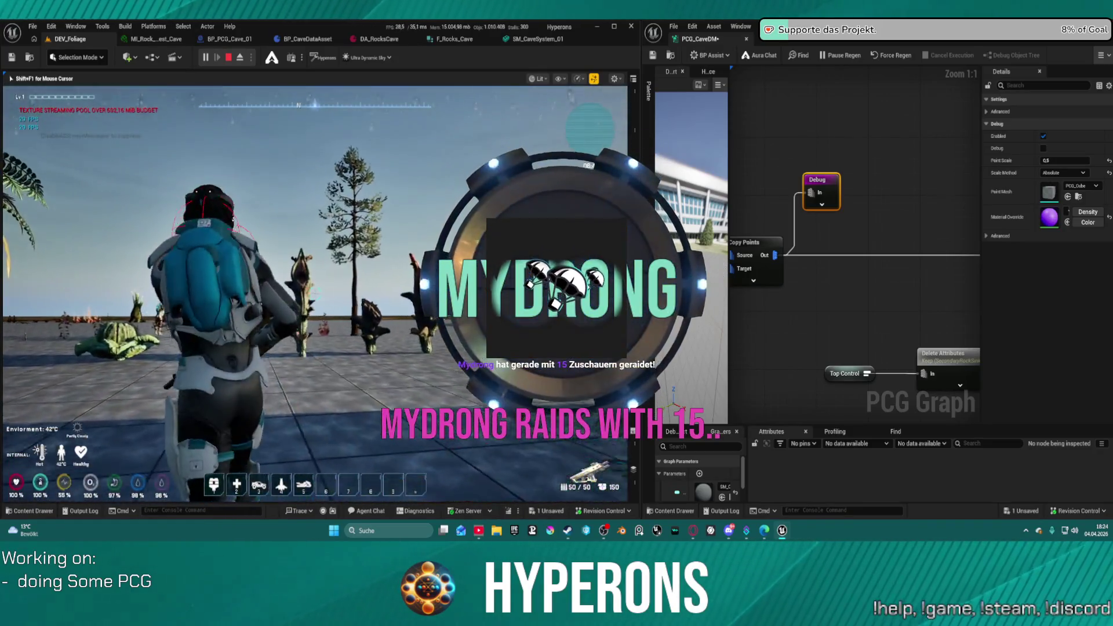
{"action": "left_click", "coordinate": [315, 294]}
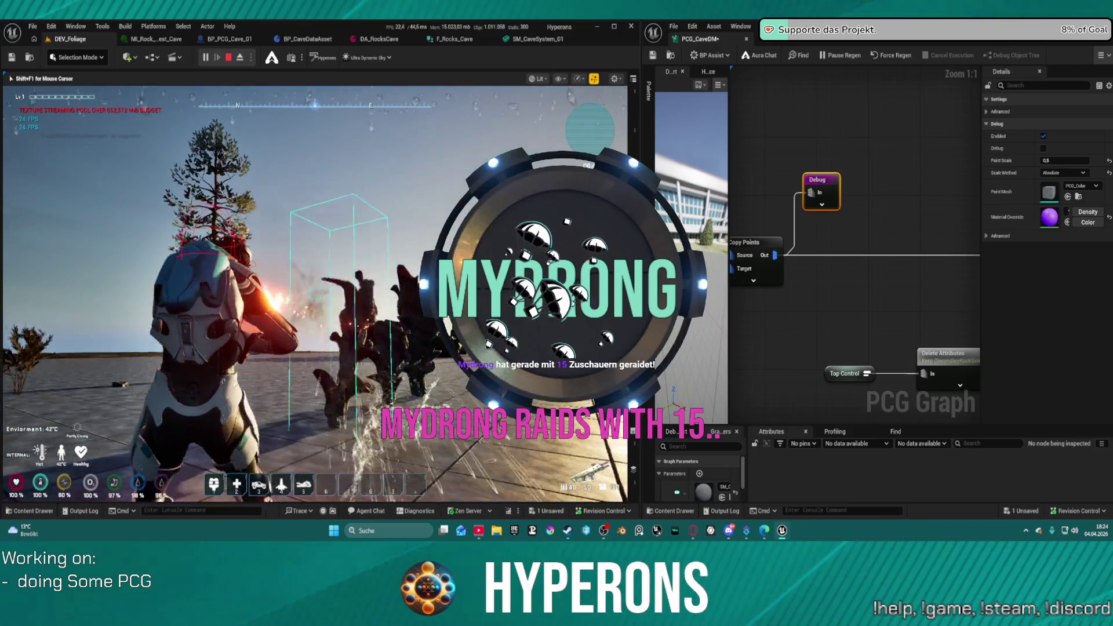
{"action": "left_click", "coordinate": [314, 294]}
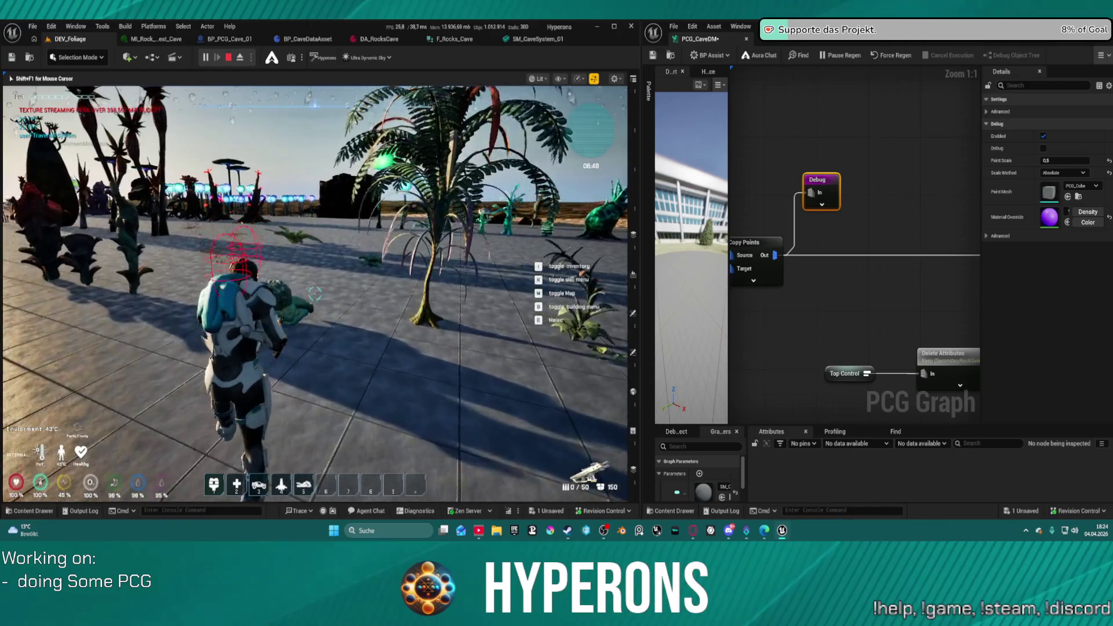
{"action": "key", "text": "r"}
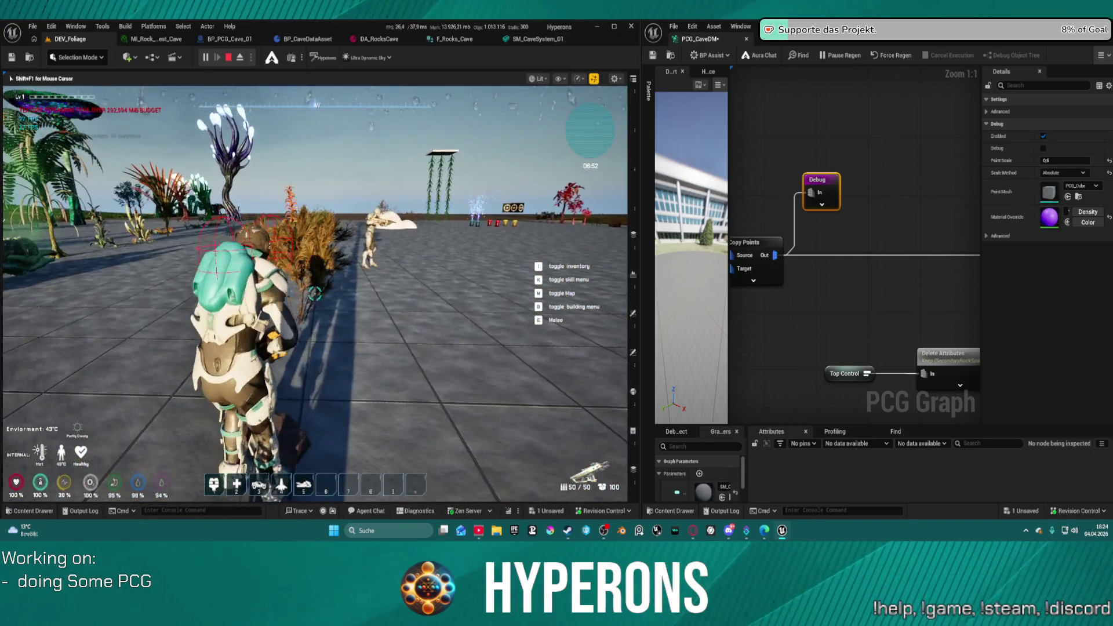
- Keep playing, walking forward and reloading, then end the play session back to the editor
{"action": "key", "text": "super"}
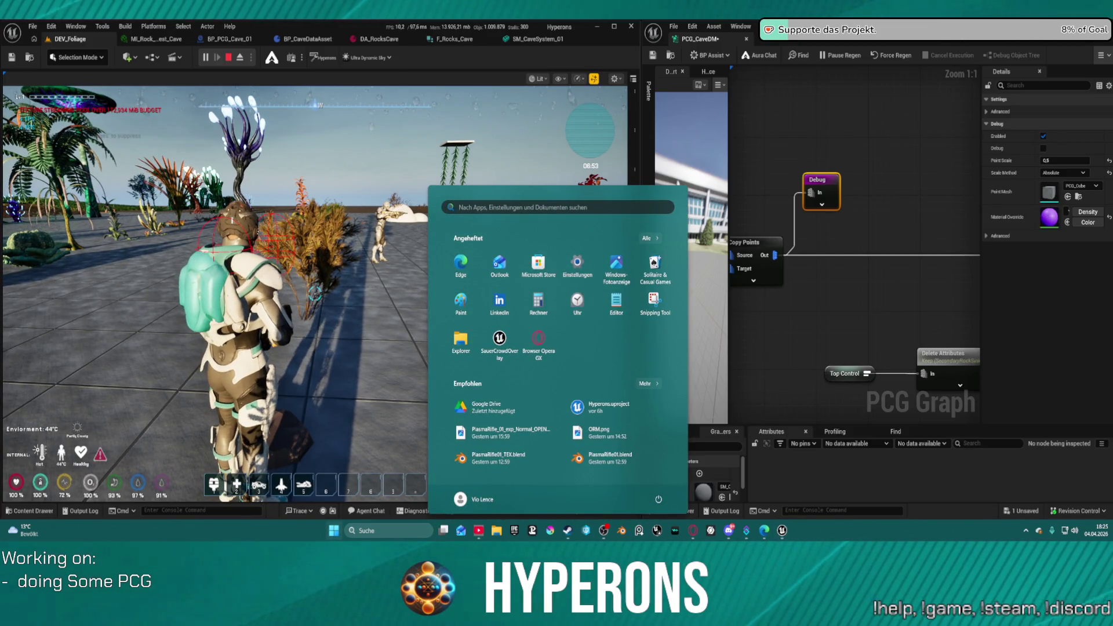
{"action": "key", "text": "Escape"}
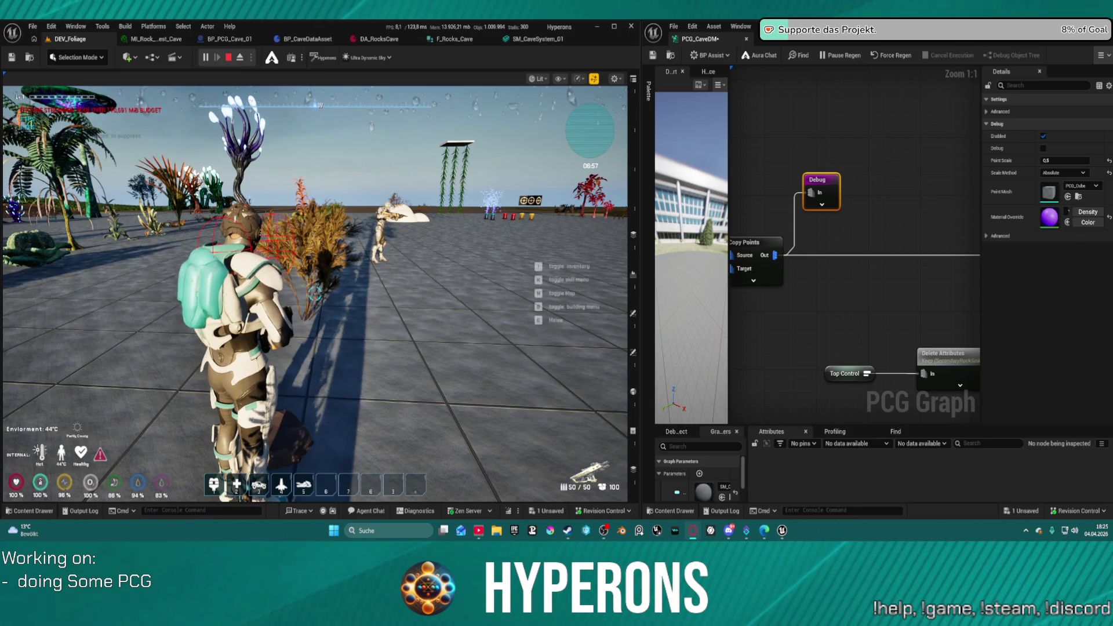
{"action": "left_click", "coordinate": [315, 293]}
{"action": "key", "text": "w"}
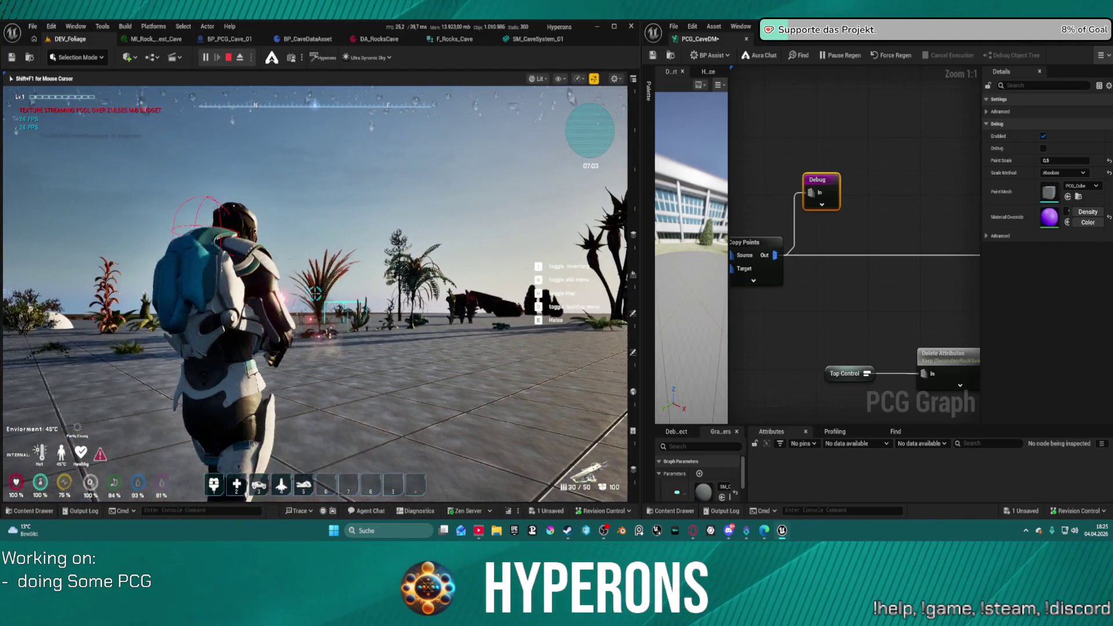
{"action": "key", "text": "r"}
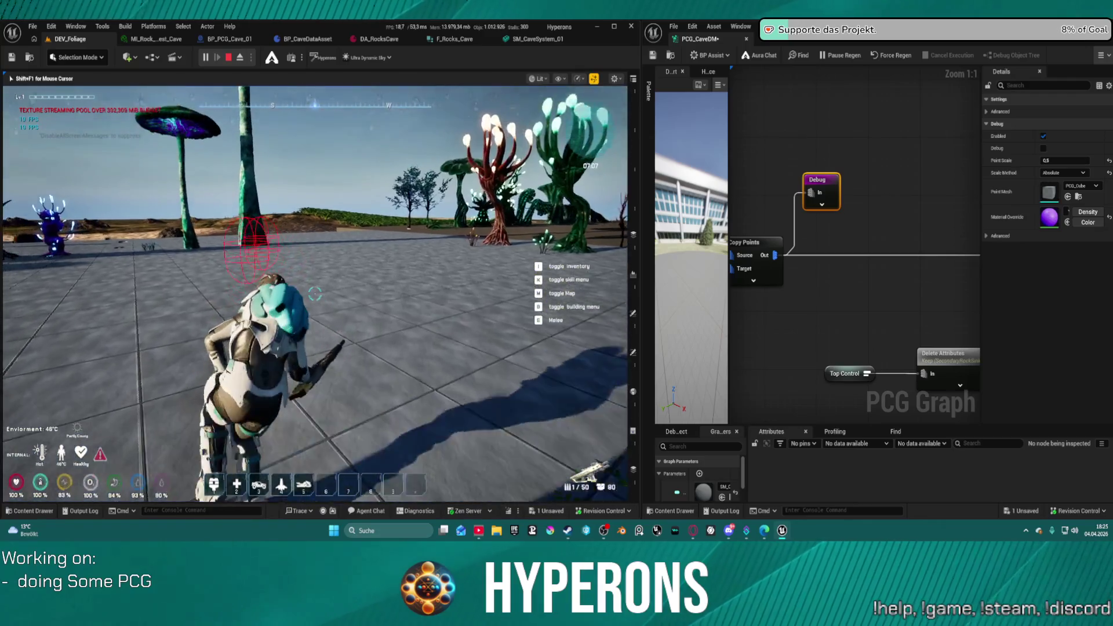
{"action": "key", "text": "r"}
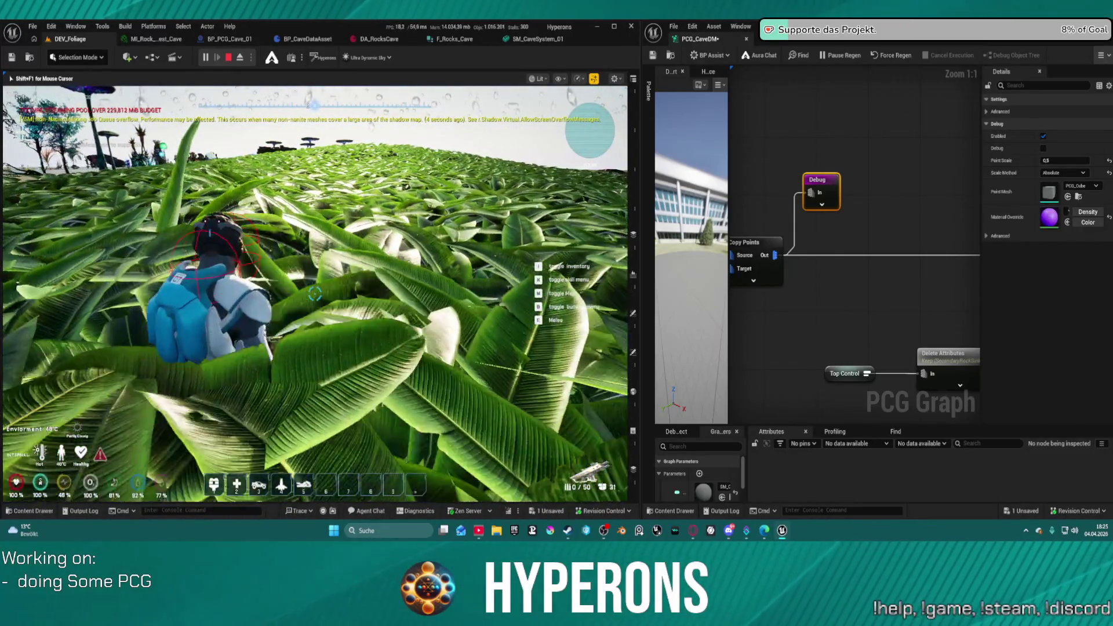
{"action": "key", "text": "Escape"}
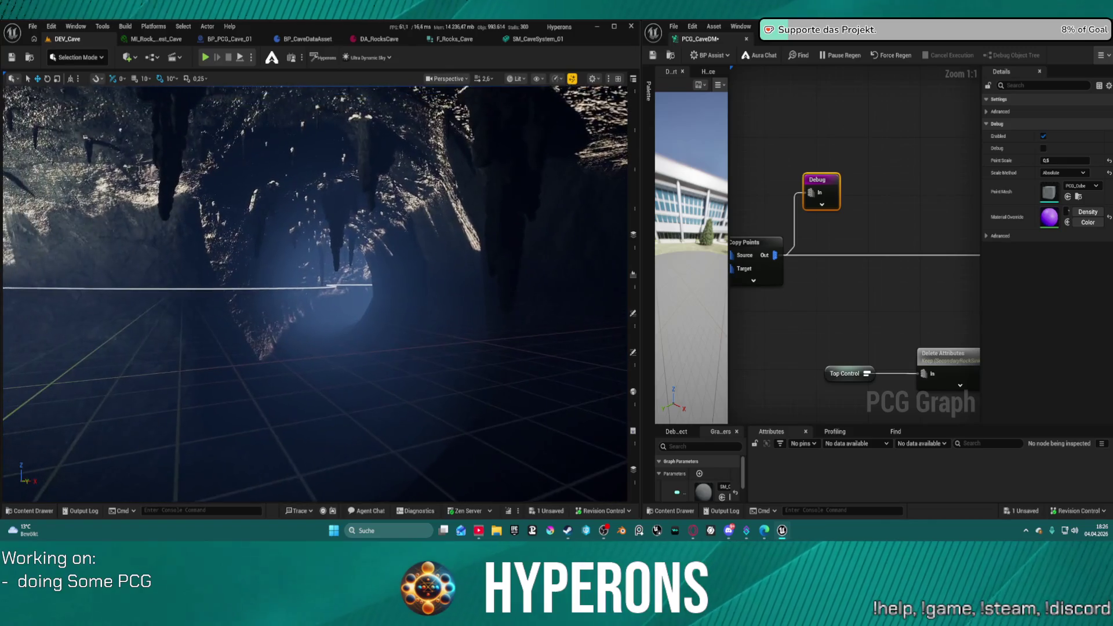
- Force-regenerate the cave PCG graph and play-test the DEV_Cave level by walking into the cave
{"action": "left_click", "coordinate": [896, 56]}
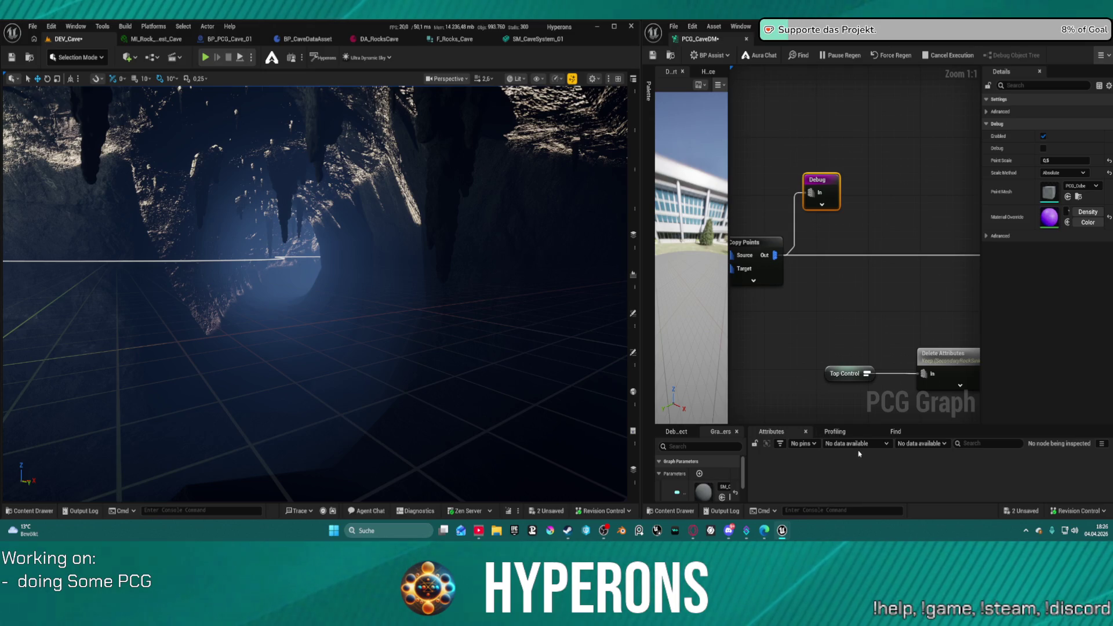
{"action": "left_click", "coordinate": [204, 56]}
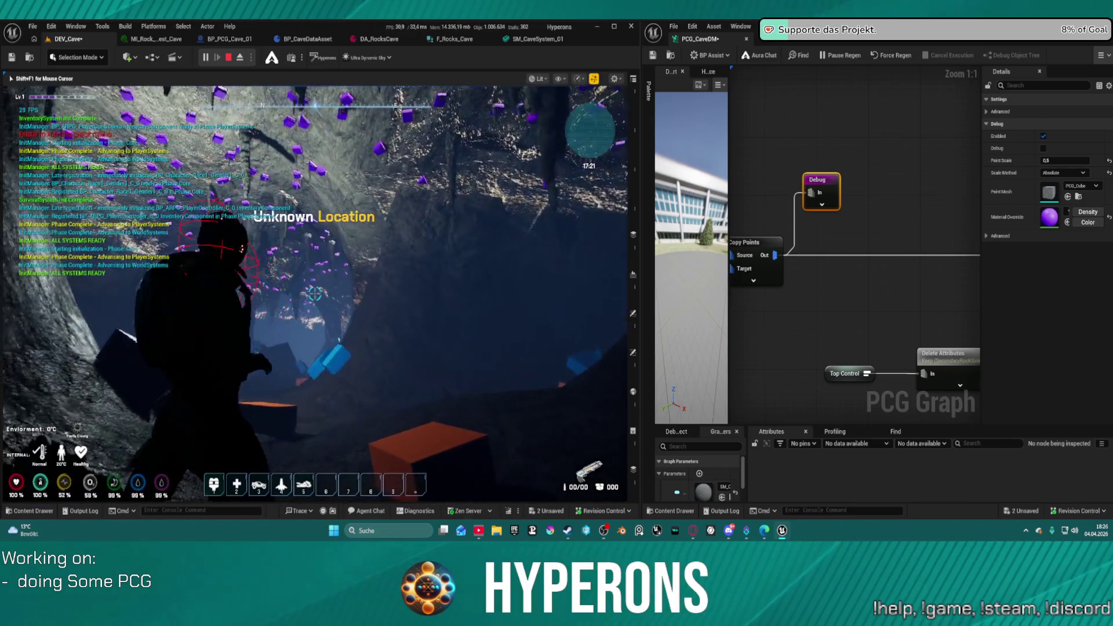
{"action": "key", "text": "w"}
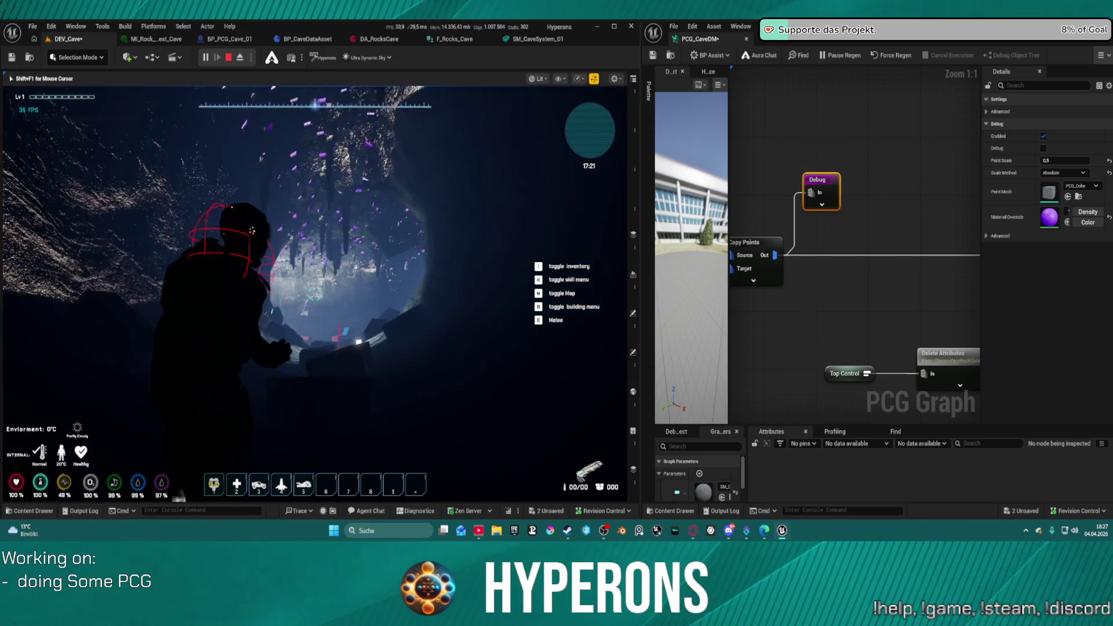
{"action": "key", "text": "Escape"}
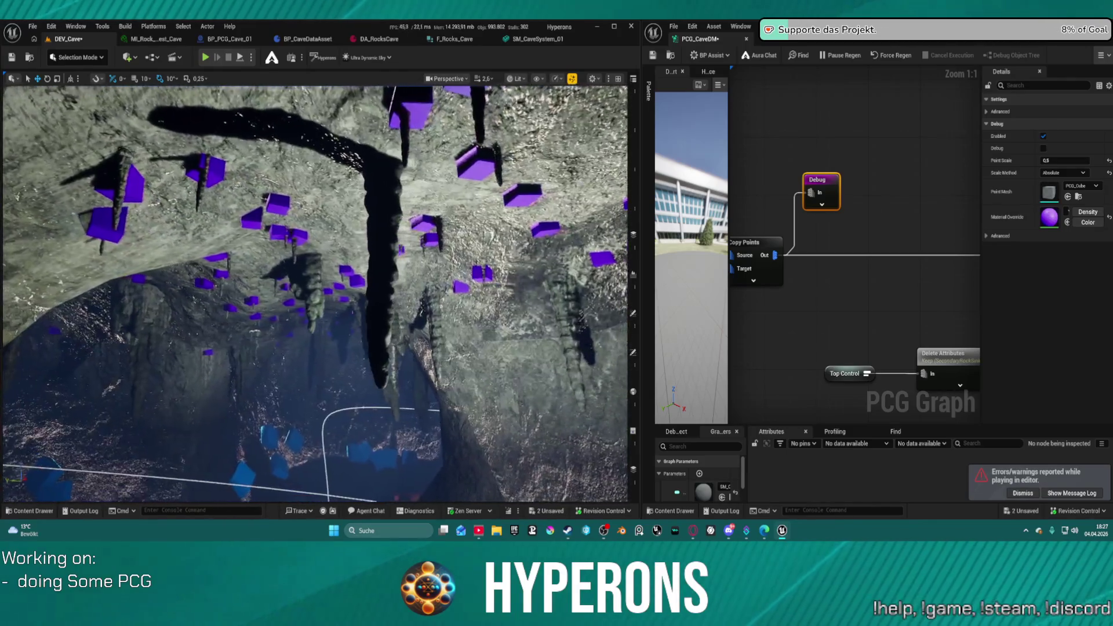
- Fly the editor camera deeper into the cave to view the debug boxes
{"action": "key", "text": "w"}
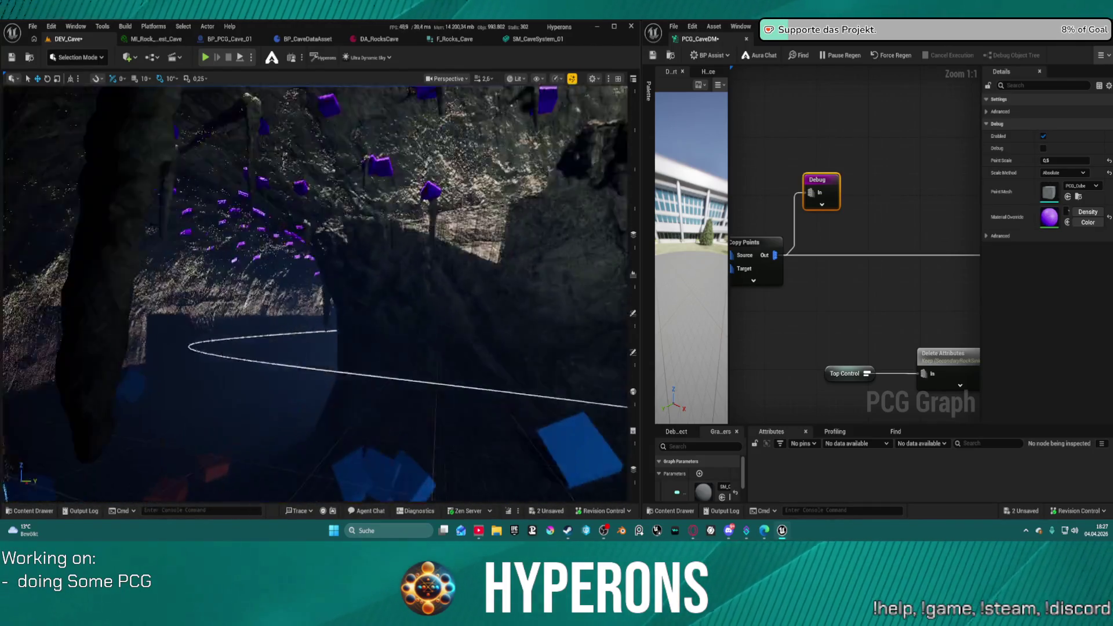
{"action": "scroll", "coordinate": [957, 258], "scroll_direction": "down", "scroll_amount": 5}
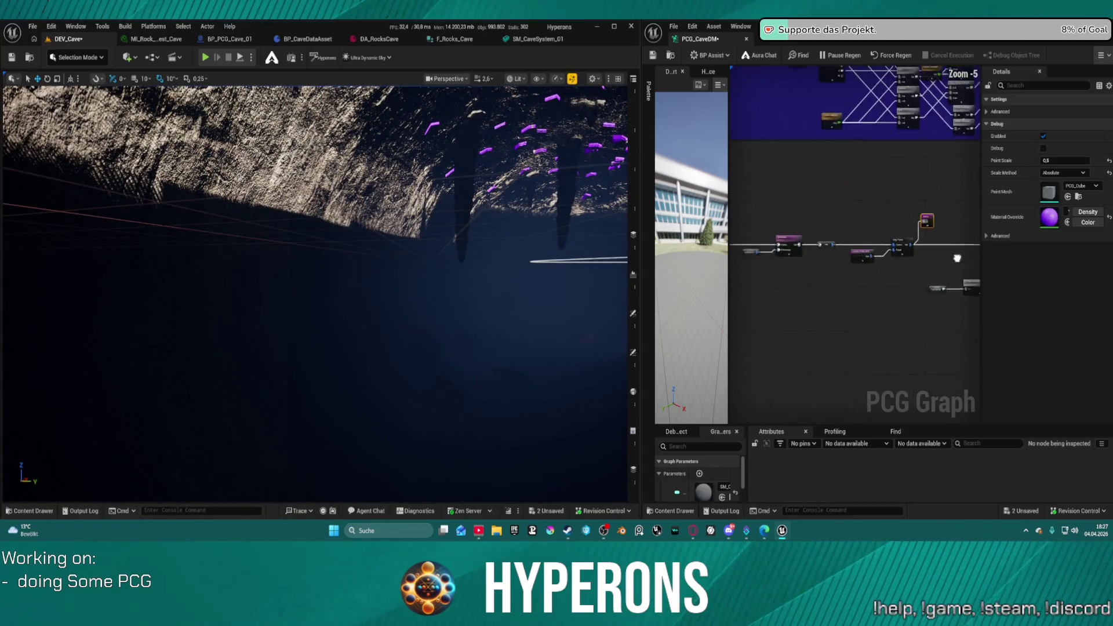
{"action": "scroll", "coordinate": [958, 258], "scroll_direction": "down", "scroll_amount": 7}
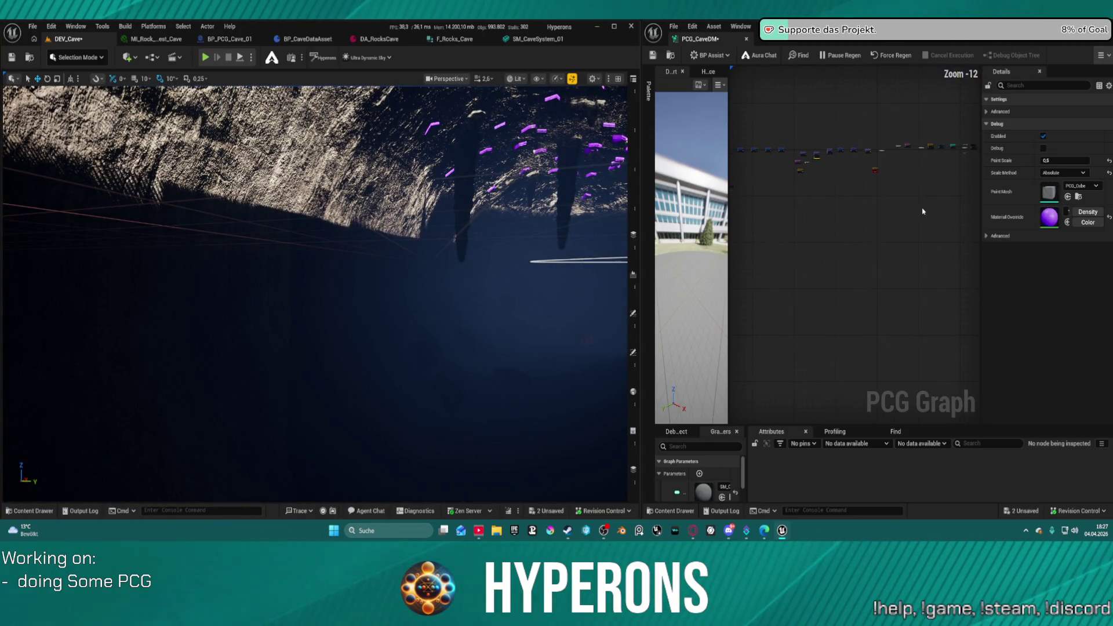
{"action": "scroll", "coordinate": [884, 210], "scroll_direction": "up", "scroll_amount": 10}
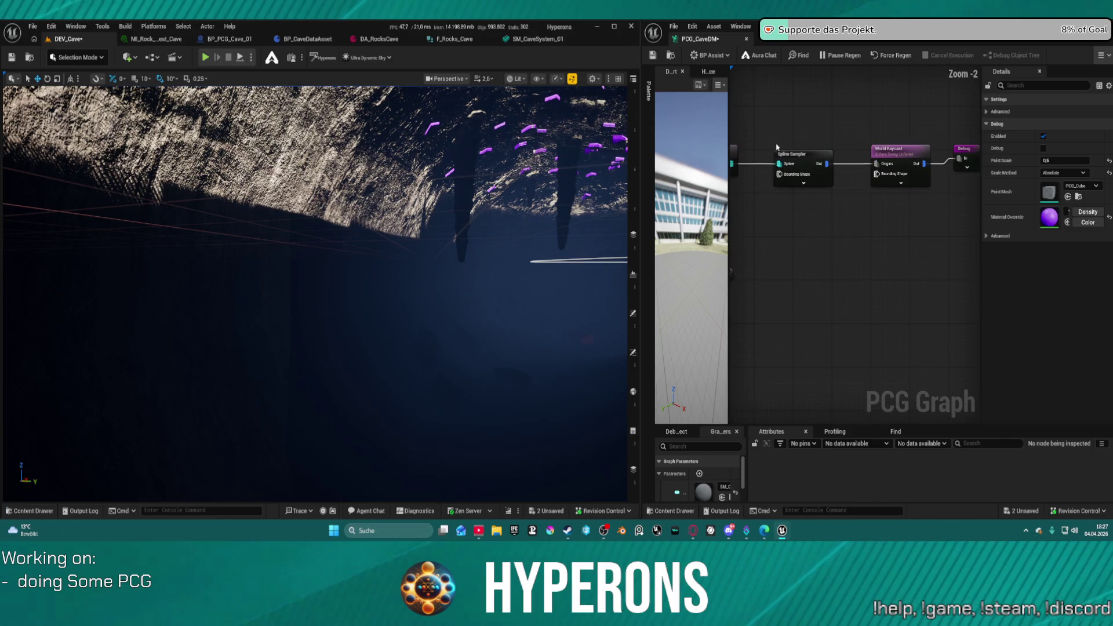
- Select the cave PCG actor and inspect the Debug node's settings
{"action": "left_click", "coordinate": [734, 154]}
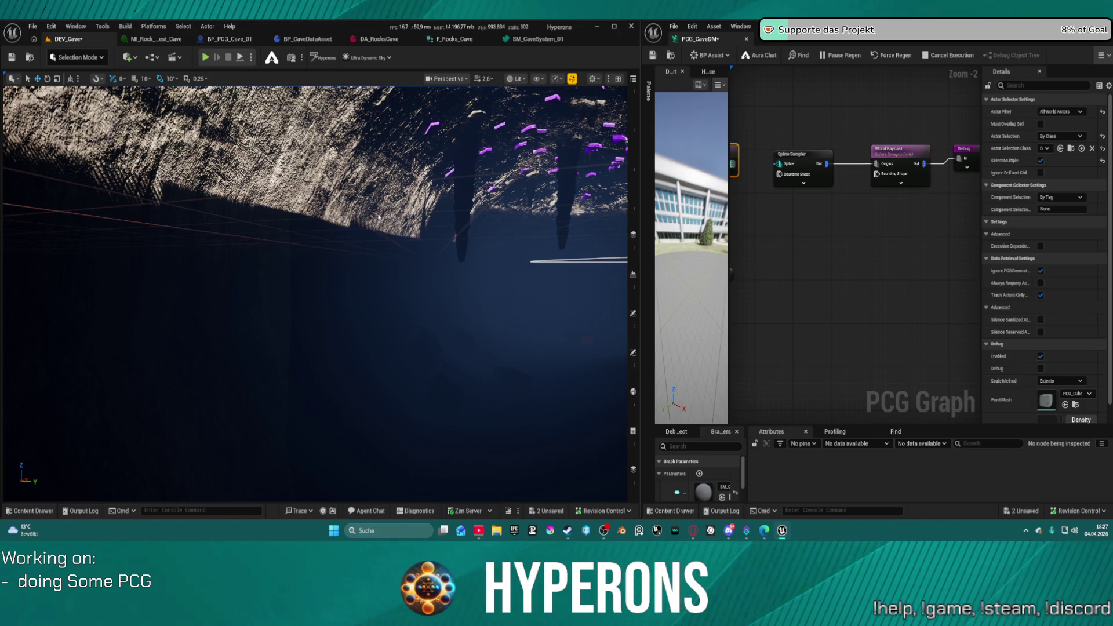
{"action": "right_click", "coordinate": [772, 154]}
{"action": "left_click", "coordinate": [810, 258]}
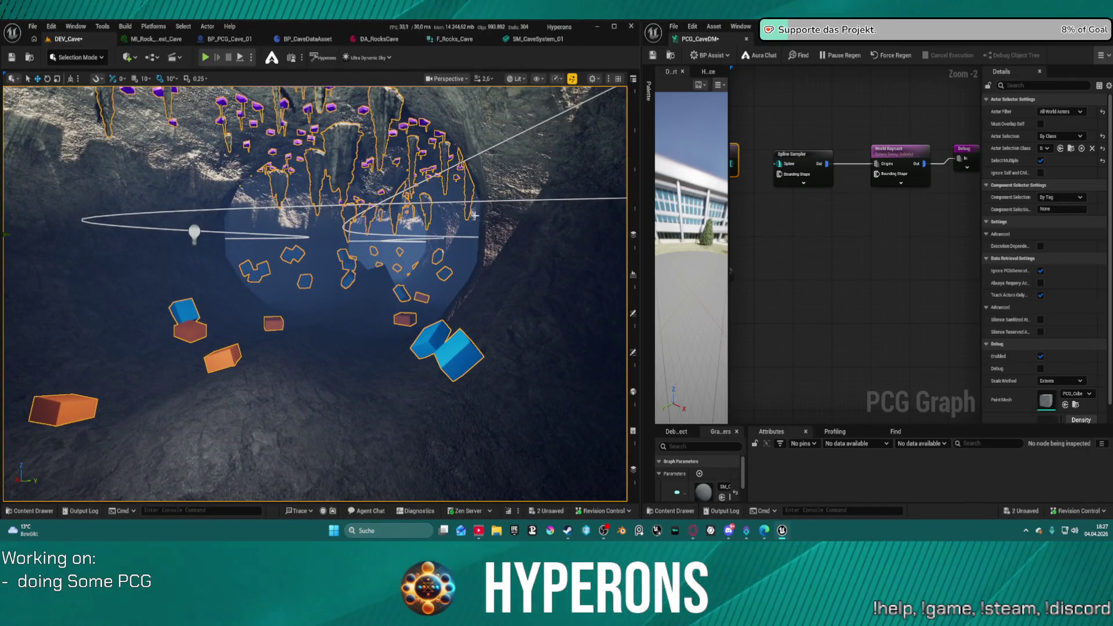
{"action": "scroll", "coordinate": [897, 163], "scroll_direction": "down", "scroll_amount": 1}
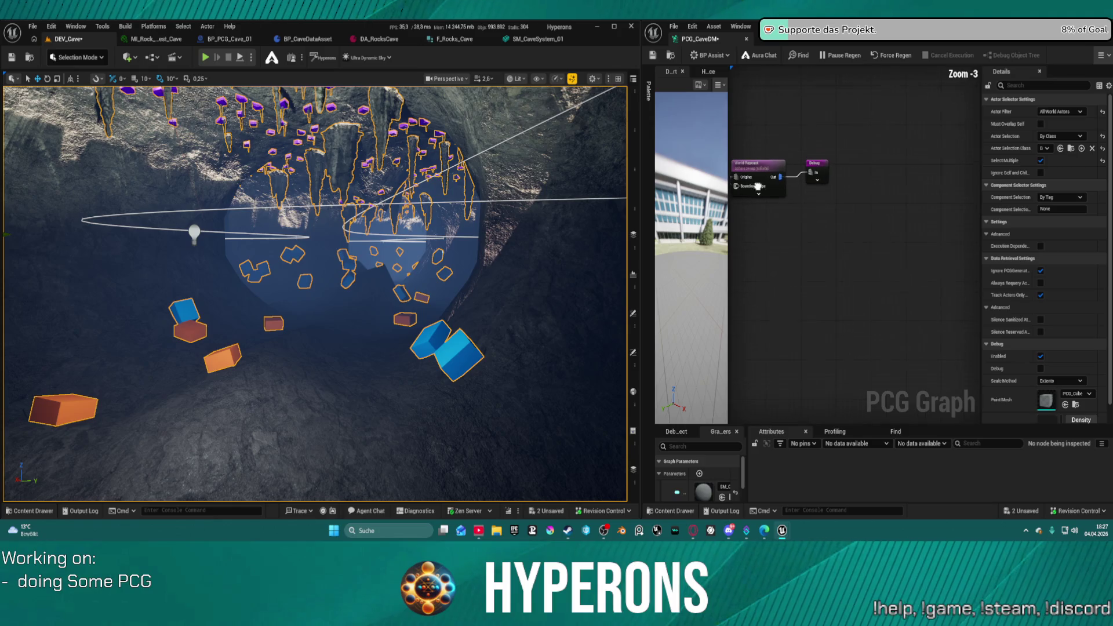
{"action": "left_click", "coordinate": [814, 177]}
{"action": "scroll", "coordinate": [841, 157], "scroll_direction": "down", "scroll_amount": 2}
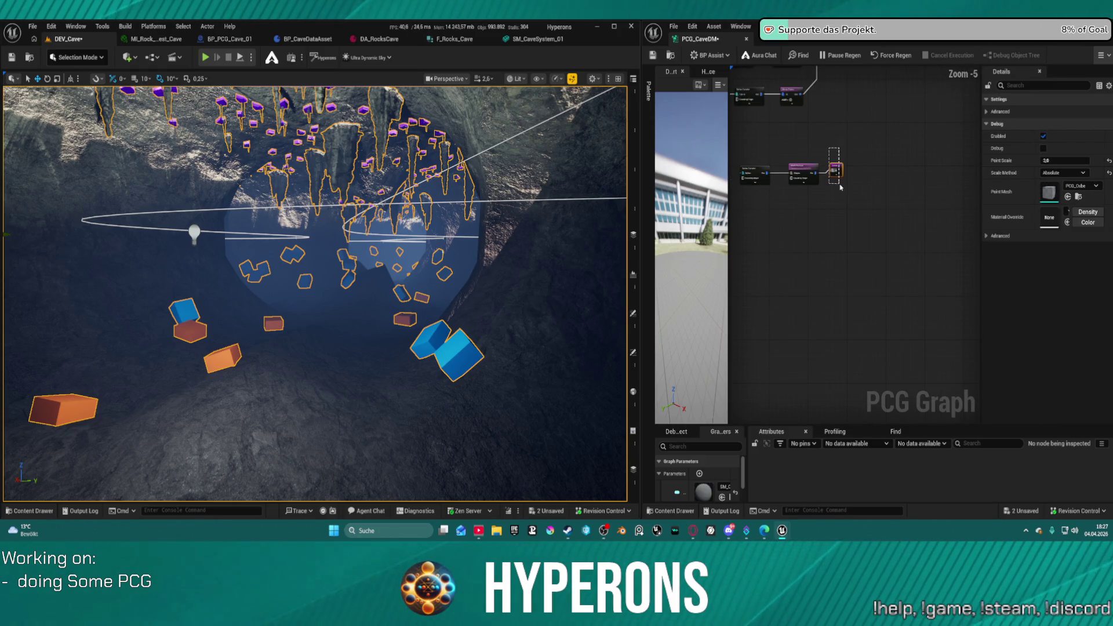
{"action": "scroll", "coordinate": [841, 186], "scroll_direction": "down", "scroll_amount": 5}
{"action": "scroll", "coordinate": [873, 185], "scroll_direction": "up", "scroll_amount": 7}
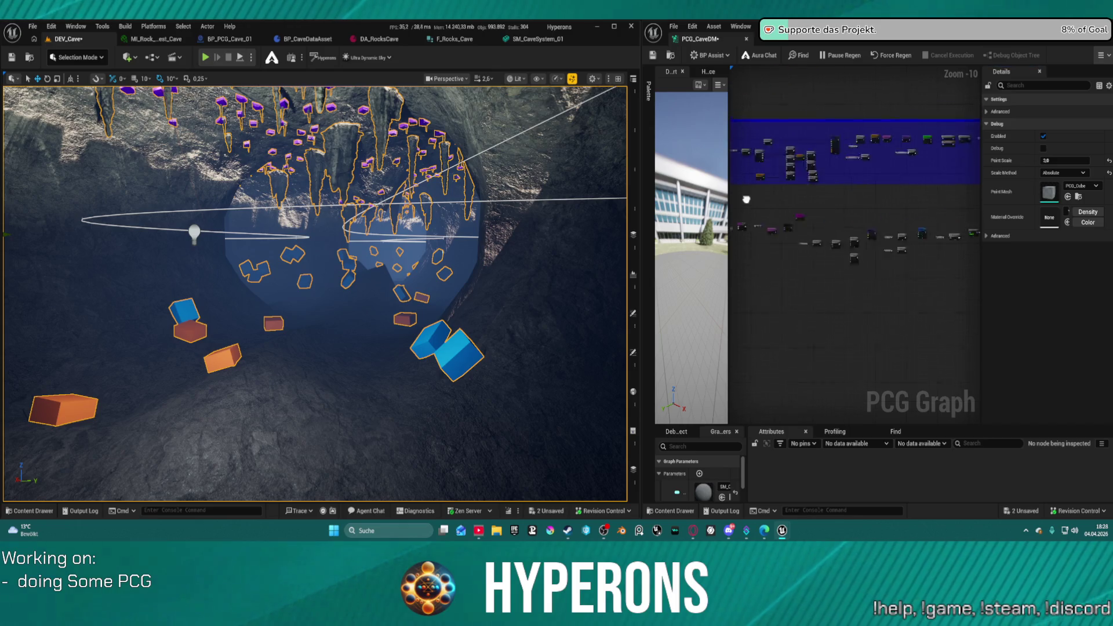
- Disconnect the Debug node from Copy Points and bring up the DA_RocksCave data asset
{"action": "left_click_drag", "start_coordinate": [823, 217], "coordinate": [914, 206]}
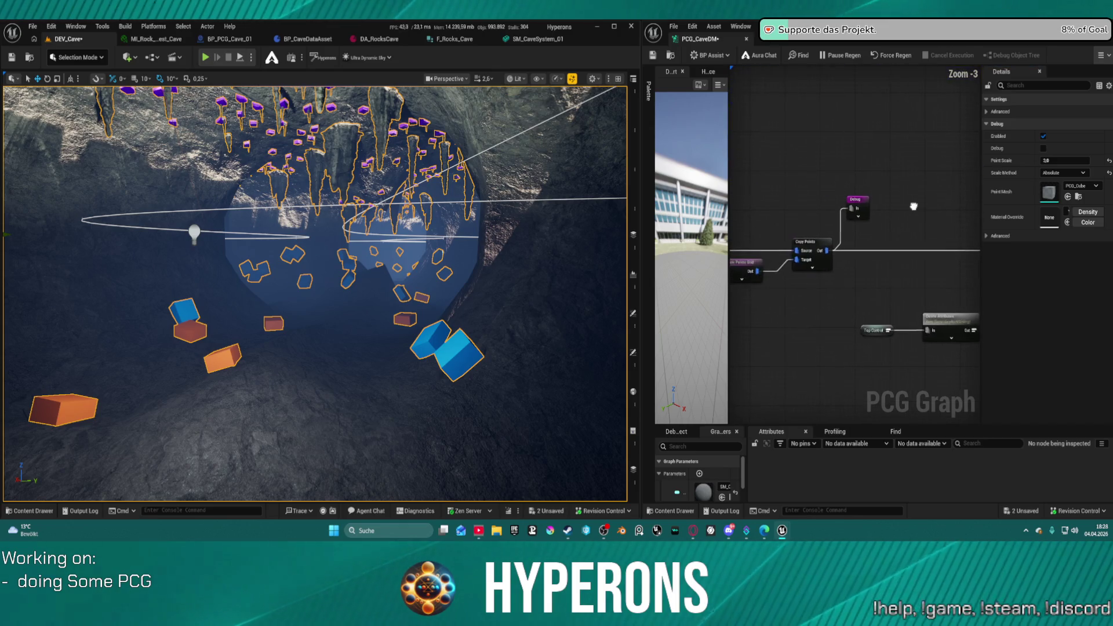
{"action": "left_click", "coordinate": [840, 232], "text": "alt"}
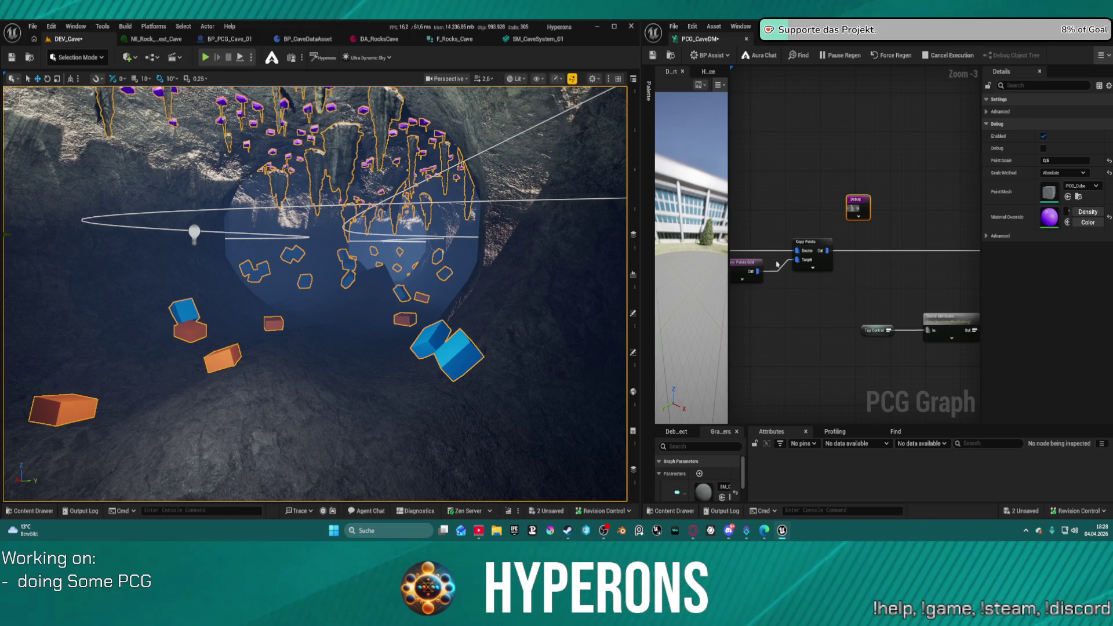
{"action": "scroll", "coordinate": [777, 265], "scroll_direction": "down", "scroll_amount": 4}
{"action": "right_click", "coordinate": [910, 175]}
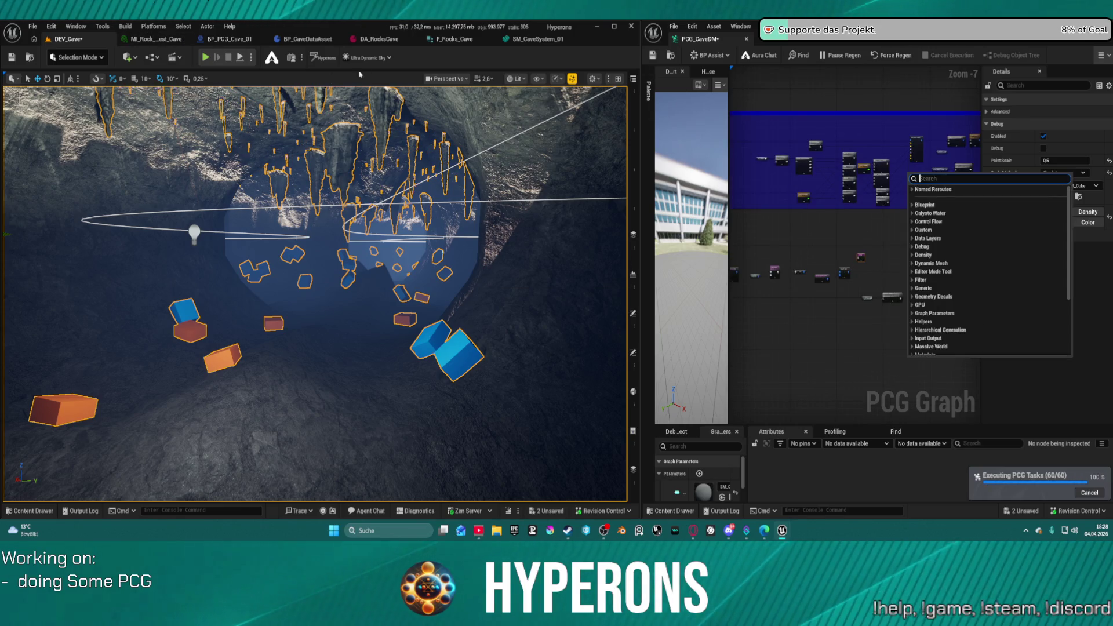
{"action": "left_click", "coordinate": [377, 39]}
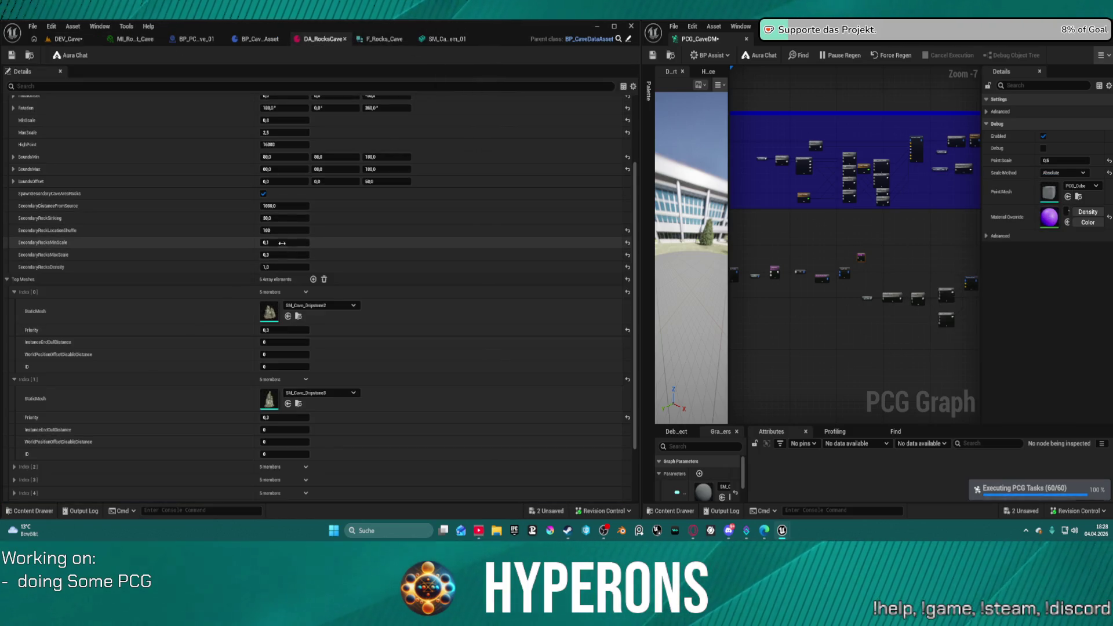
- Collapse the Top Meshes list and box-select the Top comment group's nodes
{"action": "left_click", "coordinate": [11, 284]}
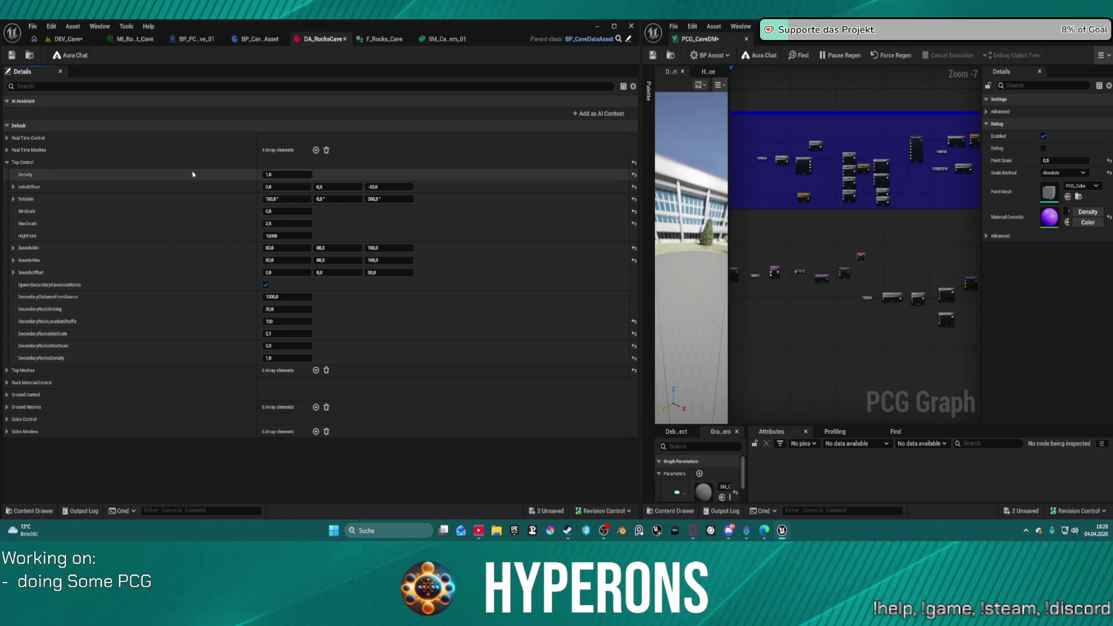
{"action": "scroll", "coordinate": [799, 242], "scroll_direction": "down", "scroll_amount": 5}
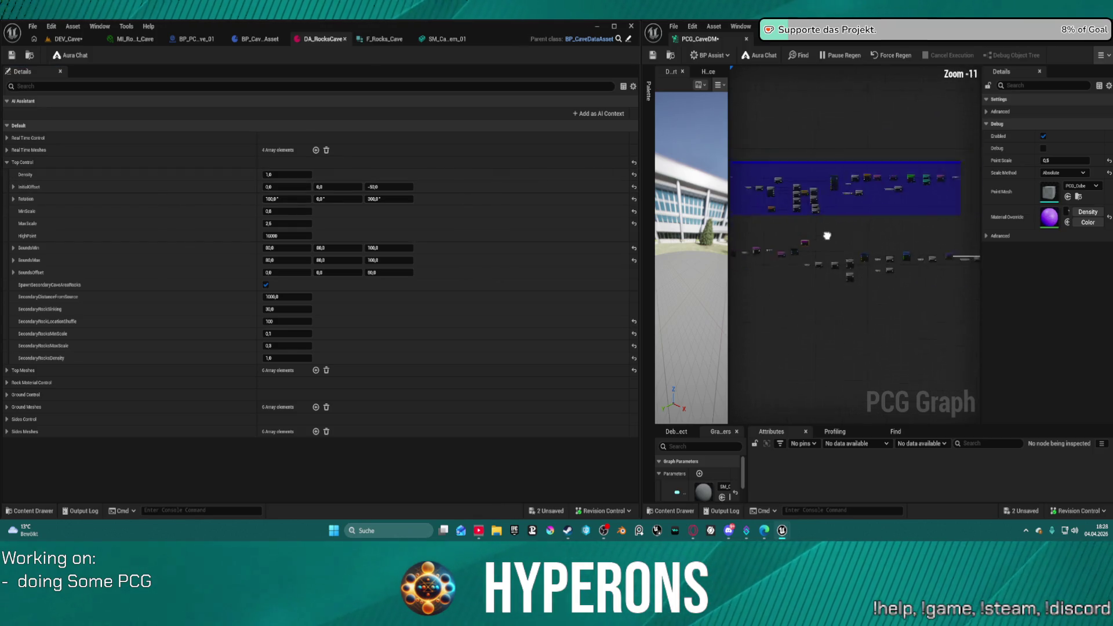
{"action": "mouse_move", "coordinate": [897, 176]}
{"action": "left_mouse_down"}
{"action": "mouse_move", "coordinate": [790, 211]}
{"action": "mouse_move", "coordinate": [824, 216]}
{"action": "left_mouse_up"}
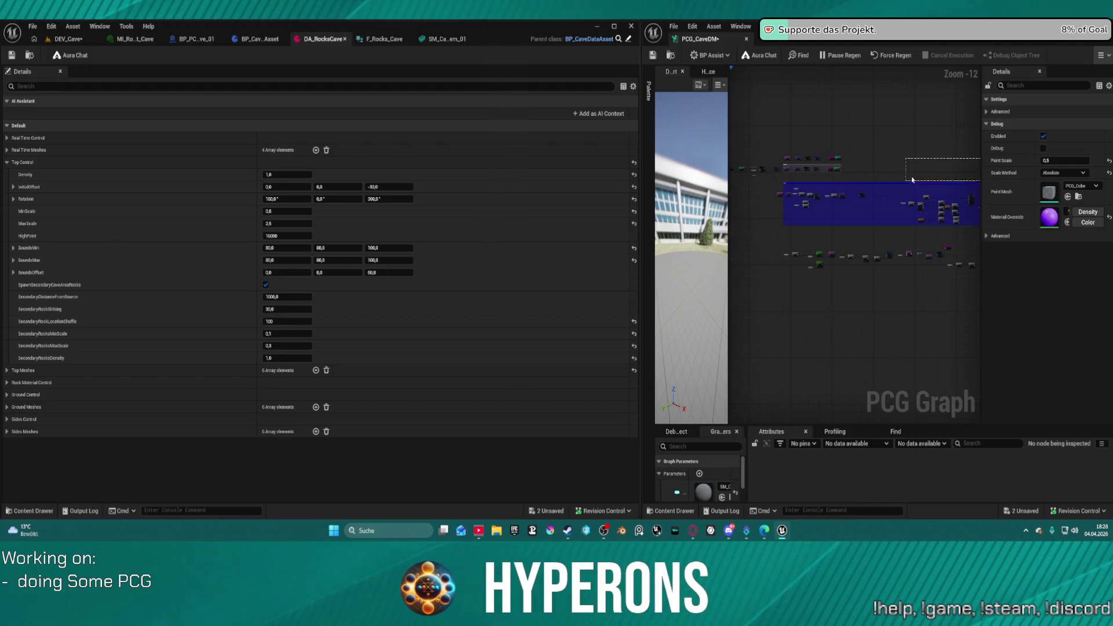
{"action": "scroll", "coordinate": [770, 146], "scroll_direction": "up", "scroll_amount": 5}
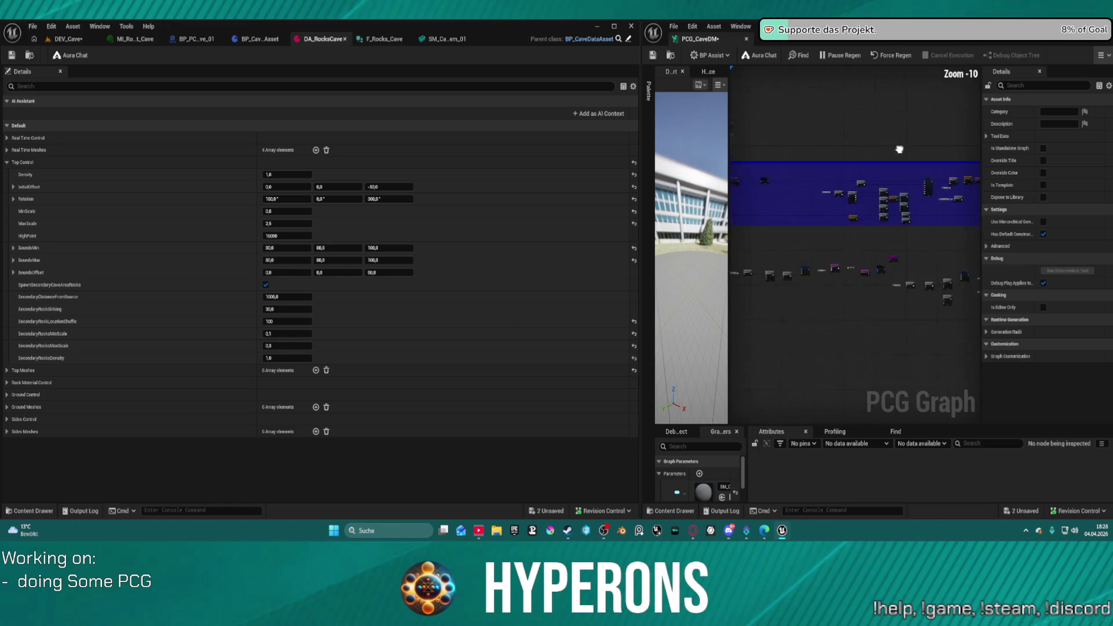
{"action": "scroll", "coordinate": [770, 146], "scroll_direction": "up", "scroll_amount": 3}
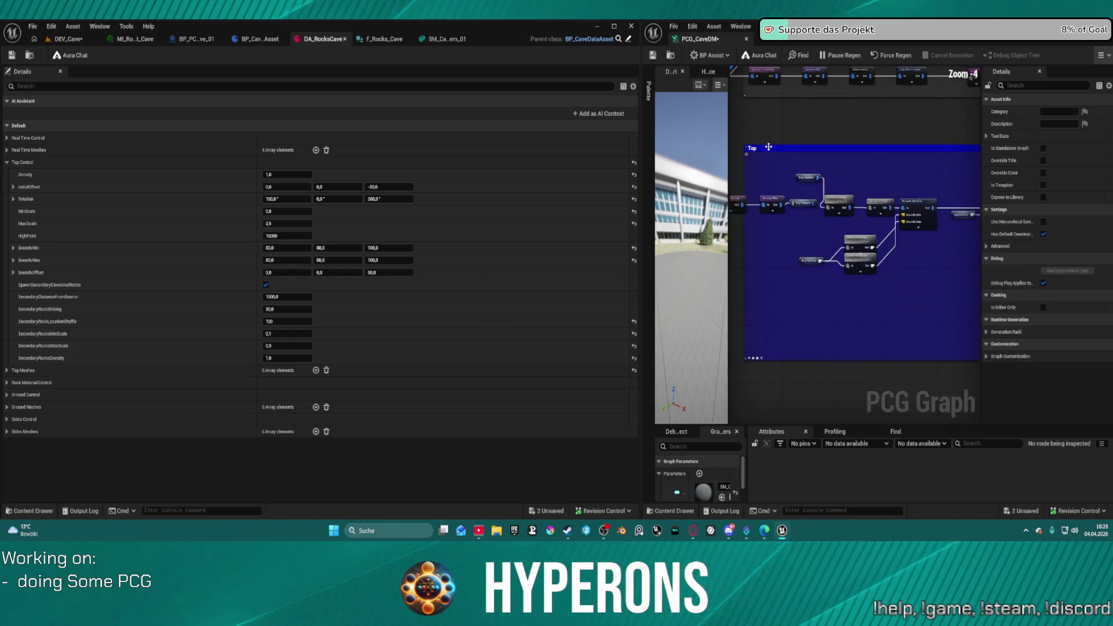
{"action": "mouse_move", "coordinate": [793, 134]}
{"action": "left_mouse_down"}
{"action": "mouse_move", "coordinate": [812, 232]}
{"action": "mouse_move", "coordinate": [852, 278]}
{"action": "mouse_move", "coordinate": [858, 371]}
{"action": "left_mouse_up"}
{"action": "mouse_move", "coordinate": [983, 371]}
{"action": "left_mouse_down"}
{"action": "mouse_move", "coordinate": [930, 360]}
{"action": "mouse_move", "coordinate": [854, 368]}
{"action": "left_mouse_up"}
- Check a Top group node's bounds settings and paste the copied nodes into the graph
{"action": "scroll", "coordinate": [807, 234], "scroll_direction": "down", "scroll_amount": 7}
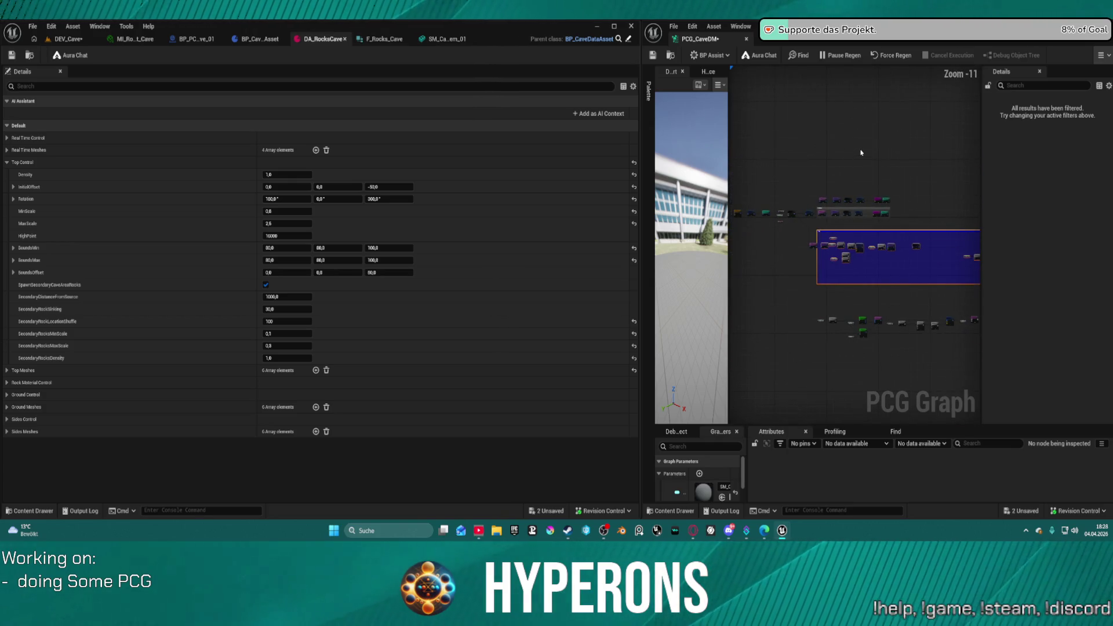
{"action": "right_click", "coordinate": [863, 152]}
{"action": "scroll", "coordinate": [823, 174], "scroll_direction": "up", "scroll_amount": 6}
{"action": "left_click", "coordinate": [787, 198]}
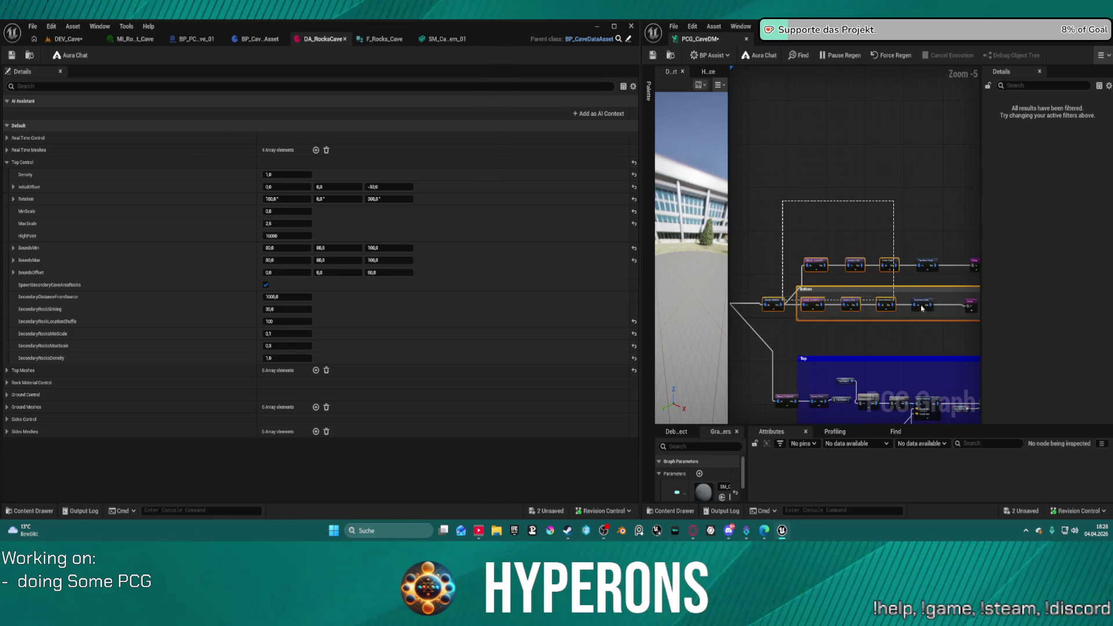
{"action": "left_click", "coordinate": [776, 309]}
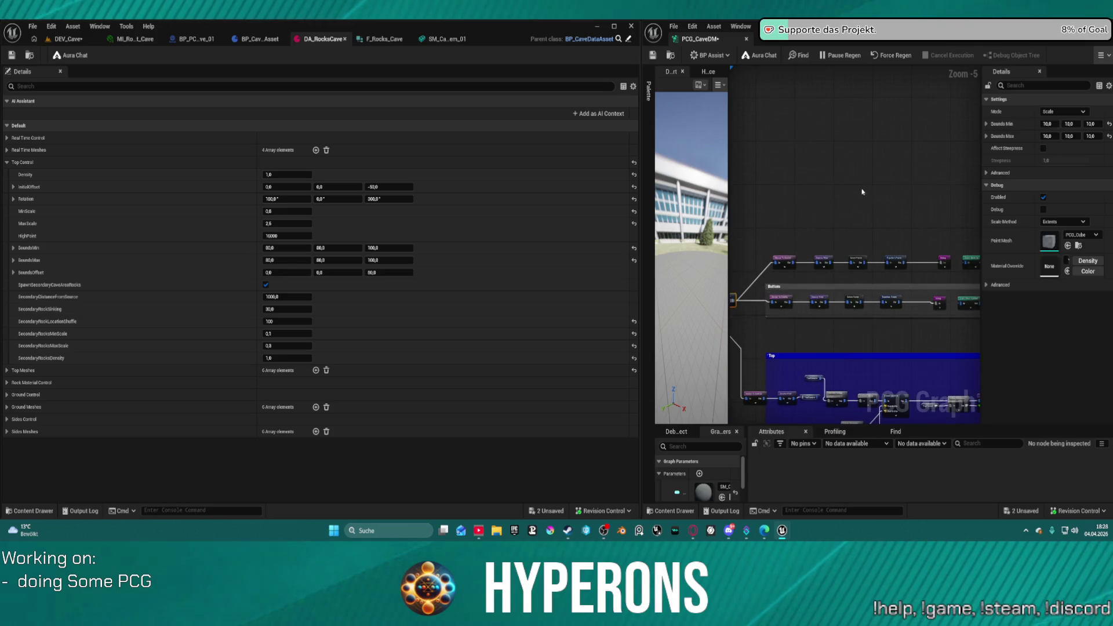
{"action": "left_click", "coordinate": [799, 114]}
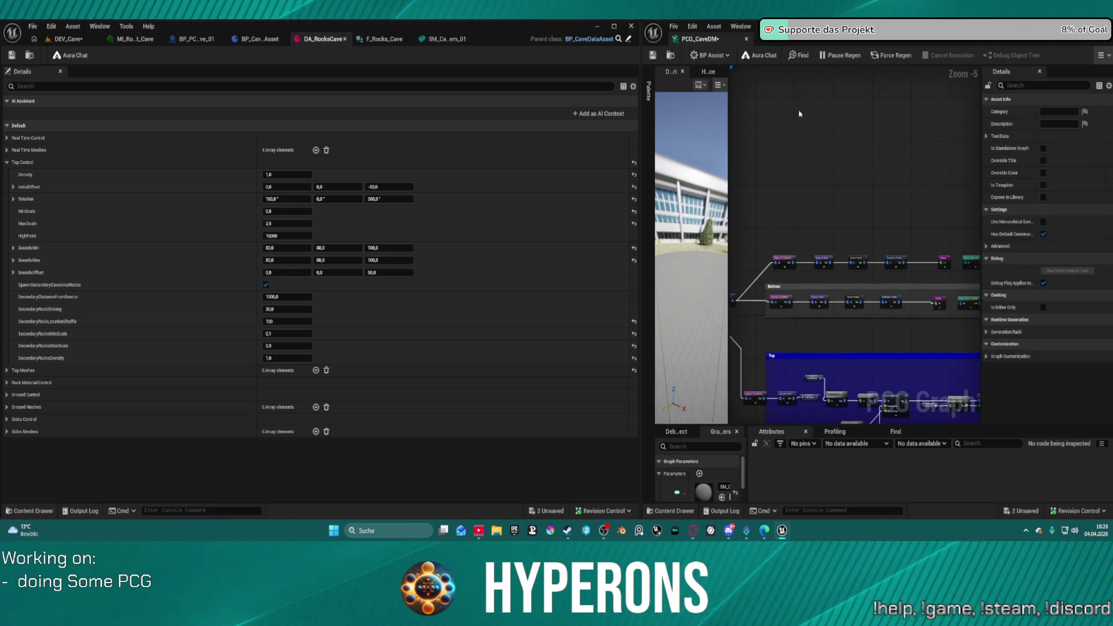
{"action": "key", "text": "ctrl+v"}
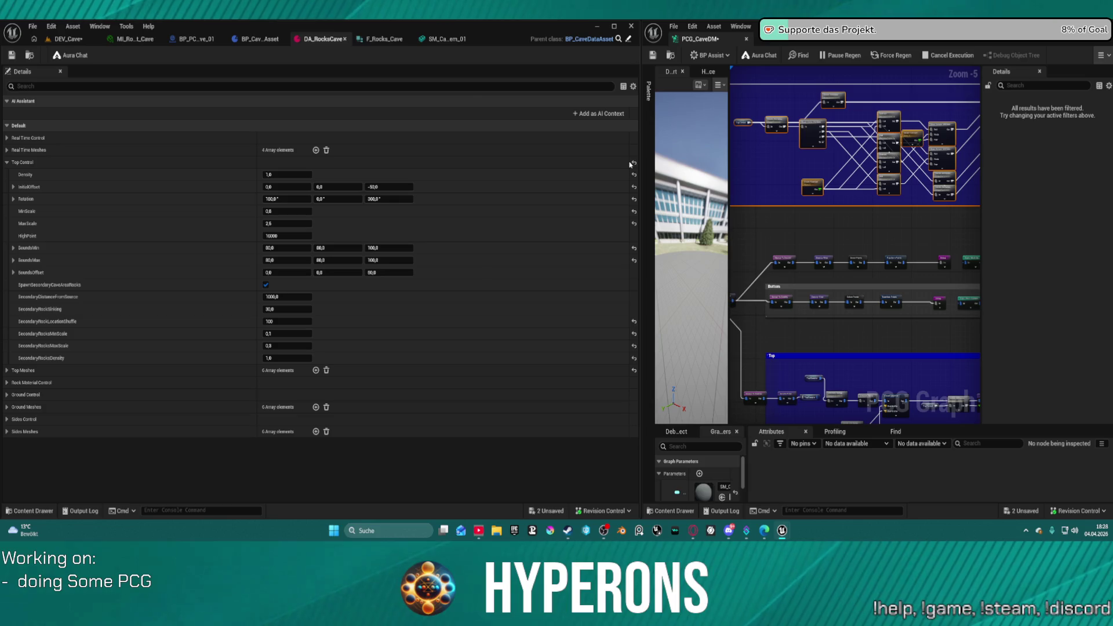
- Pause automatic graph regeneration and widen the PCG graph window
{"action": "right_click", "coordinate": [934, 187]}
{"action": "left_click", "coordinate": [841, 55]}
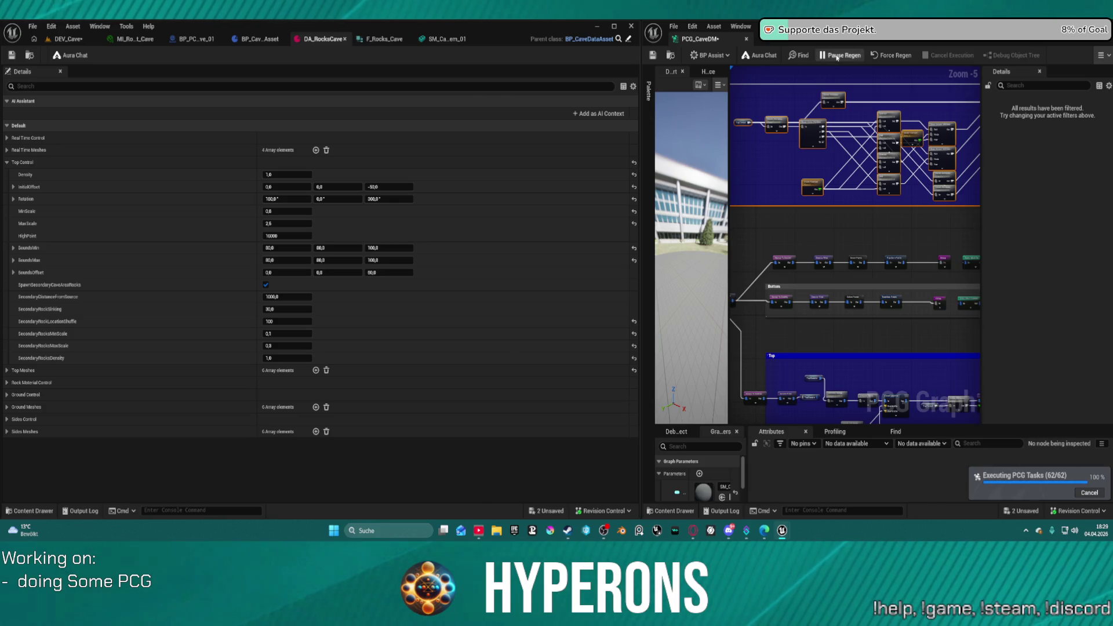
{"action": "left_click_drag", "start_coordinate": [641, 118], "coordinate": [290, 119]}
{"action": "key", "text": "alt+Tab"}
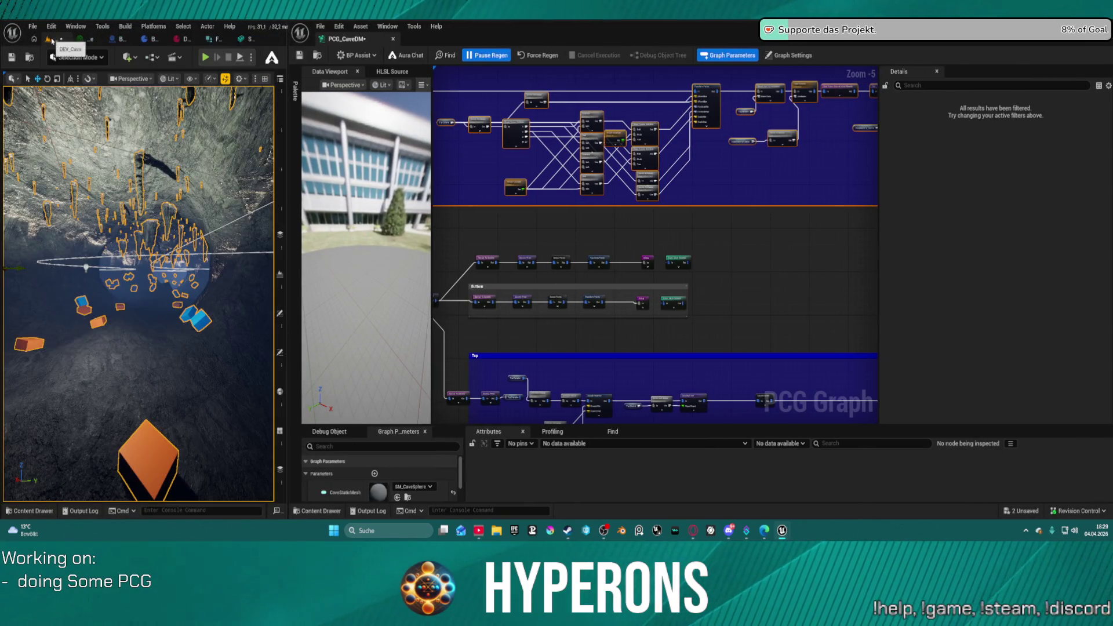
- Box-select the upper Normal To Density, Density Filter and Select Points nodes together
{"action": "scroll", "coordinate": [641, 242], "scroll_direction": "down", "scroll_amount": 4}
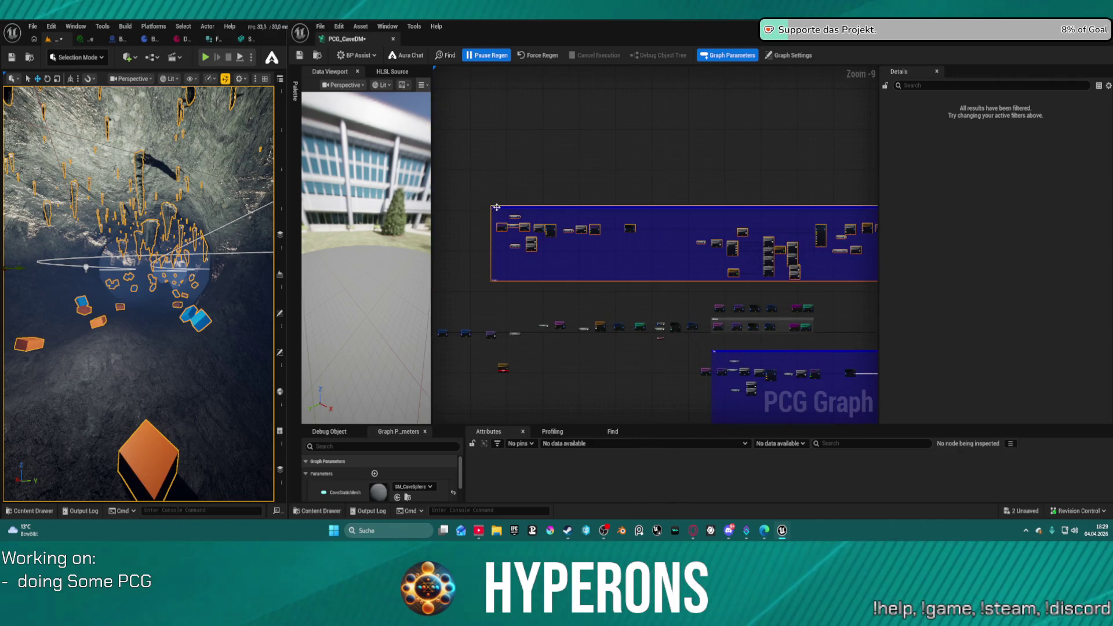
{"action": "scroll", "coordinate": [724, 296], "scroll_direction": "up", "scroll_amount": 3}
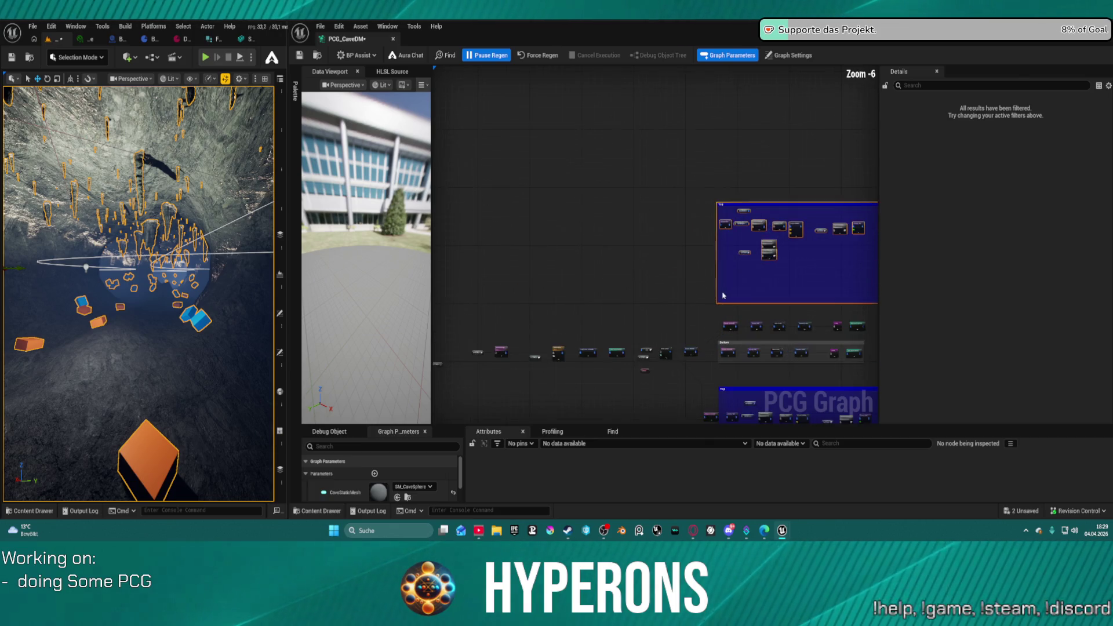
{"action": "scroll", "coordinate": [724, 296], "scroll_direction": "up", "scroll_amount": 4}
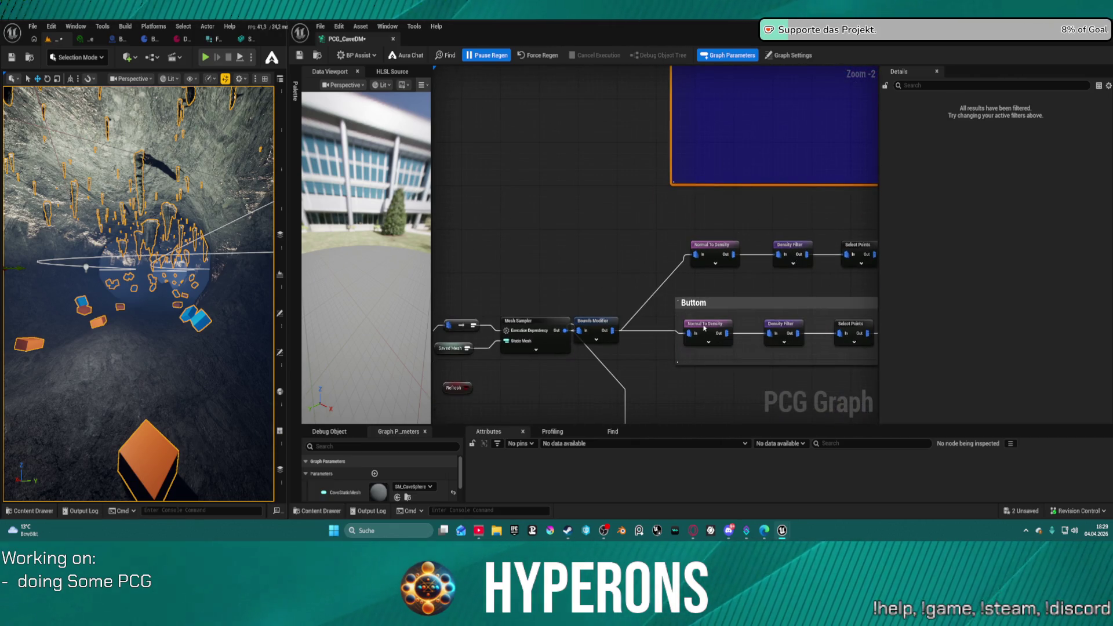
{"action": "left_click", "coordinate": [729, 250]}
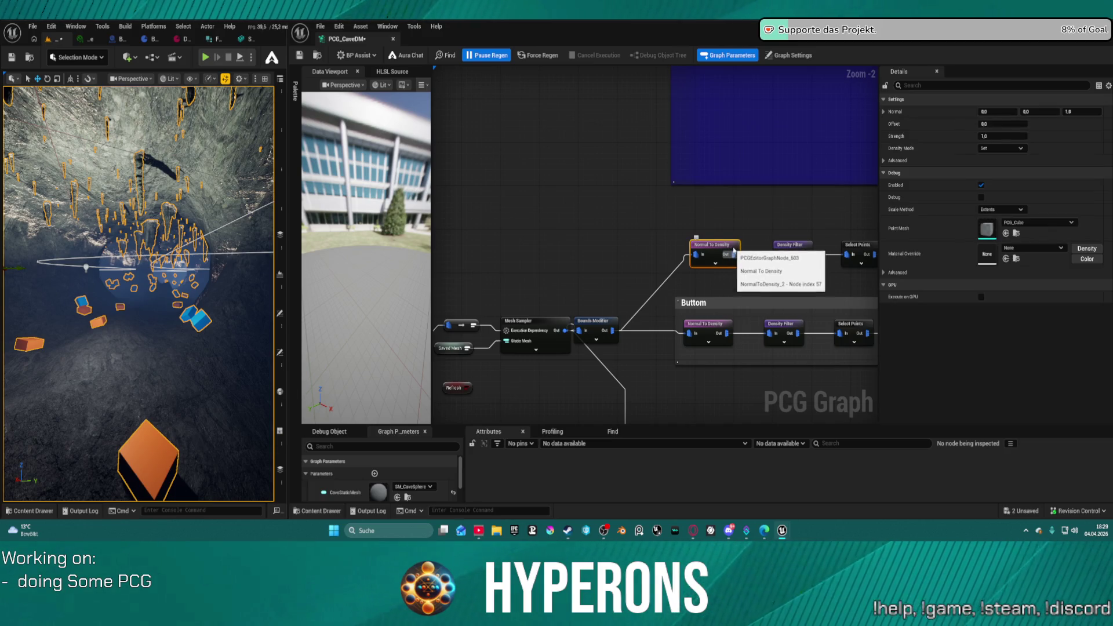
{"action": "mouse_move", "coordinate": [745, 234]}
{"action": "left_mouse_down"}
{"action": "mouse_move", "coordinate": [673, 260]}
{"action": "mouse_move", "coordinate": [676, 295]}
{"action": "mouse_move", "coordinate": [721, 323]}
{"action": "left_mouse_up"}
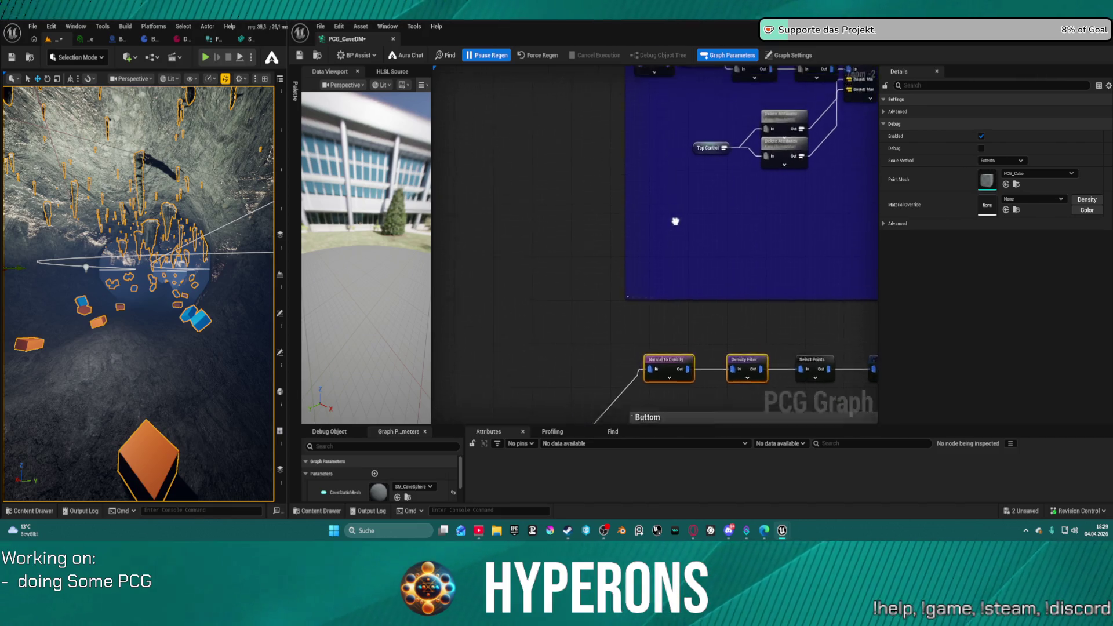
{"action": "scroll", "coordinate": [579, 184], "scroll_direction": "down", "scroll_amount": 1}
{"action": "left_click_drag", "start_coordinate": [586, 270], "coordinate": [748, 320]}
- Paste the three nodes back near the Top group and nudge the Bounds Modifier right
{"action": "left_click", "coordinate": [708, 239]}
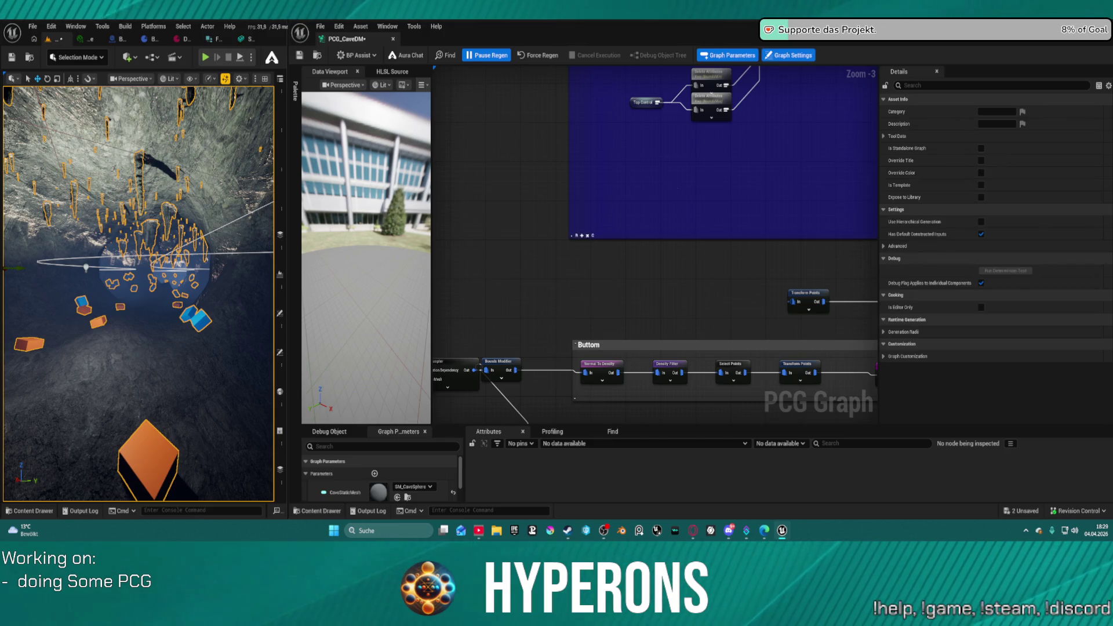
{"action": "left_click_drag", "start_coordinate": [564, 169], "coordinate": [728, 276]}
{"action": "key", "text": "ctrl+z"}
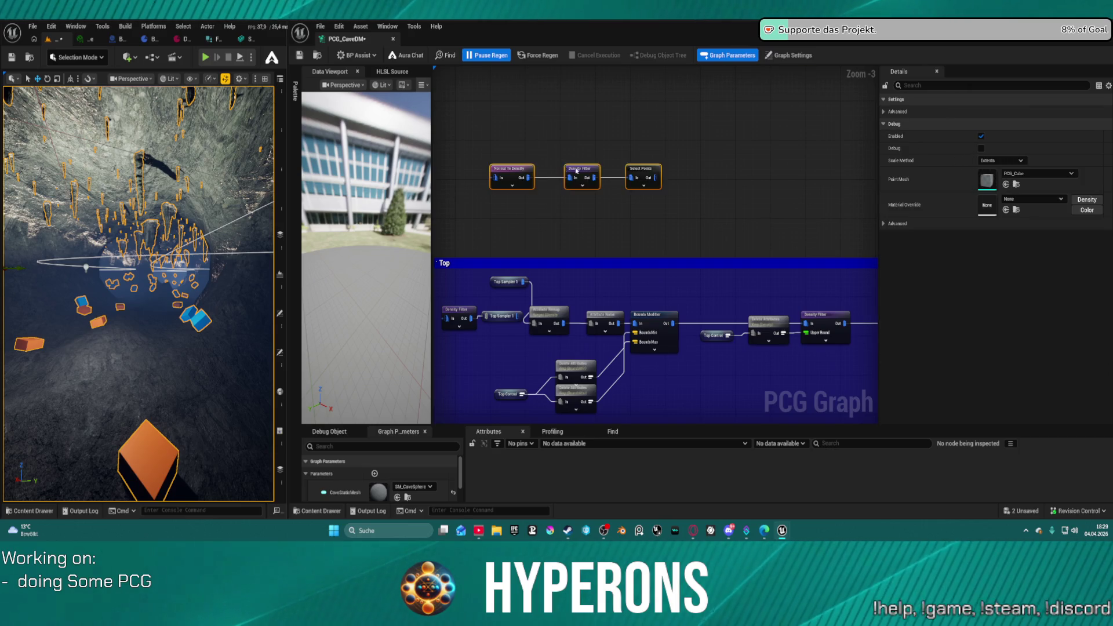
{"action": "mouse_move", "coordinate": [492, 214]}
{"action": "left_mouse_down"}
{"action": "mouse_move", "coordinate": [636, 225]}
{"action": "mouse_move", "coordinate": [734, 22]}
{"action": "mouse_move", "coordinate": [803, 268]}
{"action": "mouse_move", "coordinate": [774, 268]}
{"action": "left_mouse_up"}
{"action": "left_click_drag", "start_coordinate": [680, 91], "coordinate": [629, 207]}
{"action": "mouse_move", "coordinate": [595, 326]}
{"action": "left_mouse_down"}
{"action": "mouse_move", "coordinate": [618, 327]}
{"action": "mouse_move", "coordinate": [589, 294]}
{"action": "mouse_move", "coordinate": [638, 133]}
{"action": "mouse_move", "coordinate": [677, 163]}
{"action": "mouse_move", "coordinate": [599, 163]}
{"action": "mouse_move", "coordinate": [504, 222]}
{"action": "mouse_move", "coordinate": [504, 247]}
{"action": "left_mouse_up"}
- Replace the Top group's 0.8–1.0 Density Filter with the 0.4–0.9 copy wired to Top Sampler 1
{"action": "left_click", "coordinate": [724, 98]}
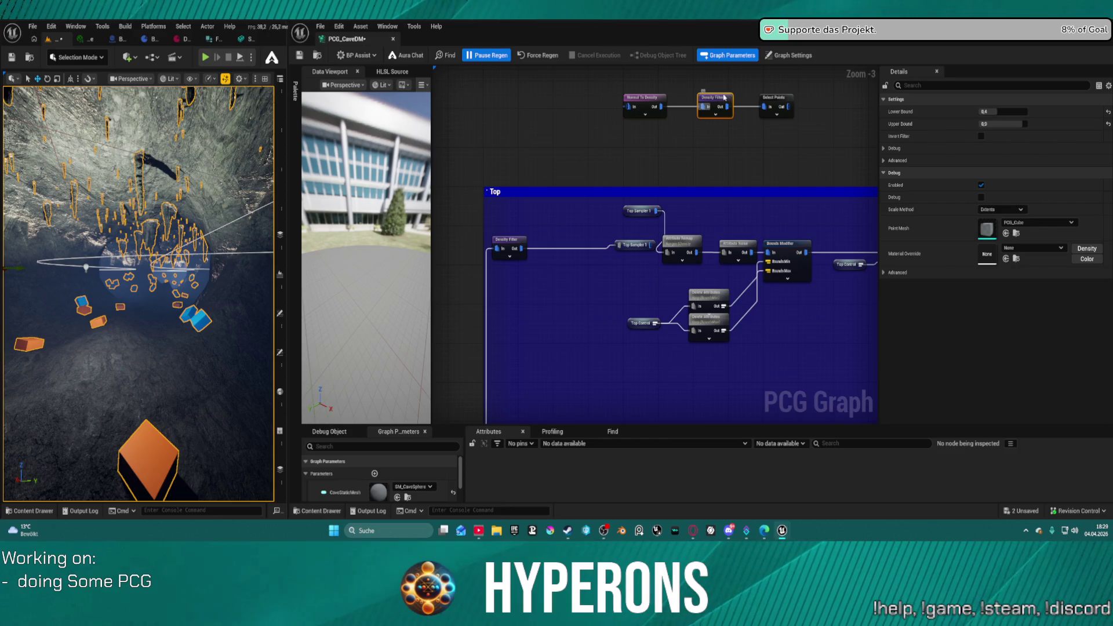
{"action": "left_click_drag", "start_coordinate": [717, 82], "coordinate": [713, 136]}
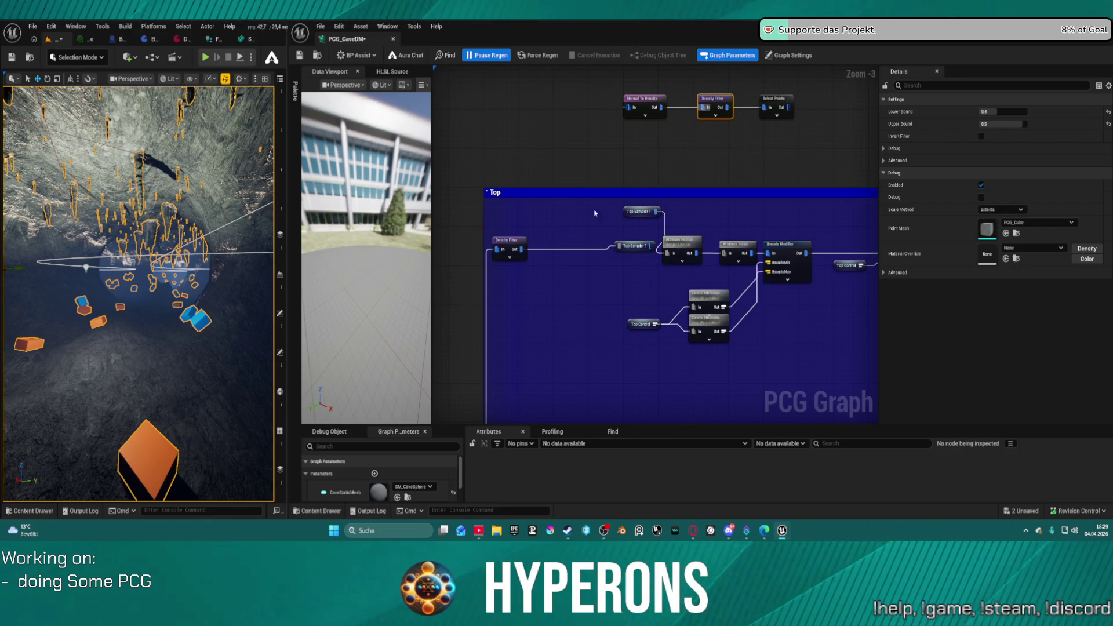
{"action": "key", "text": "Delete"}
{"action": "left_click", "coordinate": [510, 242]}
{"action": "key", "text": "ctrl+v"}
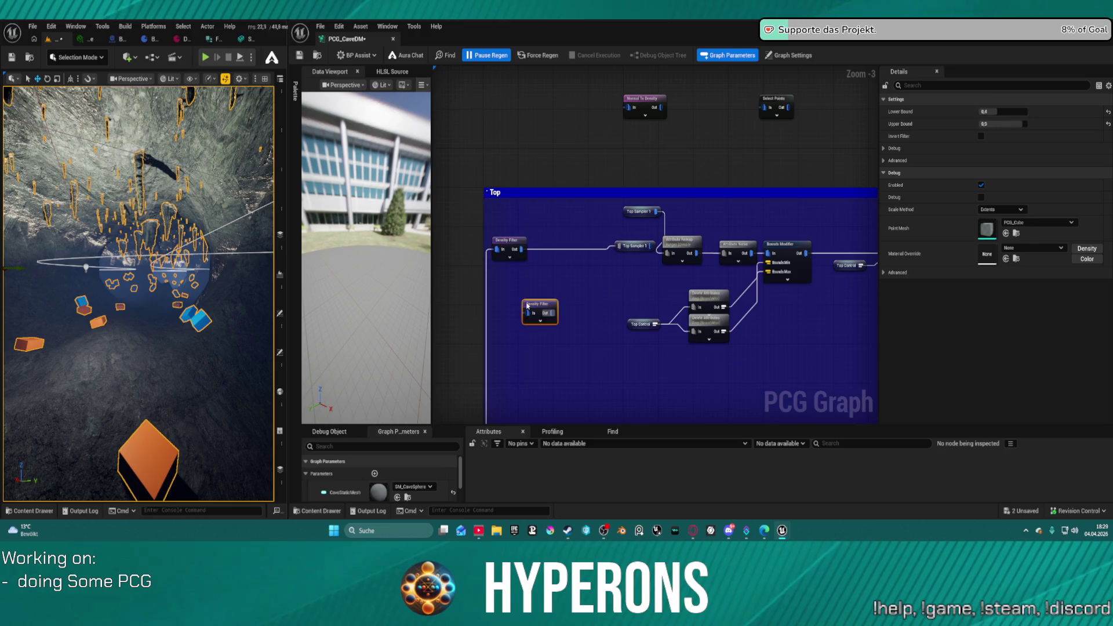
{"action": "right_click", "coordinate": [529, 306]}
{"action": "left_click_drag", "start_coordinate": [529, 313], "coordinate": [496, 252]}
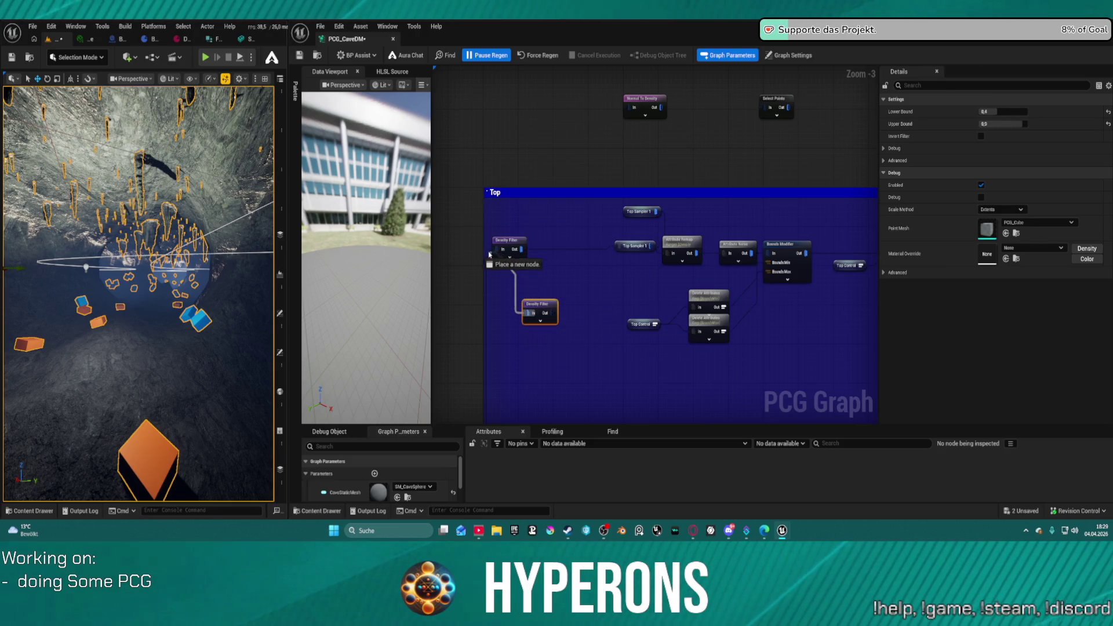
{"action": "left_click", "coordinate": [538, 305]}
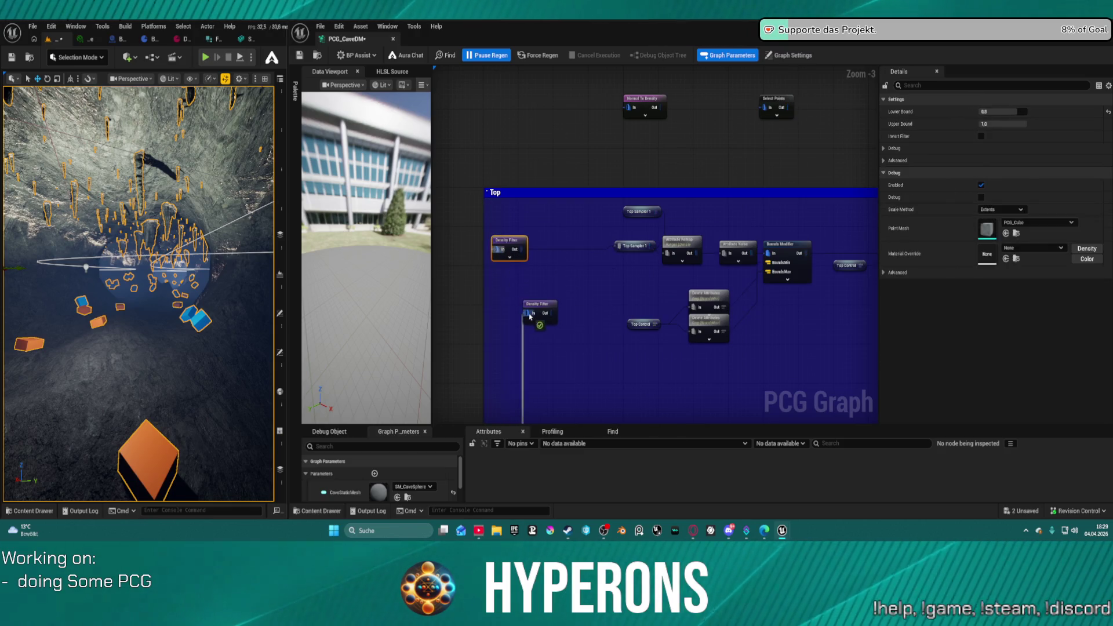
{"action": "left_click_drag", "start_coordinate": [548, 313], "coordinate": [619, 250]}
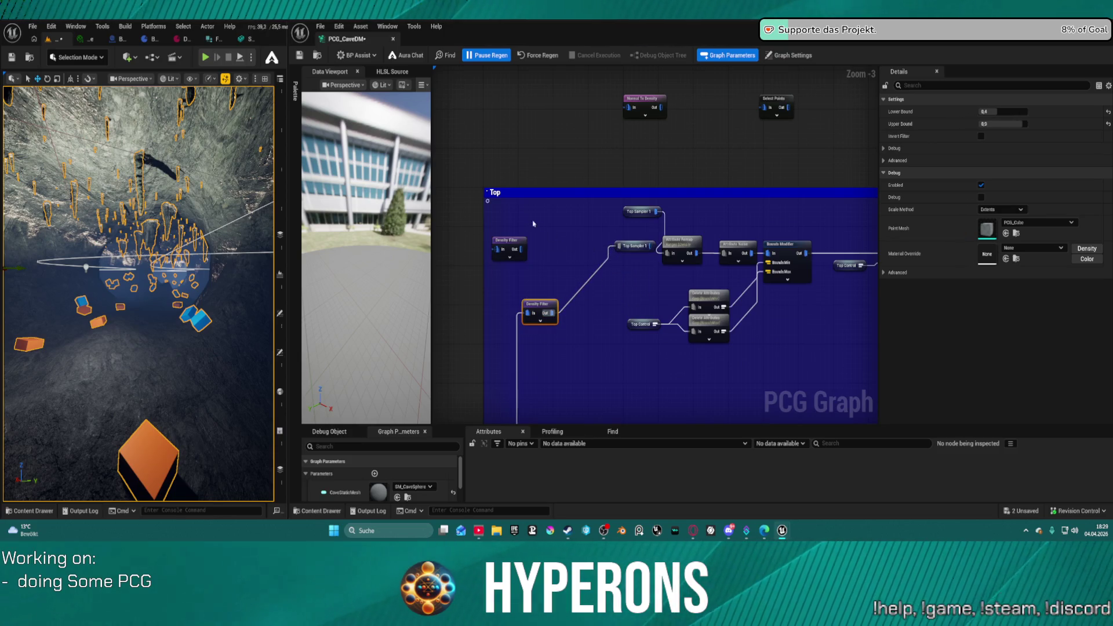
{"action": "left_click", "coordinate": [508, 241]}
{"action": "key", "text": "Delete"}
- Move Normal To Density into the Top group, wire its input, and reposition the Top Sampler reroute
{"action": "left_click_drag", "start_coordinate": [541, 304], "coordinate": [530, 244]}
{"action": "scroll", "coordinate": [531, 244], "scroll_direction": "down", "scroll_amount": 1}
{"action": "scroll", "coordinate": [642, 106], "scroll_direction": "up", "scroll_amount": 1}
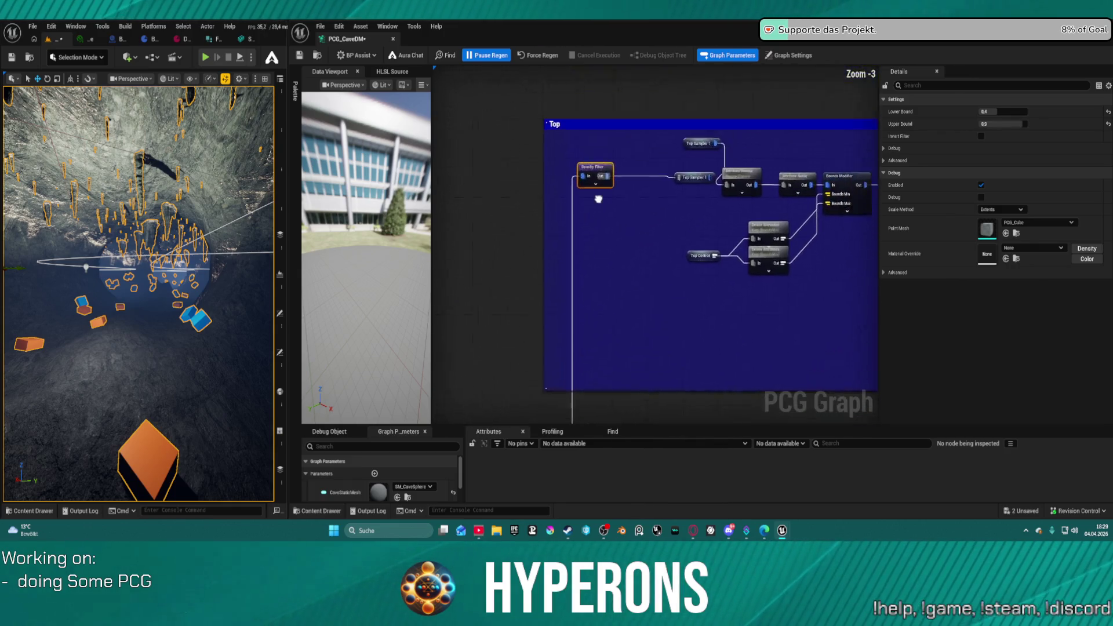
{"action": "left_click_drag", "start_coordinate": [666, 111], "coordinate": [622, 230]}
{"action": "left_click_drag", "start_coordinate": [663, 158], "coordinate": [557, 333]}
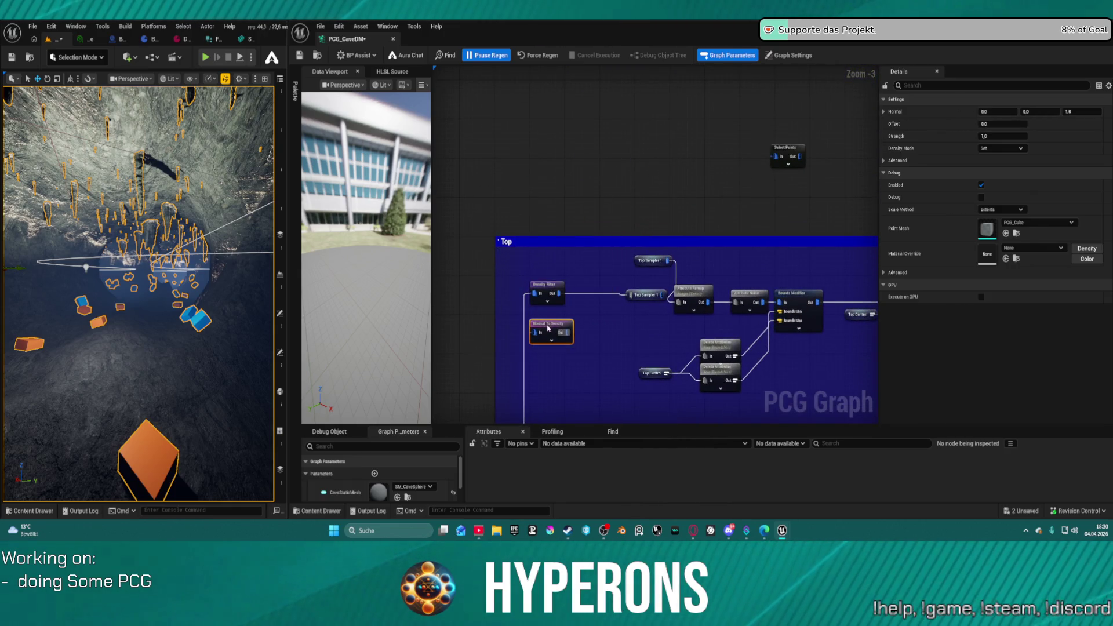
{"action": "left_click_drag", "start_coordinate": [533, 333], "coordinate": [535, 334]}
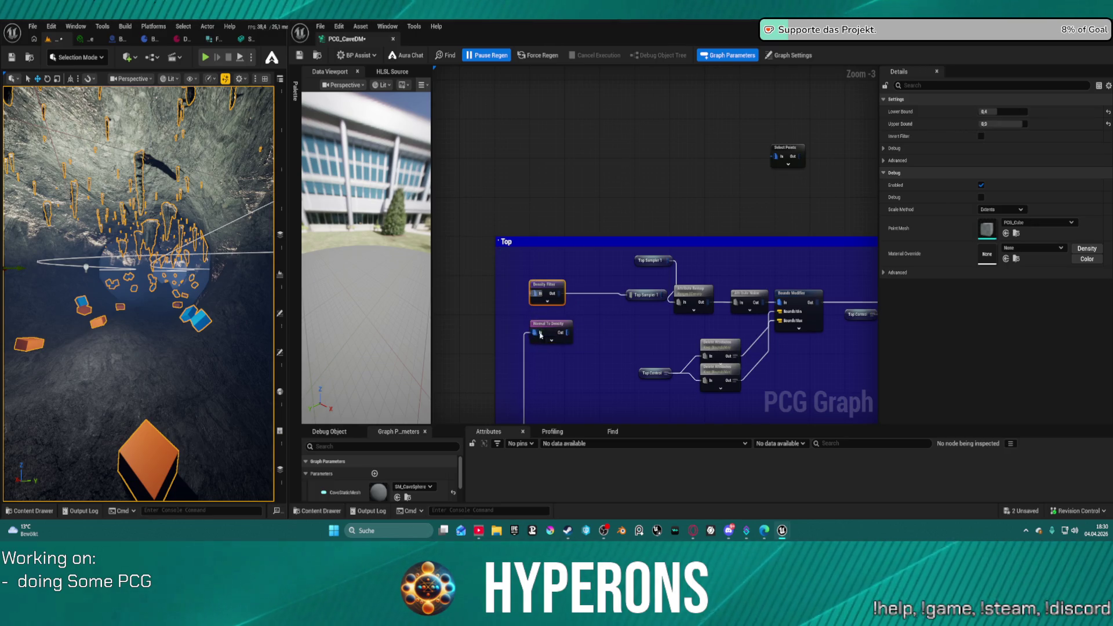
{"action": "left_click", "coordinate": [569, 329]}
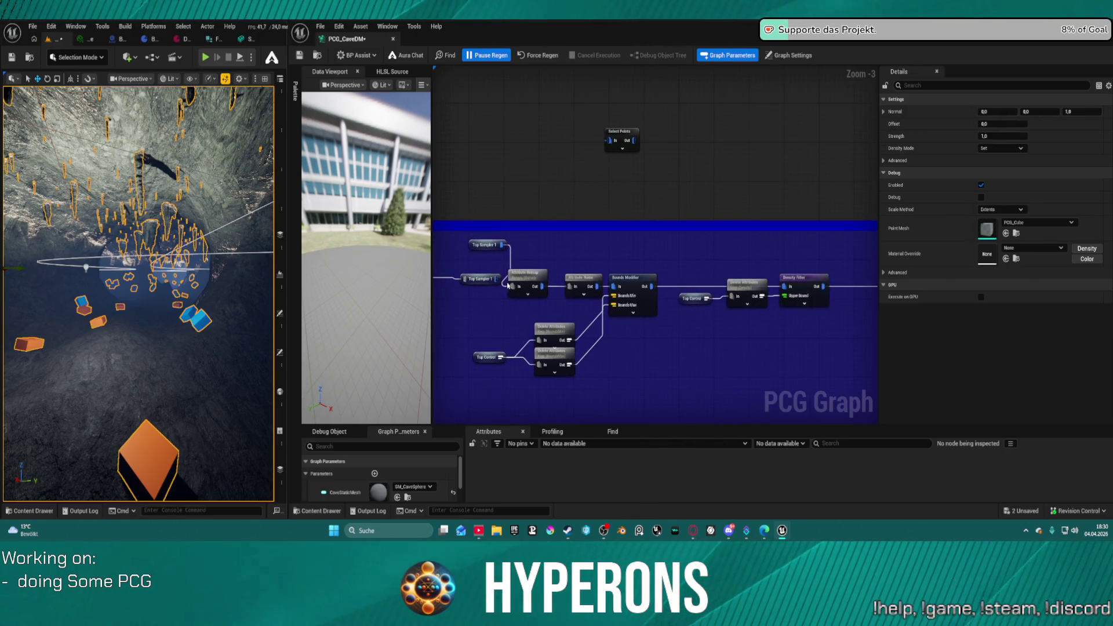
{"action": "left_click_drag", "start_coordinate": [482, 280], "coordinate": [620, 290]}
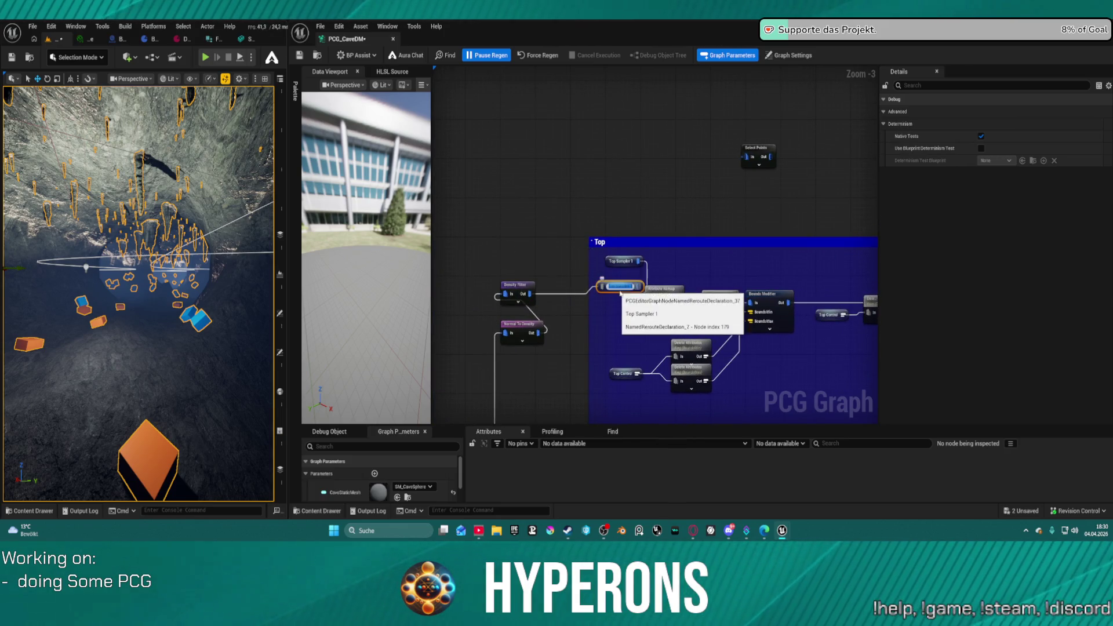
- Rename the Top Sampler reroute, entering 'Dens' as its name
{"action": "double_click", "coordinate": [616, 290]}
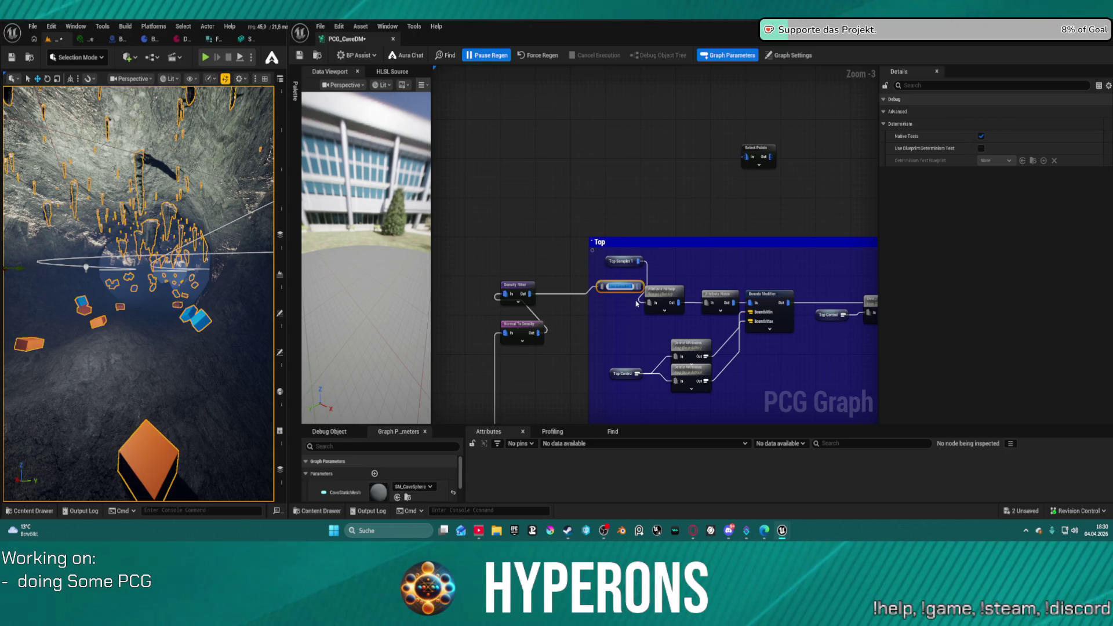
{"action": "type", "text": "Dens"}
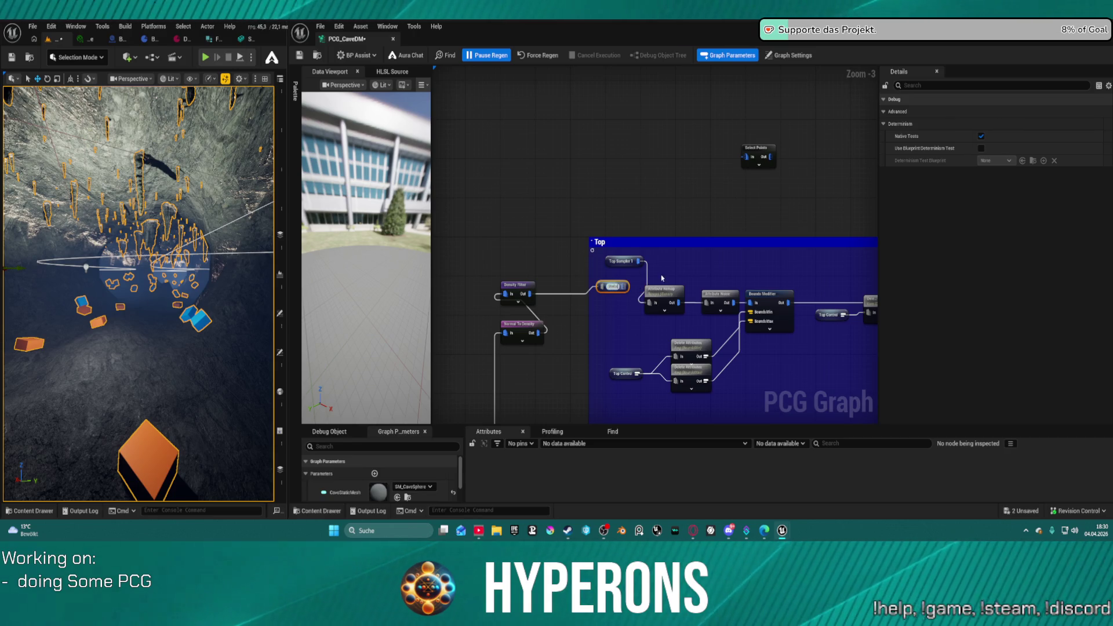
{"action": "left_click", "coordinate": [615, 264]}
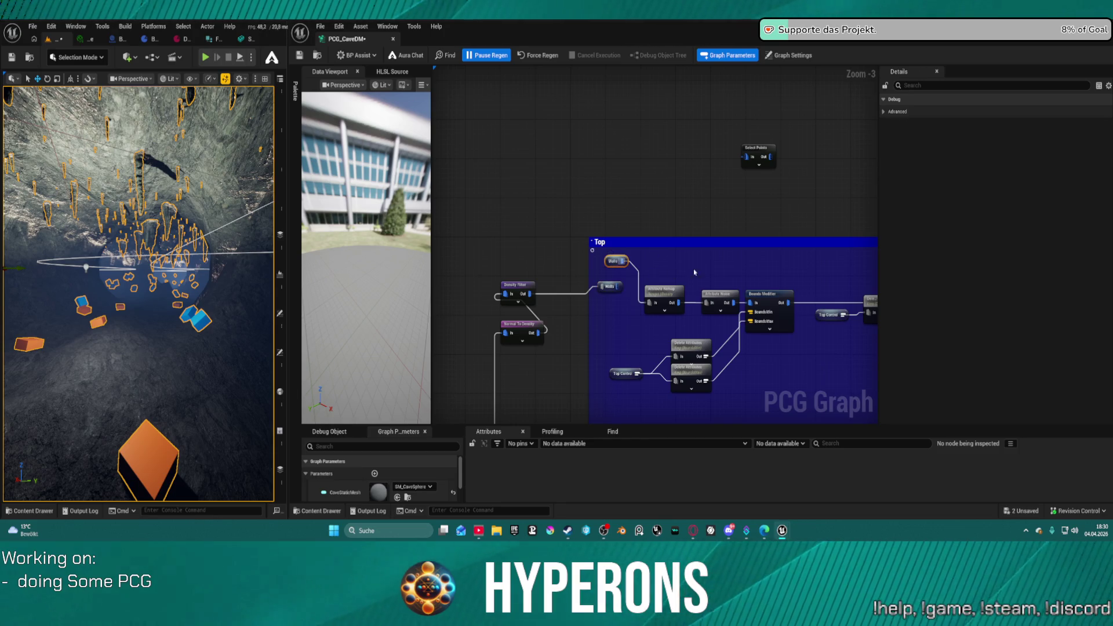
- Move Select Points into the Top group, feed it from the Density Filter, and delete the duplicate
{"action": "mouse_move", "coordinate": [752, 155]}
{"action": "left_mouse_down"}
{"action": "mouse_move", "coordinate": [682, 282]}
{"action": "mouse_move", "coordinate": [723, 268]}
{"action": "mouse_move", "coordinate": [842, 264]}
{"action": "mouse_move", "coordinate": [826, 253]}
{"action": "mouse_move", "coordinate": [662, 265]}
{"action": "left_mouse_up"}
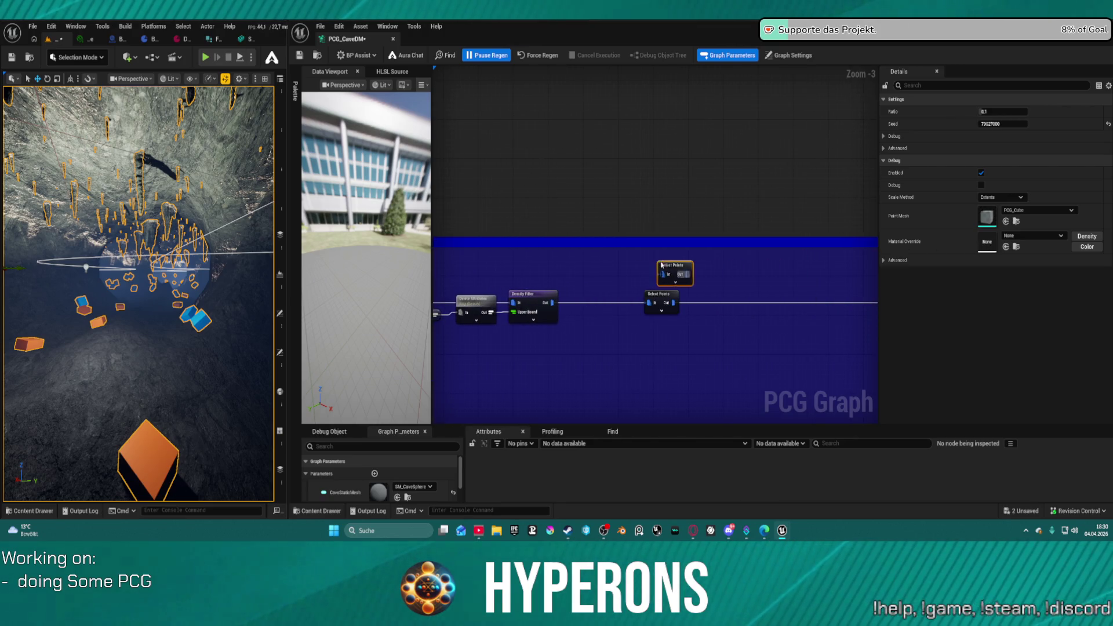
{"action": "mouse_move", "coordinate": [552, 302]}
{"action": "left_mouse_down"}
{"action": "mouse_move", "coordinate": [671, 272]}
{"action": "mouse_move", "coordinate": [969, 291]}
{"action": "mouse_move", "coordinate": [693, 308]}
{"action": "mouse_move", "coordinate": [648, 268]}
{"action": "mouse_move", "coordinate": [557, 290]}
{"action": "mouse_move", "coordinate": [642, 311]}
{"action": "mouse_move", "coordinate": [966, 322]}
{"action": "mouse_move", "coordinate": [640, 303]}
{"action": "left_mouse_up"}
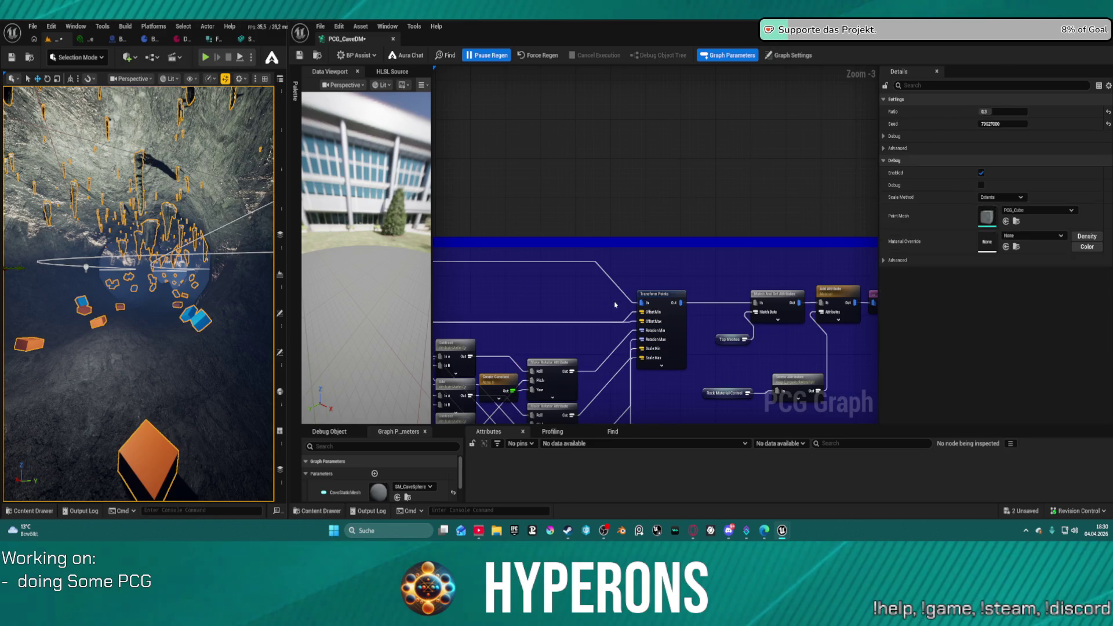
{"action": "key", "text": "f"}
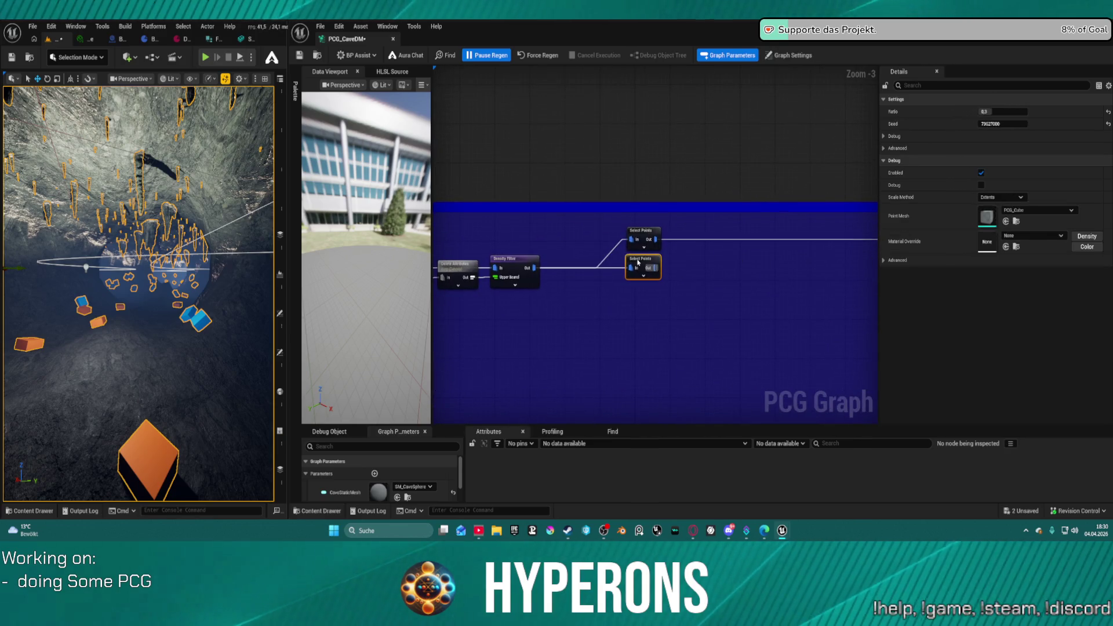
{"action": "right_click", "coordinate": [638, 262]}
{"action": "left_click", "coordinate": [696, 273]}
{"action": "left_click_drag", "start_coordinate": [642, 231], "coordinate": [591, 259]}
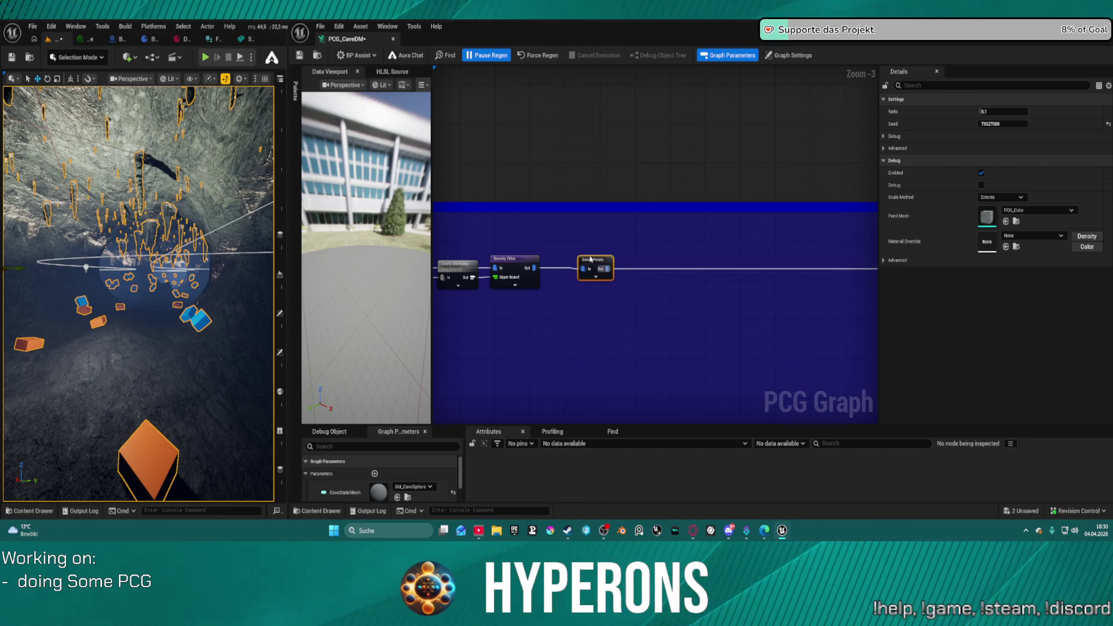
- Delete the Debug node from the upper Transform Points–Static Mesh Spawner chain
{"action": "scroll", "coordinate": [591, 259], "scroll_direction": "down", "scroll_amount": 3}
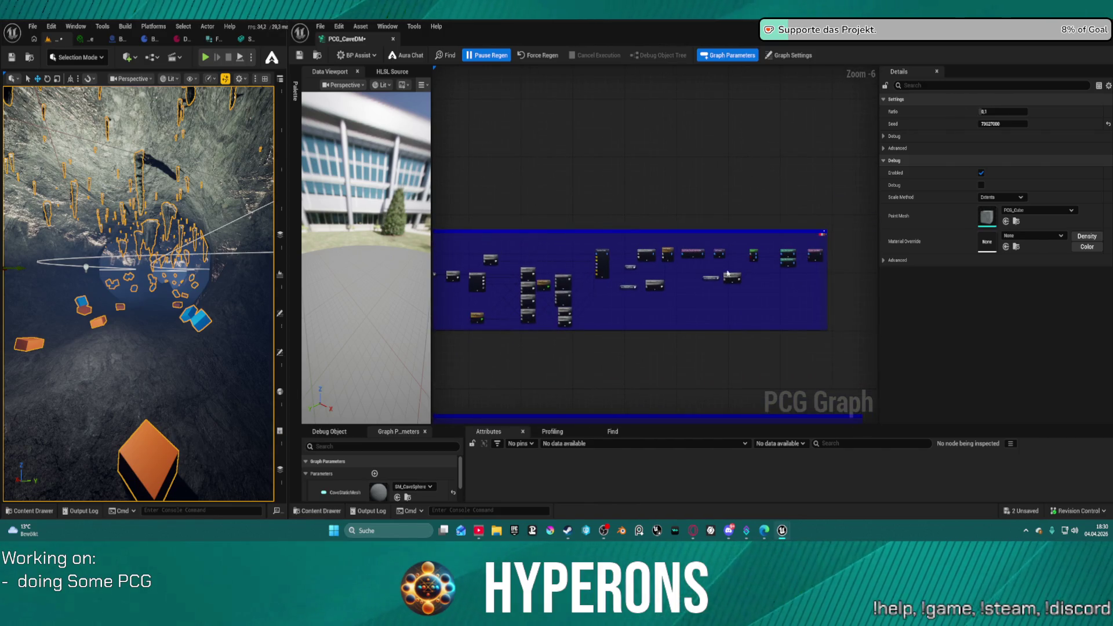
{"action": "left_click_drag", "start_coordinate": [735, 303], "coordinate": [688, 132]}
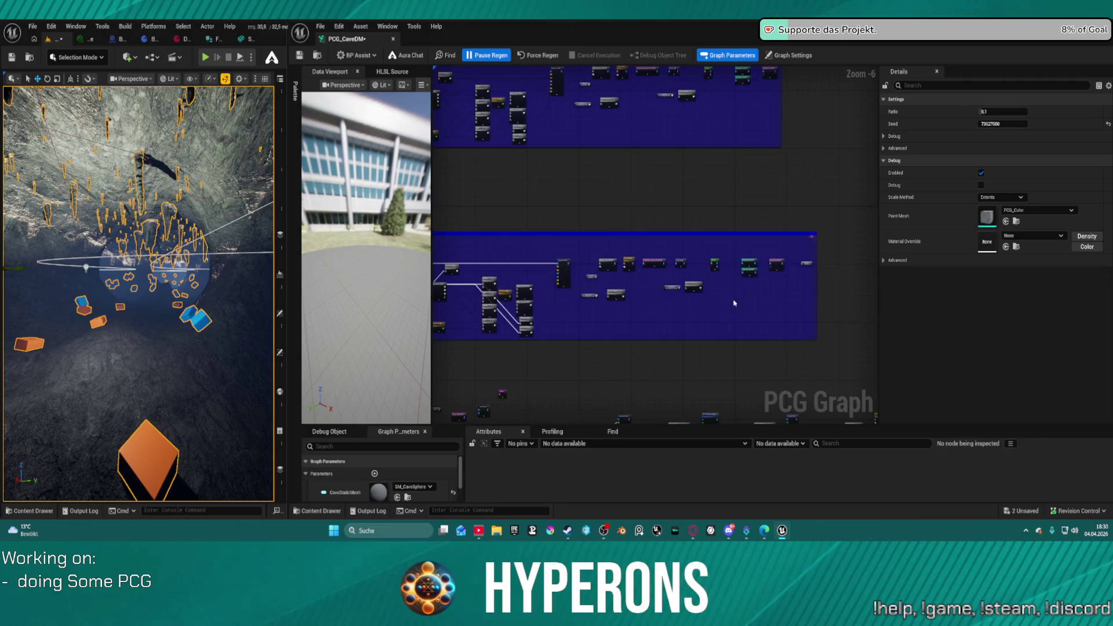
{"action": "scroll", "coordinate": [734, 303], "scroll_direction": "up", "scroll_amount": 3}
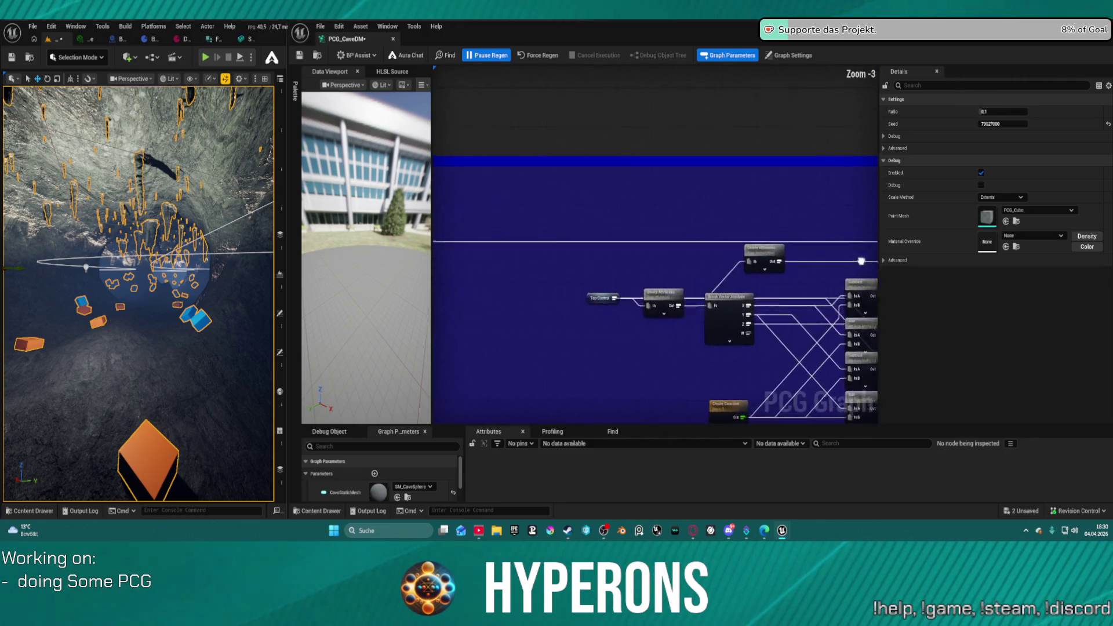
{"action": "scroll", "coordinate": [655, 244], "scroll_direction": "down", "scroll_amount": 3}
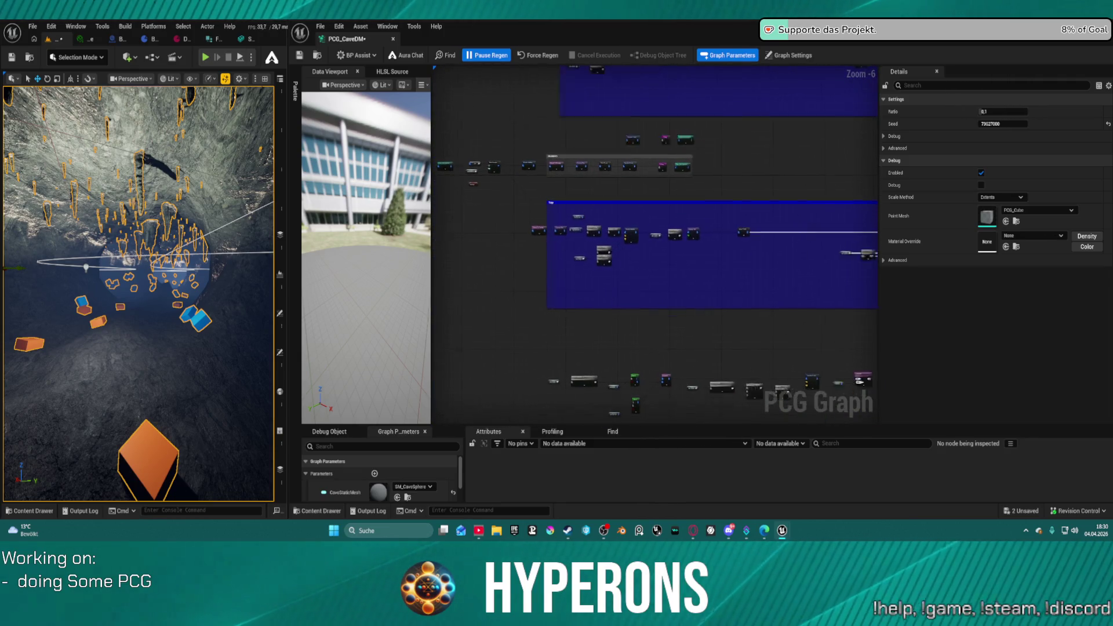
{"action": "scroll", "coordinate": [617, 200], "scroll_direction": "up", "scroll_amount": 4}
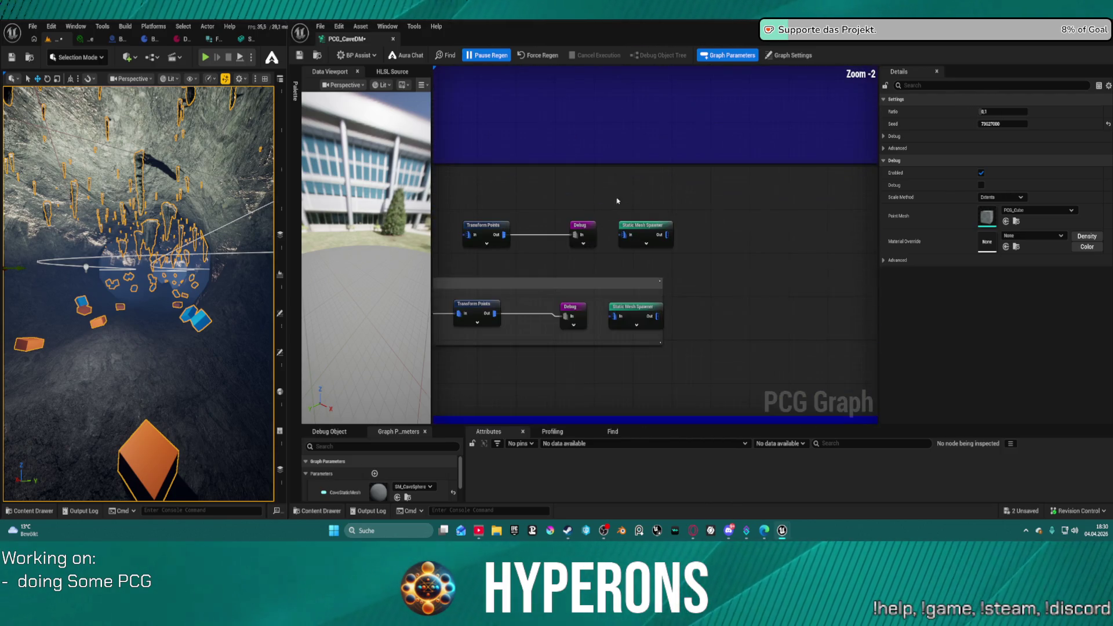
{"action": "left_click_drag", "start_coordinate": [618, 200], "coordinate": [751, 229]}
{"action": "left_click", "coordinate": [722, 269]}
{"action": "key", "text": "Delete"}
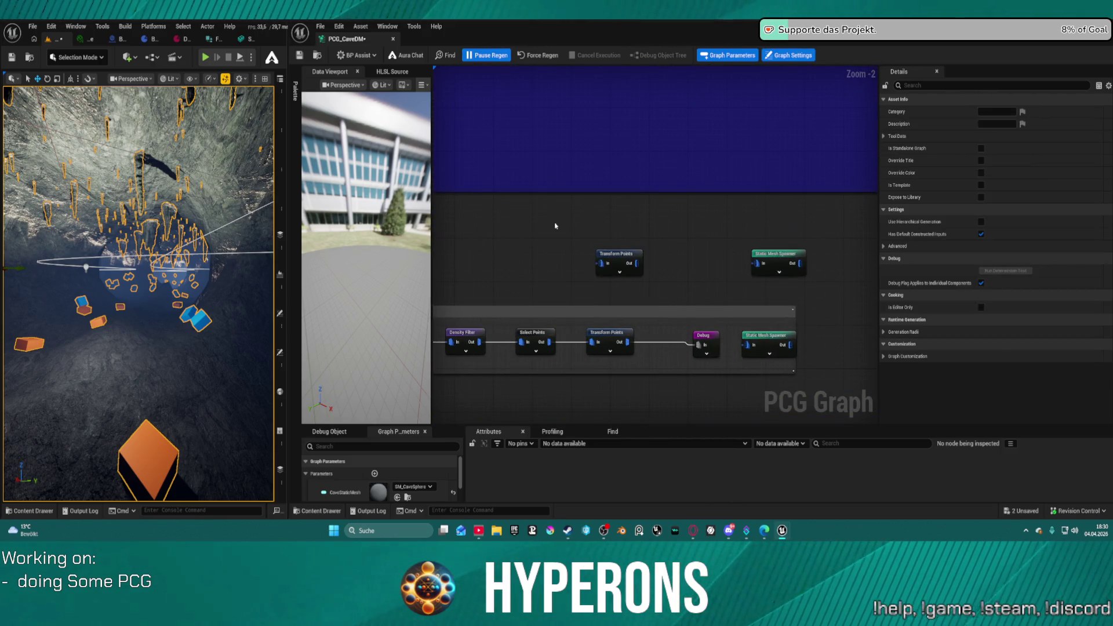
- Place a new Debug node beside Transform Points and start wiring its input
{"action": "left_click_drag", "start_coordinate": [554, 223], "coordinate": [835, 297]}
{"action": "left_click", "coordinate": [726, 259]}
{"action": "scroll", "coordinate": [726, 259], "scroll_direction": "down", "scroll_amount": 4}
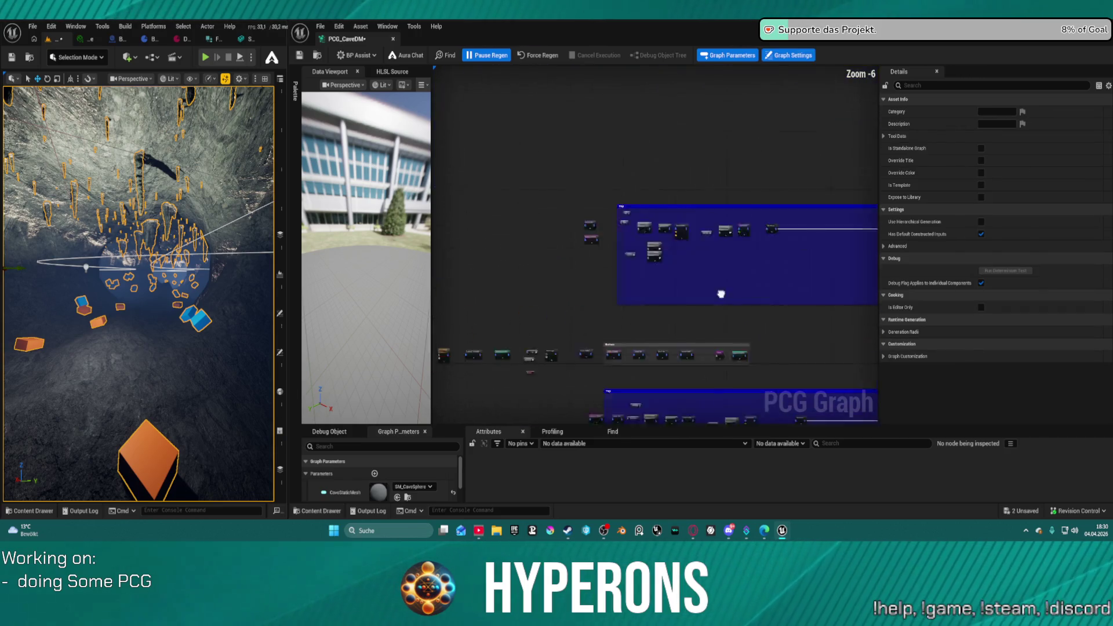
{"action": "scroll", "coordinate": [656, 239], "scroll_direction": "up", "scroll_amount": 4}
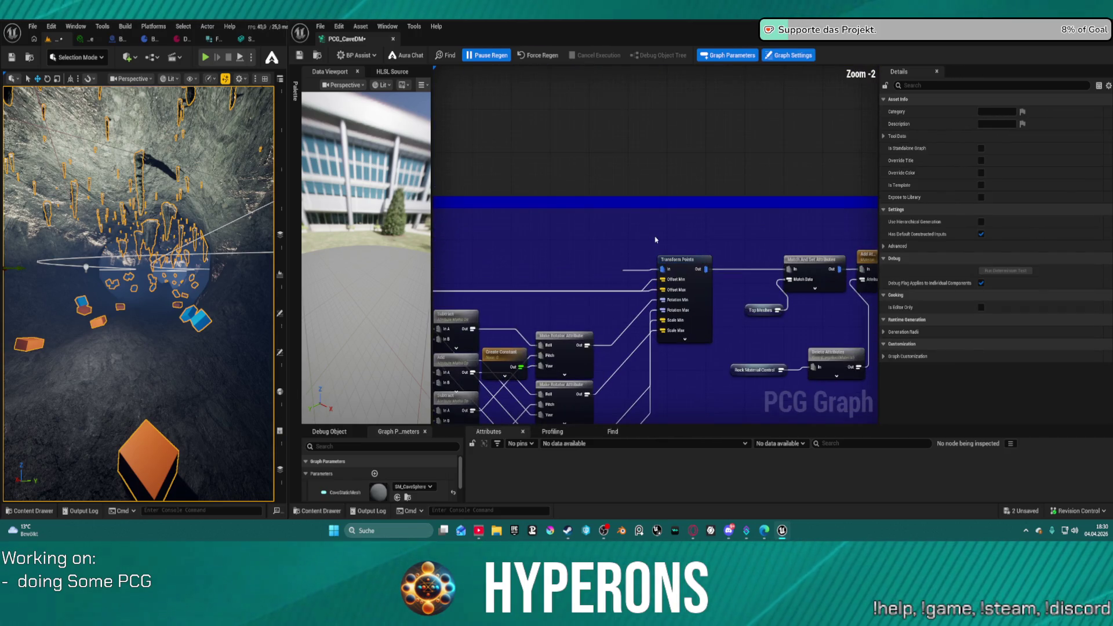
{"action": "key", "text": "ctrl+v"}
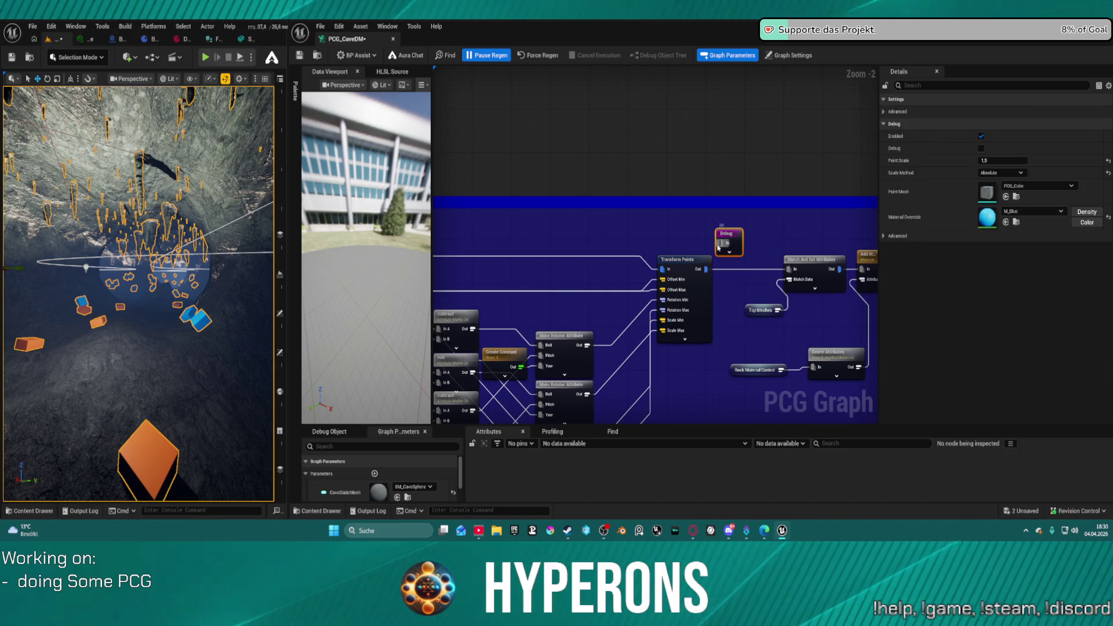
{"action": "mouse_move", "coordinate": [719, 248]}
{"action": "left_mouse_down"}
{"action": "mouse_move", "coordinate": [713, 270]}
{"action": "mouse_move", "coordinate": [820, 231]}
{"action": "mouse_move", "coordinate": [802, 248]}
{"action": "mouse_move", "coordinate": [846, 239]}
{"action": "left_mouse_up"}
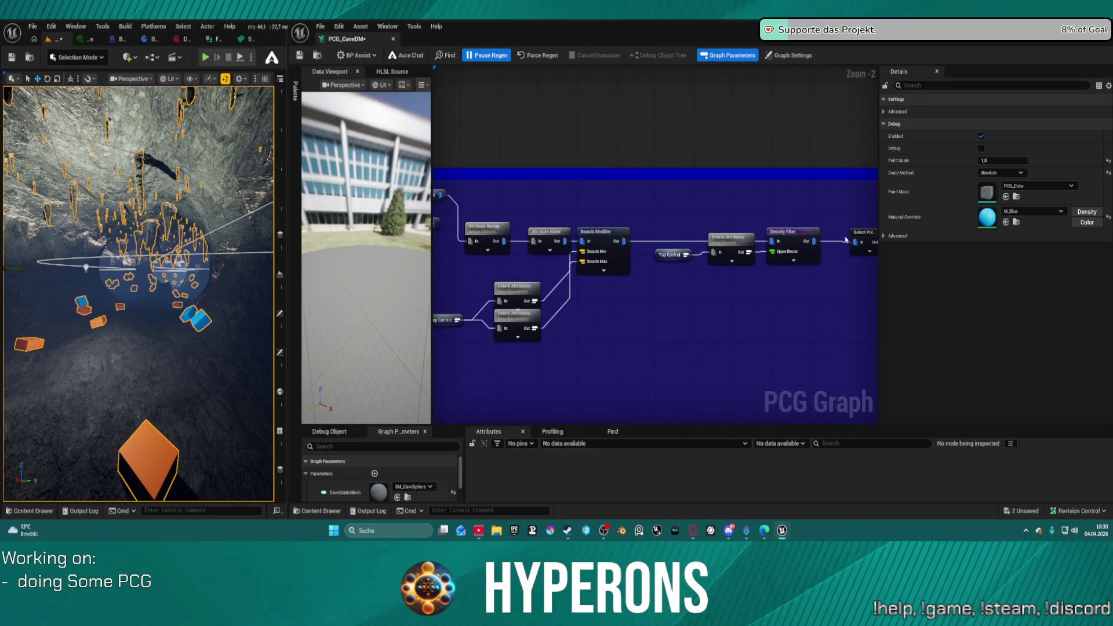
{"action": "scroll", "coordinate": [846, 239], "scroll_direction": "down", "scroll_amount": 2}
{"action": "scroll", "coordinate": [558, 251], "scroll_direction": "up", "scroll_amount": 4}
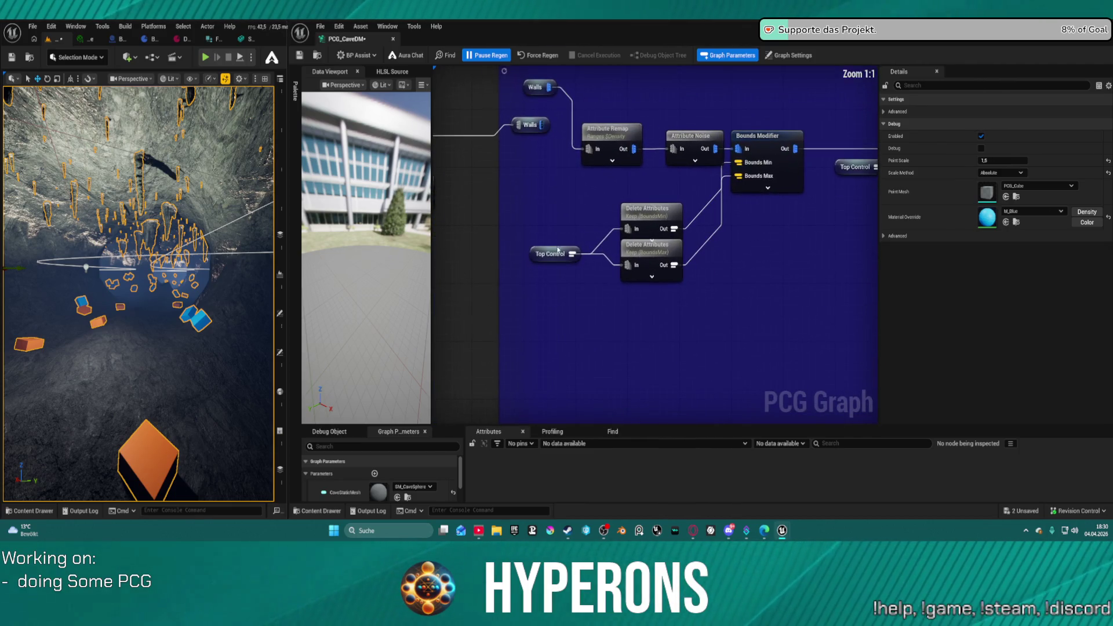
- Select the Top Control reroute, then box-select all the data-asset reading nodes
{"action": "left_click", "coordinate": [558, 251]}
{"action": "scroll", "coordinate": [558, 251], "scroll_direction": "down", "scroll_amount": 7}
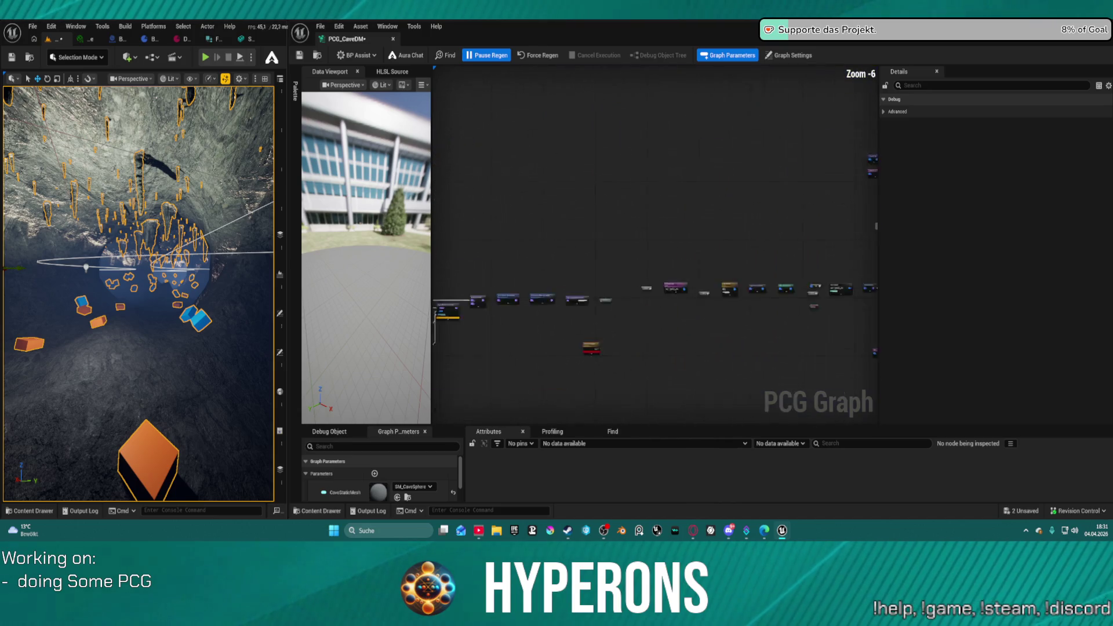
{"action": "scroll", "coordinate": [558, 251], "scroll_direction": "down", "scroll_amount": 5}
{"action": "scroll", "coordinate": [606, 303], "scroll_direction": "up", "scroll_amount": 9}
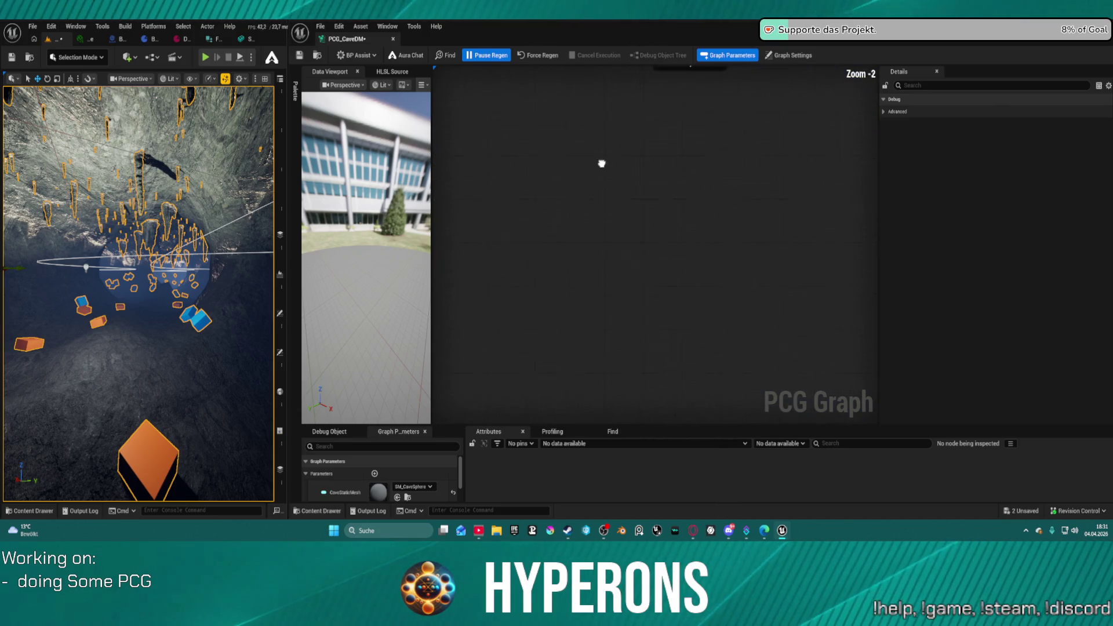
{"action": "left_click_drag", "start_coordinate": [602, 164], "coordinate": [584, 373]}
{"action": "scroll", "coordinate": [586, 374], "scroll_direction": "down", "scroll_amount": 10}
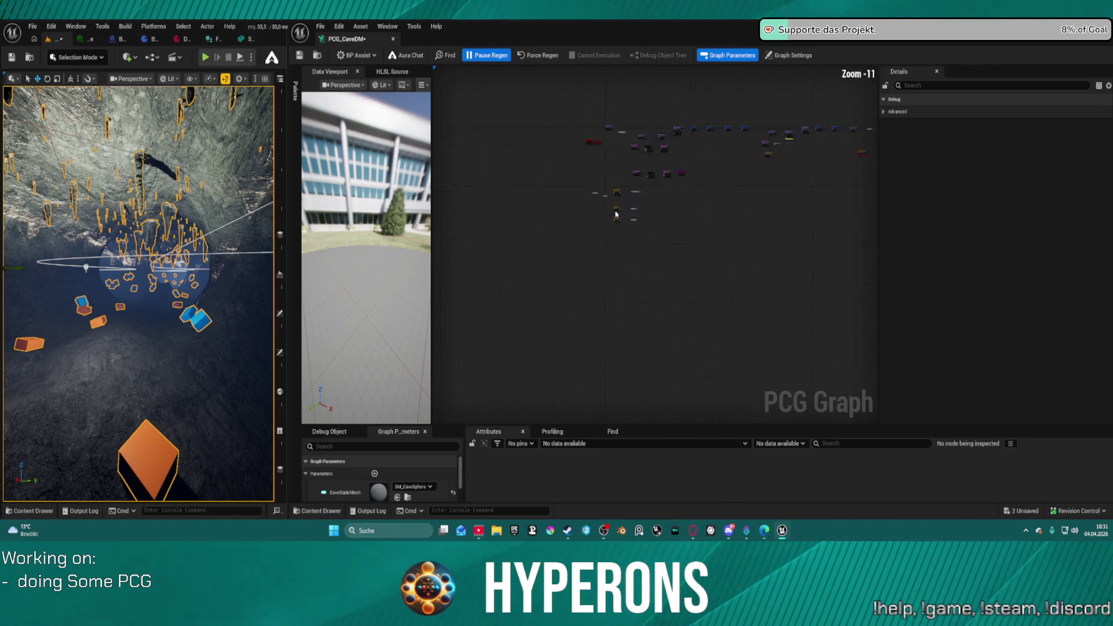
{"action": "scroll", "coordinate": [616, 214], "scroll_direction": "up", "scroll_amount": 9}
{"action": "right_click", "coordinate": [618, 206]}
{"action": "mouse_move", "coordinate": [490, 93]}
{"action": "left_mouse_down"}
{"action": "mouse_move", "coordinate": [672, 235]}
{"action": "mouse_move", "coordinate": [673, 293]}
{"action": "mouse_move", "coordinate": [717, 294]}
{"action": "mouse_move", "coordinate": [649, 191]}
{"action": "mouse_move", "coordinate": [555, 124]}
{"action": "mouse_move", "coordinate": [673, 293]}
{"action": "mouse_move", "coordinate": [650, 289]}
{"action": "left_mouse_up"}
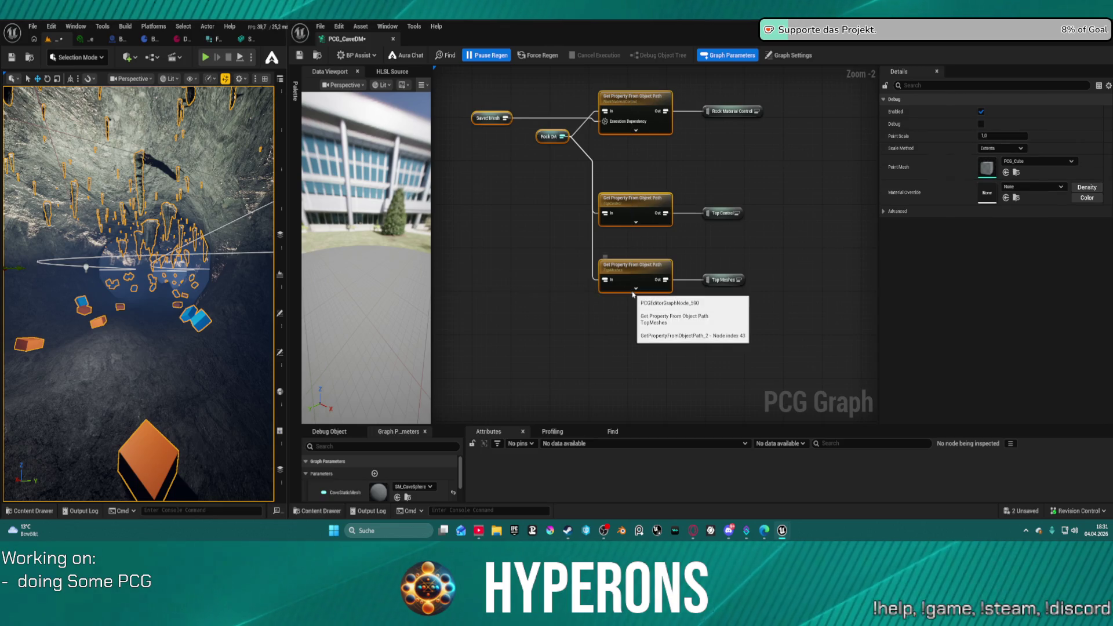
- Duplicate the data-asset reader nodes below the originals and view the cave data asset's properties
{"action": "left_click_drag", "start_coordinate": [594, 324], "coordinate": [609, 217]}
{"action": "key", "text": "ctrl+z"}
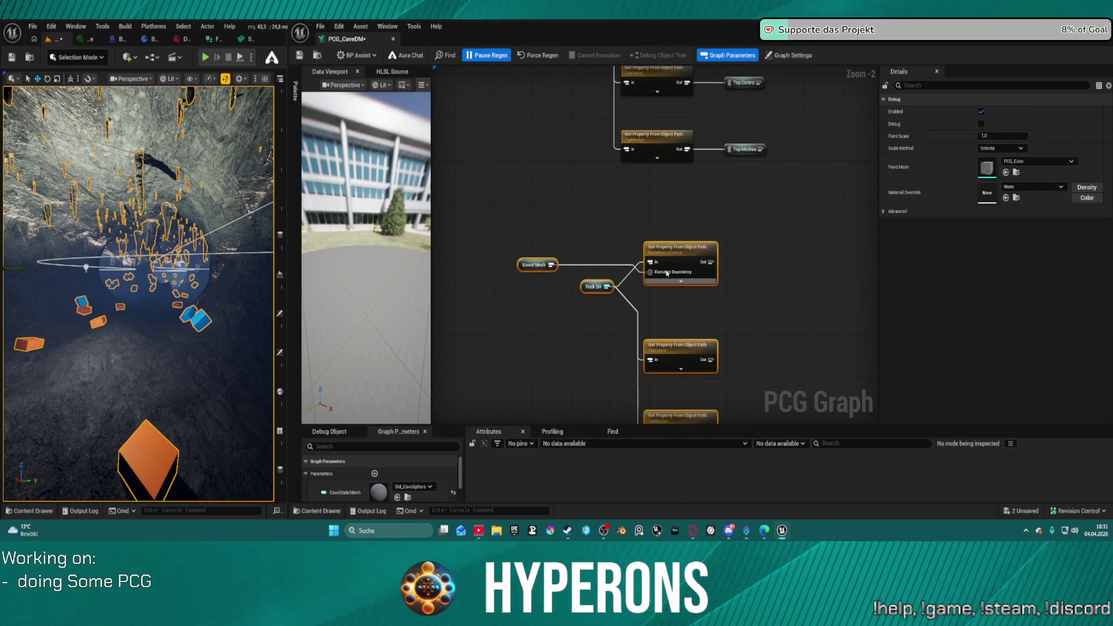
{"action": "left_click_drag", "start_coordinate": [660, 276], "coordinate": [660, 189]}
{"action": "left_click", "coordinate": [670, 189]}
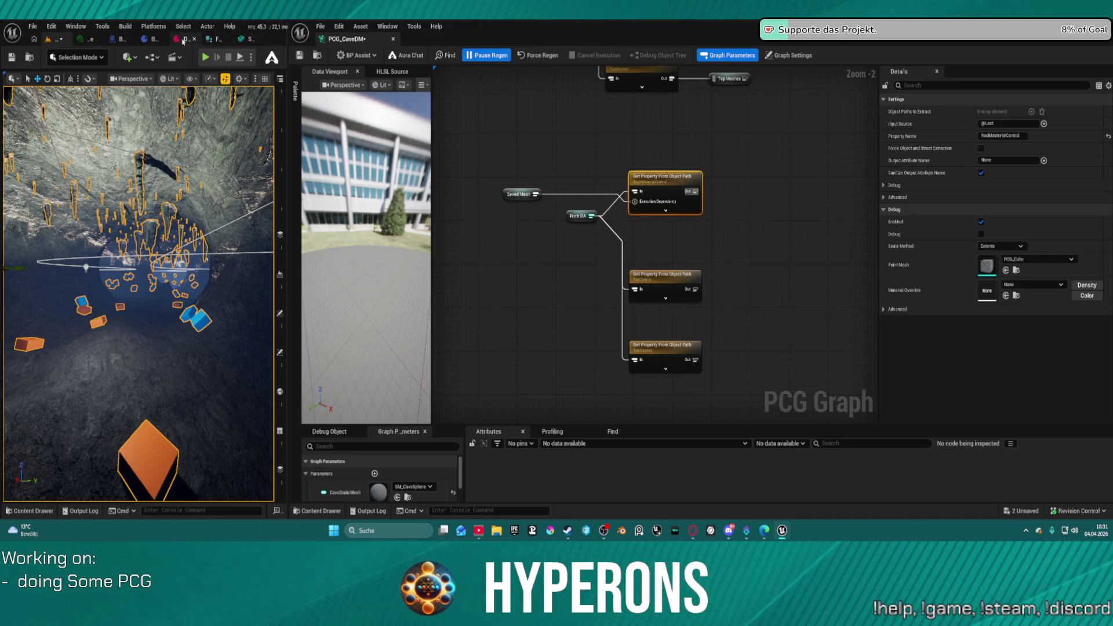
{"action": "left_click", "coordinate": [183, 39]}
{"action": "left_click", "coordinate": [7, 163]}
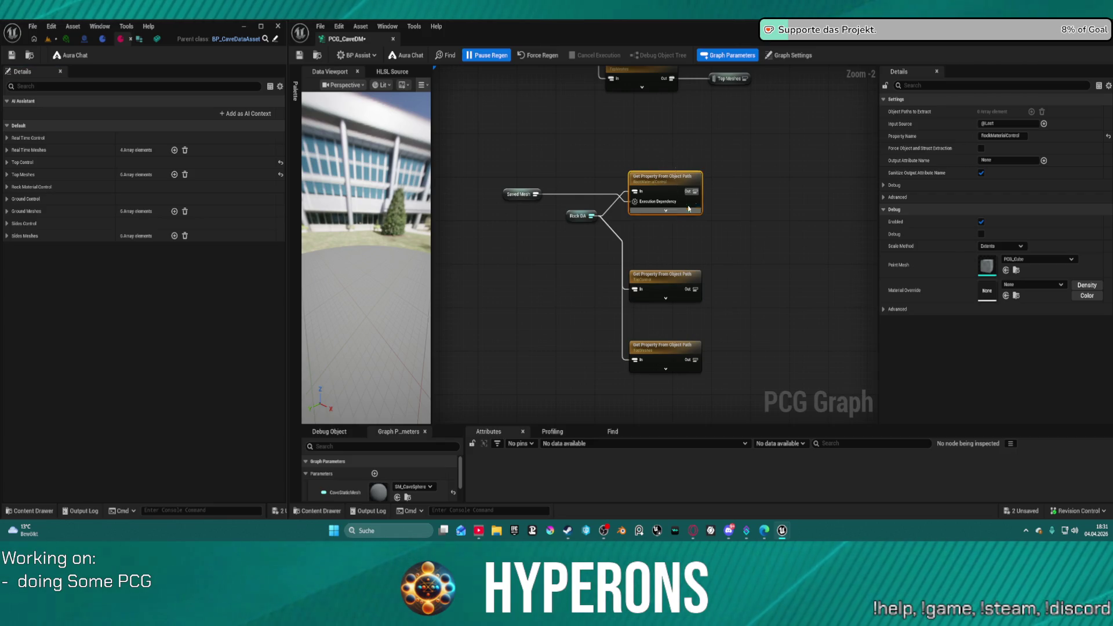
- Remove the copied Saved Mesh and extra Get Property, then point the upper copy at SideControl
{"action": "mouse_move", "coordinate": [689, 208]}
{"action": "left_mouse_down"}
{"action": "mouse_move", "coordinate": [671, 338]}
{"action": "mouse_move", "coordinate": [688, 380]}
{"action": "mouse_move", "coordinate": [751, 214]}
{"action": "mouse_move", "coordinate": [729, 208]}
{"action": "left_mouse_up"}
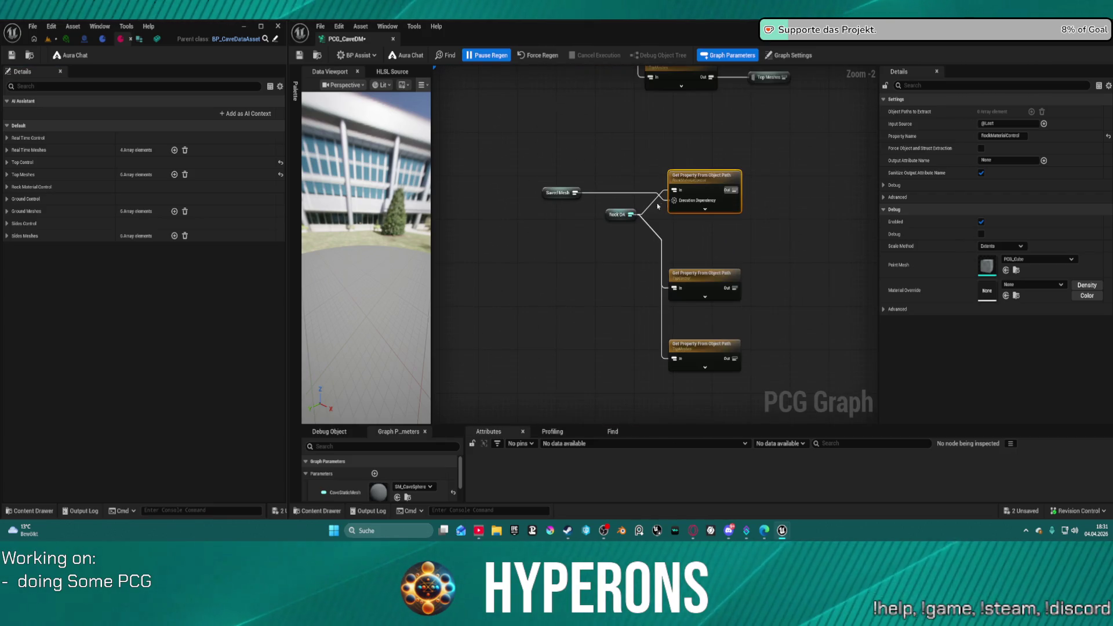
{"action": "mouse_move", "coordinate": [513, 149]}
{"action": "left_mouse_down"}
{"action": "mouse_move", "coordinate": [679, 203]}
{"action": "mouse_move", "coordinate": [615, 311]}
{"action": "left_mouse_up"}
{"action": "key", "text": "Delete"}
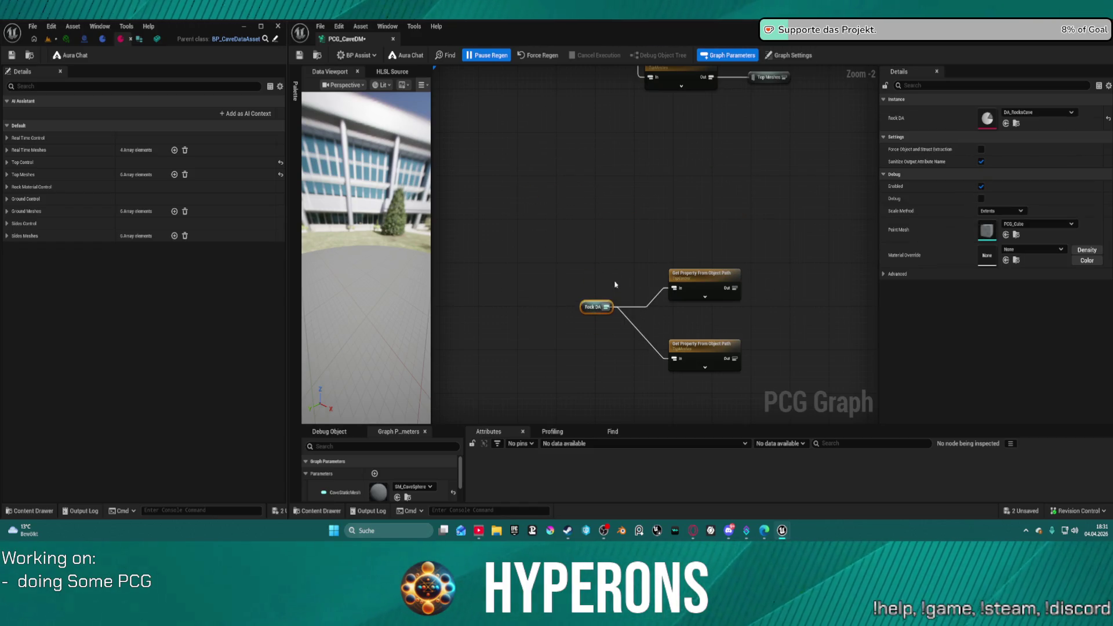
{"action": "left_click_drag", "start_coordinate": [580, 254], "coordinate": [783, 385]}
{"action": "left_click_drag", "start_coordinate": [726, 283], "coordinate": [702, 137]}
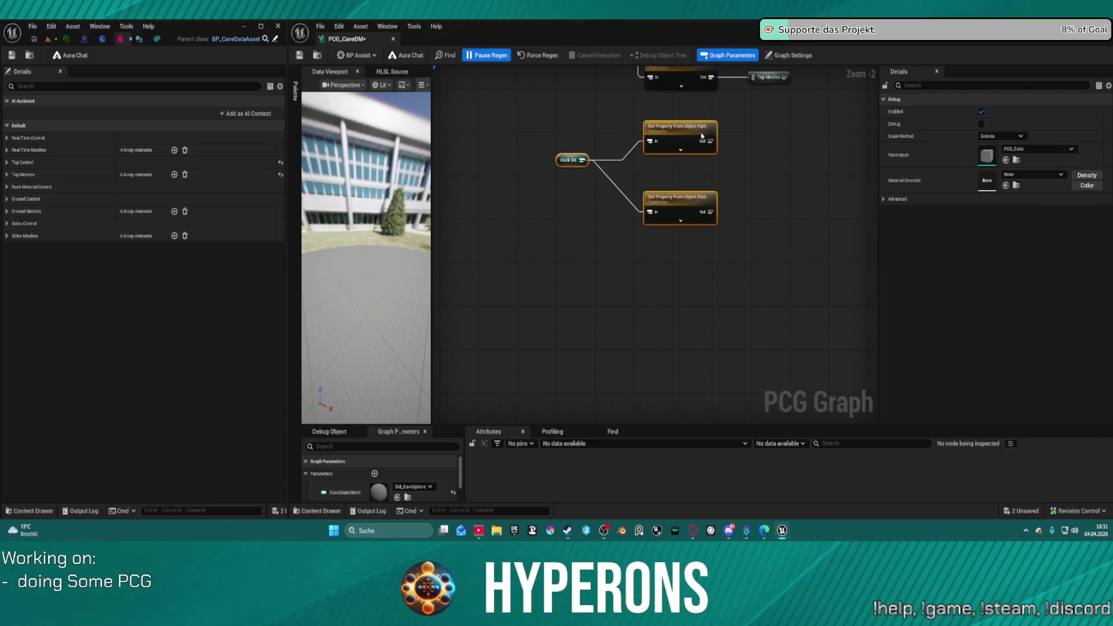
{"action": "left_click", "coordinate": [702, 136]}
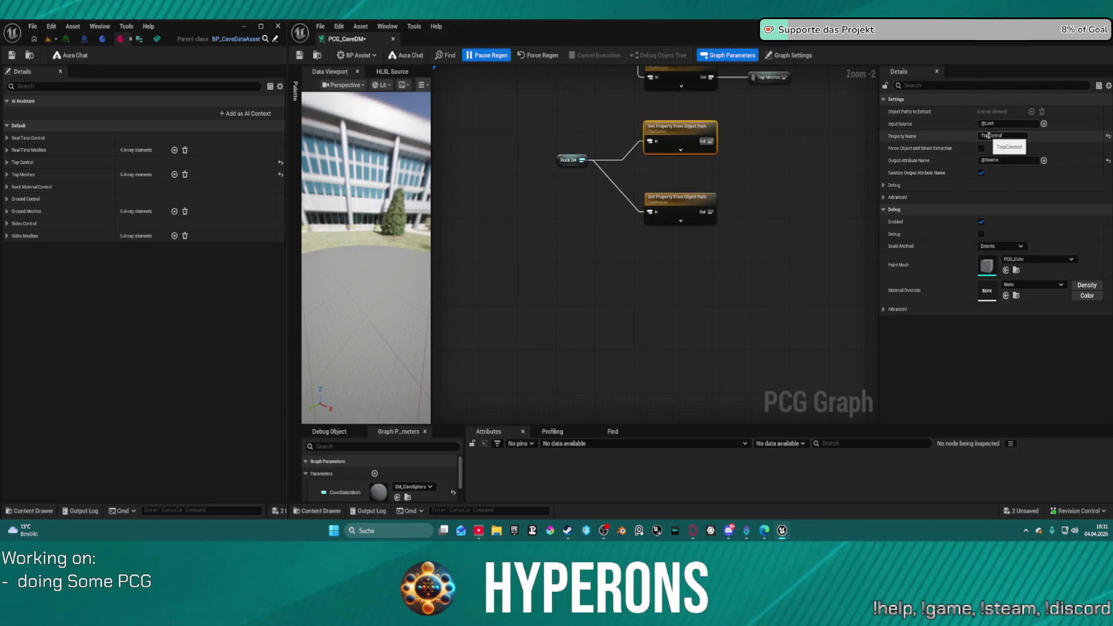
{"action": "type", "text": "Side"}
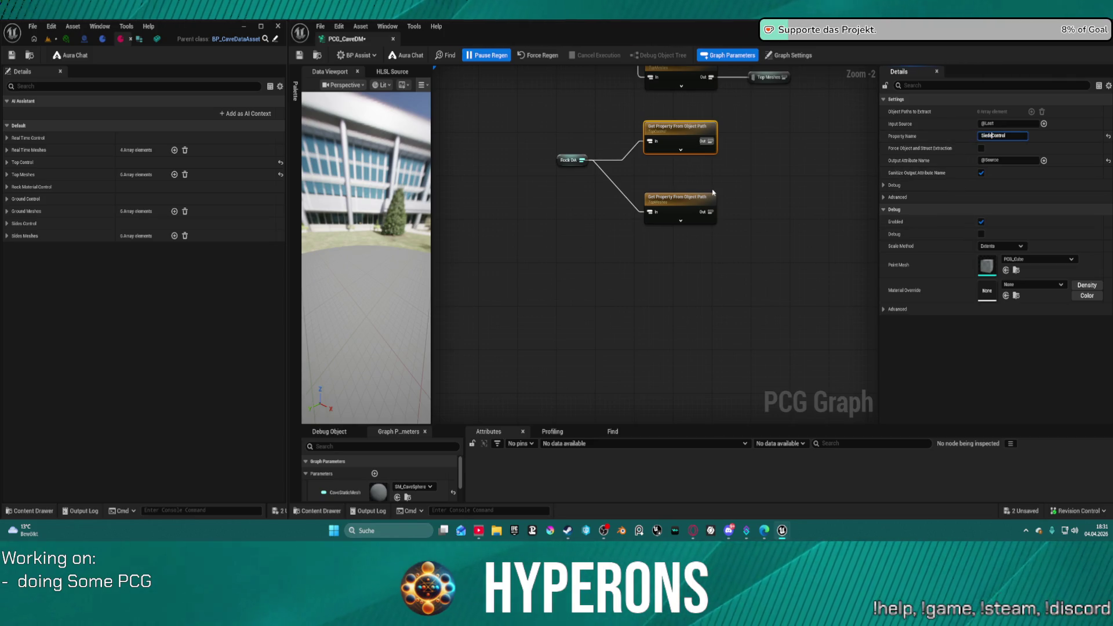
- Set the lower Get Property to SideMeshes and add a 'Side Control' named reroute from SideControl
{"action": "left_click", "coordinate": [663, 203]}
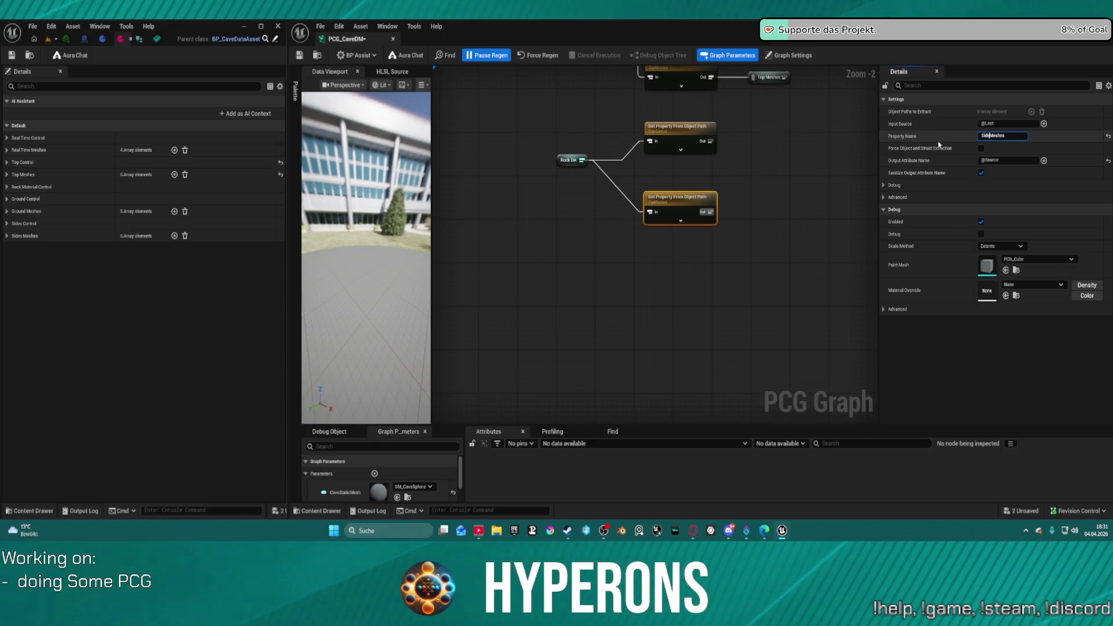
{"action": "key", "text": "Return"}
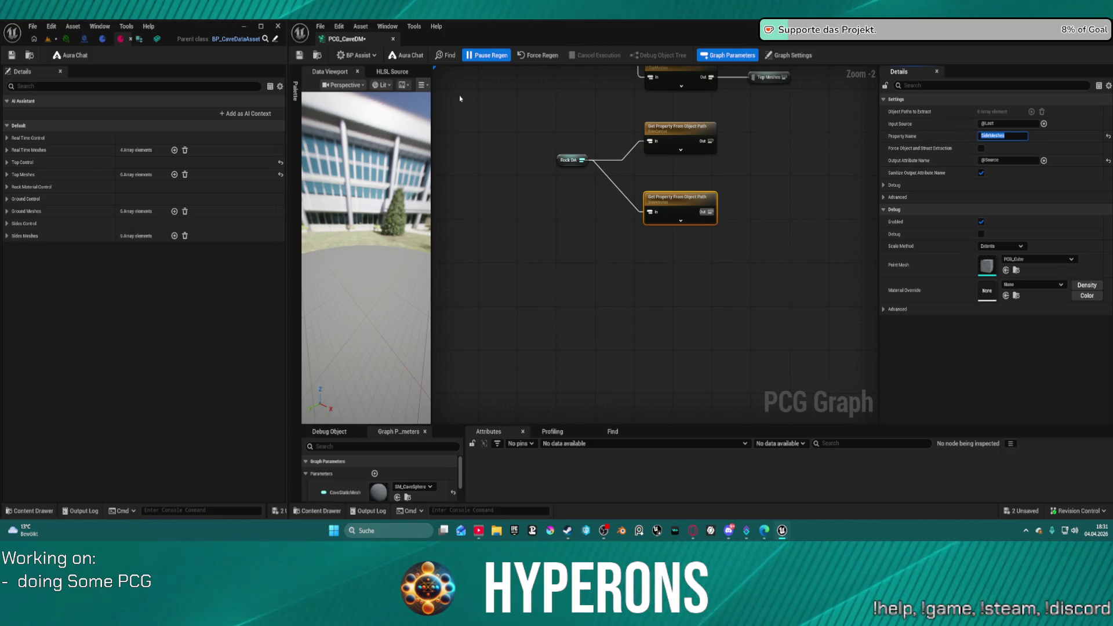
{"action": "scroll", "coordinate": [768, 174], "scroll_direction": "down", "scroll_amount": 2}
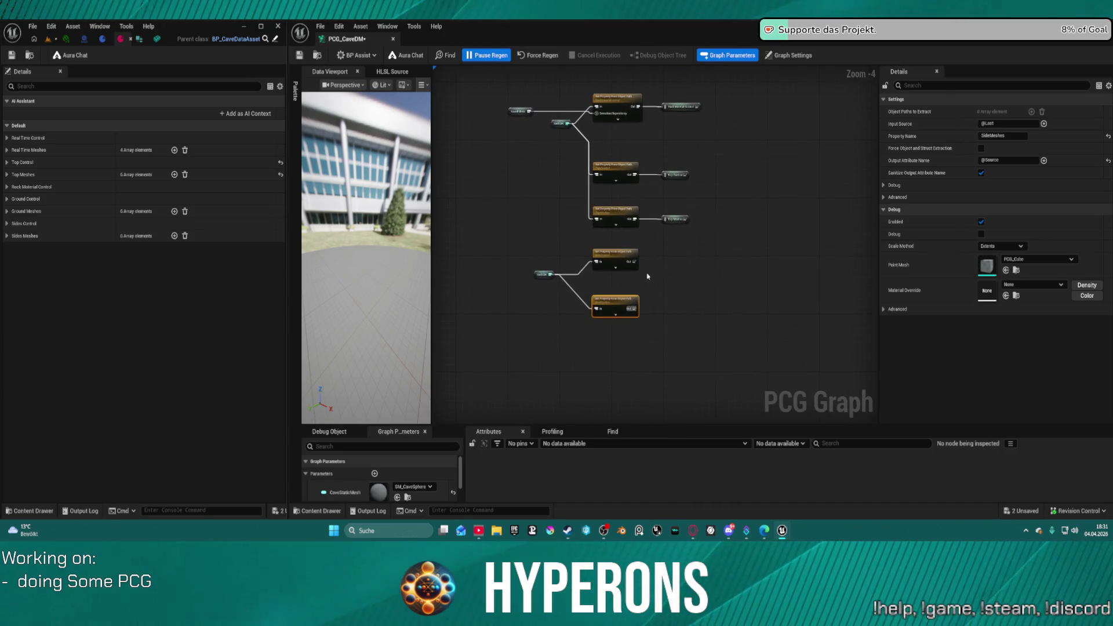
{"action": "mouse_move", "coordinate": [635, 262]}
{"action": "left_mouse_down"}
{"action": "mouse_move", "coordinate": [683, 279]}
{"action": "mouse_move", "coordinate": [675, 267]}
{"action": "left_mouse_up"}
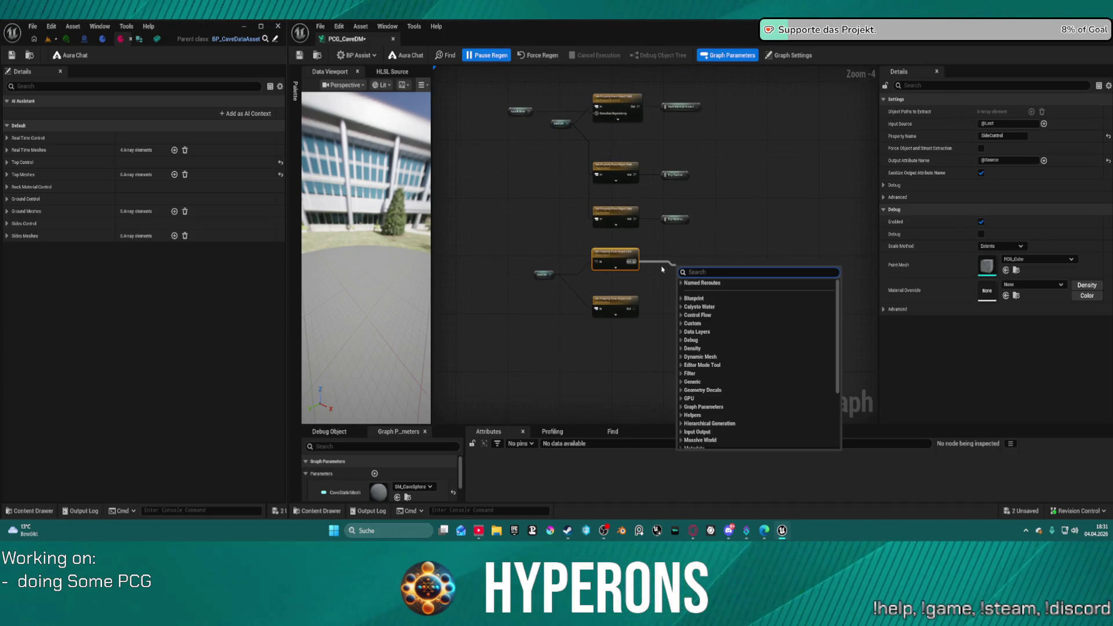
{"action": "type", "text": "rer"}
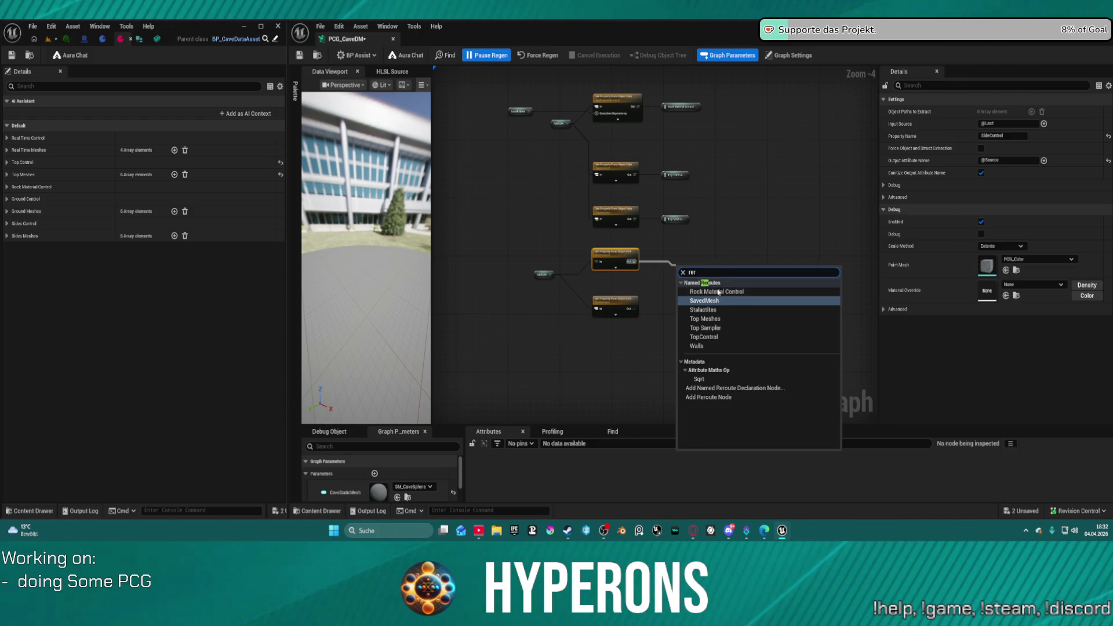
{"action": "left_click", "coordinate": [734, 387]}
{"action": "scroll", "coordinate": [697, 262], "scroll_direction": "up", "scroll_amount": 4}
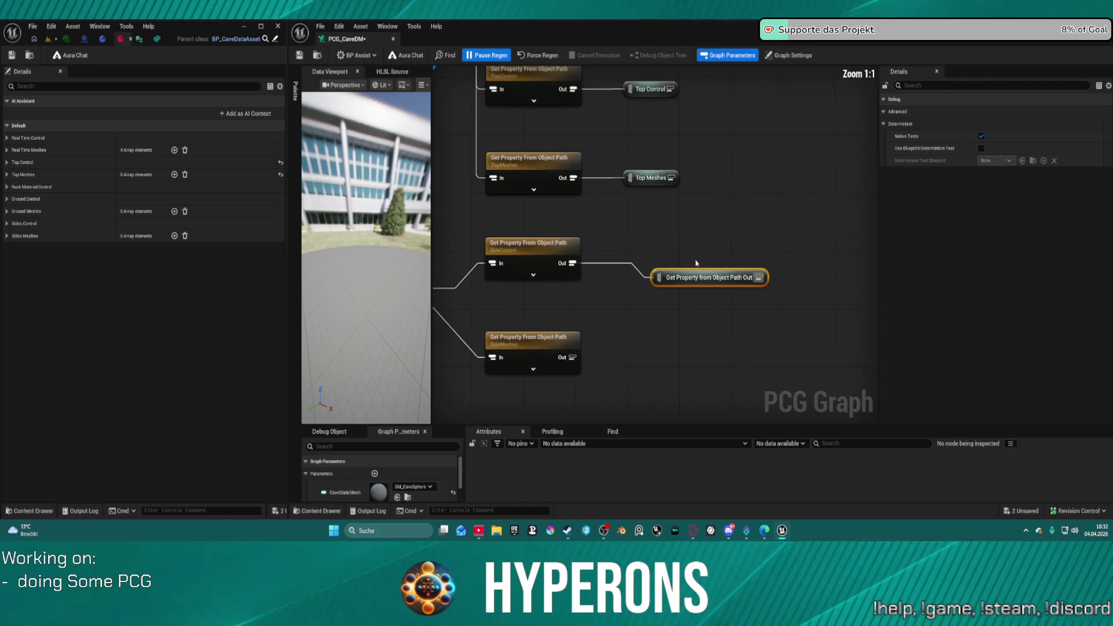
{"action": "double_click", "coordinate": [702, 278]}
{"action": "type", "text": "Side Control"}
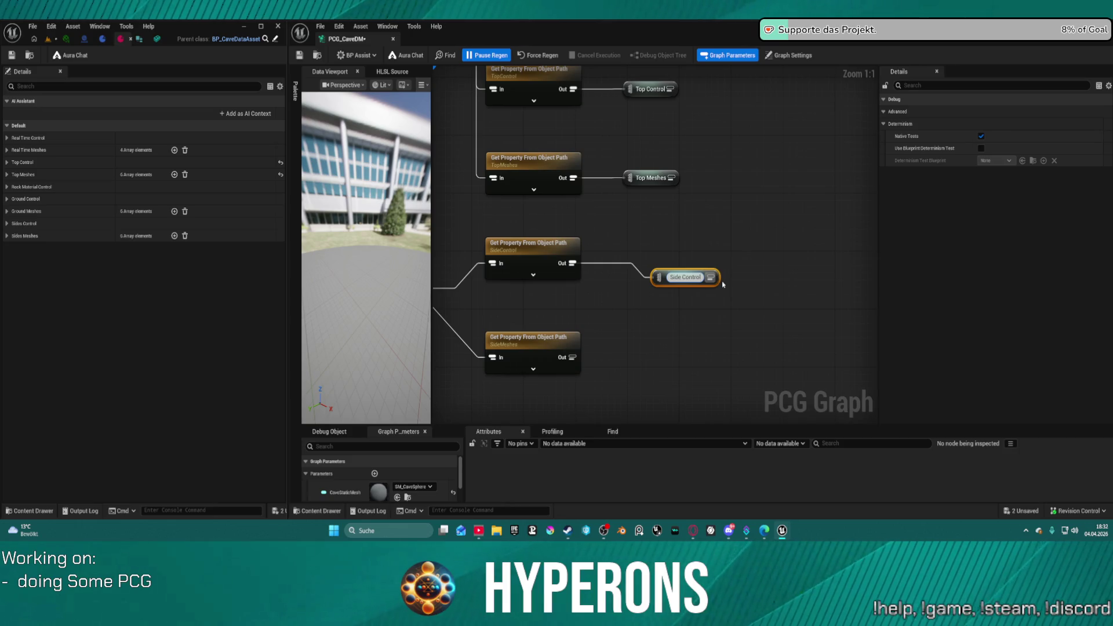
{"action": "left_click_drag", "start_coordinate": [666, 268], "coordinate": [642, 262]}
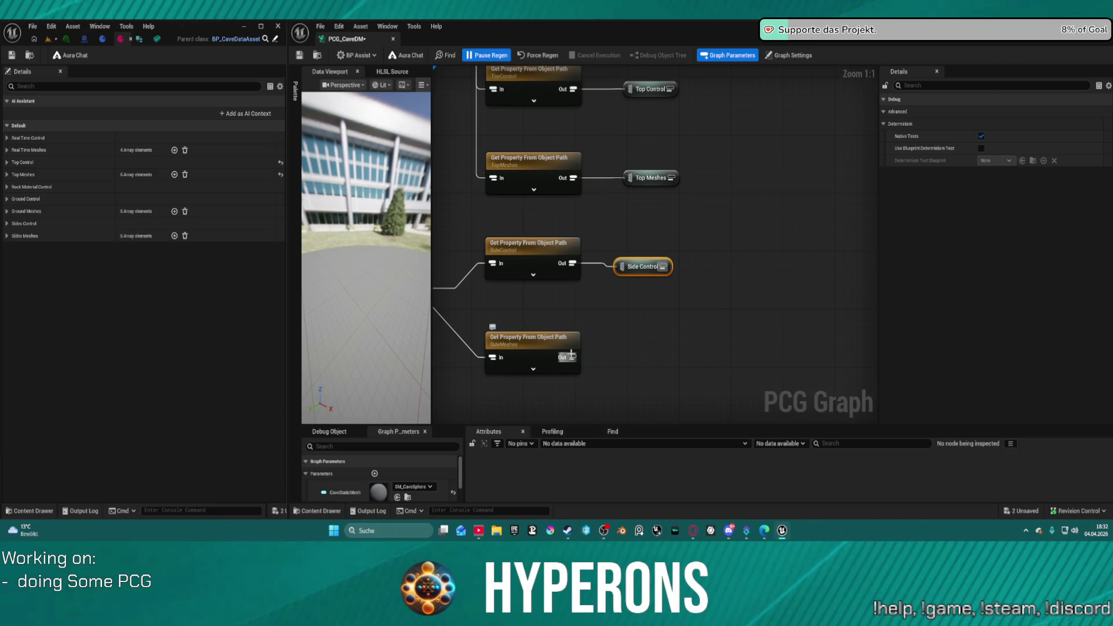
- Create a new node on the SideMeshes output wire via a 'mesh spawner' search
{"action": "left_click_drag", "start_coordinate": [571, 355], "coordinate": [690, 343]}
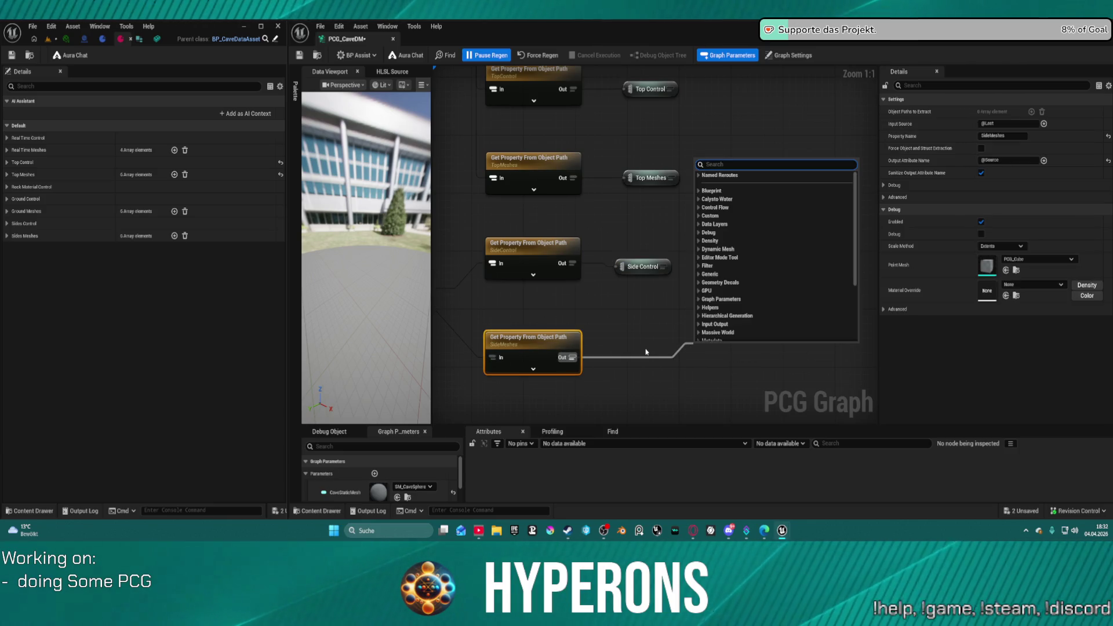
{"action": "type", "text": "mesh spawner"}
{"action": "key", "text": "Return"}
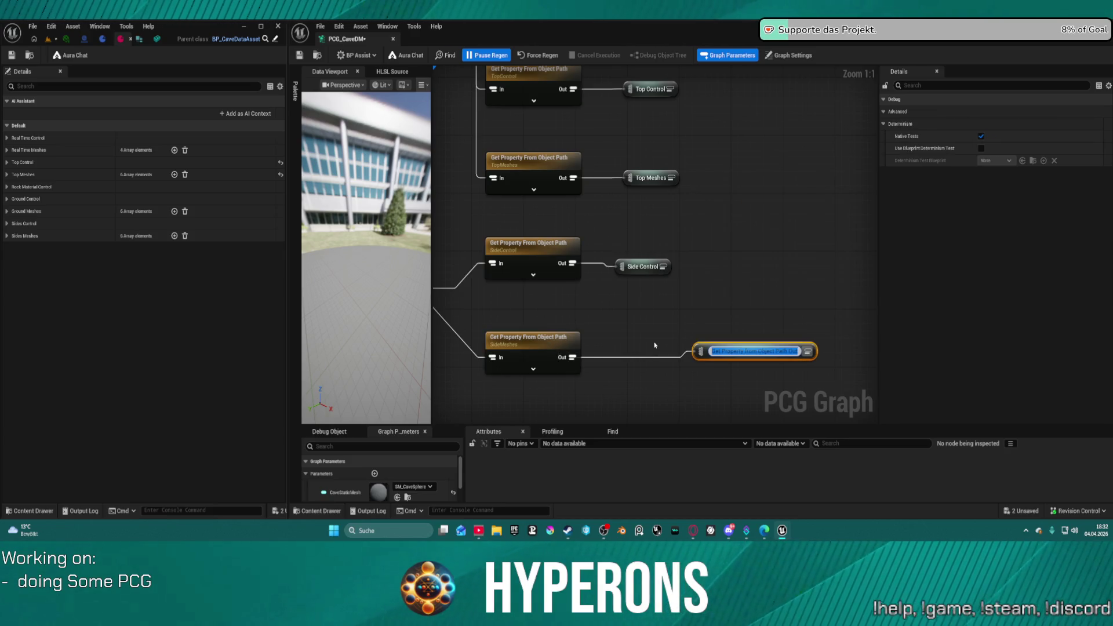
{"action": "type", "text": "S"}
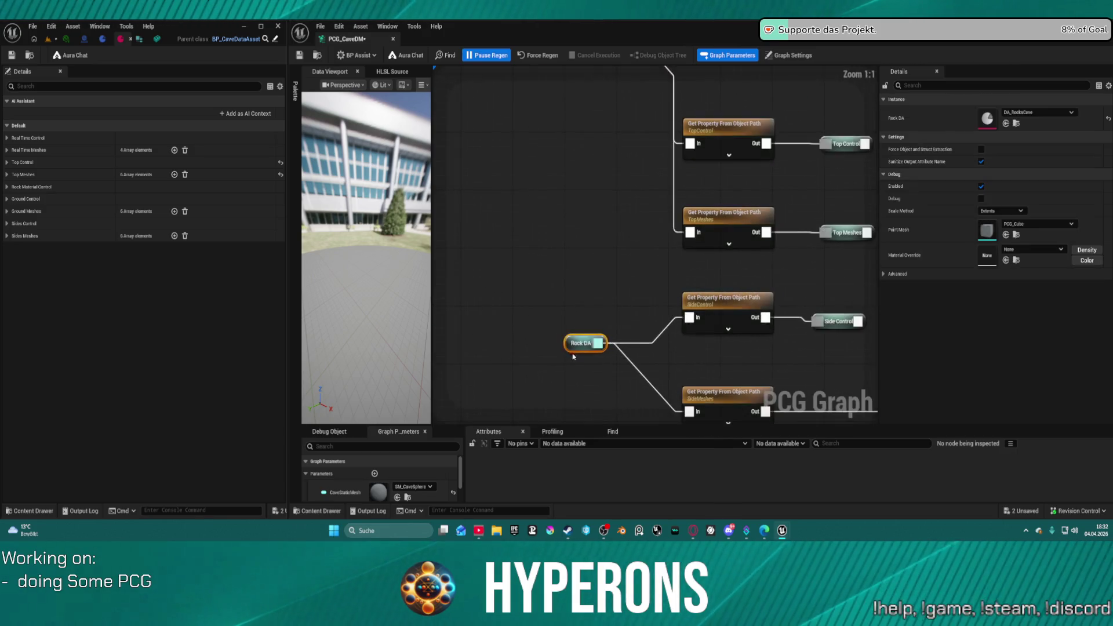
{"action": "scroll", "coordinate": [696, 273], "scroll_direction": "down", "scroll_amount": 10}
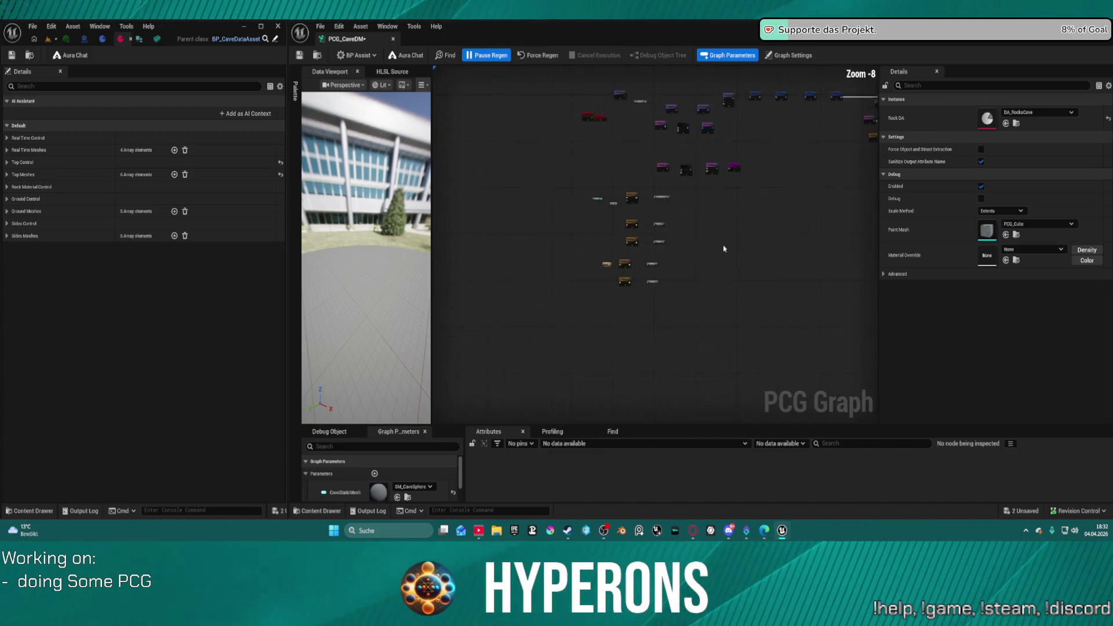
- Place a Side Control reroute wired to the first Delete Attributes chain in place of Top Control
{"action": "scroll", "coordinate": [570, 358], "scroll_direction": "up", "scroll_amount": 10}
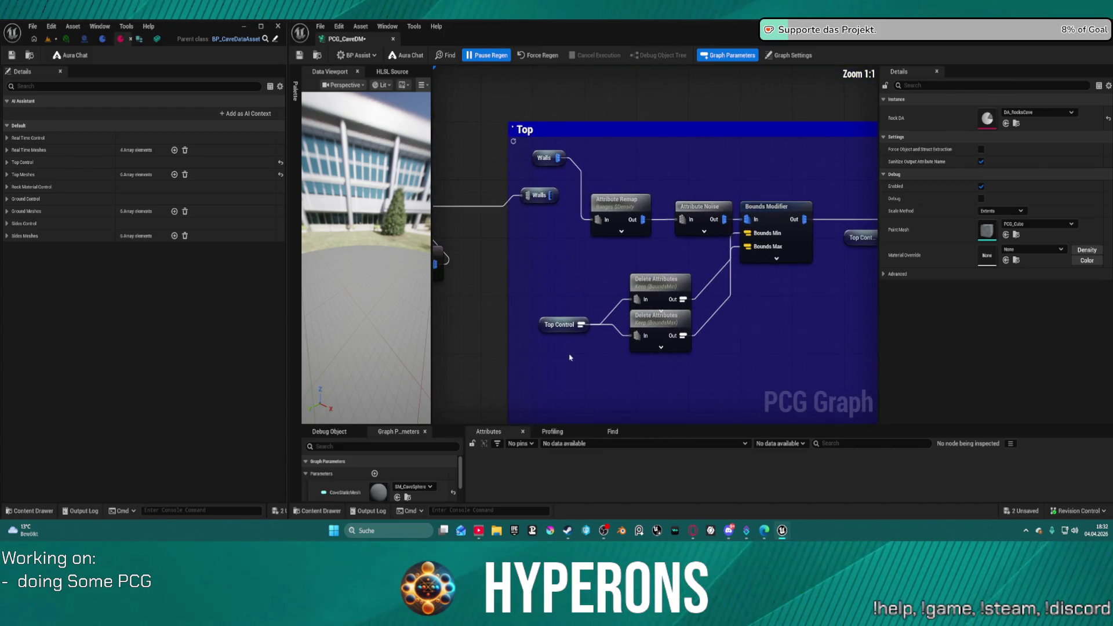
{"action": "left_click_drag", "start_coordinate": [645, 300], "coordinate": [560, 278]}
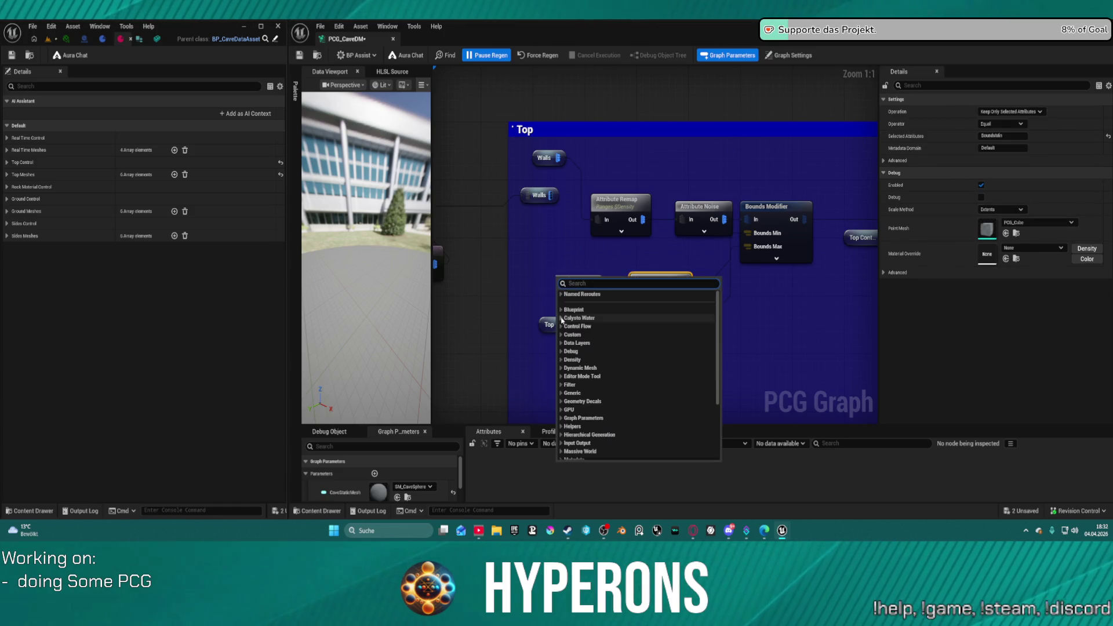
{"action": "type", "text": "side con"}
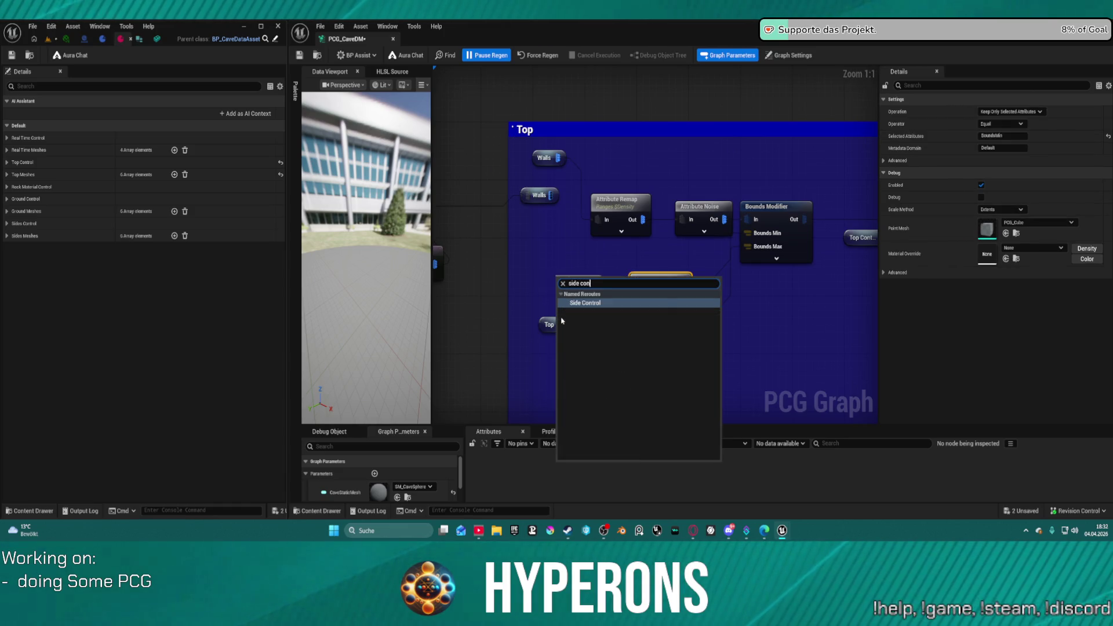
{"action": "left_click", "coordinate": [625, 302]}
{"action": "left_click_drag", "start_coordinate": [624, 302], "coordinate": [558, 289]}
{"action": "left_click", "coordinate": [574, 325]}
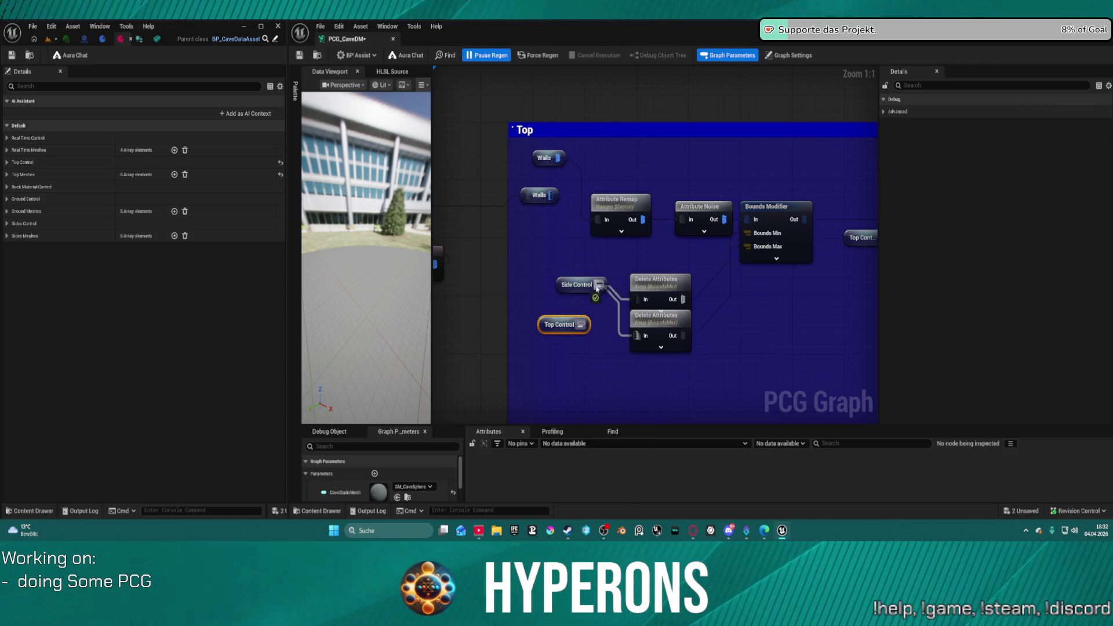
{"action": "left_click", "coordinate": [565, 288]}
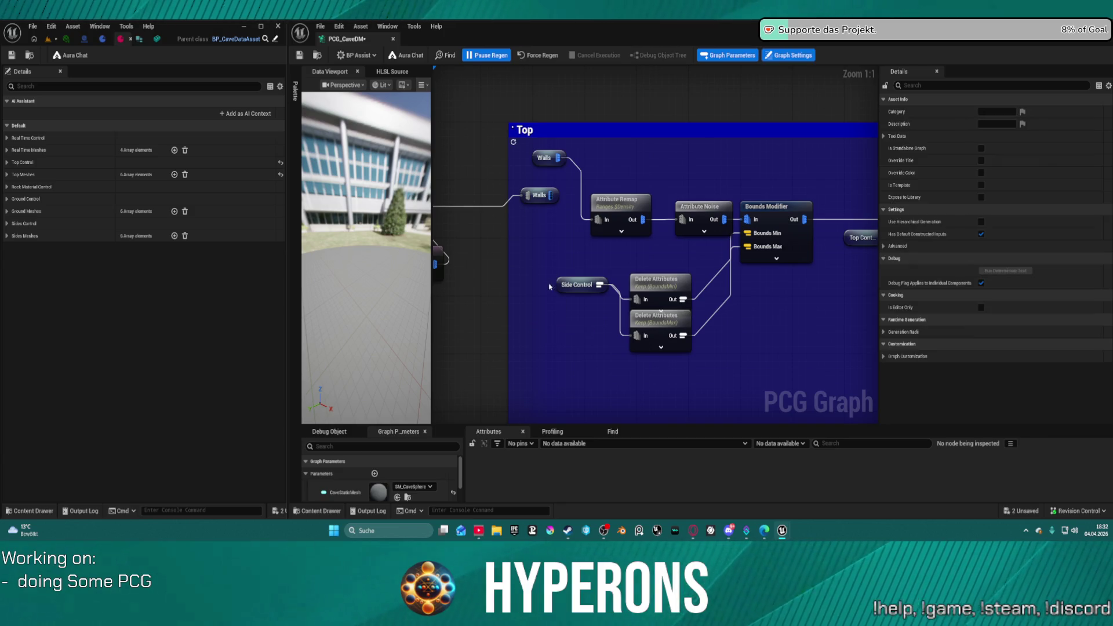
- Paste a Side Control node into the Density Filter branch and move Top Control's connections to it
{"action": "mouse_move", "coordinate": [773, 314]}
{"action": "left_mouse_down"}
{"action": "mouse_move", "coordinate": [769, 284]}
{"action": "mouse_move", "coordinate": [450, 236]}
{"action": "mouse_move", "coordinate": [603, 254]}
{"action": "mouse_move", "coordinate": [588, 219]}
{"action": "mouse_move", "coordinate": [599, 203]}
{"action": "left_mouse_up"}
{"action": "left_click", "coordinate": [552, 214]}
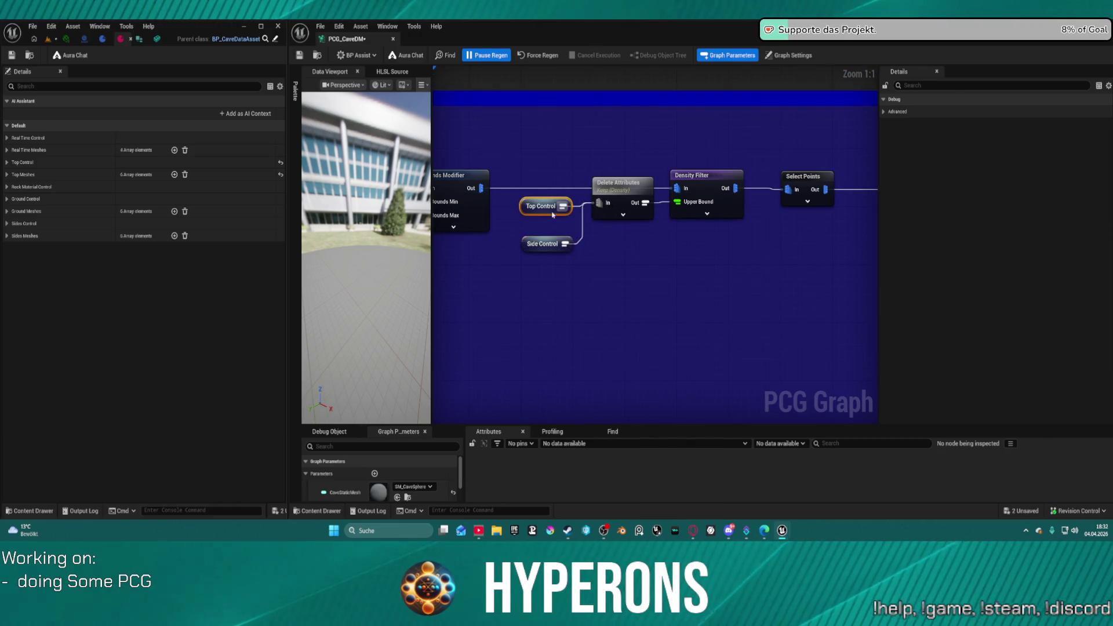
{"action": "left_click", "coordinate": [807, 277]}
{"action": "left_click_drag", "start_coordinate": [808, 278], "coordinate": [635, 261]}
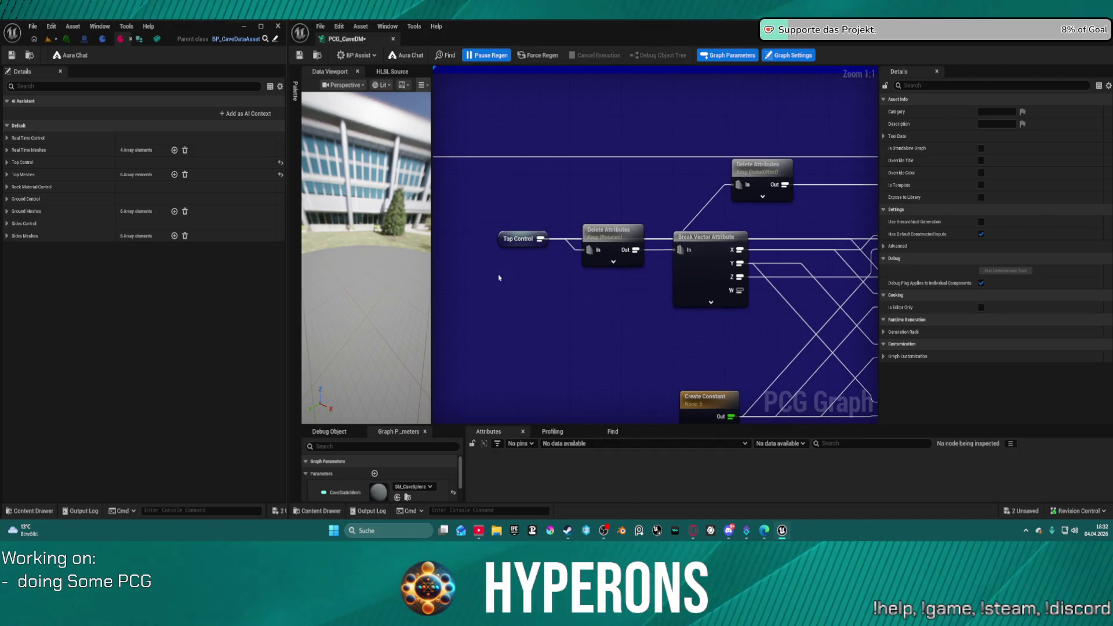
{"action": "key", "text": "ctrl+v"}
{"action": "left_click_drag", "start_coordinate": [540, 238], "coordinate": [536, 276]}
{"action": "left_click", "coordinate": [667, 248]}
- Replace Top Meshes with a Side Meshes reroute feeding Match And Set Attributes' Match Data
{"action": "scroll", "coordinate": [666, 249], "scroll_direction": "down", "scroll_amount": 1}
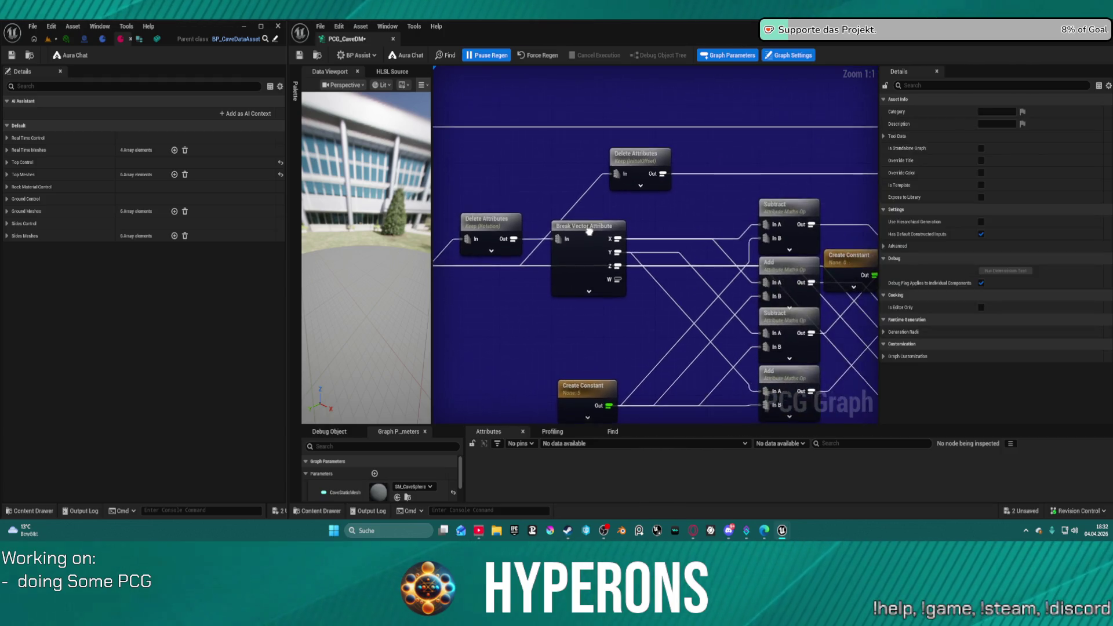
{"action": "left_click_drag", "start_coordinate": [666, 248], "coordinate": [579, 359]}
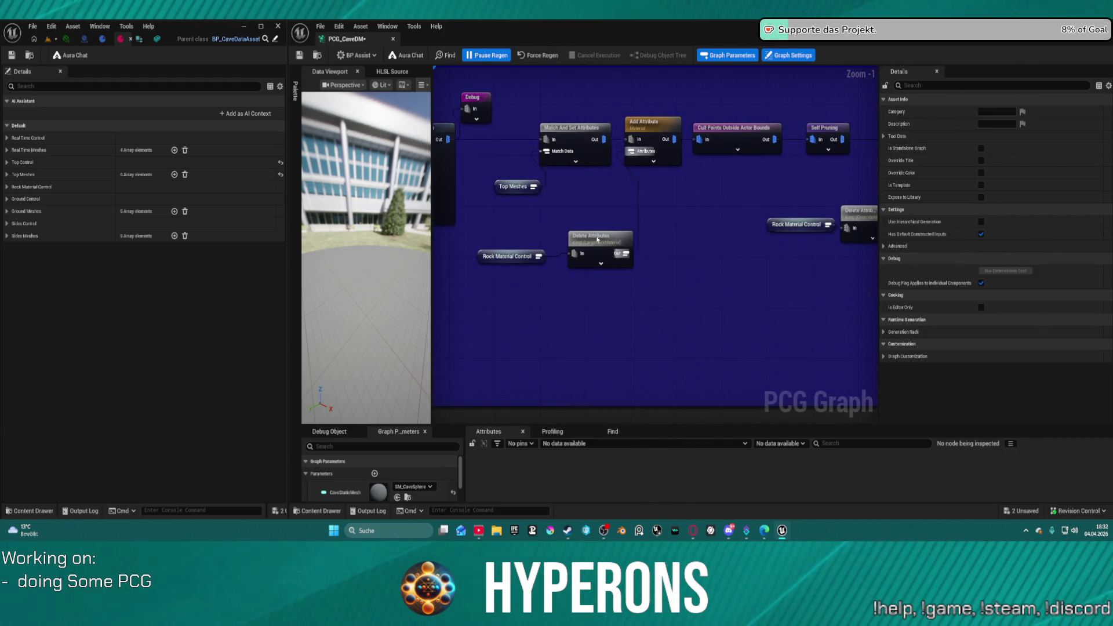
{"action": "key", "text": "ctrl+v"}
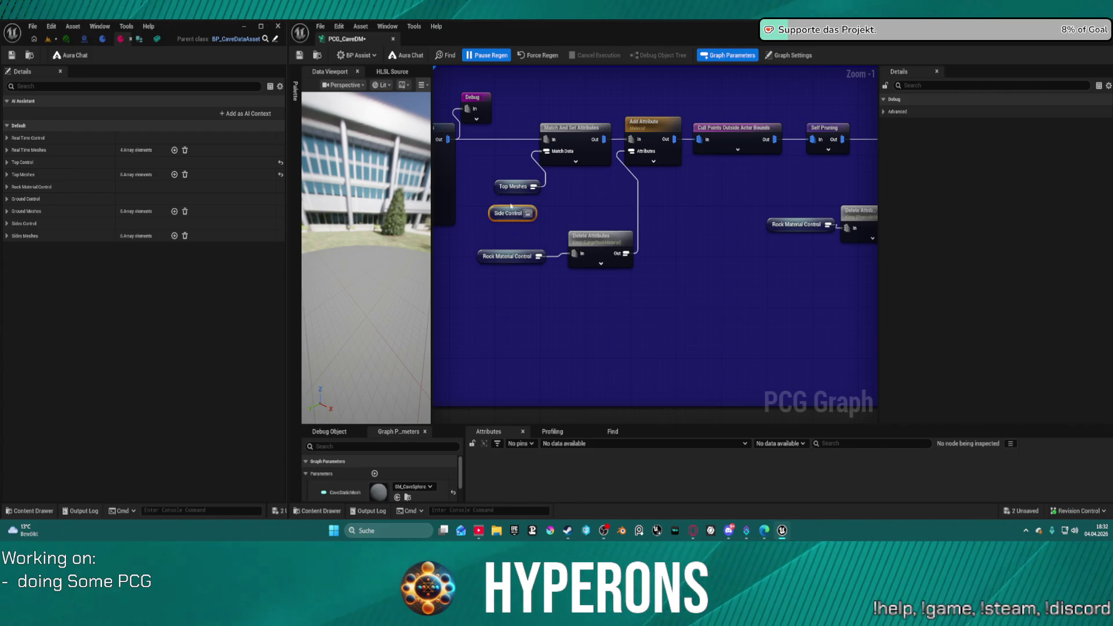
{"action": "mouse_move", "coordinate": [507, 214]}
{"action": "left_mouse_down"}
{"action": "mouse_move", "coordinate": [773, 195]}
{"action": "mouse_move", "coordinate": [803, 252]}
{"action": "left_mouse_up"}
{"action": "key", "text": "Delete"}
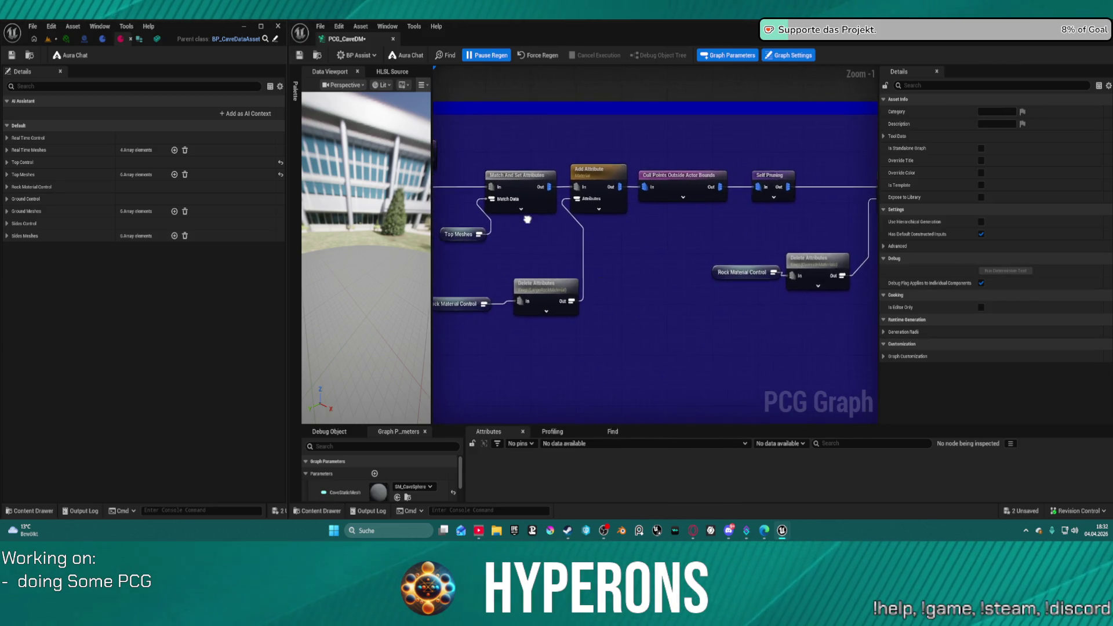
{"action": "left_click", "coordinate": [588, 233]}
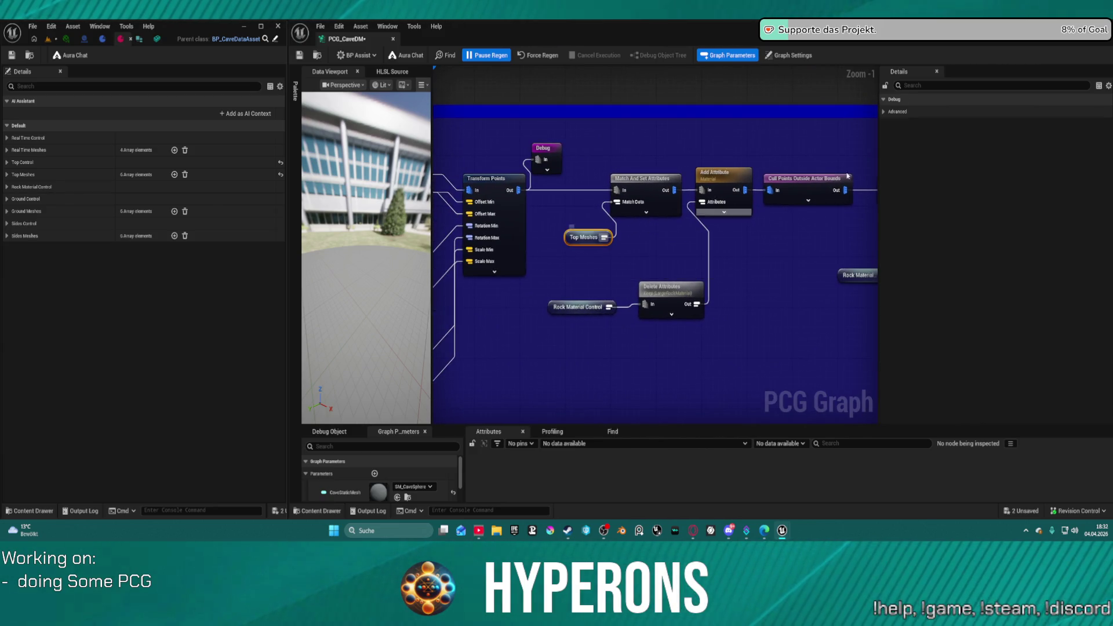
{"action": "left_click", "coordinate": [625, 211]}
{"action": "left_click_drag", "start_coordinate": [617, 201], "coordinate": [555, 228]}
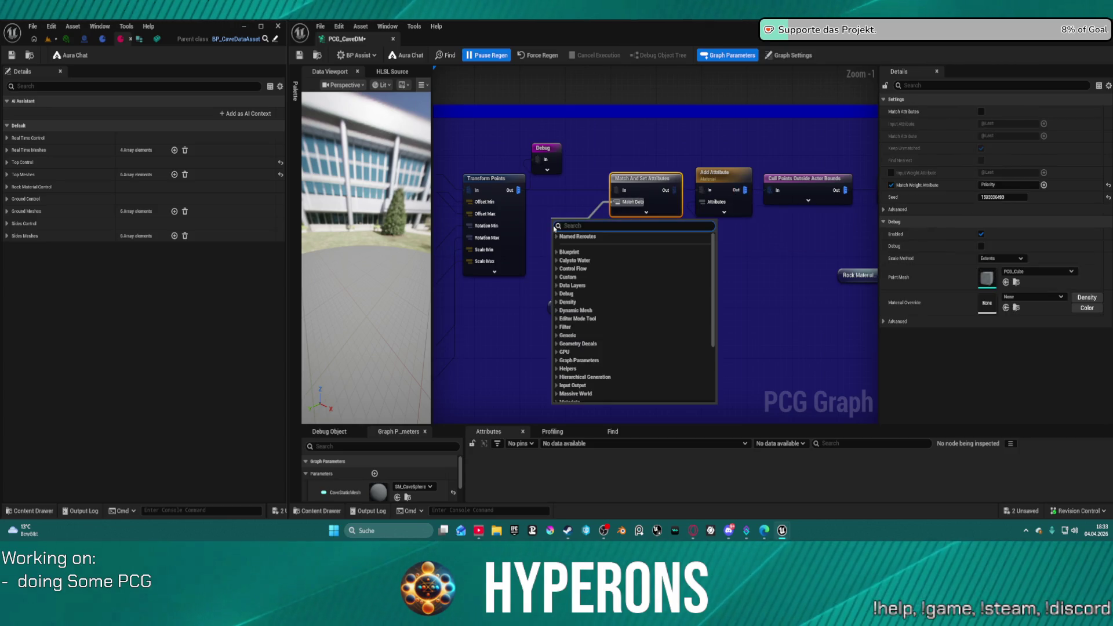
{"action": "type", "text": "side meshes"}
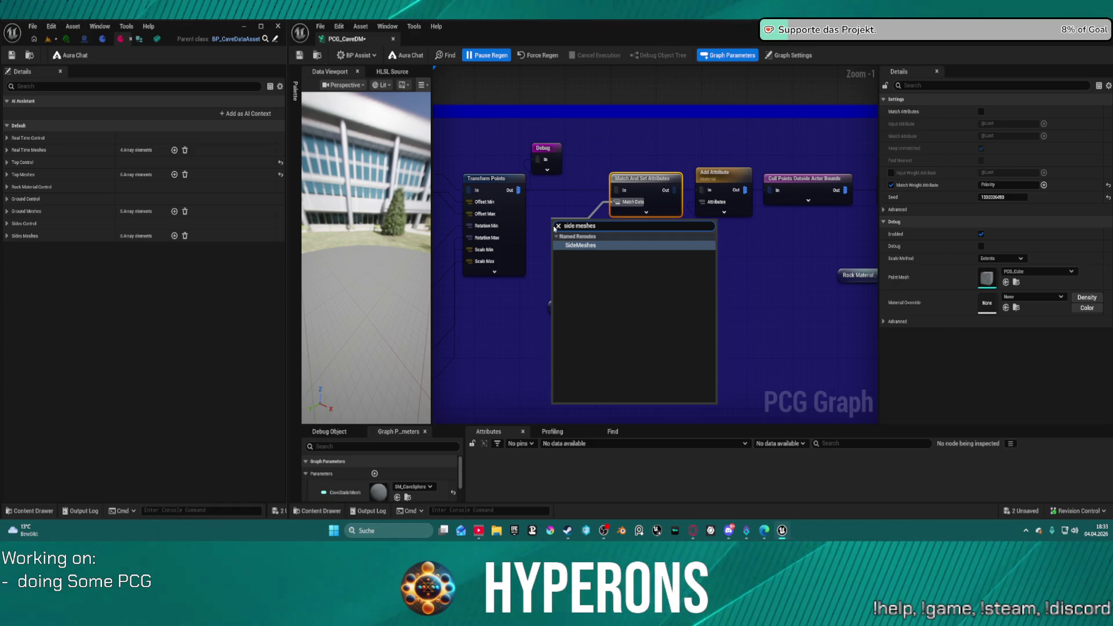
{"action": "key", "text": "Return"}
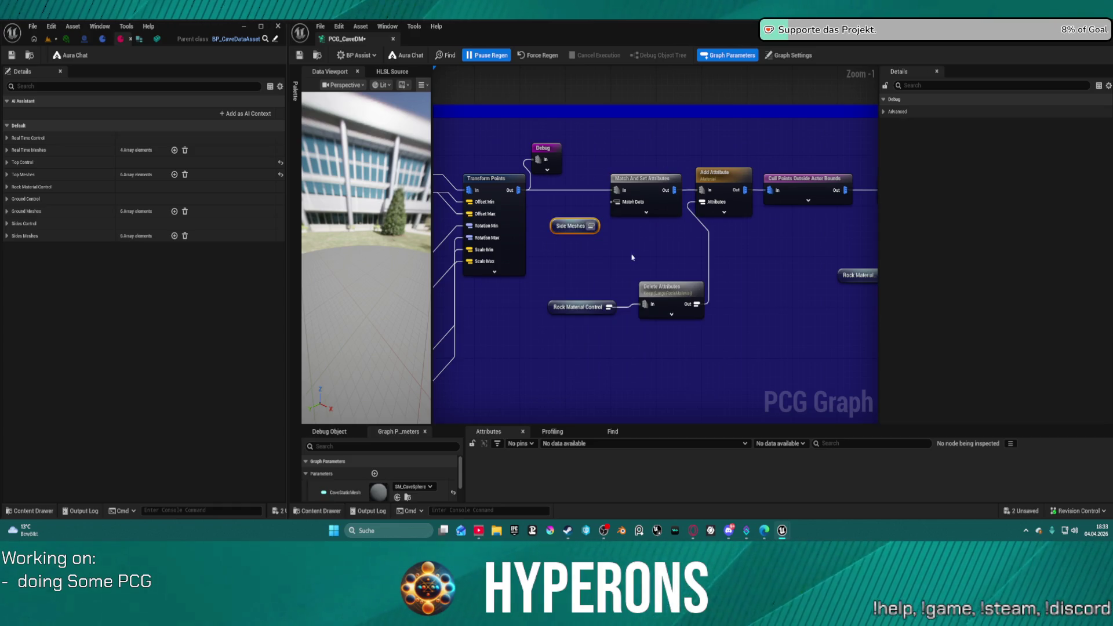
{"action": "left_click_drag", "start_coordinate": [591, 225], "coordinate": [617, 202]}
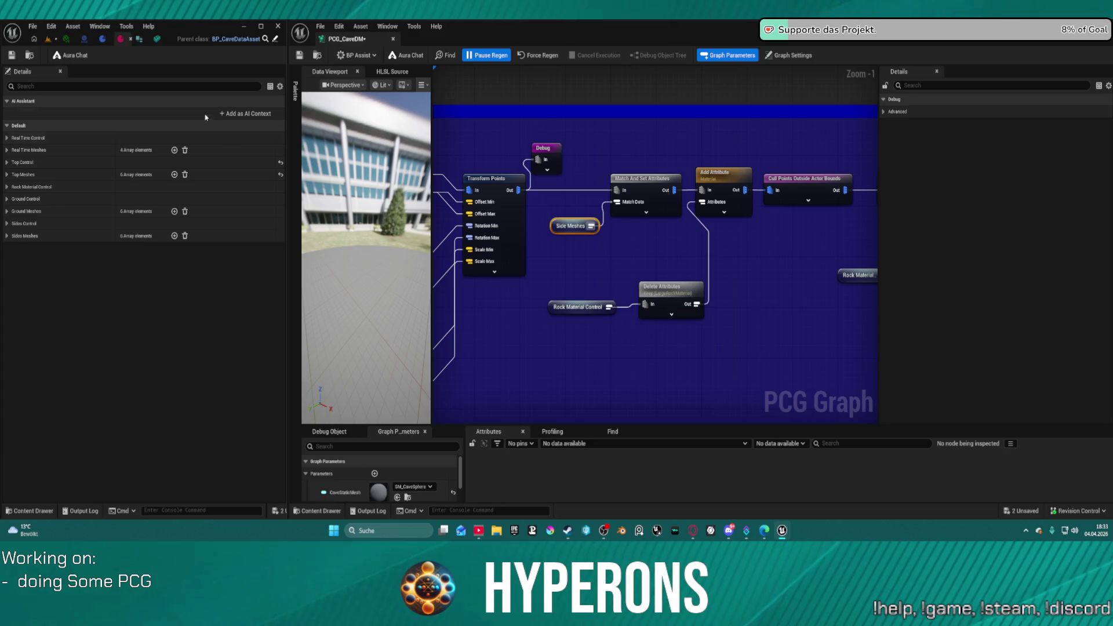
{"action": "key", "text": "Home"}
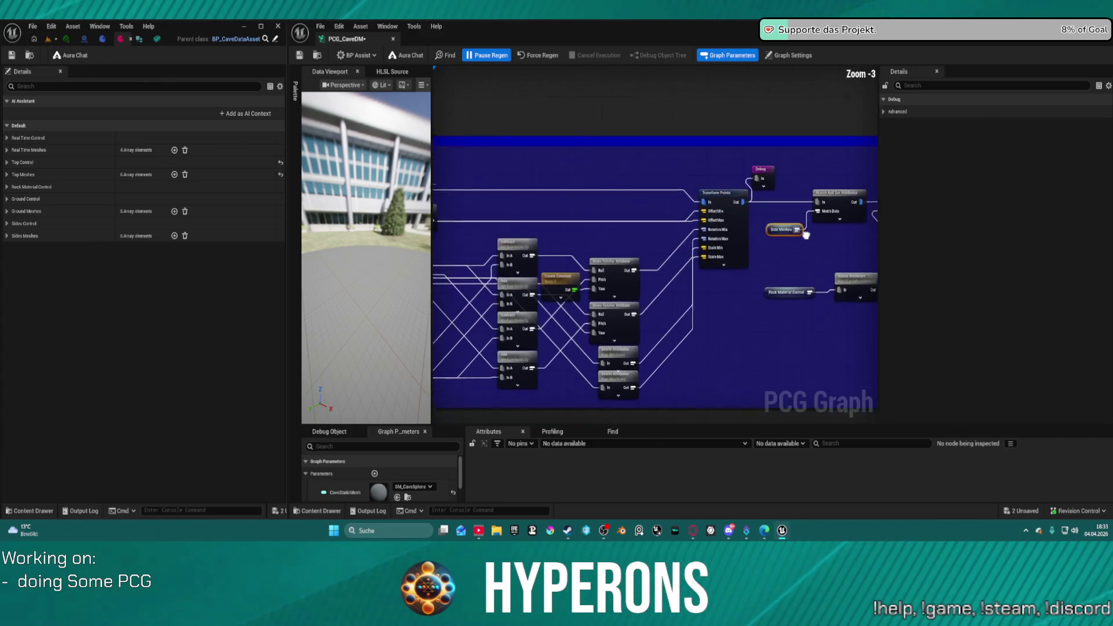
- Empty the Sides Meshes array and add two new elements left at Static Mesh None
{"action": "left_click", "coordinate": [7, 236]}
{"action": "left_click", "coordinate": [14, 248]}
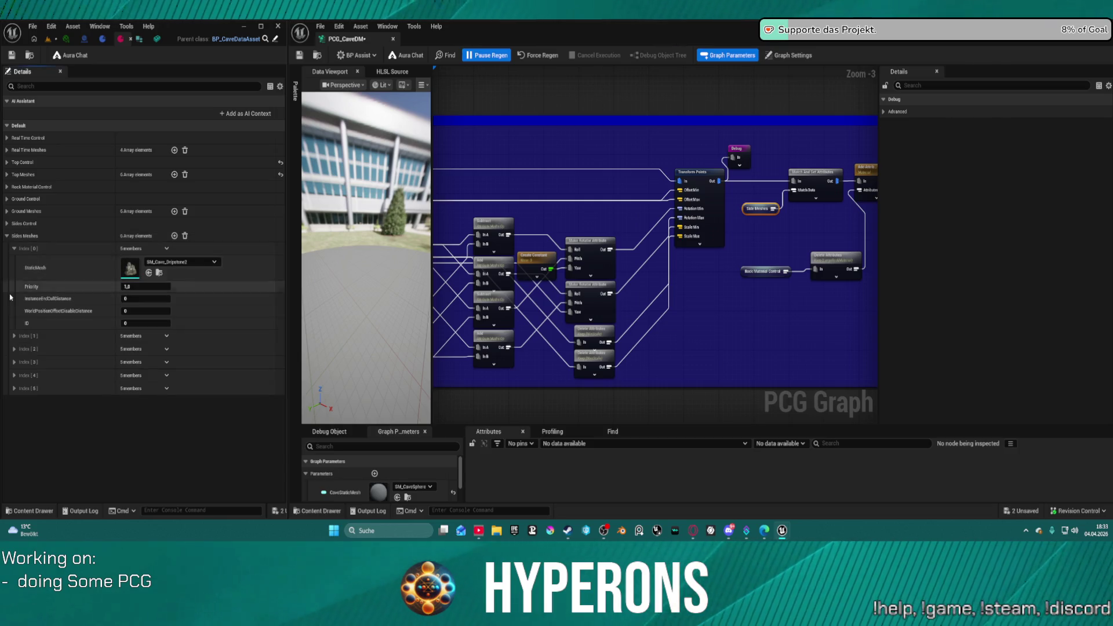
{"action": "left_click", "coordinate": [13, 336]}
{"action": "left_click", "coordinate": [185, 236]}
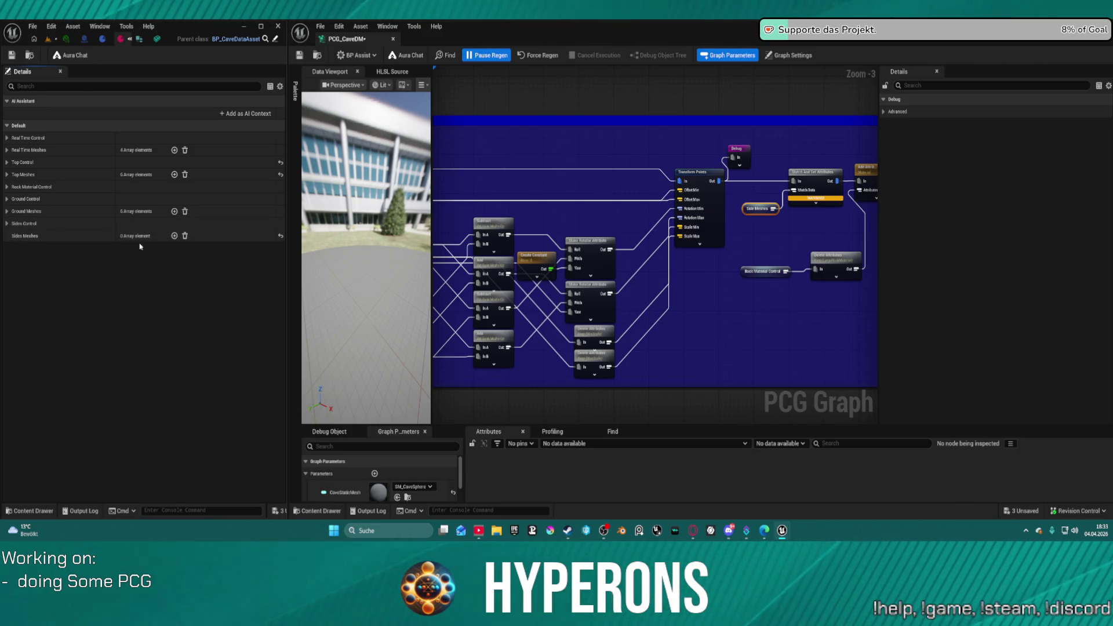
{"action": "left_click", "coordinate": [175, 236]}
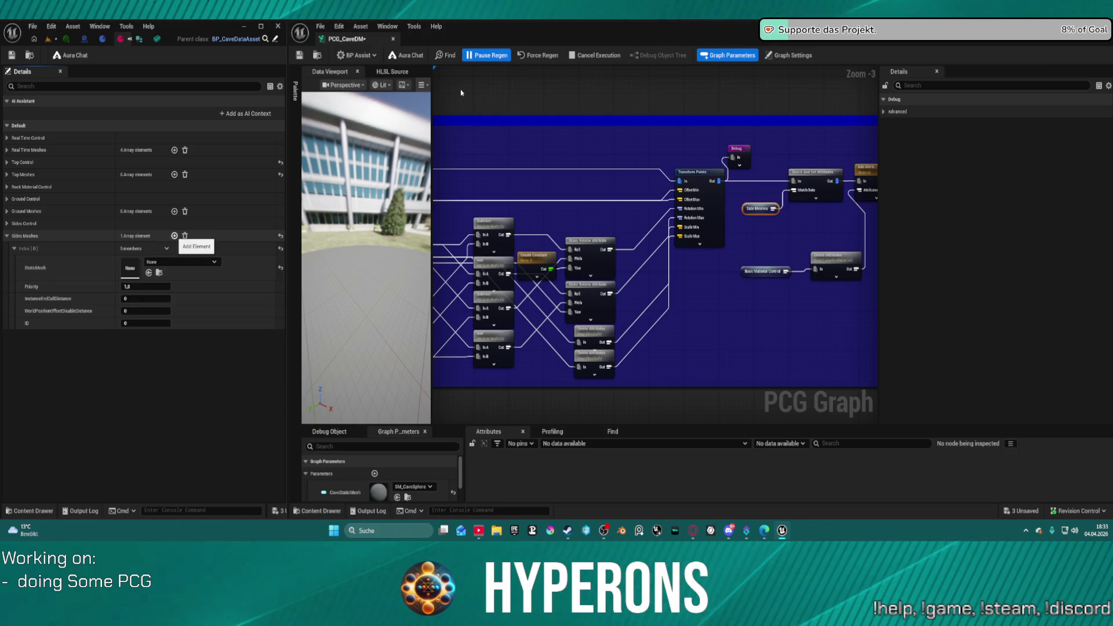
{"action": "left_click", "coordinate": [175, 236]}
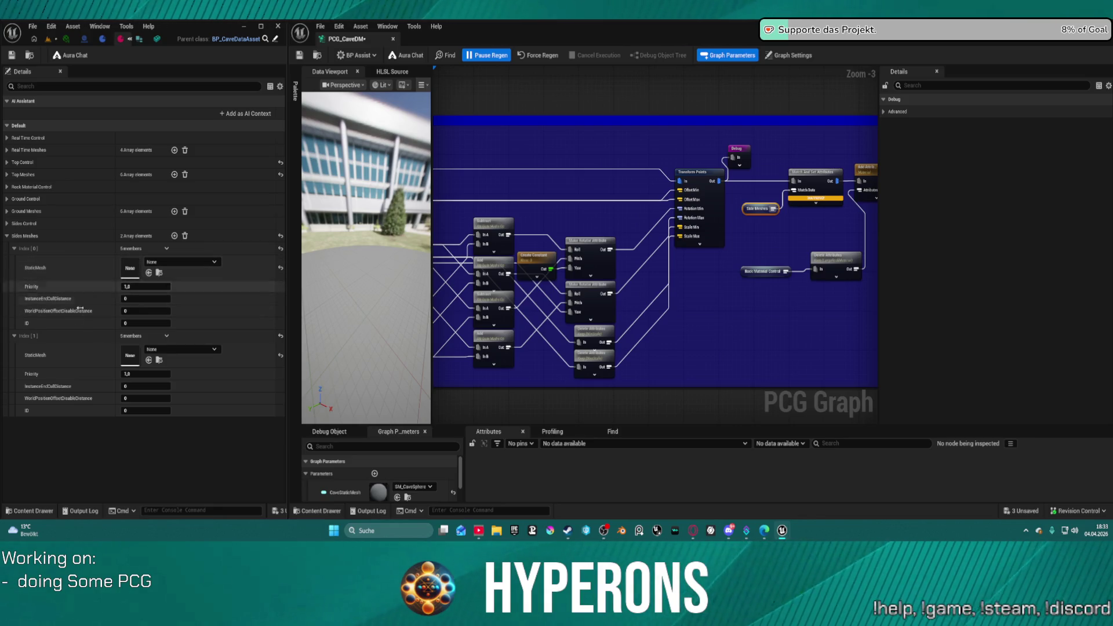
{"action": "left_click", "coordinate": [154, 262]}
{"action": "left_click", "coordinate": [160, 262]}
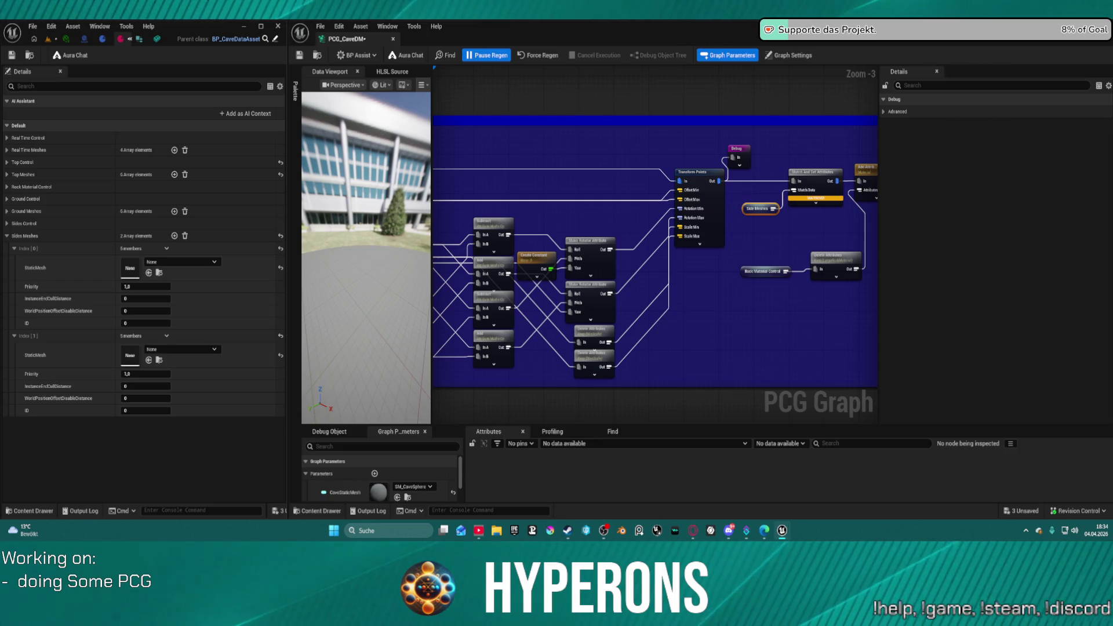
- Assign SM_Rock_Boulder_1, 2 and 3 to three Sides Meshes entries and save the data asset
{"action": "mouse_move", "coordinate": [406, 185]}
{"action": "left_mouse_down"}
{"action": "mouse_move", "coordinate": [239, 288]}
{"action": "mouse_move", "coordinate": [131, 268]}
{"action": "left_mouse_up"}
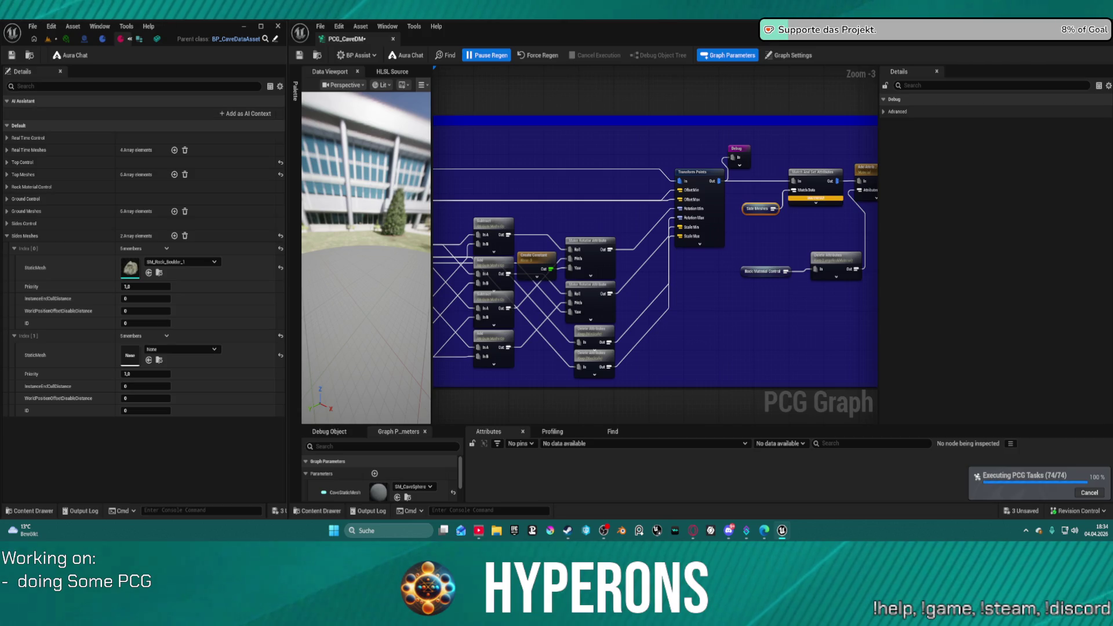
{"action": "mouse_move", "coordinate": [406, 186]}
{"action": "left_mouse_down"}
{"action": "mouse_move", "coordinate": [243, 227]}
{"action": "mouse_move", "coordinate": [128, 347]}
{"action": "left_mouse_up"}
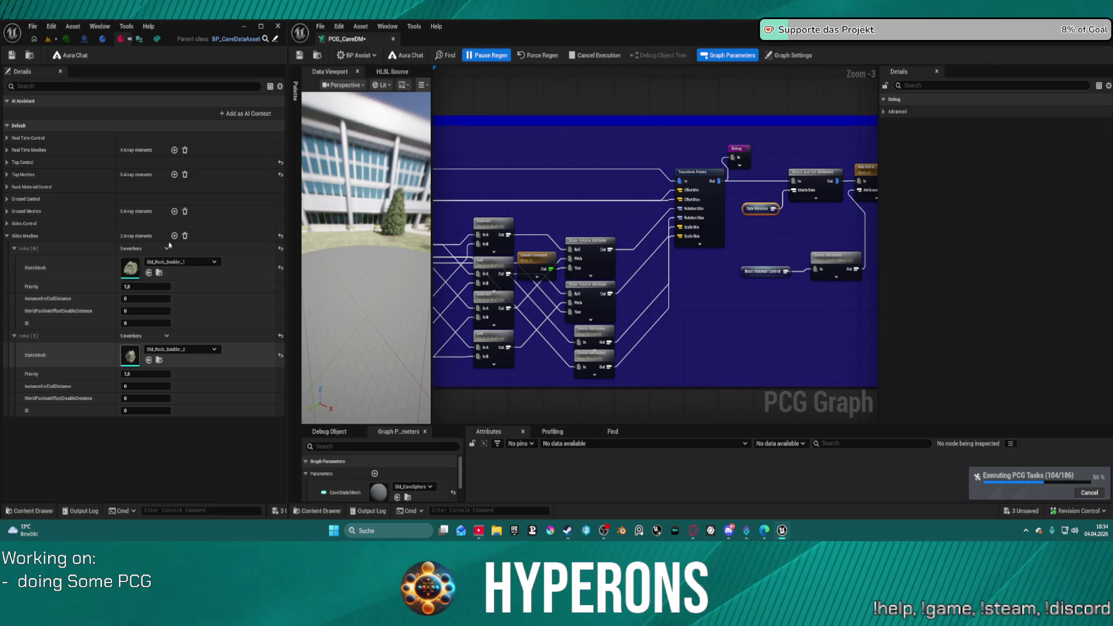
{"action": "left_click", "coordinate": [168, 339]}
{"action": "left_click", "coordinate": [177, 373]}
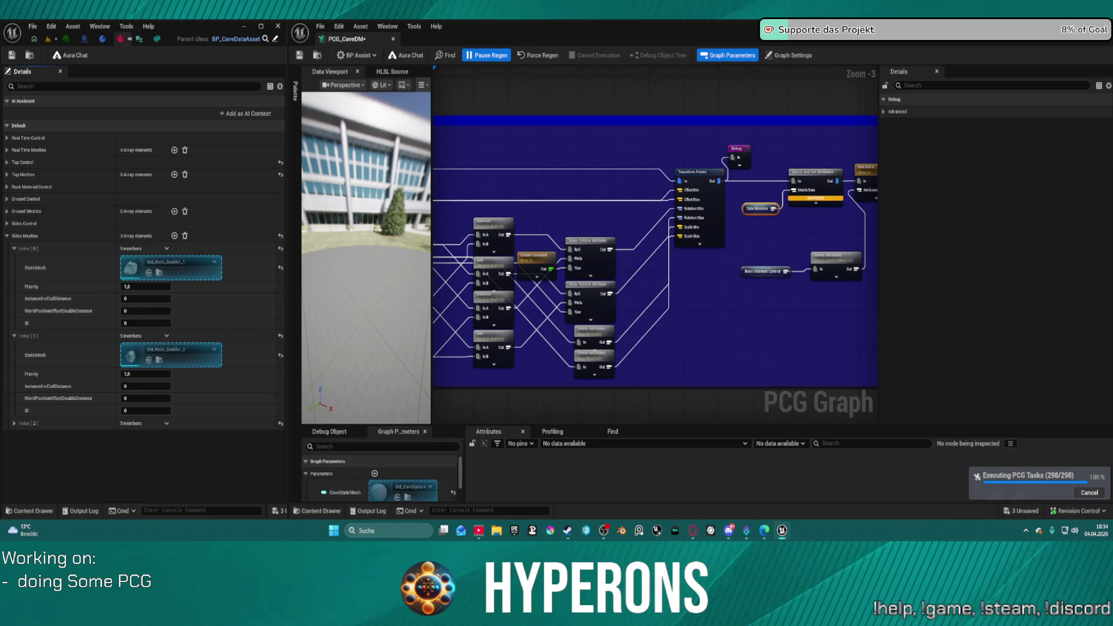
{"action": "mouse_move", "coordinate": [411, 113]}
{"action": "left_mouse_down"}
{"action": "mouse_move", "coordinate": [154, 330]}
{"action": "mouse_move", "coordinate": [129, 373]}
{"action": "mouse_move", "coordinate": [129, 420]}
{"action": "mouse_move", "coordinate": [394, 94]}
{"action": "left_mouse_up"}
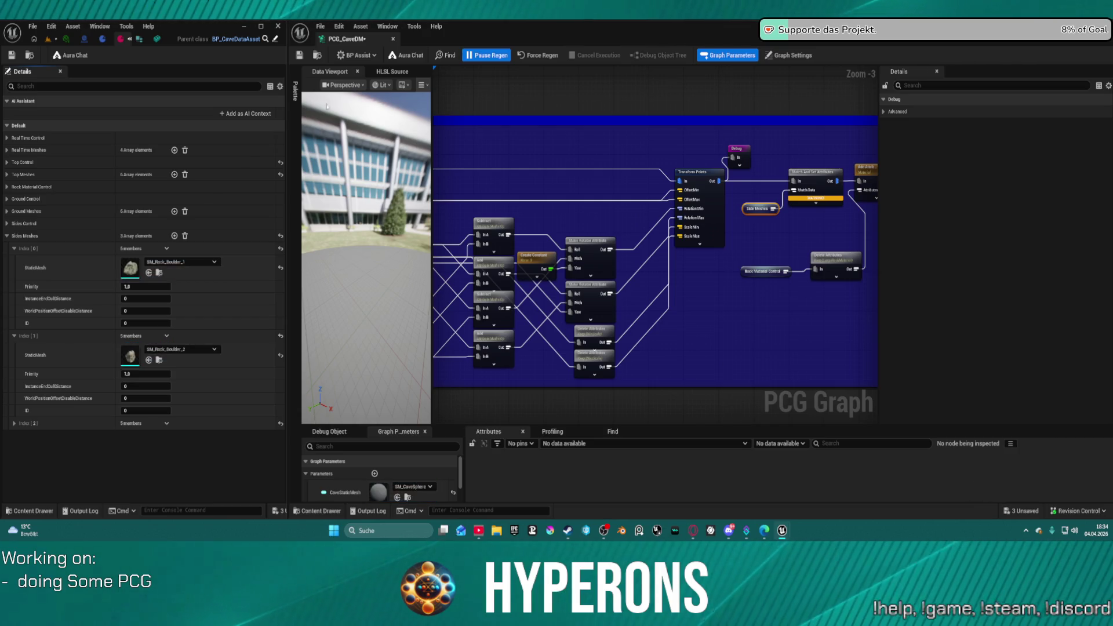
{"action": "left_click", "coordinate": [15, 424]}
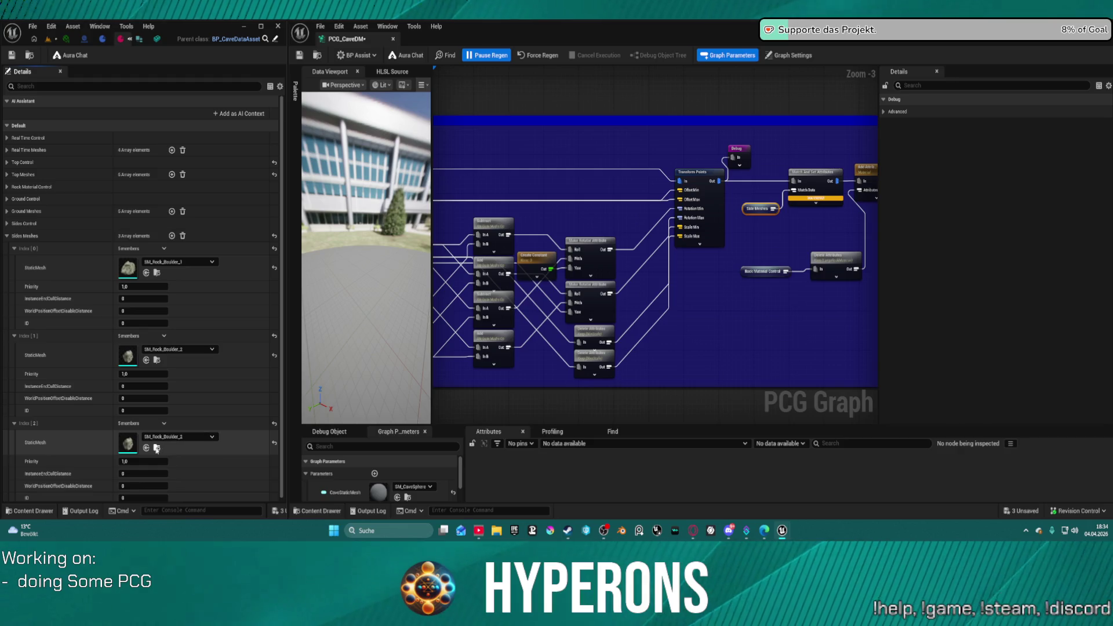
{"action": "left_click", "coordinate": [174, 437]}
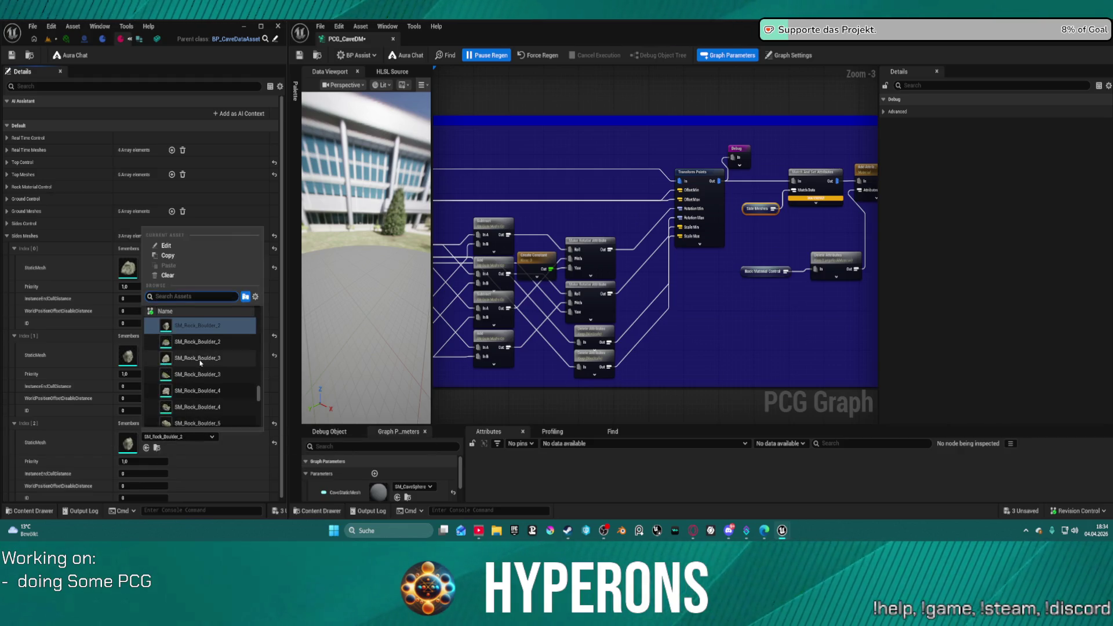
{"action": "left_click", "coordinate": [206, 360]}
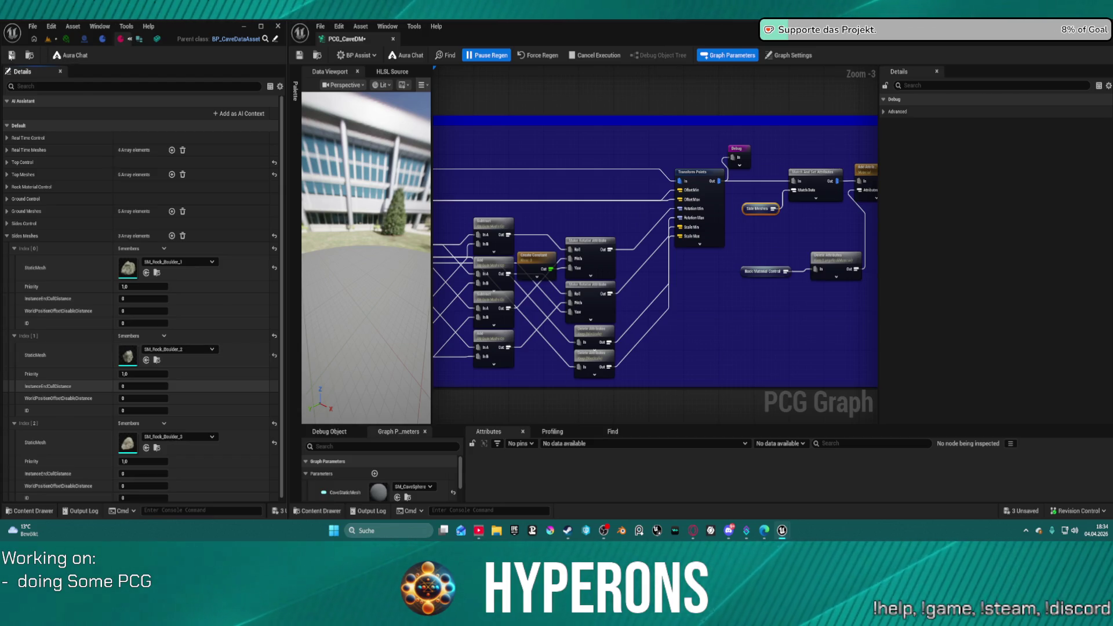
{"action": "left_click", "coordinate": [11, 56]}
- Save the cave PCG graph, inspect the regenerated cave, and jump to the Side Meshes declaration
{"action": "left_click", "coordinate": [49, 40]}
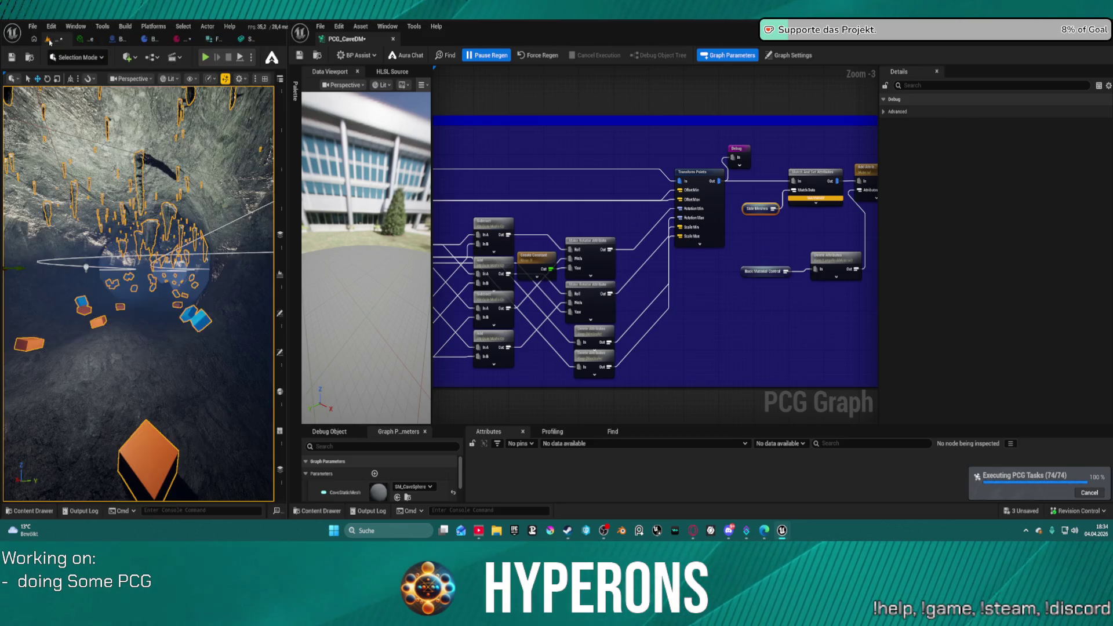
{"action": "left_click_drag", "start_coordinate": [132, 320], "coordinate": [154, 310]}
{"action": "mouse_move", "coordinate": [575, 233]}
{"action": "left_mouse_down"}
{"action": "mouse_move", "coordinate": [677, 195]}
{"action": "mouse_move", "coordinate": [713, 325]}
{"action": "mouse_move", "coordinate": [823, 337]}
{"action": "left_mouse_up"}
{"action": "left_click_drag", "start_coordinate": [719, 113], "coordinate": [441, 113]}
{"action": "left_click_drag", "start_coordinate": [810, 139], "coordinate": [482, 133]}
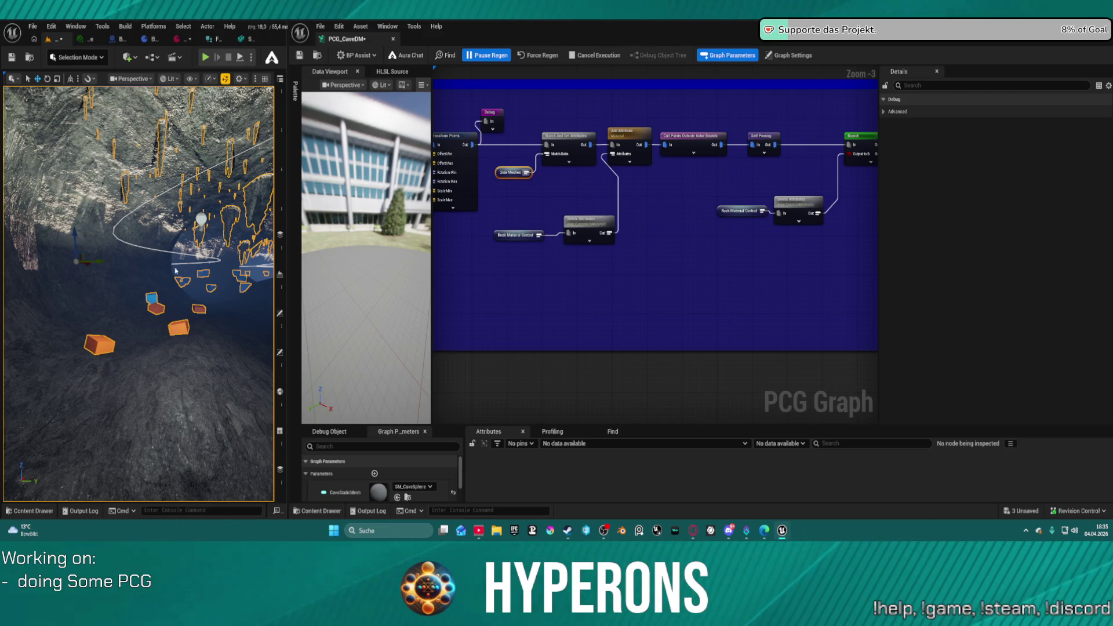
{"action": "right_click", "coordinate": [679, 222]}
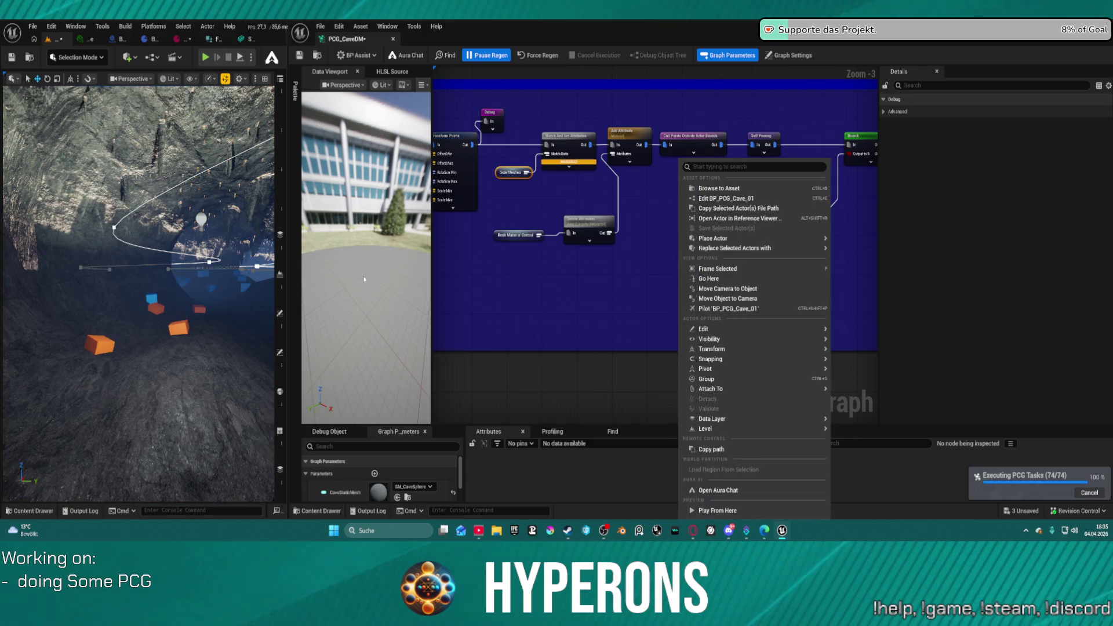
{"action": "key", "text": "Escape"}
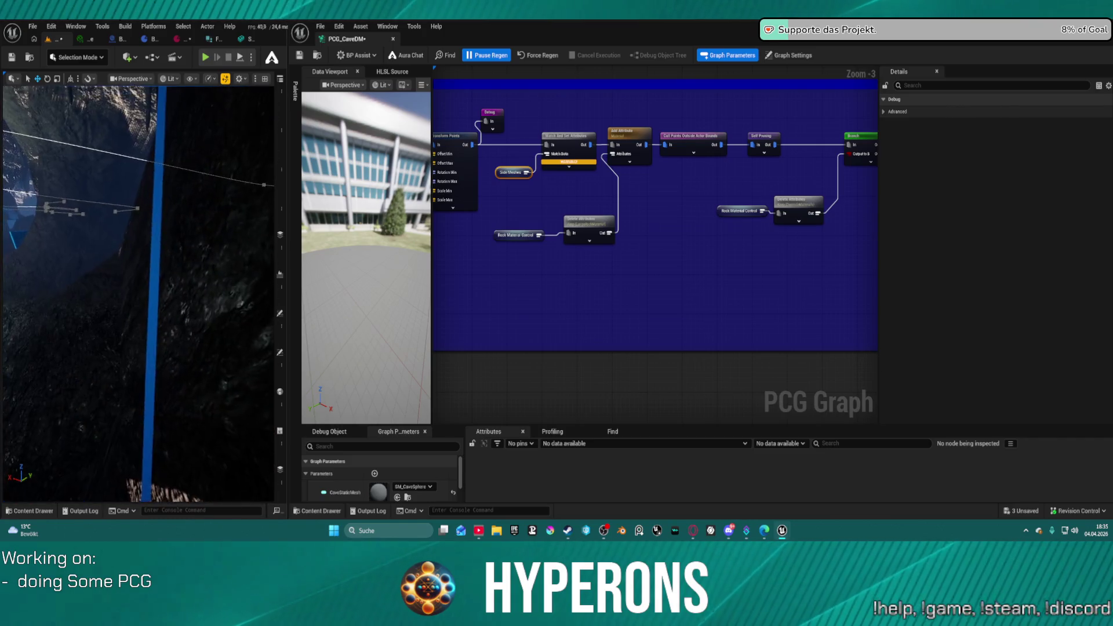
{"action": "mouse_move", "coordinate": [711, 248]}
{"action": "left_mouse_down"}
{"action": "mouse_move", "coordinate": [787, 285]}
{"action": "mouse_move", "coordinate": [869, 296]}
{"action": "mouse_move", "coordinate": [677, 203]}
{"action": "left_mouse_up"}
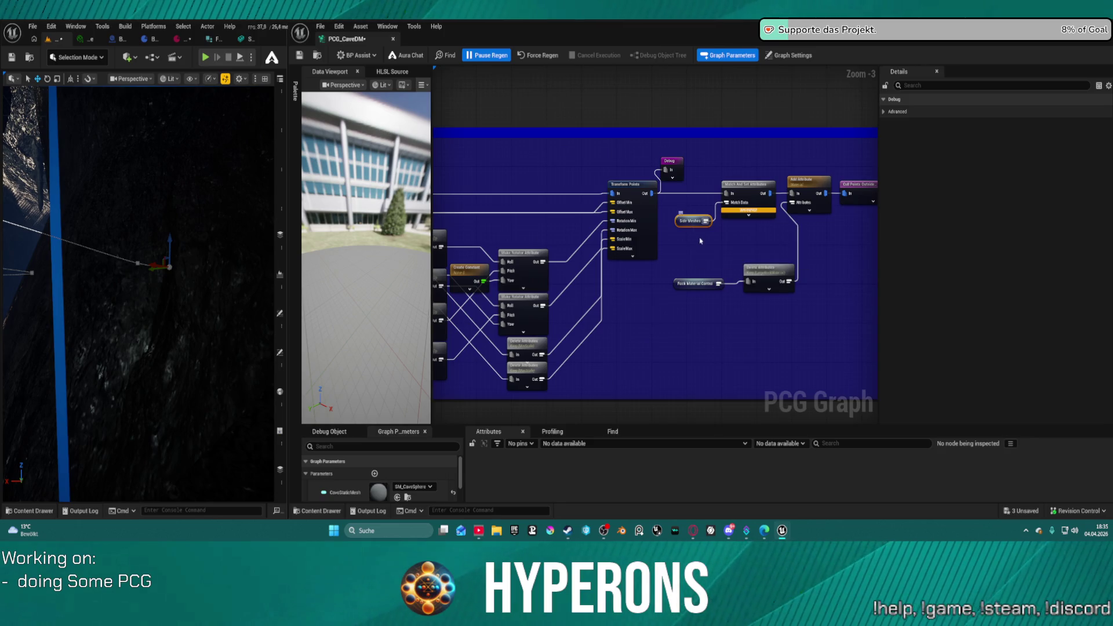
{"action": "double_click", "coordinate": [692, 221]}
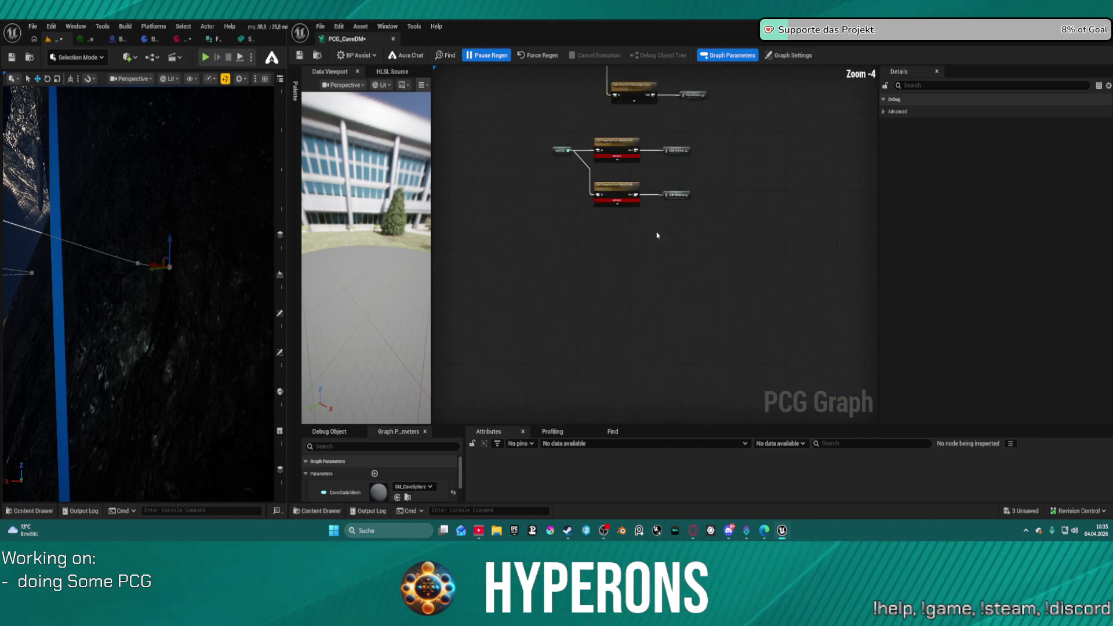
- Select the SideControl property node, pan up to the Rock DA nodes, and switch to BP_PCG_Cave_01
{"action": "scroll", "coordinate": [657, 234], "scroll_direction": "up", "scroll_amount": 5}
{"action": "left_click", "coordinate": [645, 270]}
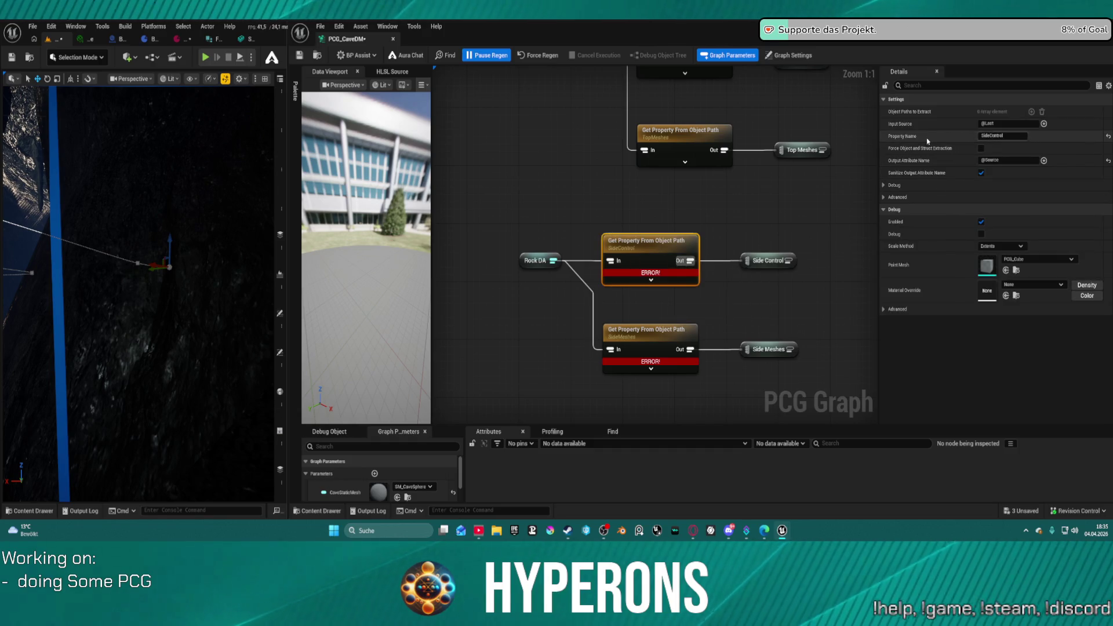
{"action": "left_click_drag", "start_coordinate": [685, 174], "coordinate": [690, 360]}
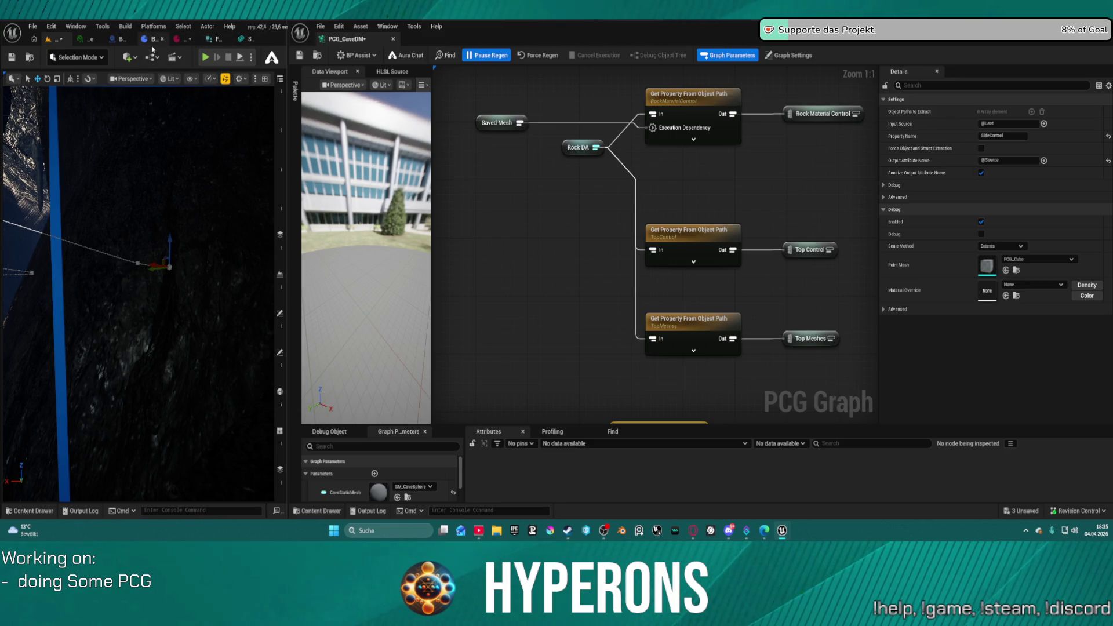
{"action": "left_click", "coordinate": [123, 39]}
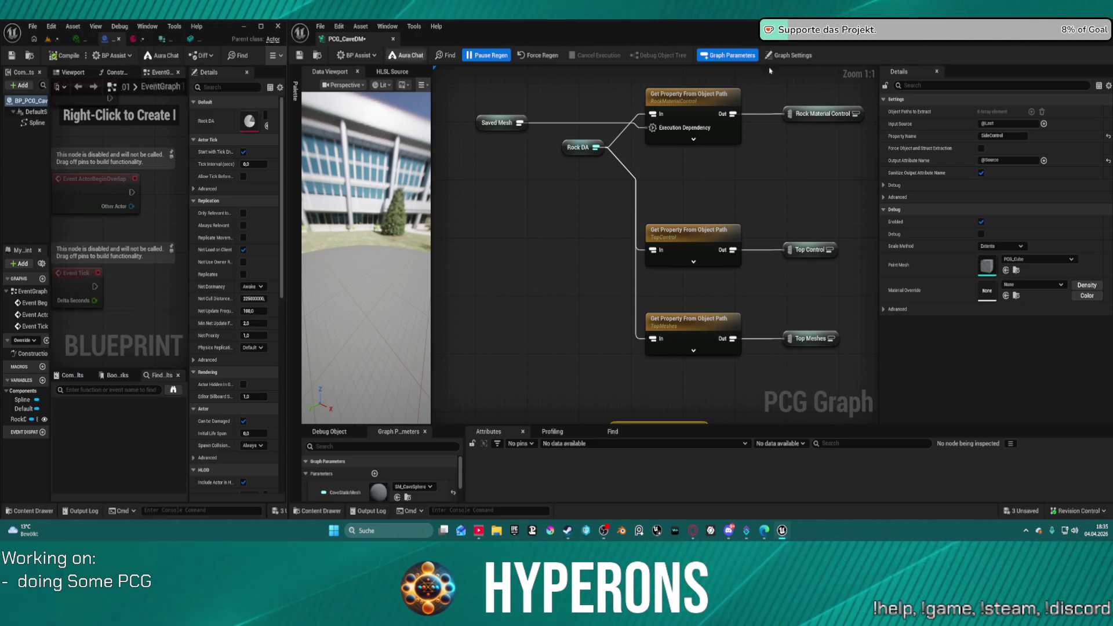
- Set the data asset's Sides Control Density to 1 and save it
{"action": "left_click", "coordinate": [133, 40]}
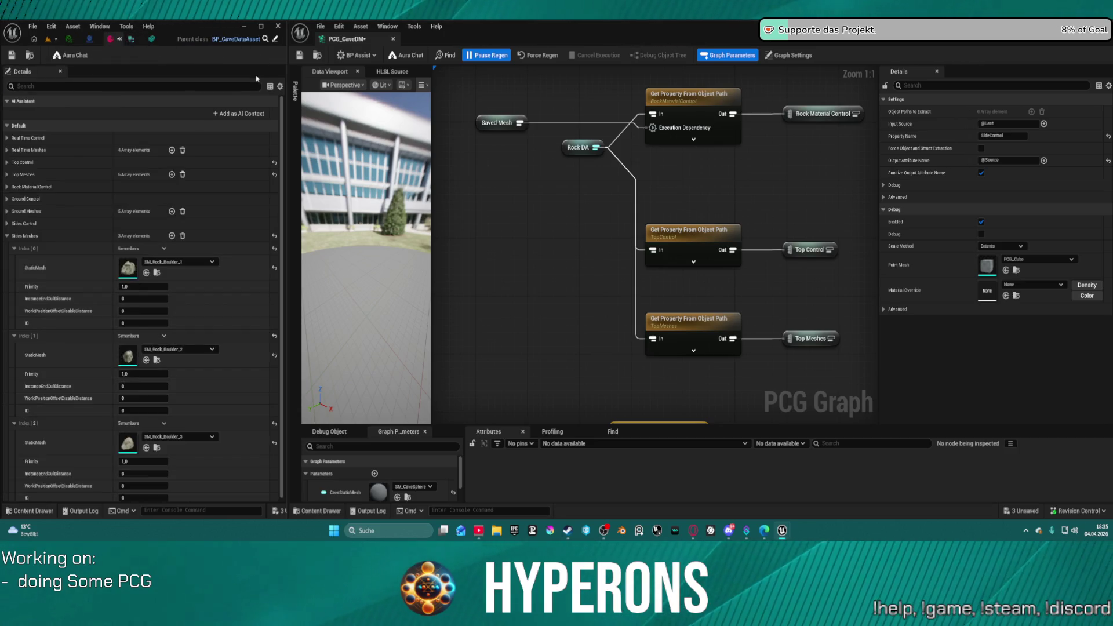
{"action": "left_click", "coordinate": [7, 224]}
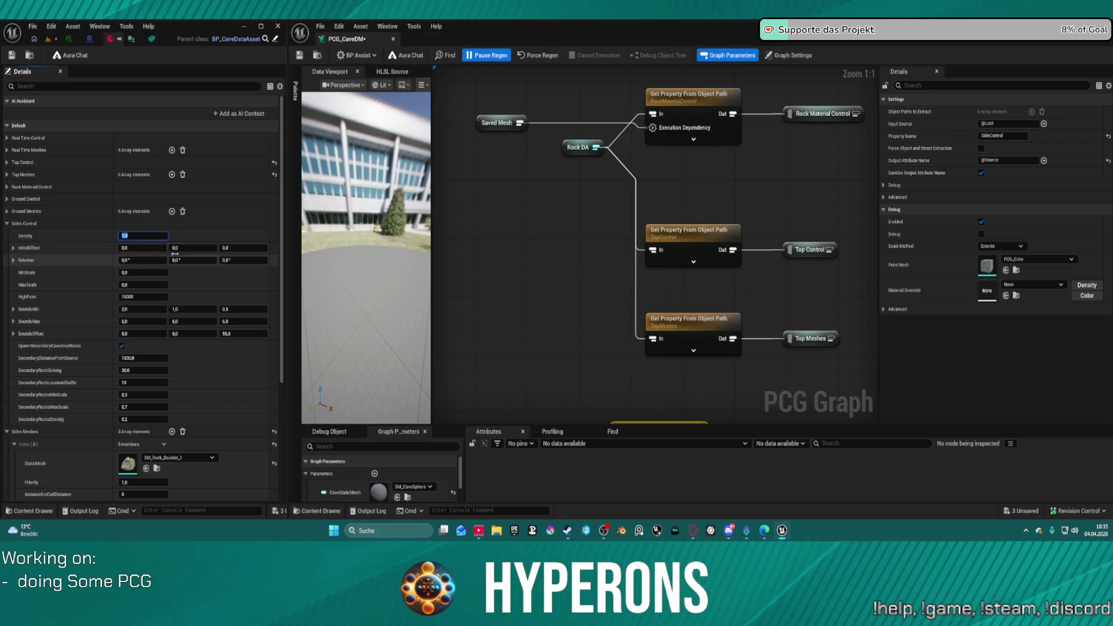
{"action": "type", "text": "1"}
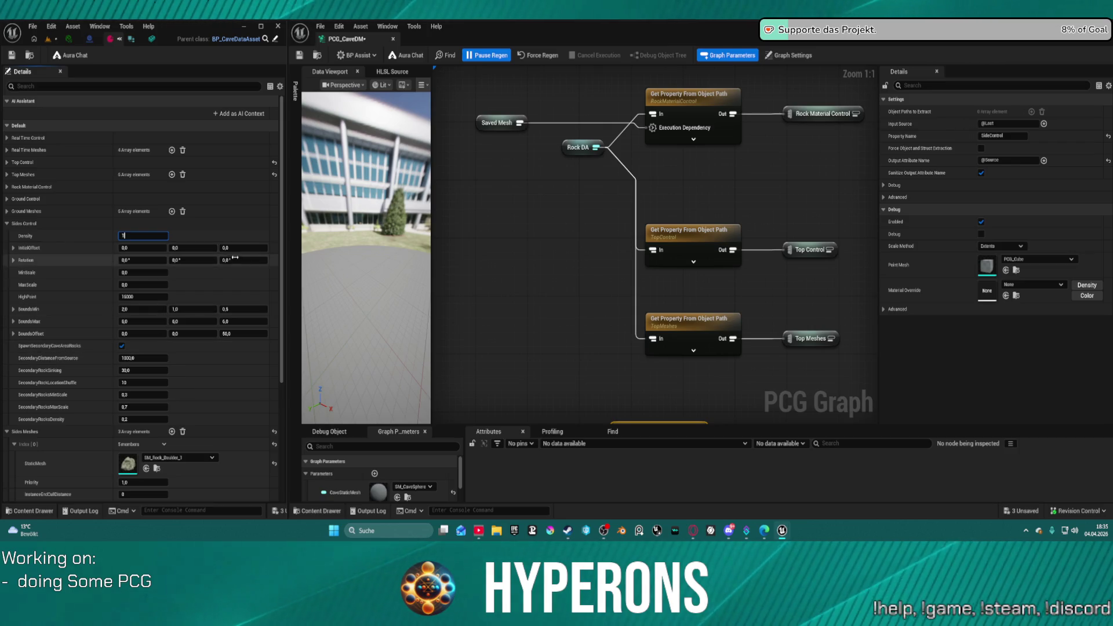
{"action": "key", "text": "Return"}
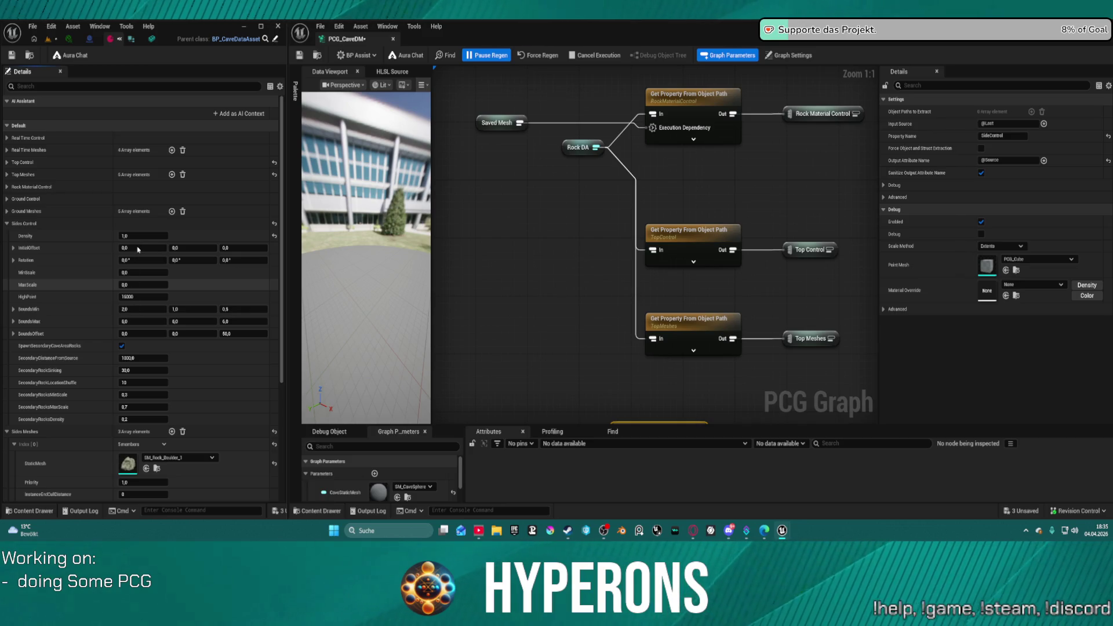
{"action": "key", "text": "ctrl+s"}
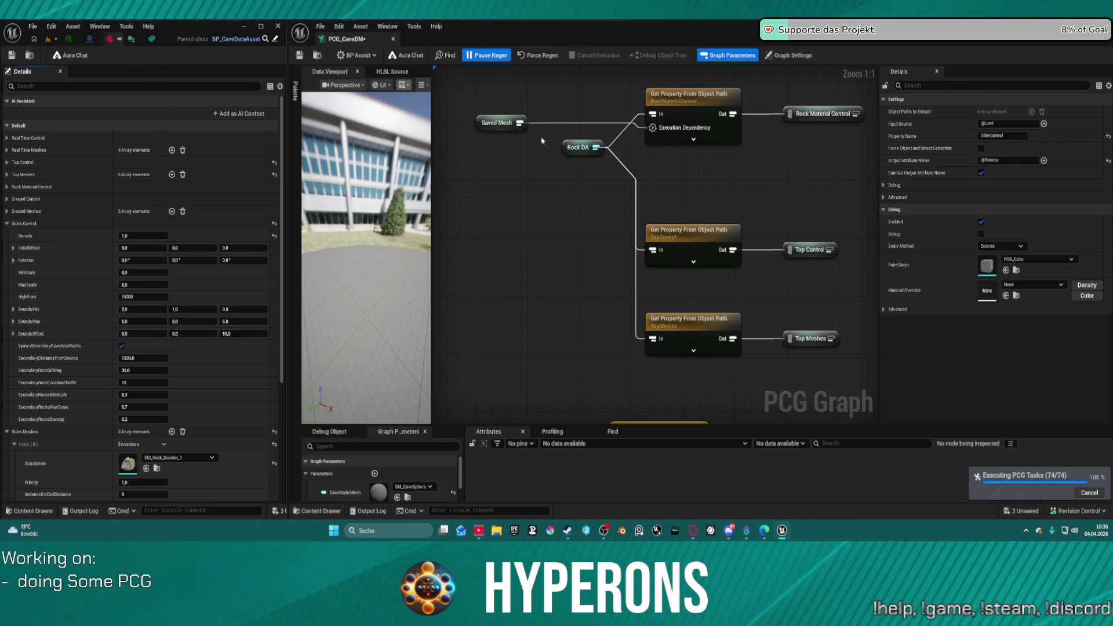
{"action": "mouse_move", "coordinate": [542, 140]}
{"action": "left_mouse_down"}
{"action": "mouse_move", "coordinate": [648, 93]}
{"action": "mouse_move", "coordinate": [522, 87]}
{"action": "mouse_move", "coordinate": [696, 98]}
{"action": "left_mouse_up"}
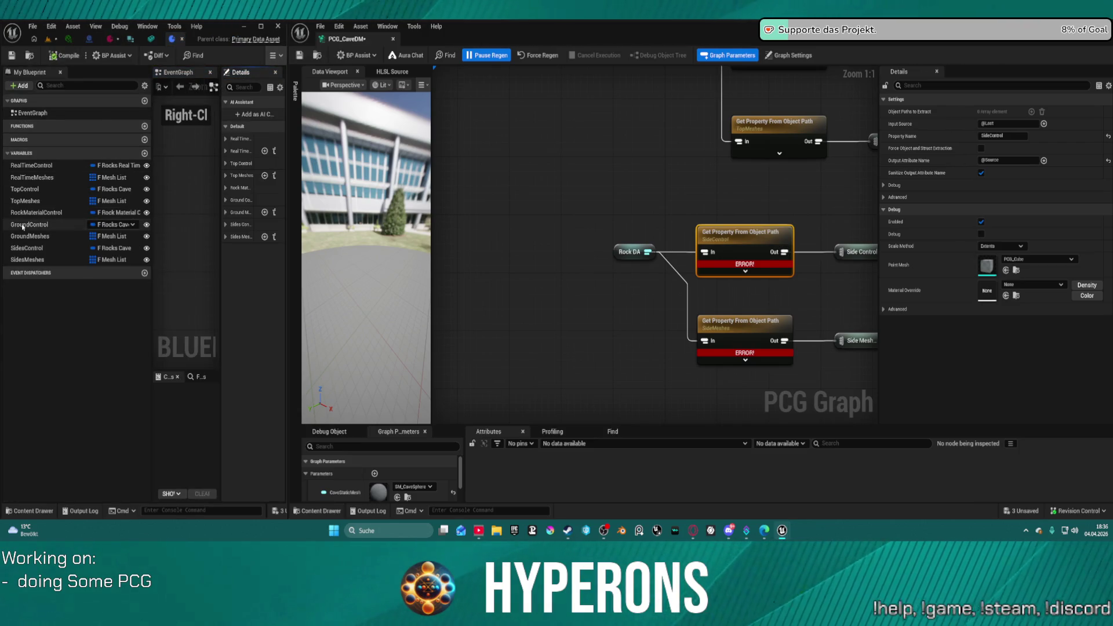
- Set the two Get Property nodes' Property Names to SidesControl and SidesMeshes, copied from the variables
{"action": "left_click", "coordinate": [33, 250]}
{"action": "left_click", "coordinate": [33, 250]}
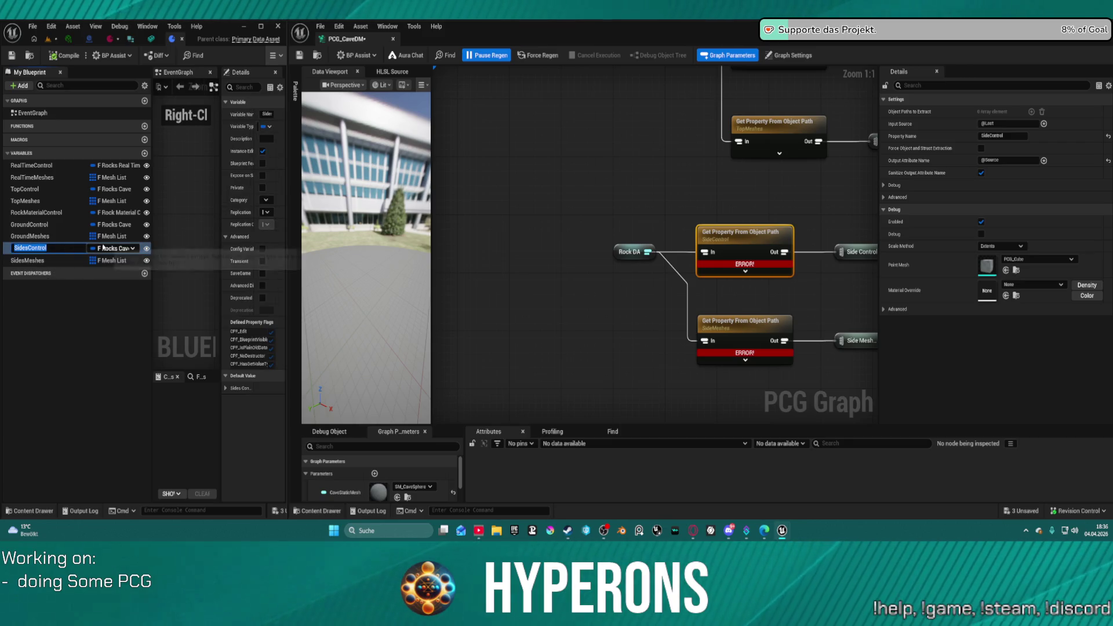
{"action": "key", "text": "ctrl+c"}
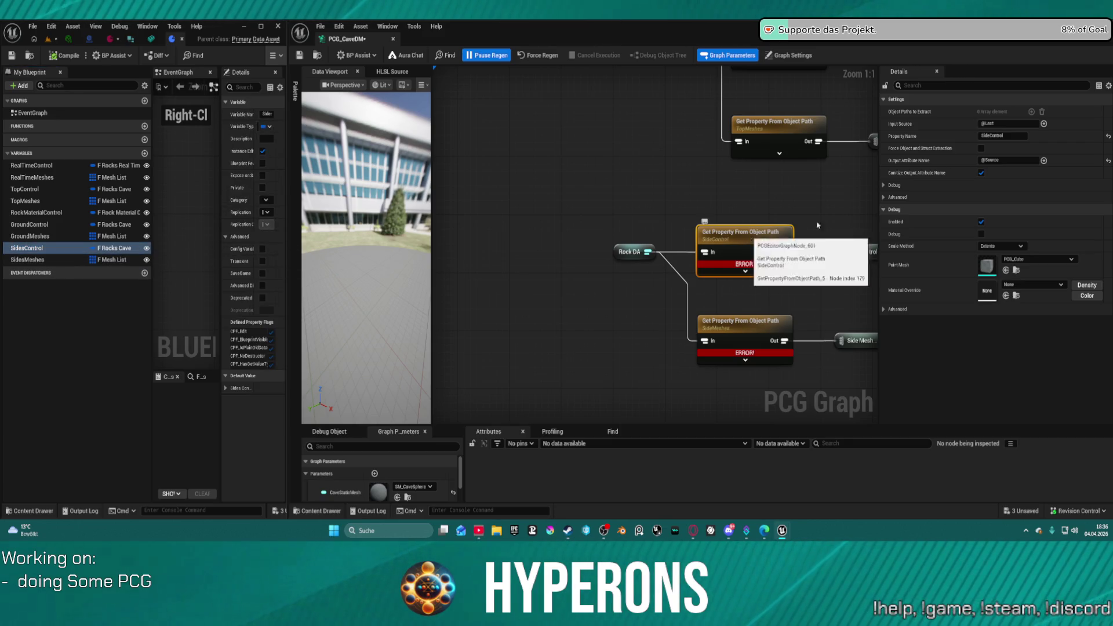
{"action": "left_click", "coordinate": [1021, 136]}
{"action": "key", "text": "ctrl+v"}
{"action": "key", "text": "ctrl+a"}
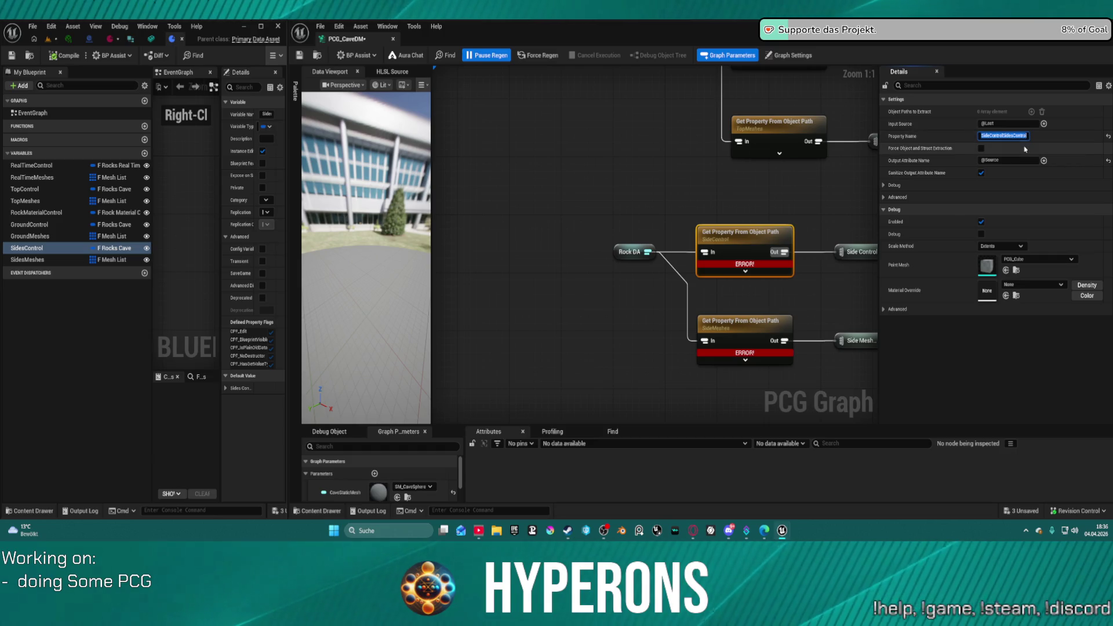
{"action": "double_click", "coordinate": [31, 260]}
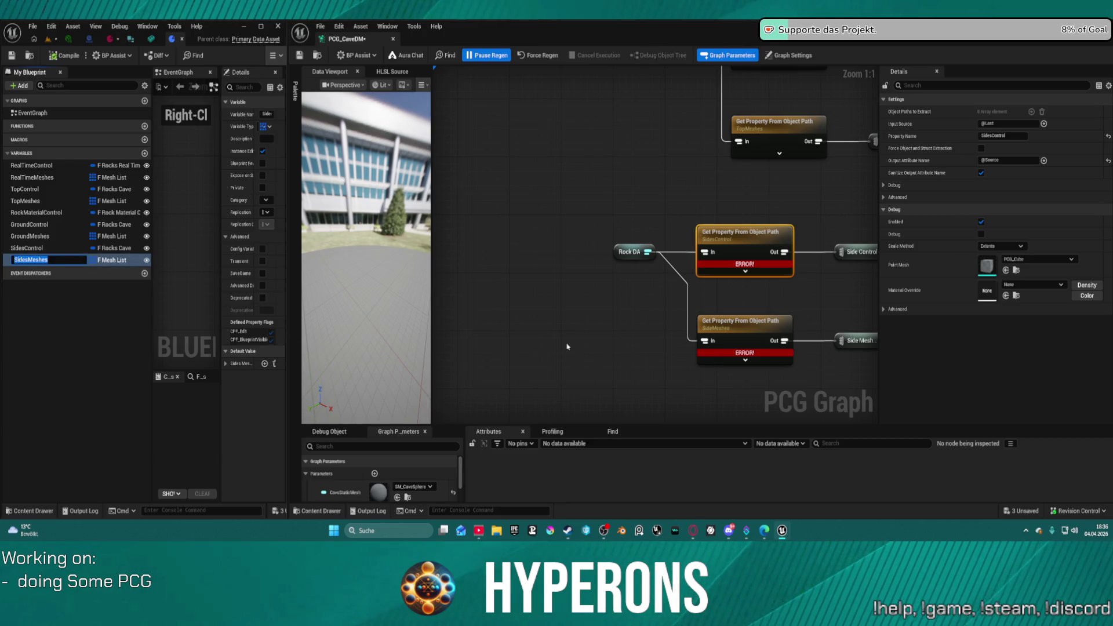
{"action": "left_click", "coordinate": [725, 320]}
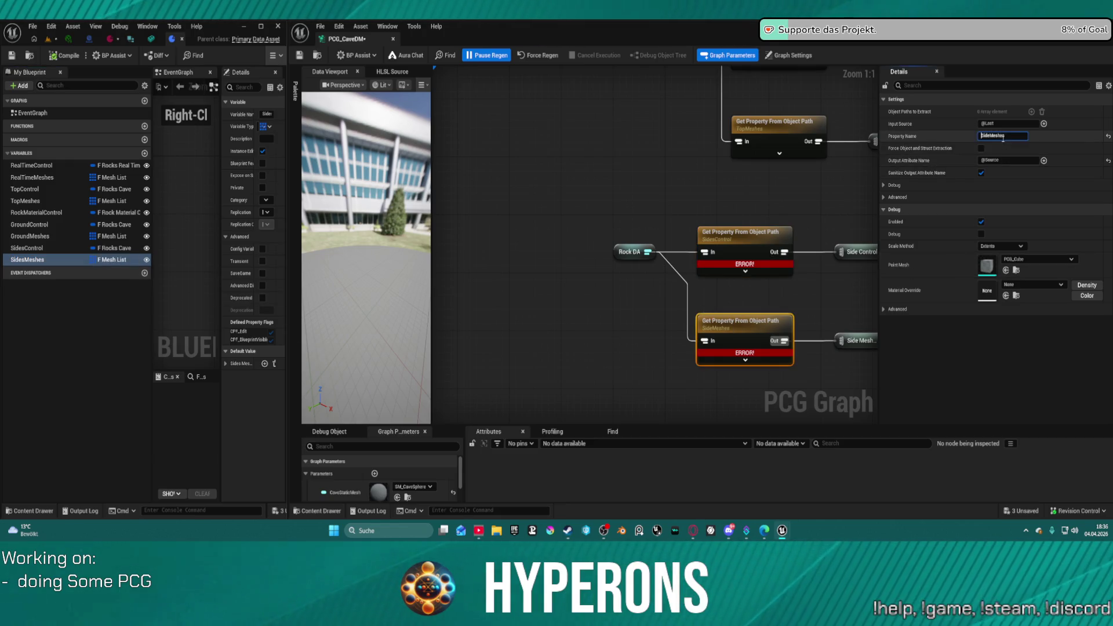
{"action": "key", "text": "ctrl+a"}
{"action": "key", "text": "ctrl+v"}
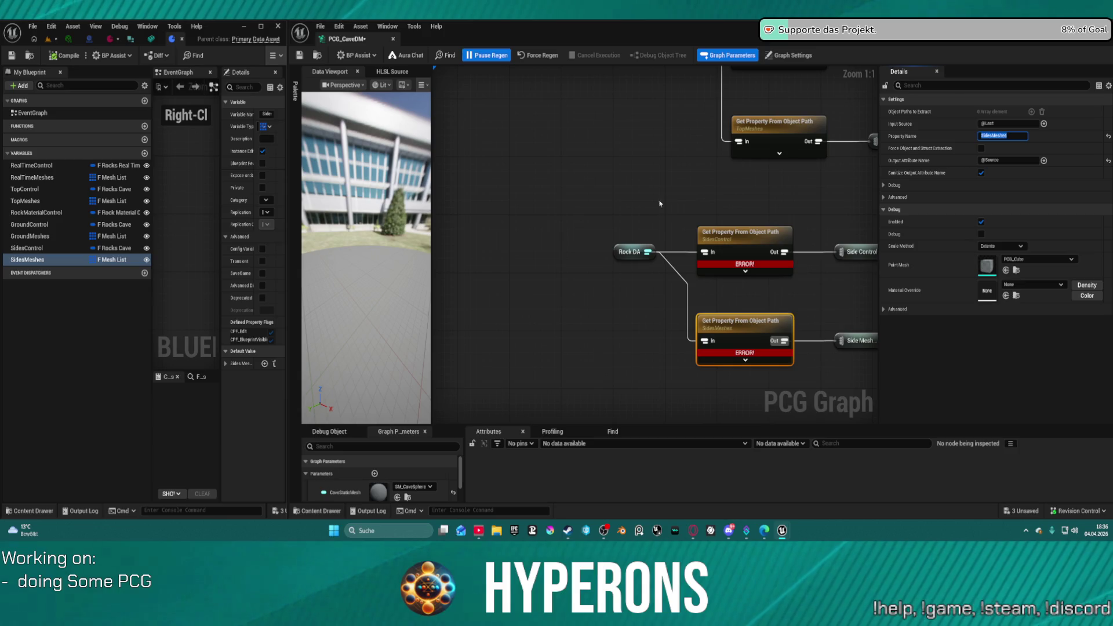
{"action": "left_click", "coordinate": [49, 39]}
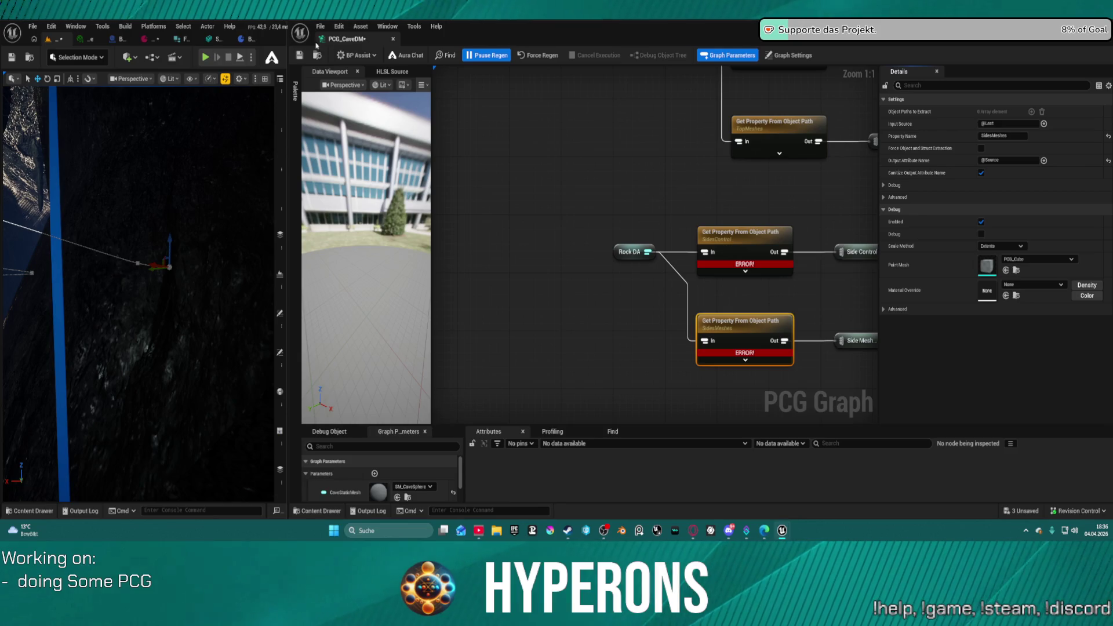
- Save DA_RocksCave and fly around the cave to check the blue side-rock cubes on the walls
{"action": "mouse_move", "coordinate": [290, 44]}
{"action": "left_mouse_down"}
{"action": "mouse_move", "coordinate": [323, 87]}
{"action": "mouse_move", "coordinate": [603, 117]}
{"action": "left_mouse_up"}
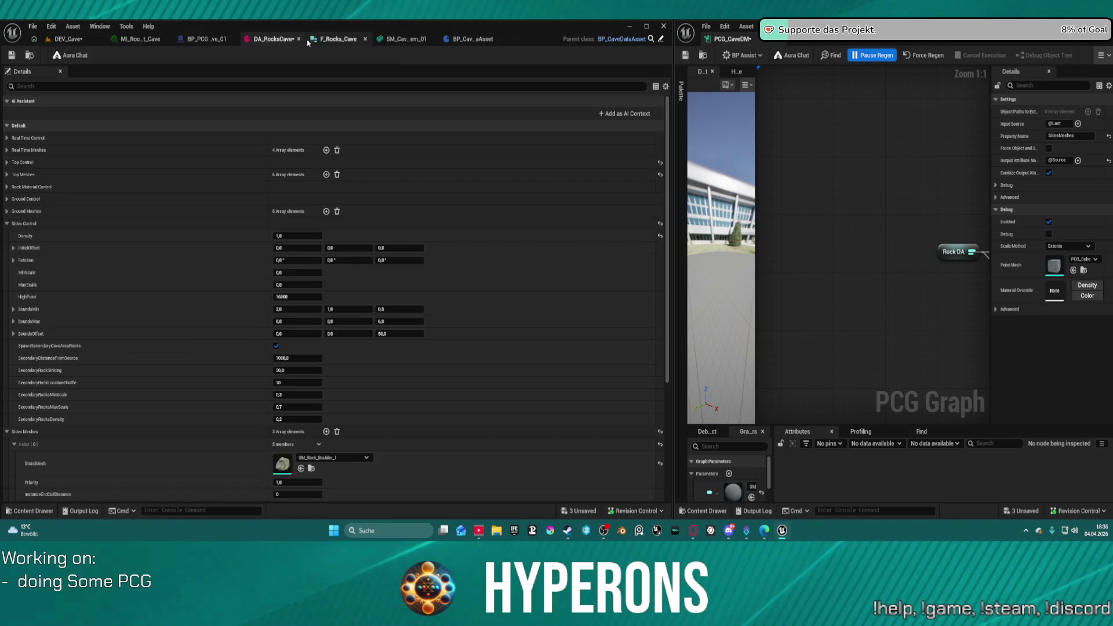
{"action": "left_click", "coordinate": [316, 38]}
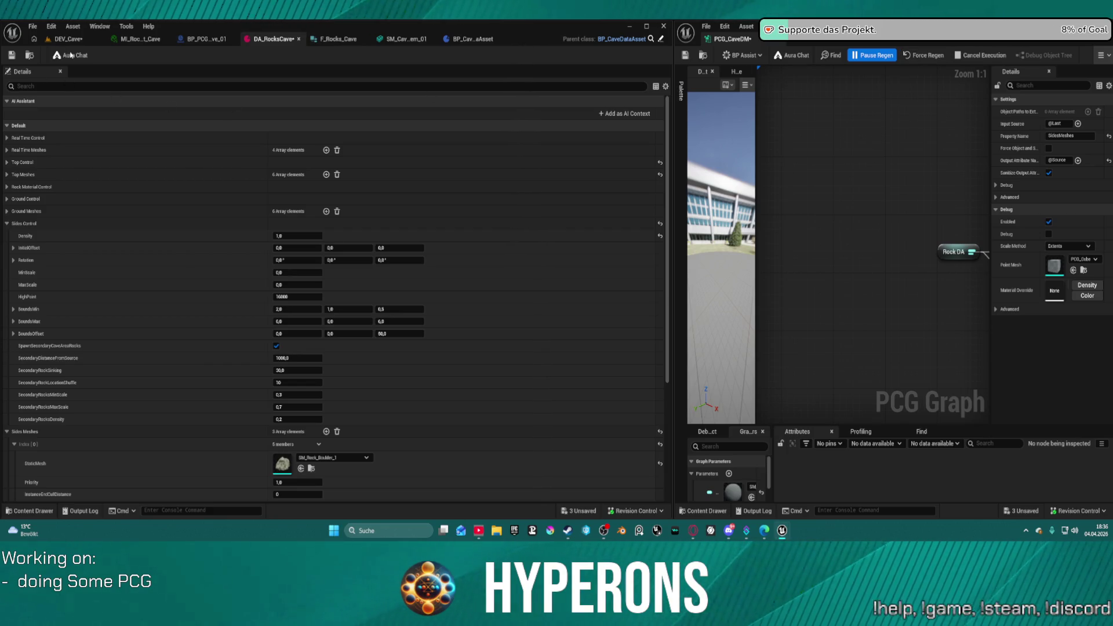
{"action": "key", "text": "ctrl+s"}
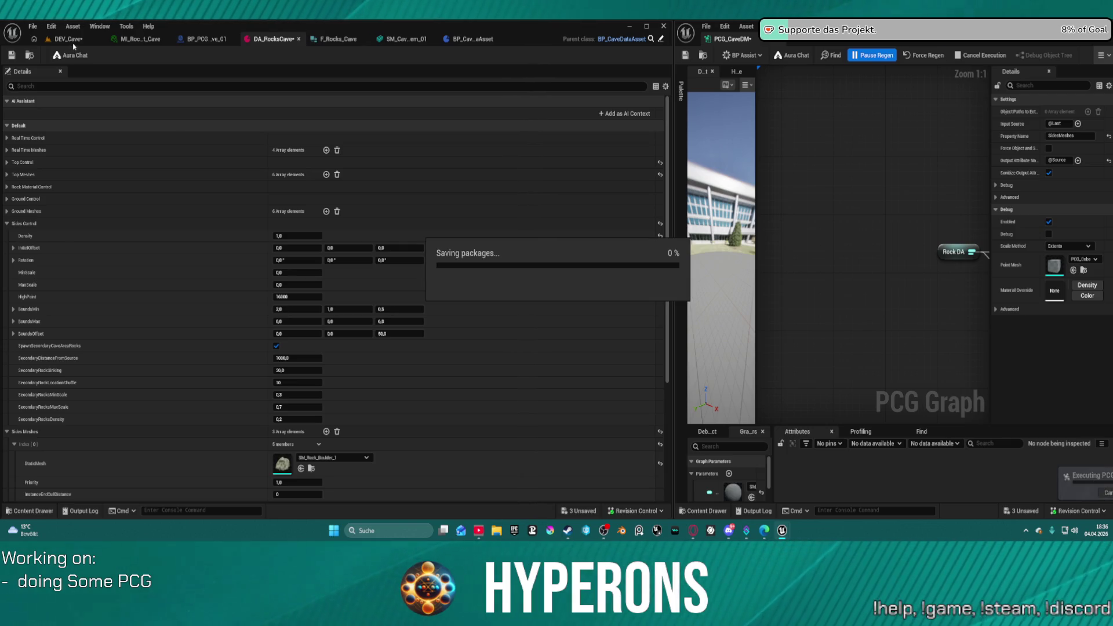
{"action": "left_click", "coordinate": [73, 40]}
{"action": "scroll", "coordinate": [312, 296], "scroll_direction": "up", "scroll_amount": 10}
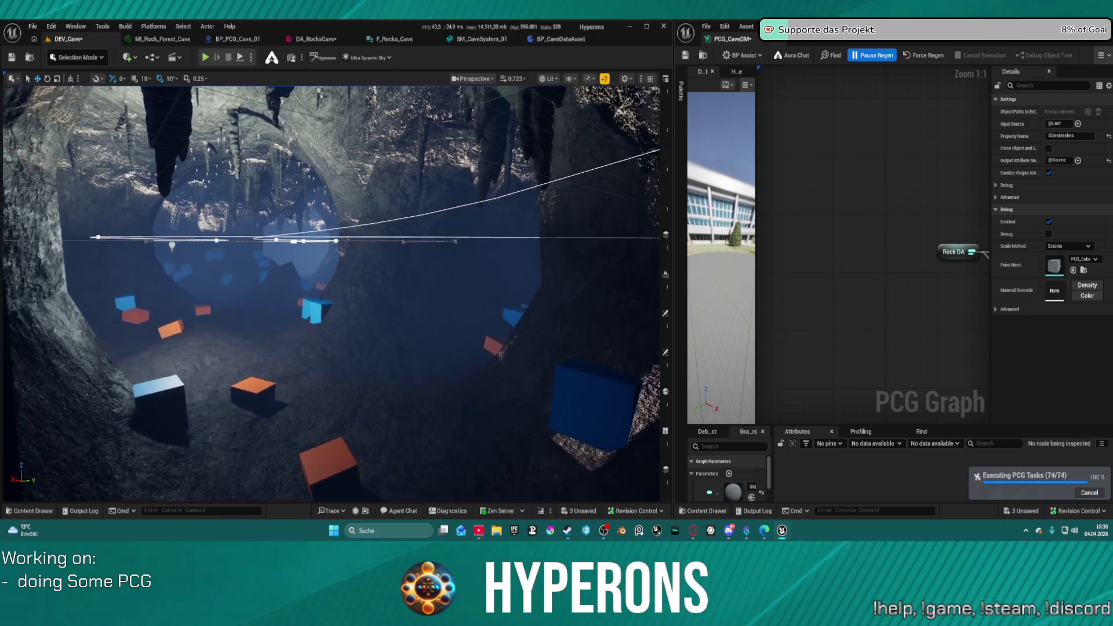
{"action": "key", "text": "w"}
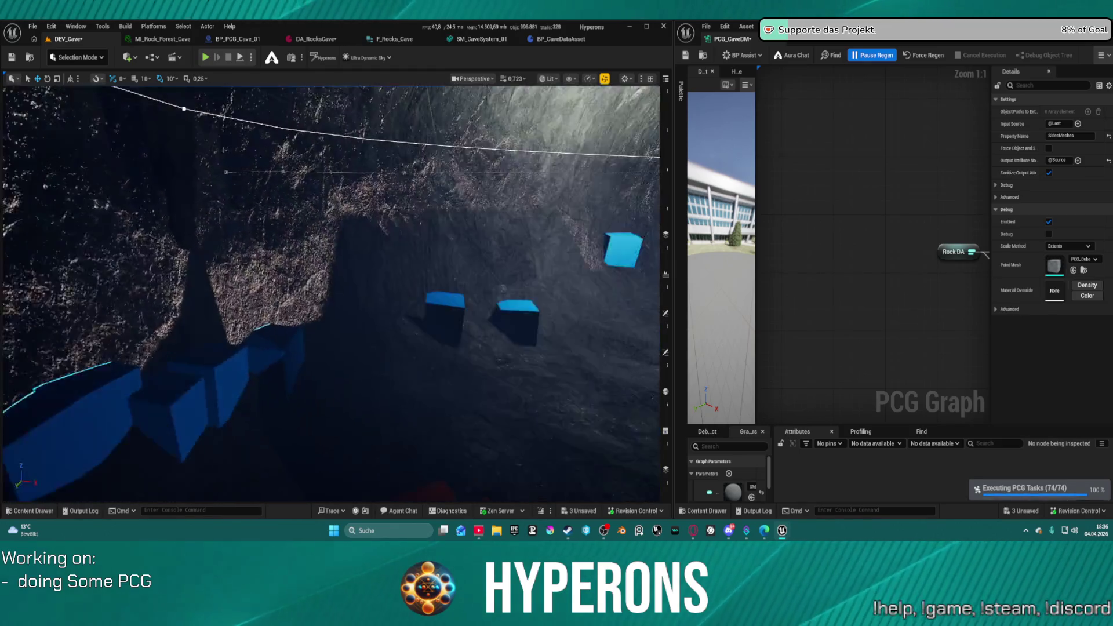
{"action": "key", "text": "s"}
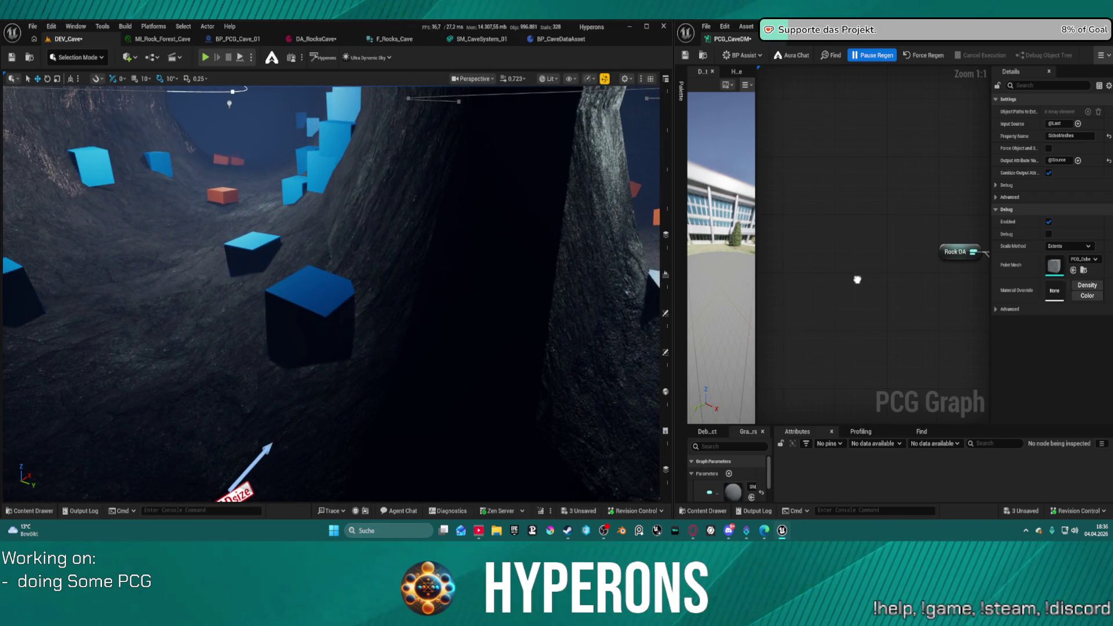
{"action": "scroll", "coordinate": [858, 279], "scroll_direction": "down", "scroll_amount": 12}
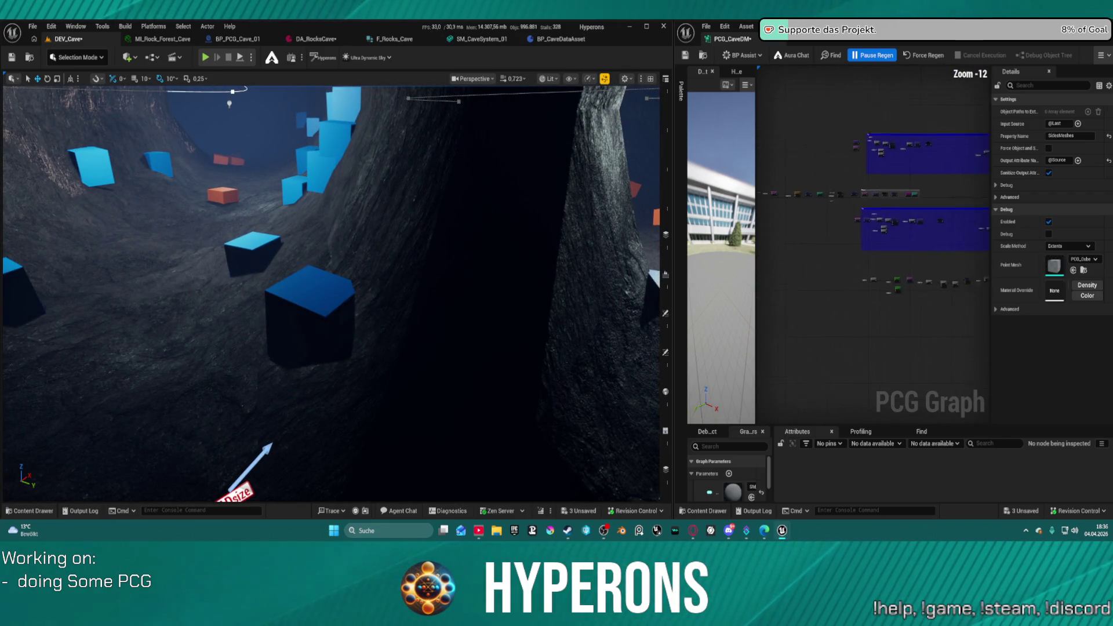
{"action": "left_click", "coordinate": [313, 39]}
- Dock the DA_RocksCave settings in the right window beside the DEV_Cave level view
{"action": "left_click_drag", "start_coordinate": [314, 39], "coordinate": [843, 43]}
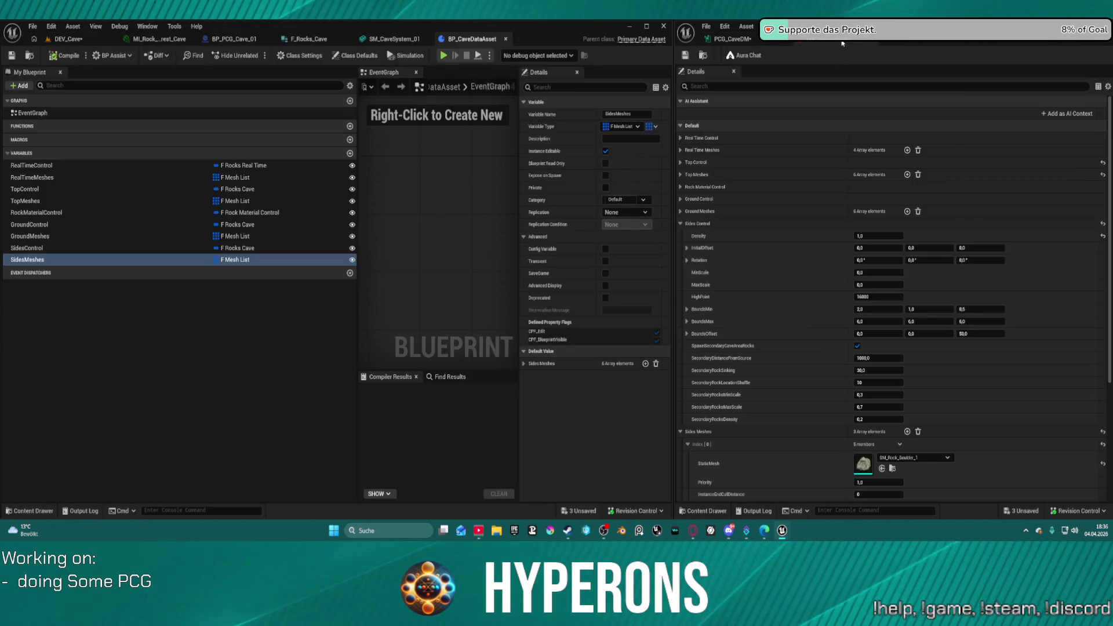
{"action": "left_click", "coordinate": [66, 39]}
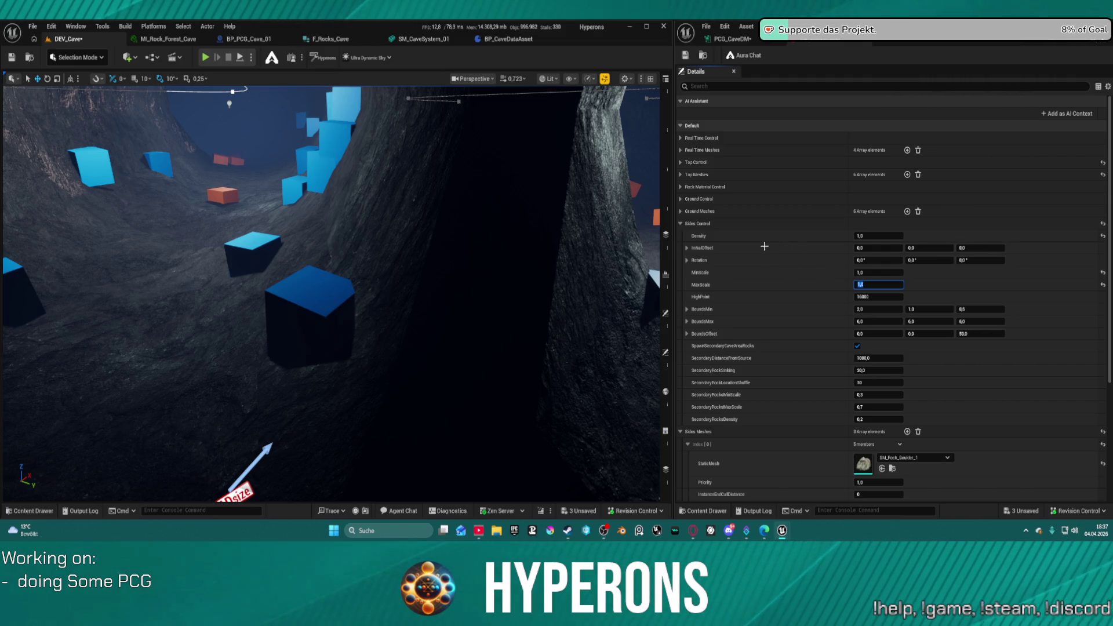
- Set the Sides Control scale range to MinScale 5 and MaxScale 6, then fly in to check the boulders
{"action": "key", "text": "ctrl+s"}
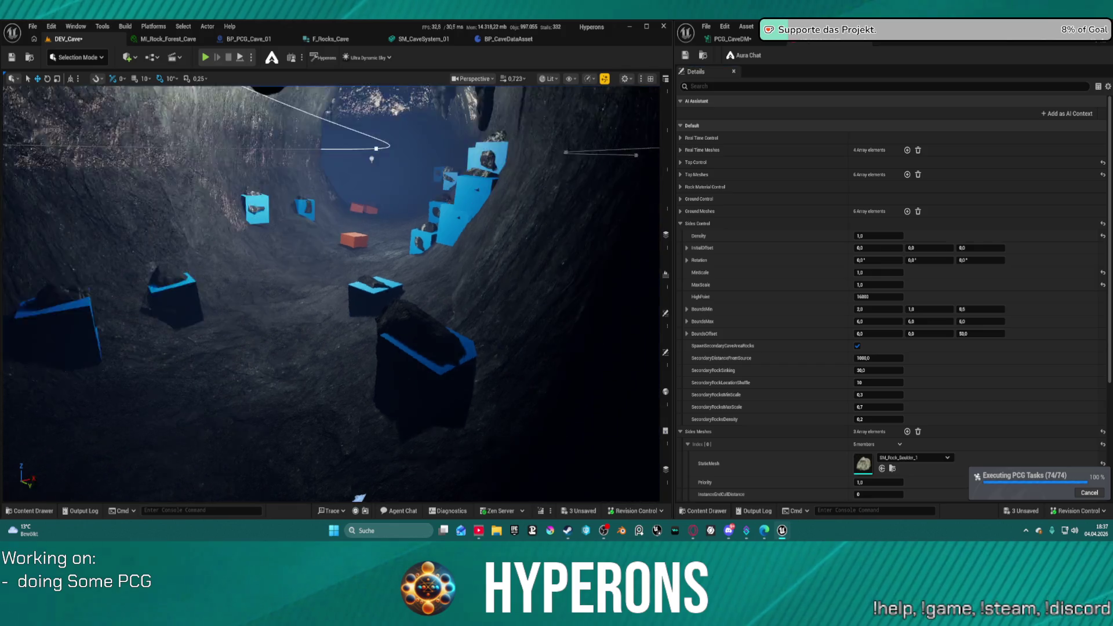
{"action": "left_click_drag", "start_coordinate": [331, 290], "coordinate": [330, 290]}
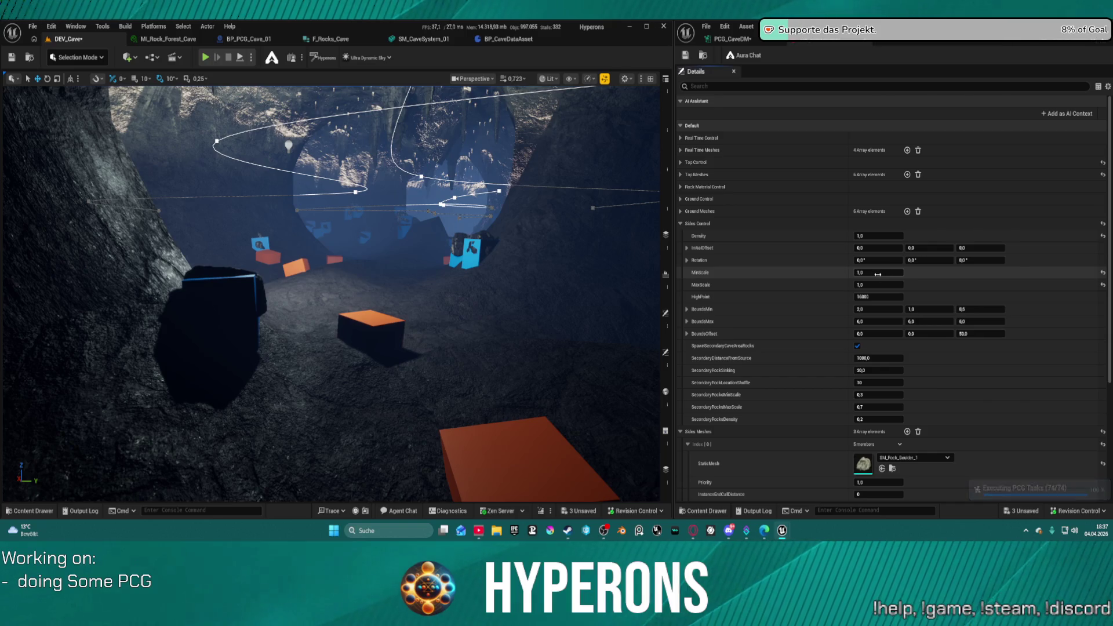
{"action": "left_click", "coordinate": [878, 273]}
{"action": "type", "text": "0,3"}
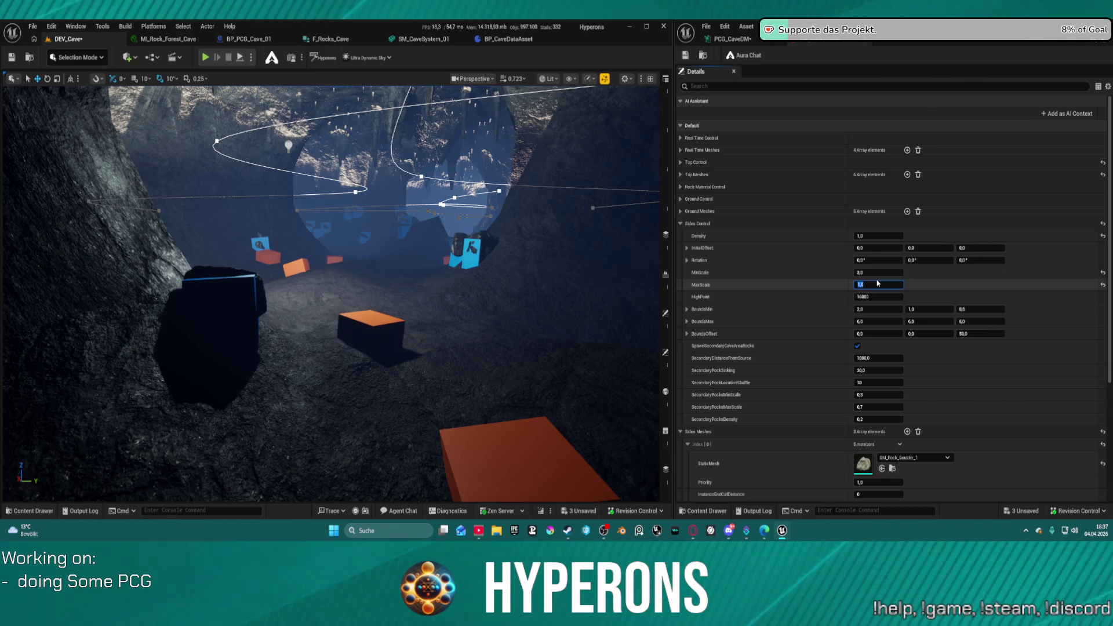
{"action": "type", "text": "6"}
{"action": "key", "text": "Return"}
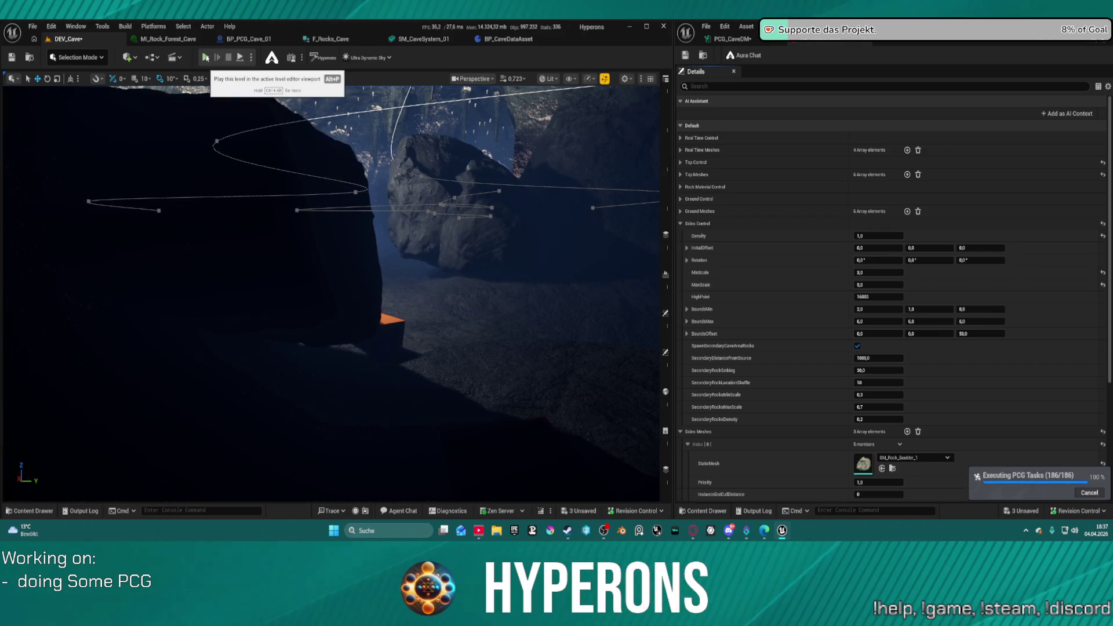
{"action": "mouse_move", "coordinate": [397, 190]}
{"action": "left_mouse_down"}
{"action": "mouse_move", "coordinate": [396, 145]}
{"action": "mouse_move", "coordinate": [434, 122]}
{"action": "mouse_move", "coordinate": [418, 123]}
{"action": "left_mouse_up"}
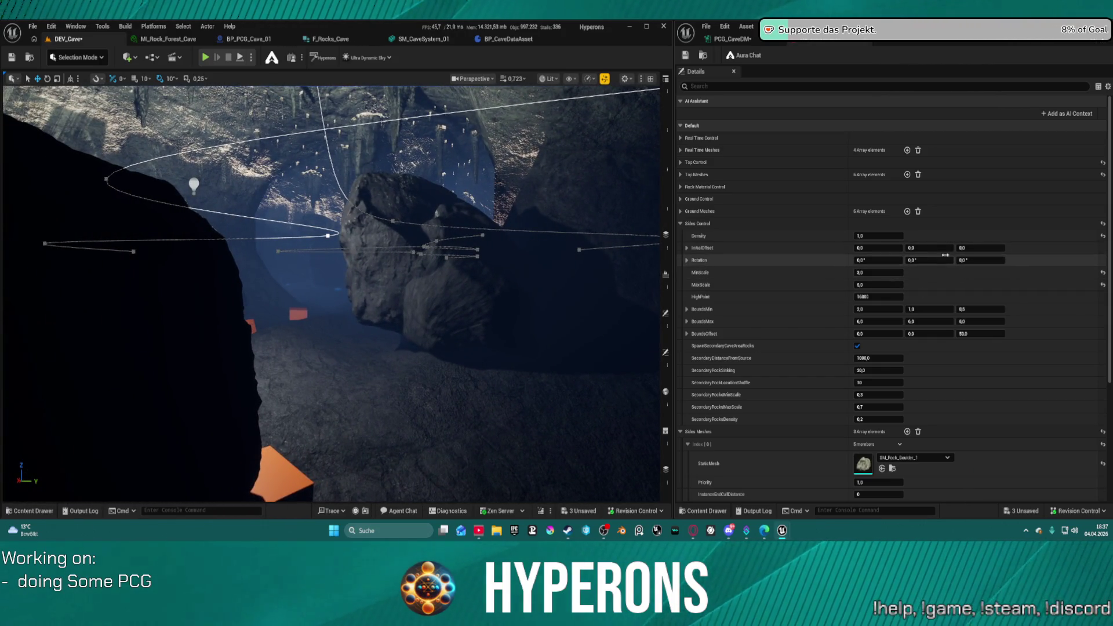
{"action": "left_click", "coordinate": [982, 247]}
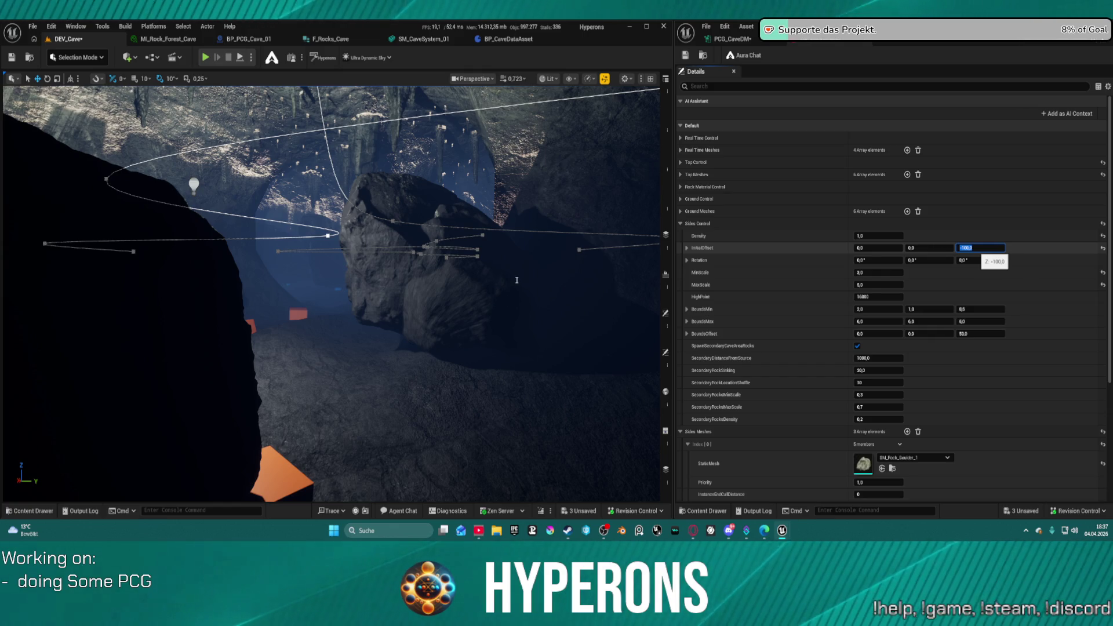
- Set Sides Control InitialOffset Z to -100 and Rotation Z and Y to 360
{"action": "key", "text": "Return"}
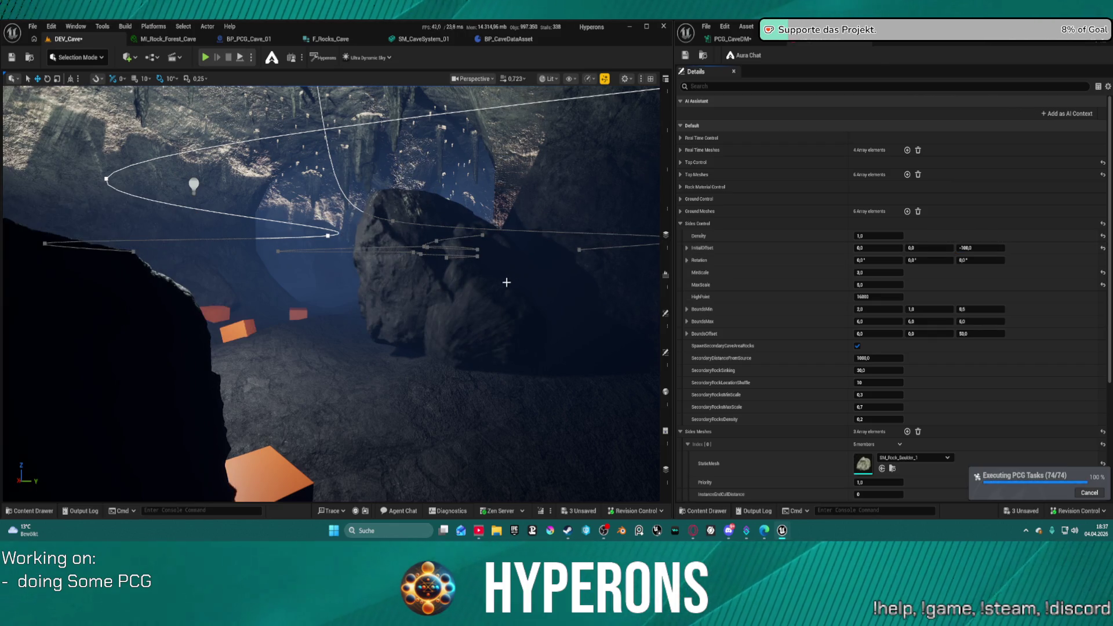
{"action": "left_click_drag", "start_coordinate": [514, 281], "coordinate": [591, 395]}
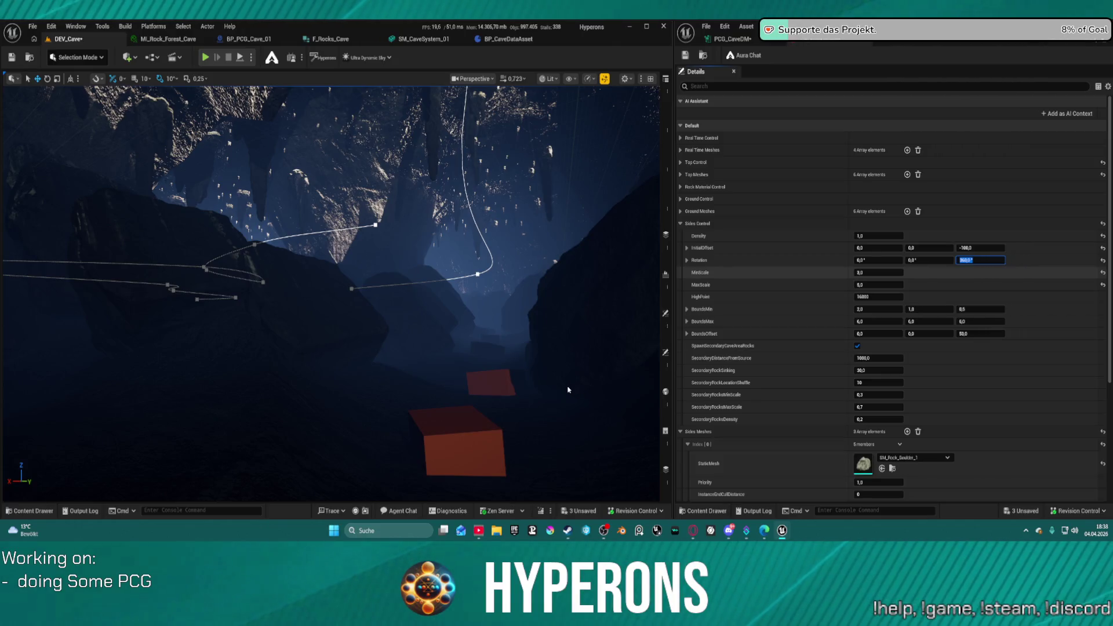
{"action": "key", "text": "Return"}
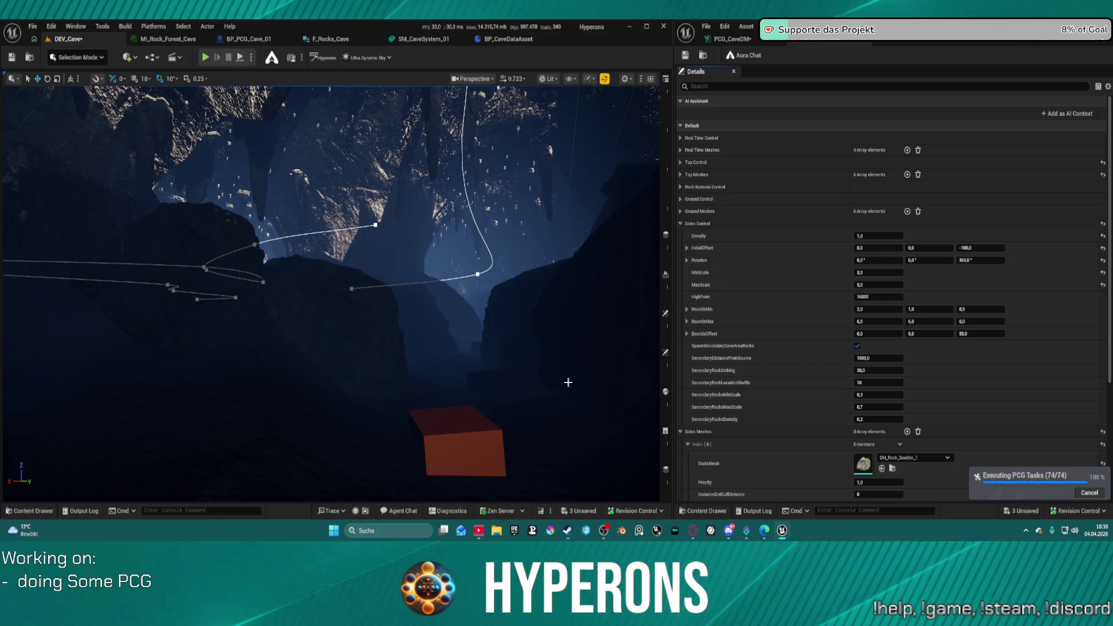
{"action": "left_click", "coordinate": [892, 259]}
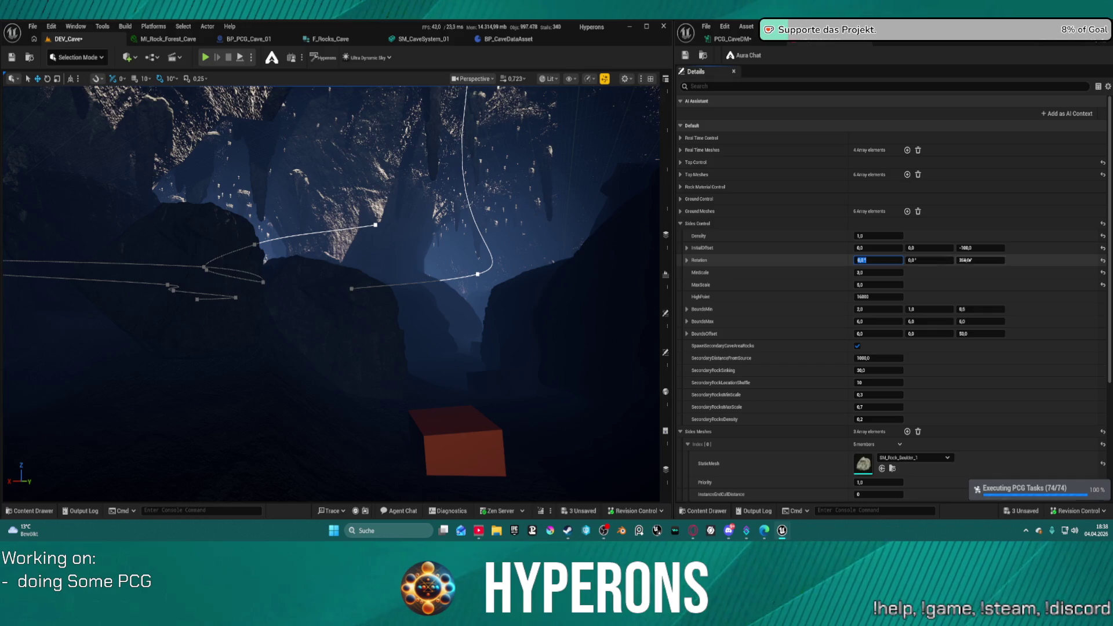
{"action": "left_click", "coordinate": [926, 261]}
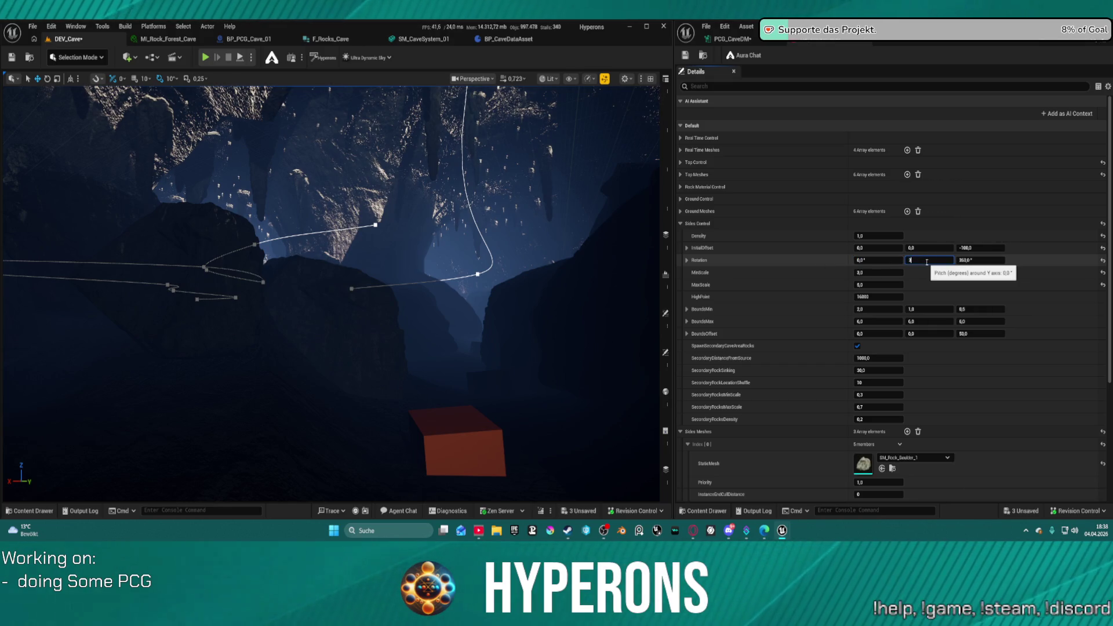
{"action": "type", "text": "360"}
{"action": "key", "text": "Return"}
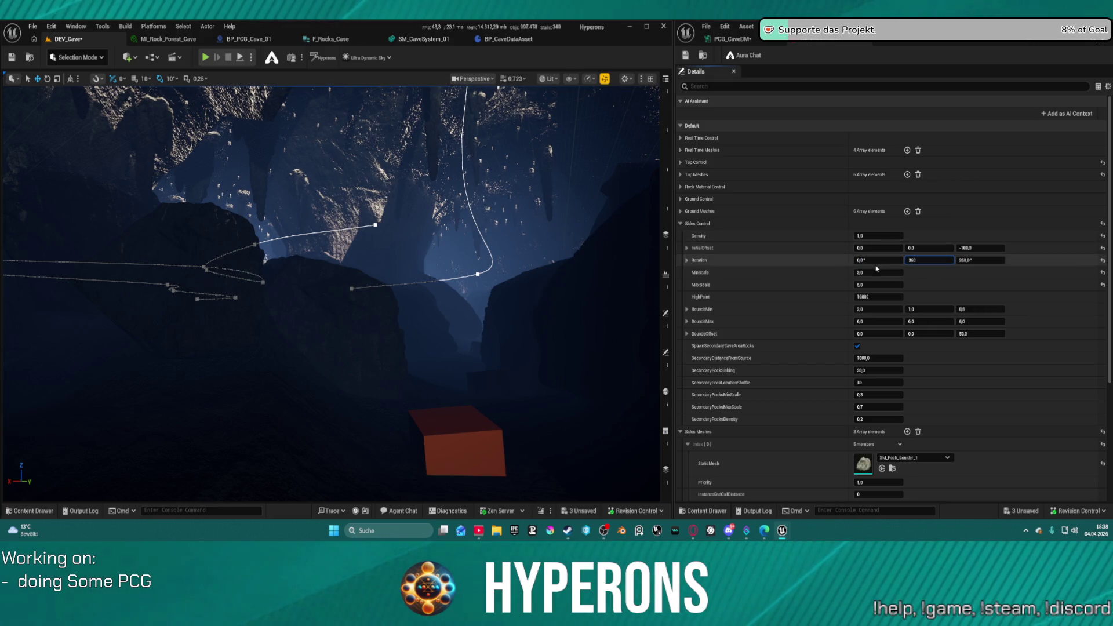
- Set Rotation X to 360, disable SpawnSecondaryCaveAreaRocks, and save the data asset
{"action": "left_click", "coordinate": [877, 261]}
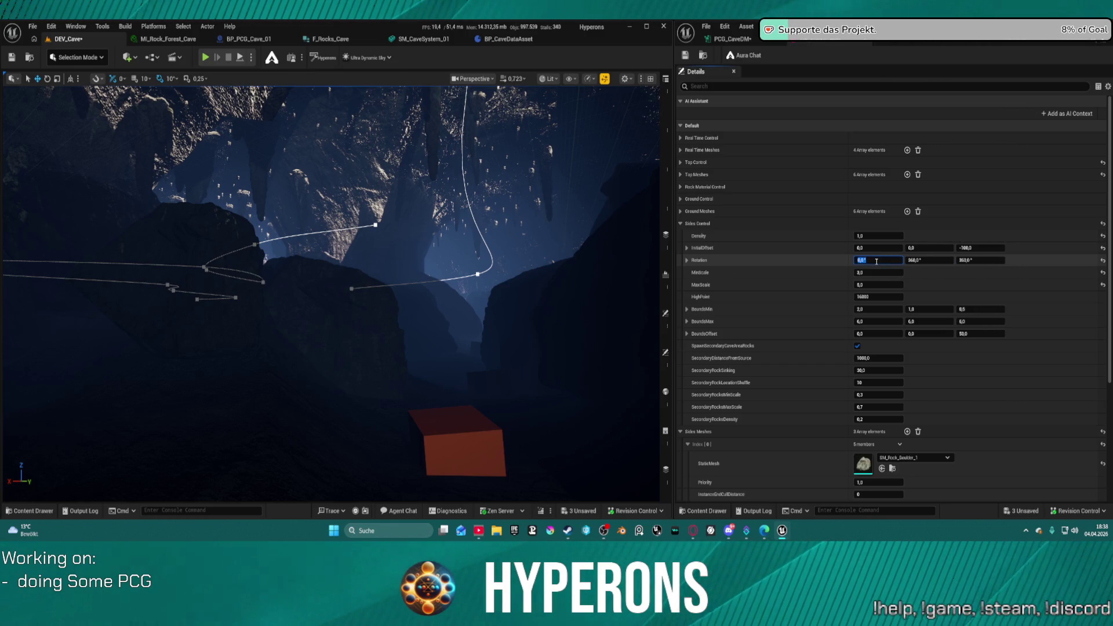
{"action": "key", "text": "ctrl+s"}
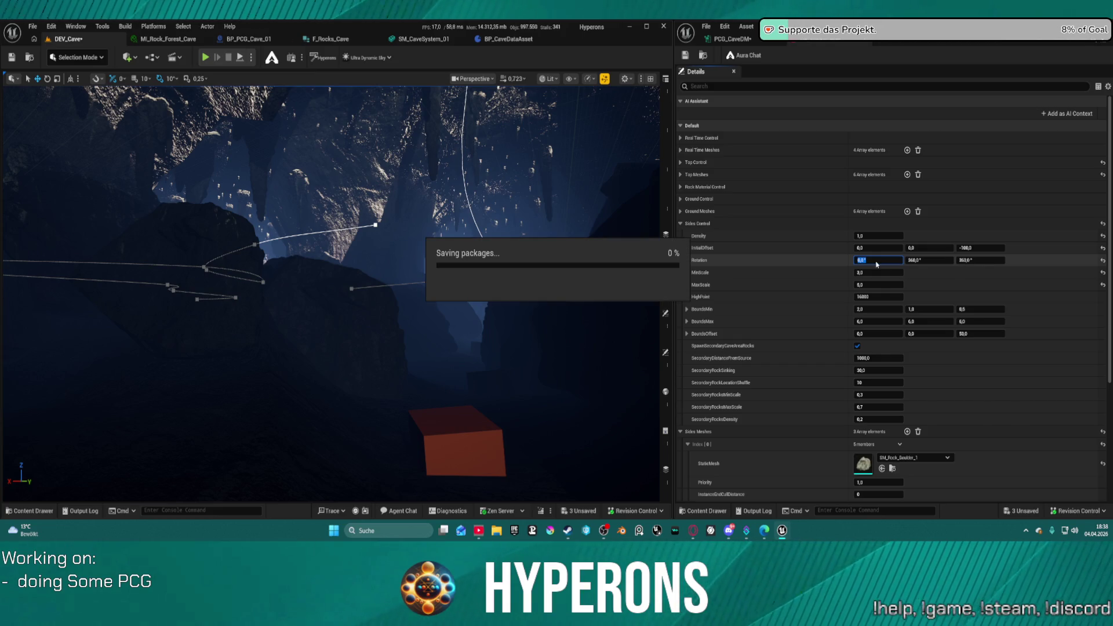
{"action": "type", "text": "360"}
{"action": "key", "text": "Return"}
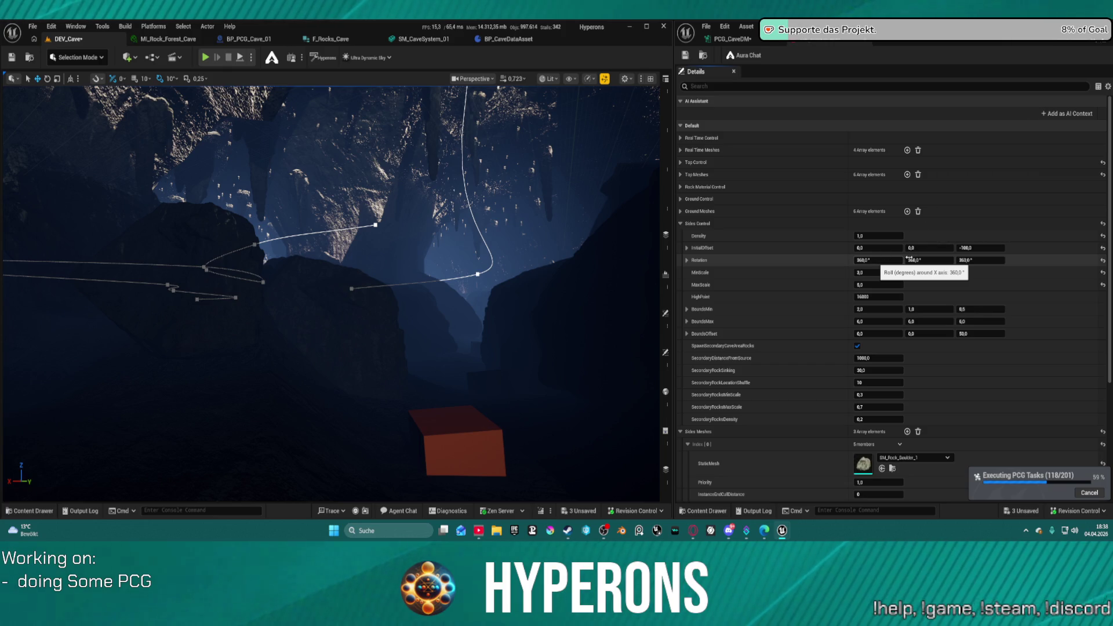
{"action": "key", "text": "ctrl+s"}
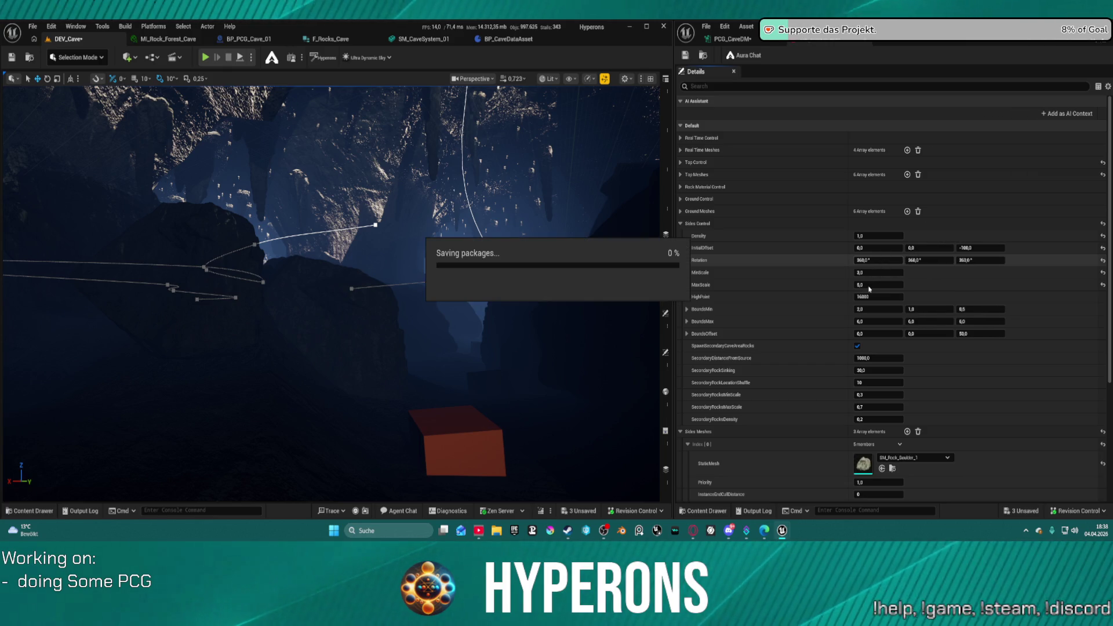
{"action": "left_click", "coordinate": [869, 285]}
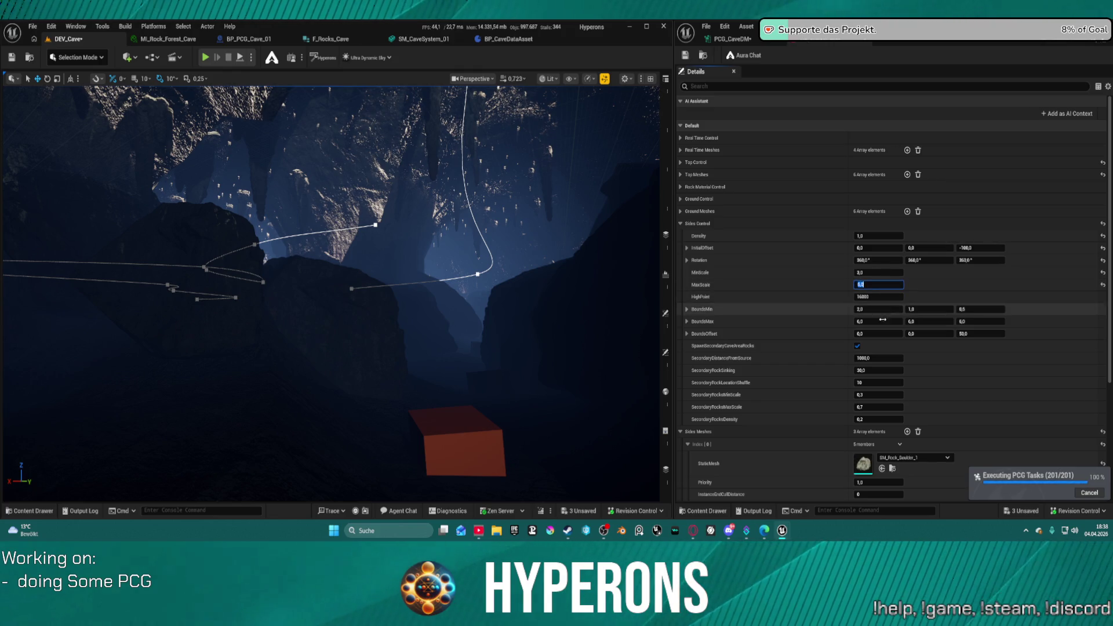
{"action": "left_click", "coordinate": [859, 346]}
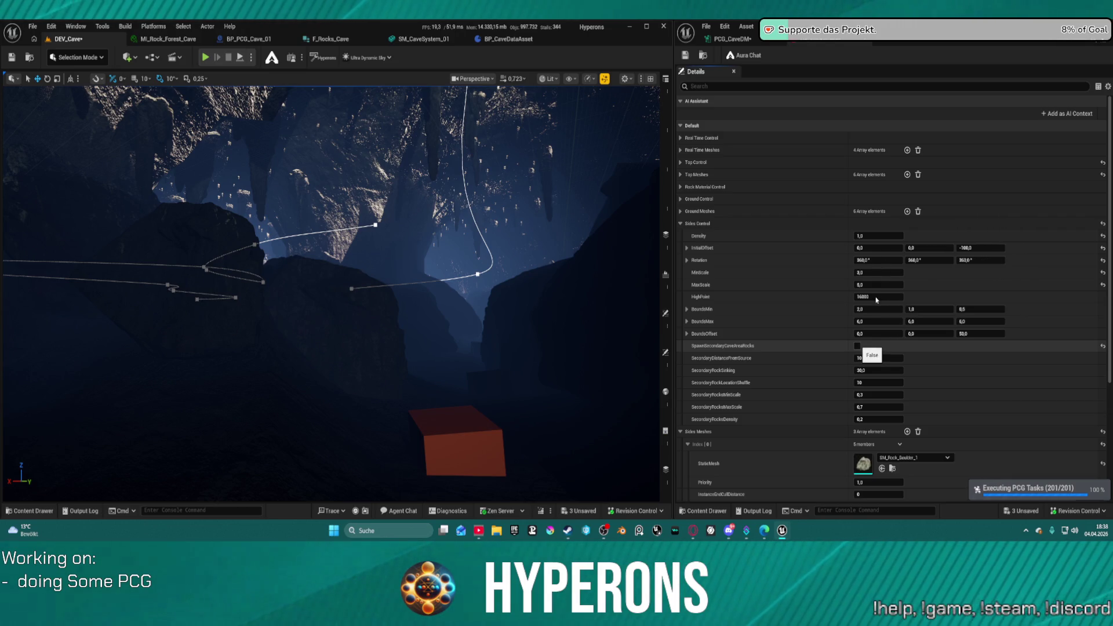
{"action": "key", "text": "ctrl+s"}
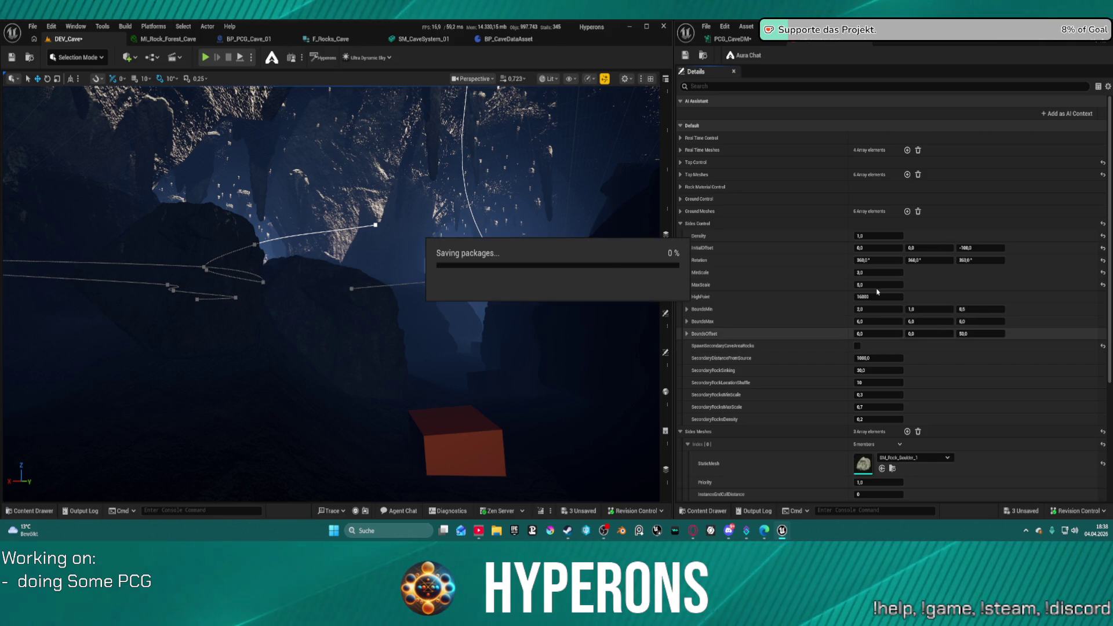
{"action": "mouse_move", "coordinate": [406, 290]}
{"action": "left_mouse_down"}
{"action": "mouse_move", "coordinate": [301, 284]}
{"action": "mouse_move", "coordinate": [232, 255]}
{"action": "left_mouse_up"}
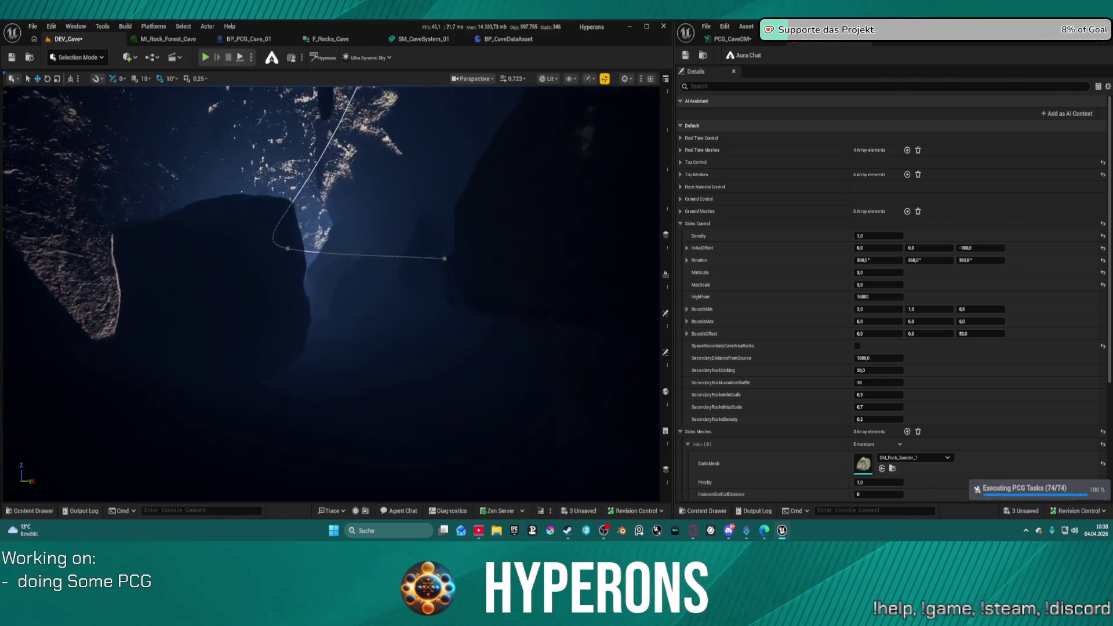
- Reset the SkyLight's Intensity Scale to 1.0 to brighten the dark cave
{"action": "mouse_move", "coordinate": [179, 368]}
{"action": "left_mouse_down"}
{"action": "mouse_move", "coordinate": [169, 365]}
{"action": "mouse_move", "coordinate": [179, 368]}
{"action": "left_mouse_up"}
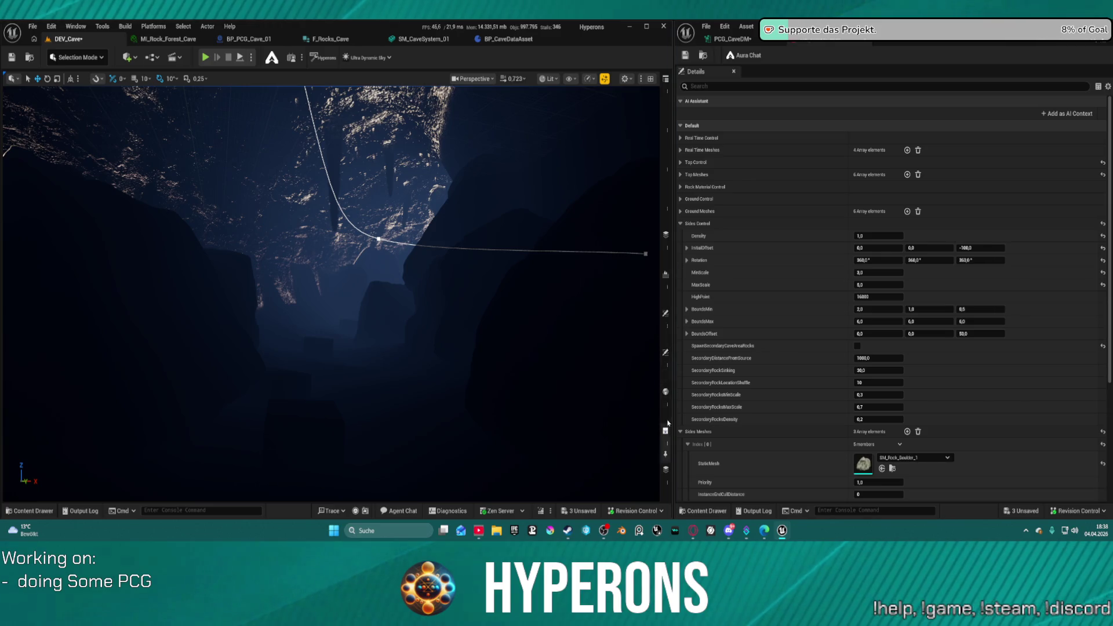
{"action": "left_click", "coordinate": [666, 468]}
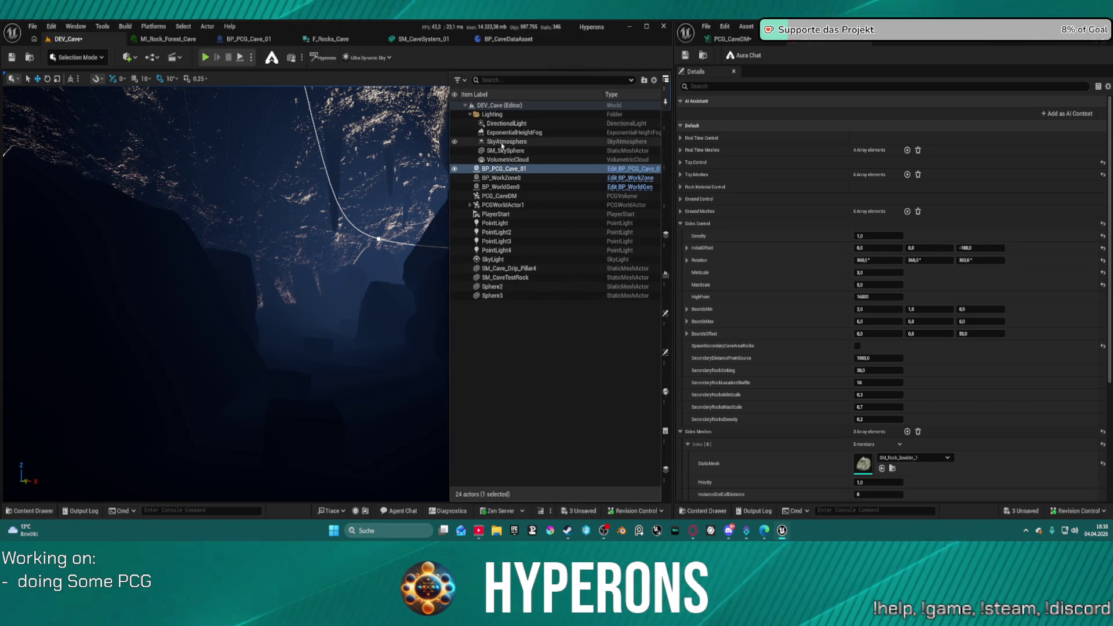
{"action": "left_click", "coordinate": [585, 258]}
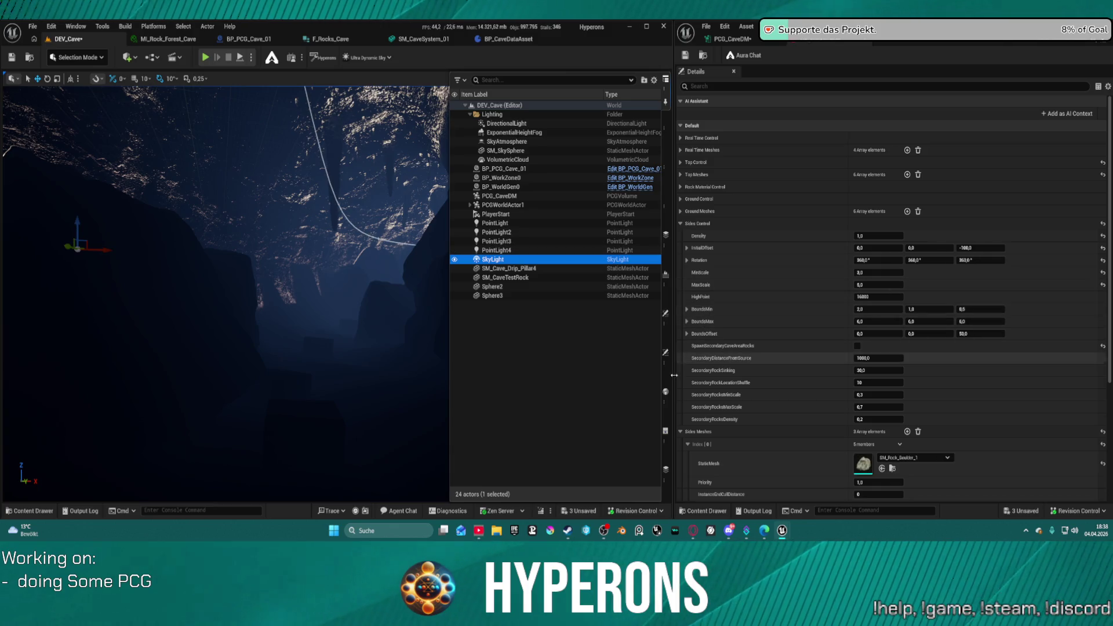
{"action": "left_click", "coordinate": [666, 352]}
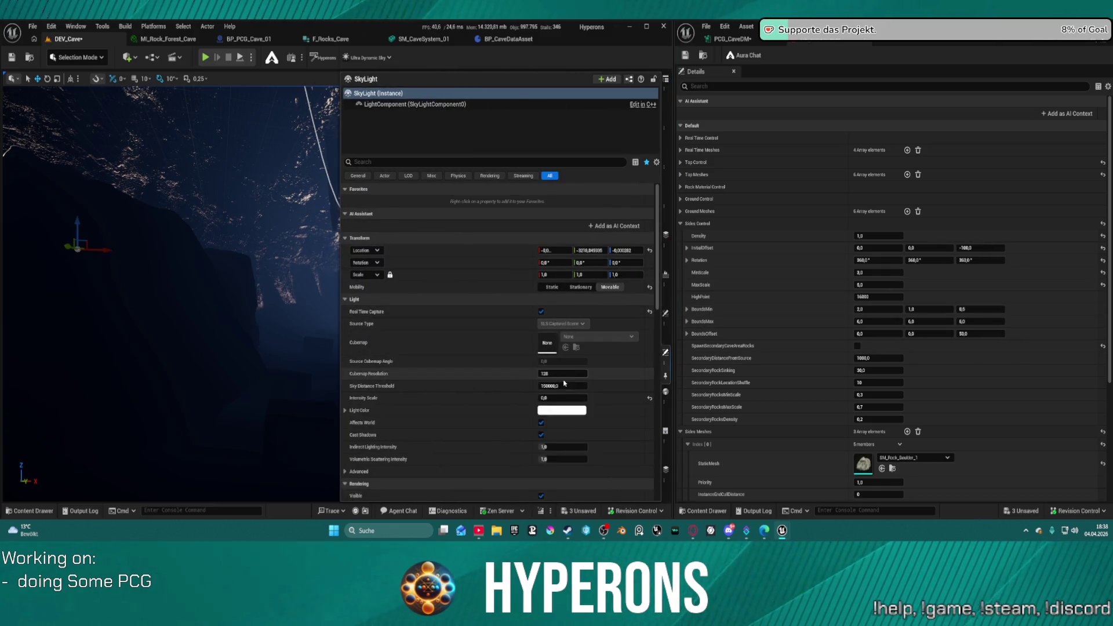
{"action": "left_click", "coordinate": [650, 398]}
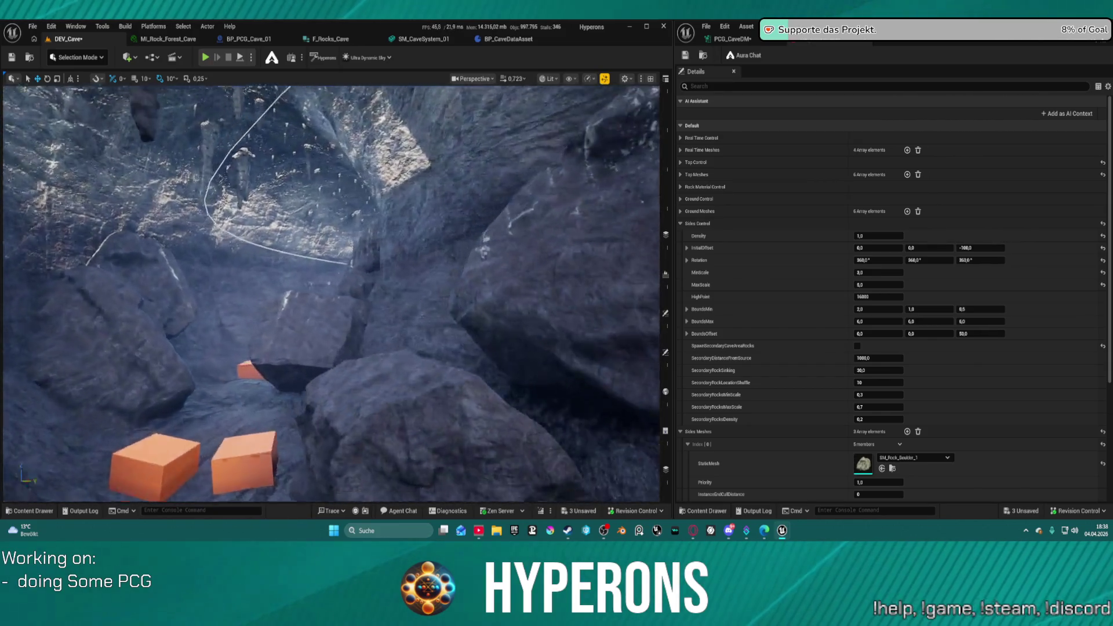
{"action": "key", "text": "w"}
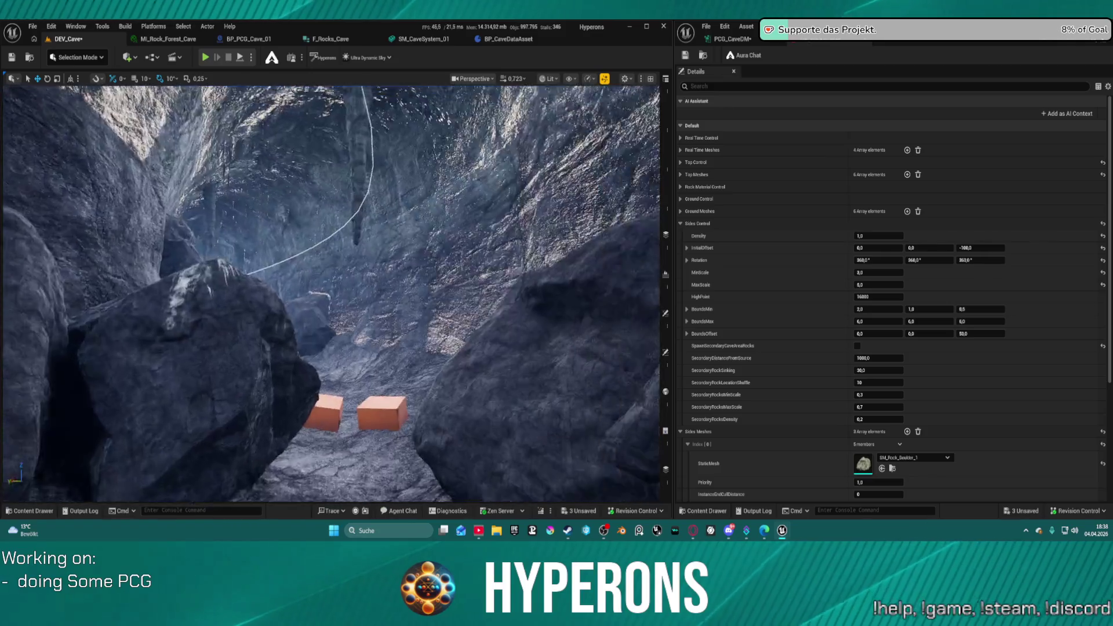
{"action": "key", "text": "w"}
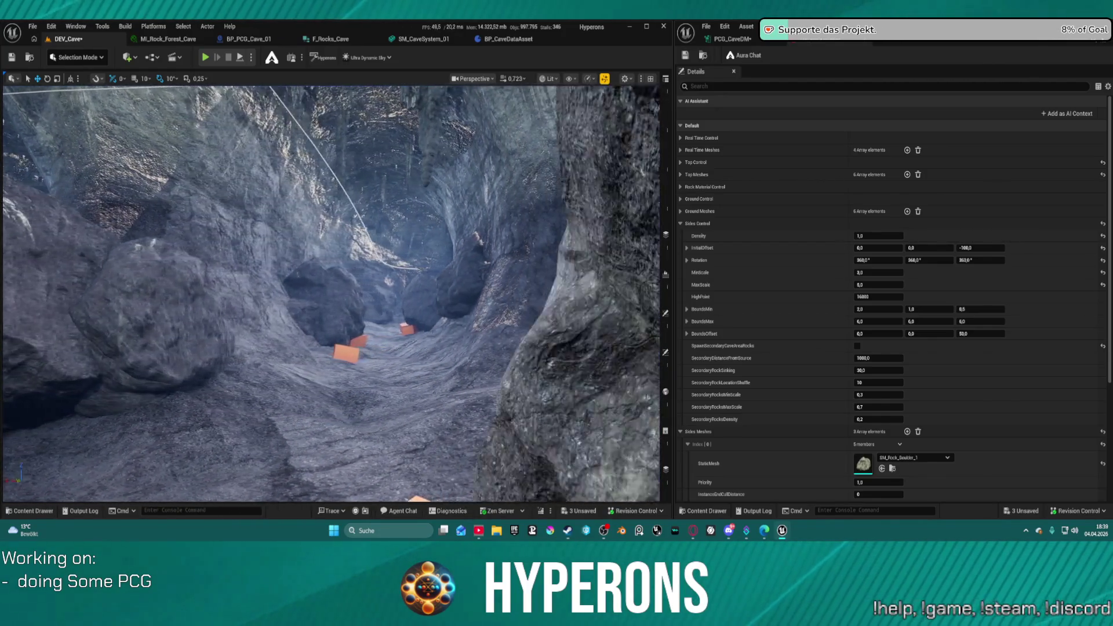
{"action": "key", "text": "w"}
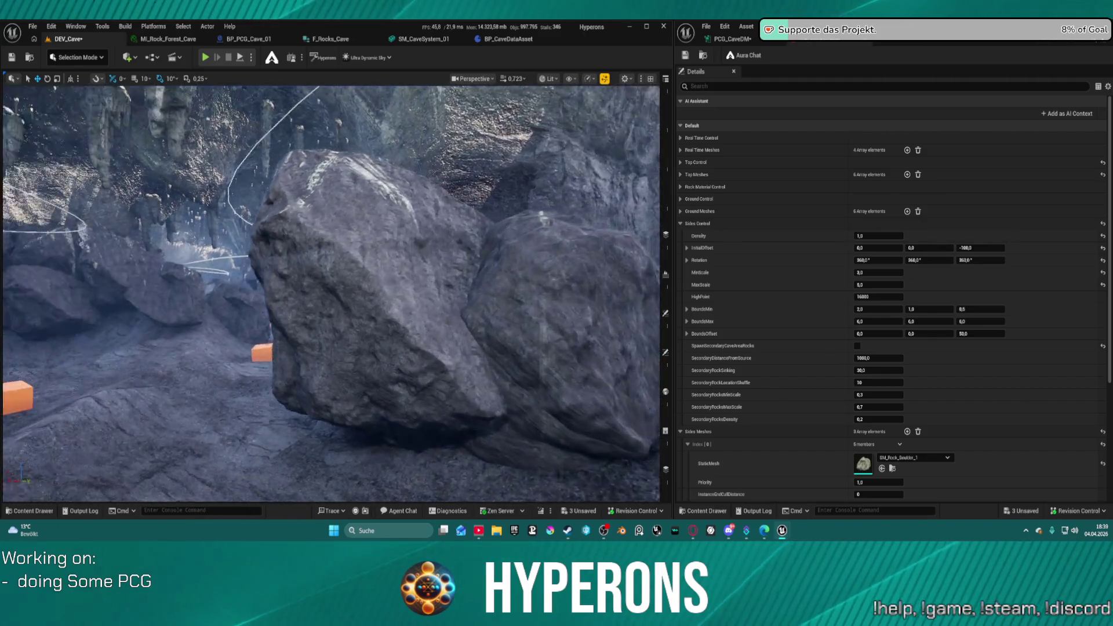
{"action": "key", "text": "w"}
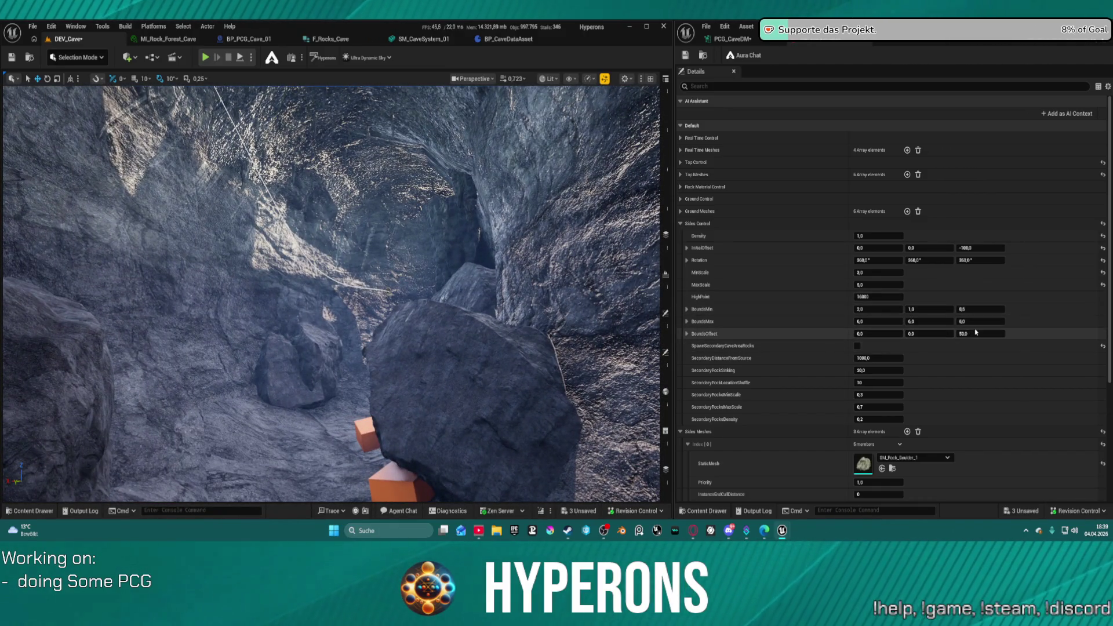
{"action": "left_click", "coordinate": [878, 309]}
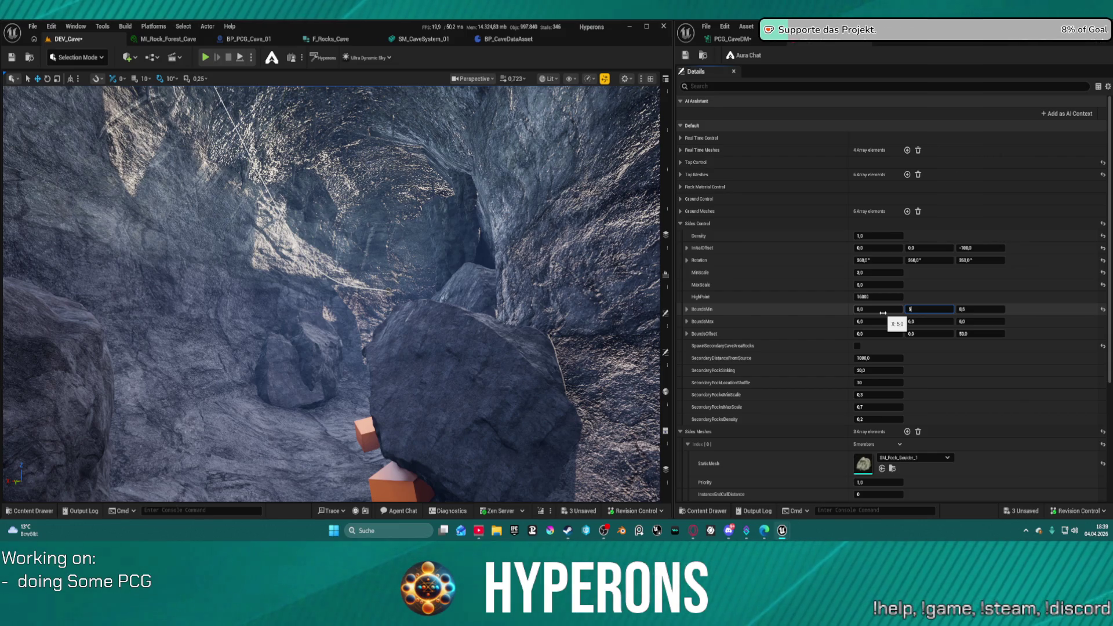
- Enter the remaining Sides Control BoundsMin values (5,0) so the side rocks regenerate
{"action": "key", "text": "Tab"}
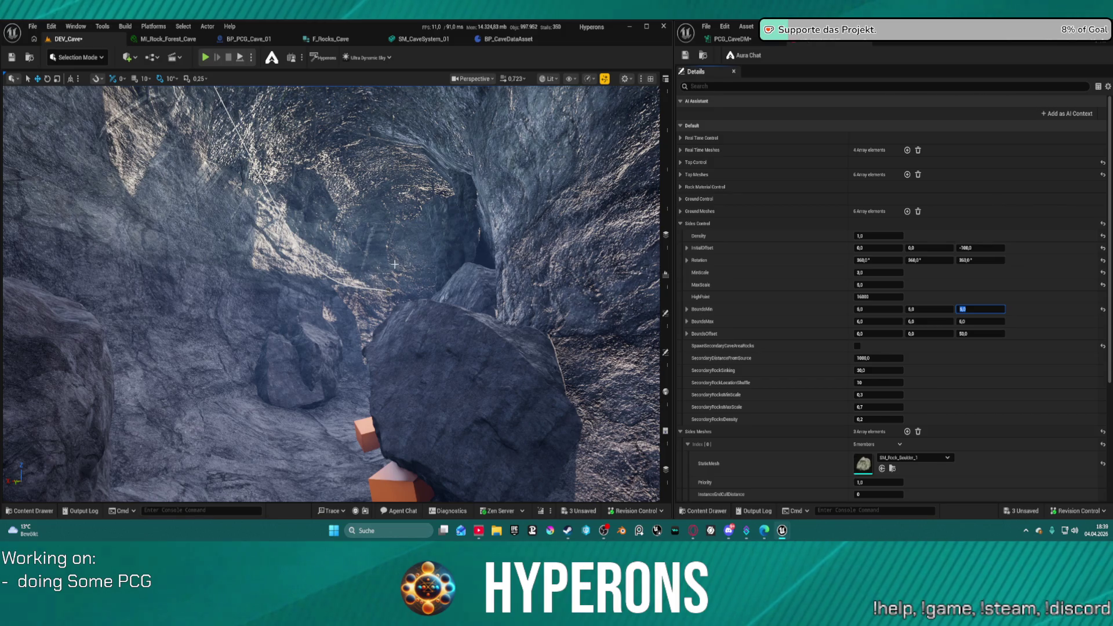
{"action": "right_click", "coordinate": [454, 295]}
{"action": "key", "text": "Escape"}
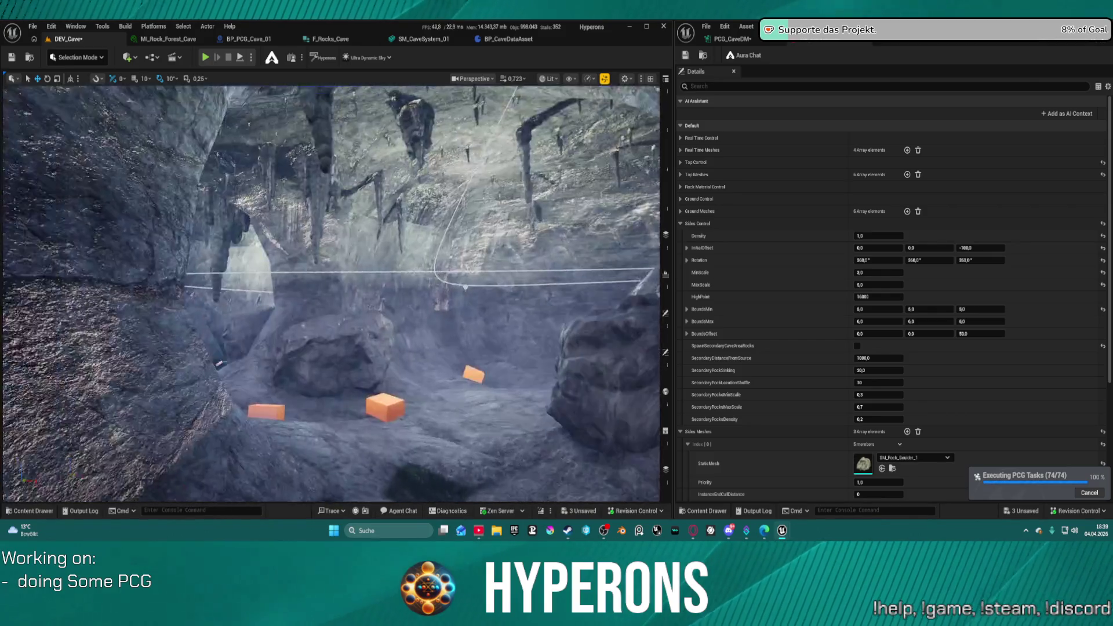
- Fly through the cave inspecting the regenerated side boulders, then bring up BP_PCG_Cave_01
{"action": "key", "text": "w"}
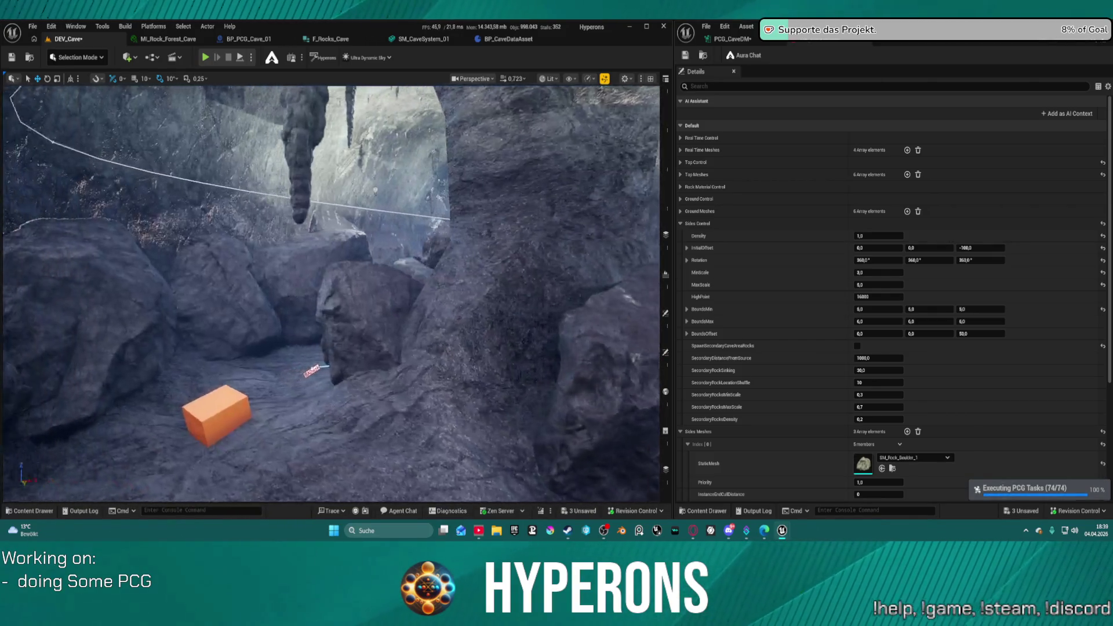
{"action": "key", "text": "w"}
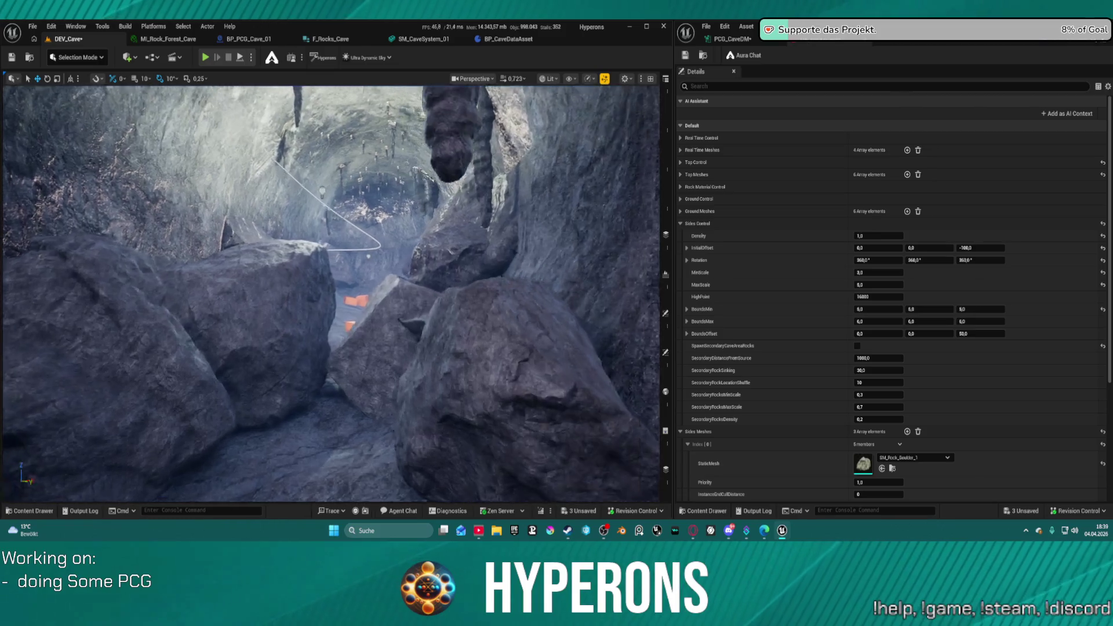
{"action": "key", "text": "w"}
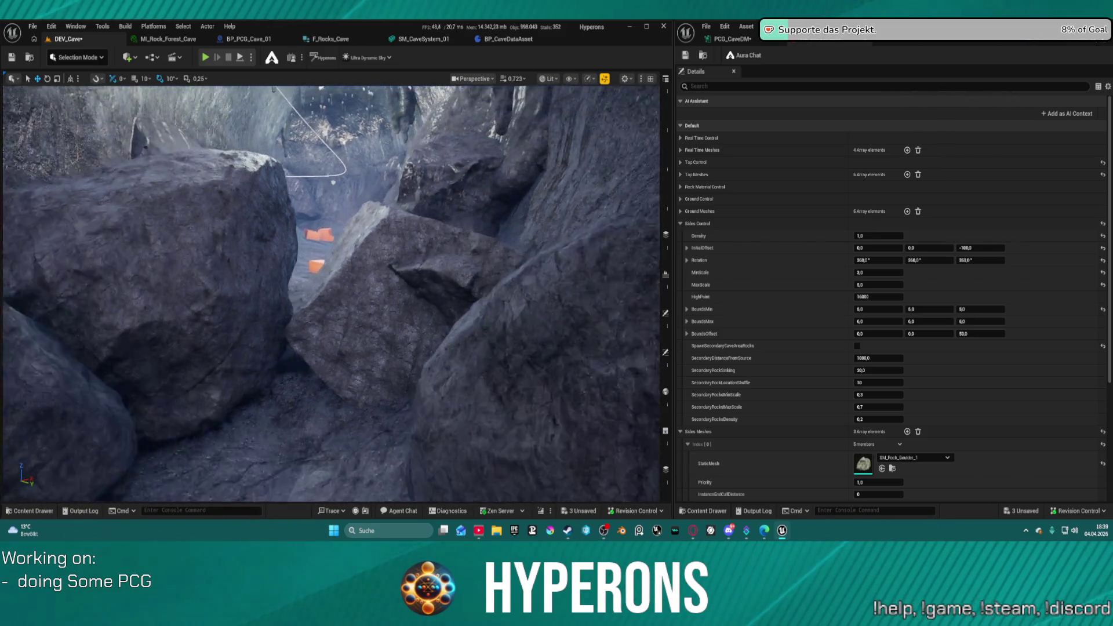
{"action": "key", "text": "w"}
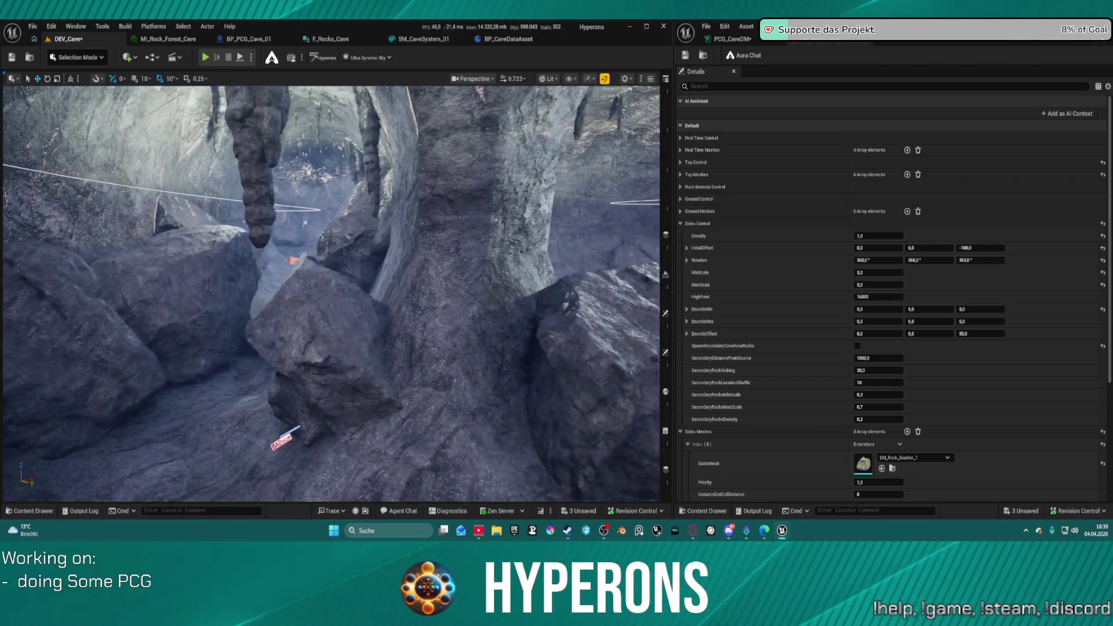
{"action": "key", "text": "w"}
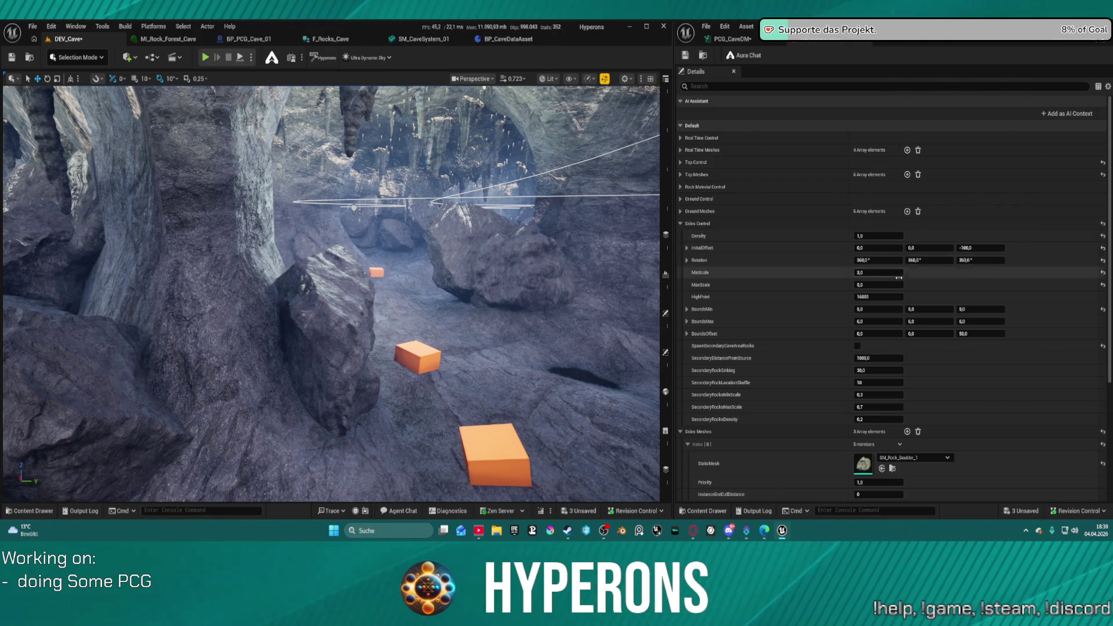
{"action": "left_click", "coordinate": [324, 56]}
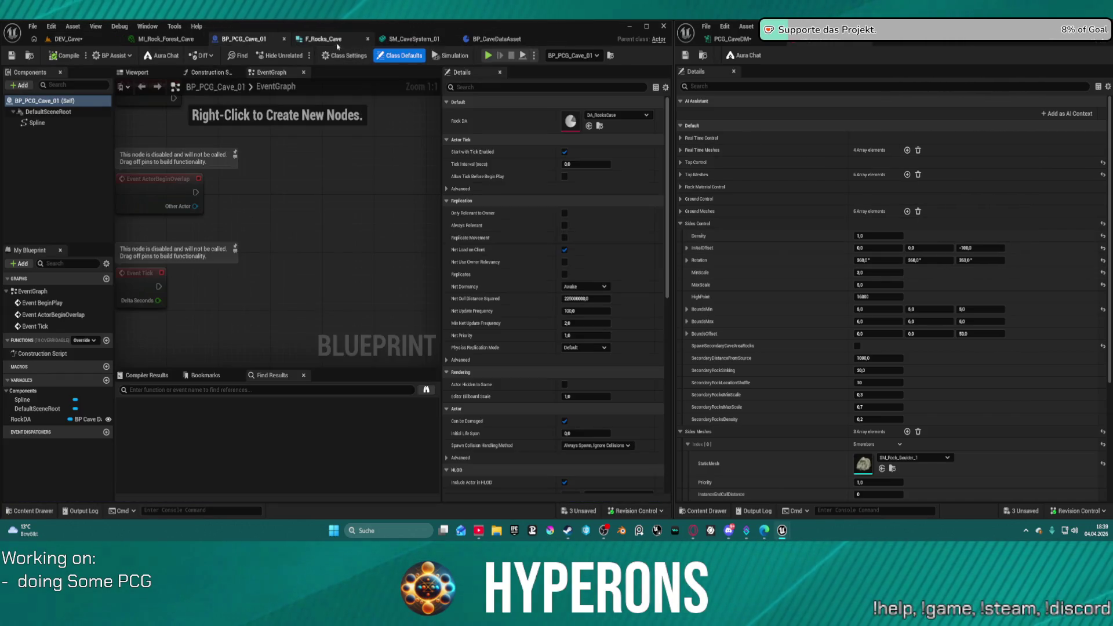
- View the BP_CaveDataAsset and PCG cave graph tabs and widen the right editor window
{"action": "left_click", "coordinate": [503, 39]}
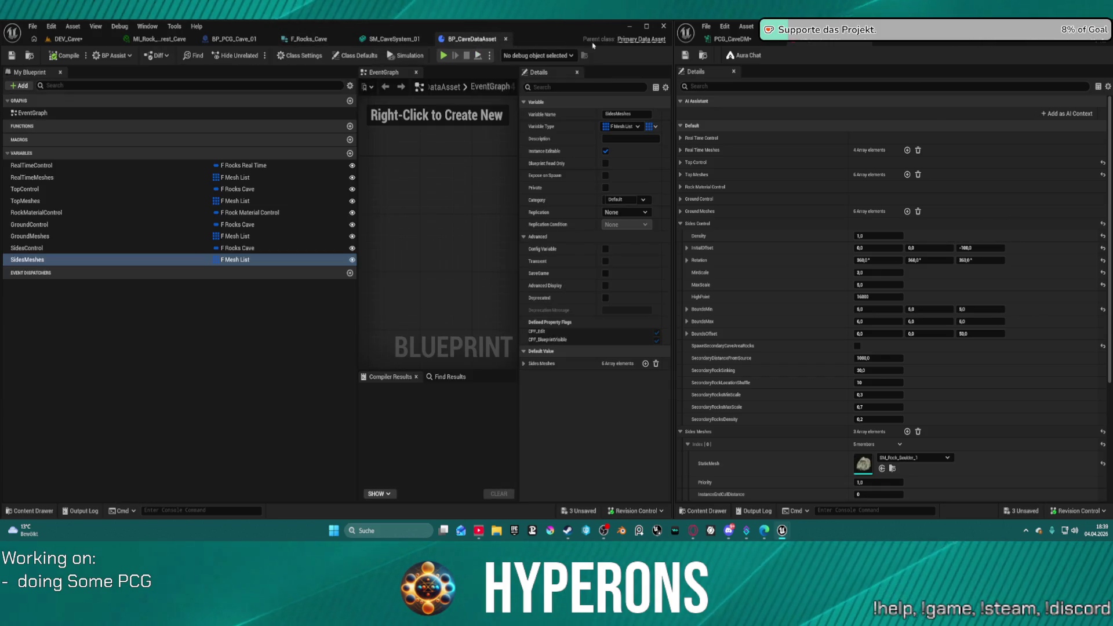
{"action": "left_click", "coordinate": [747, 41]}
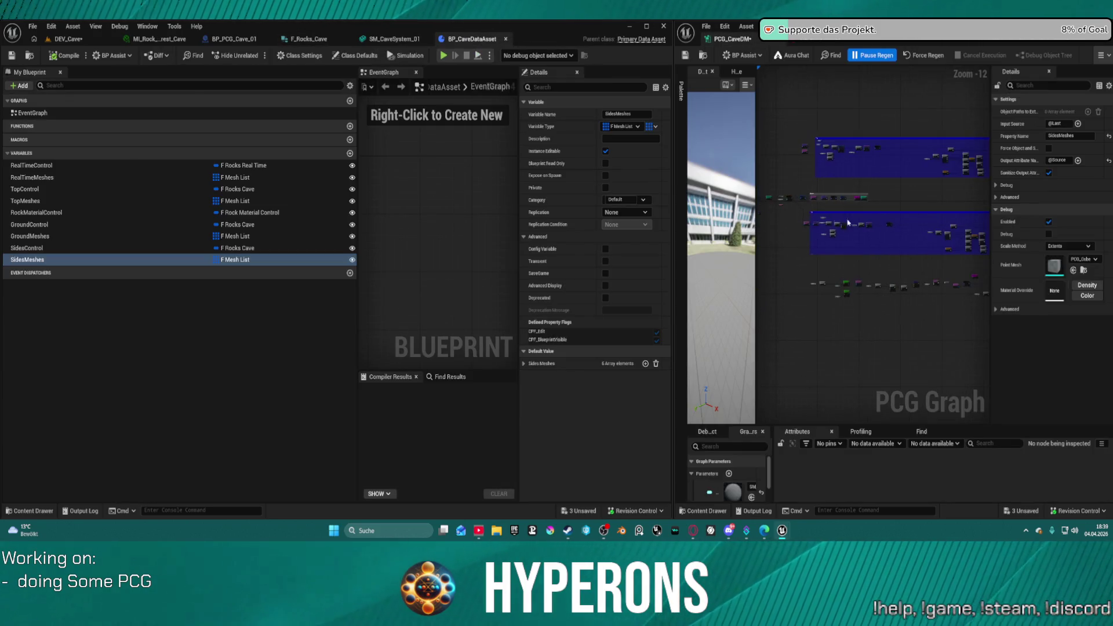
{"action": "scroll", "coordinate": [848, 222], "scroll_direction": "up", "scroll_amount": 3}
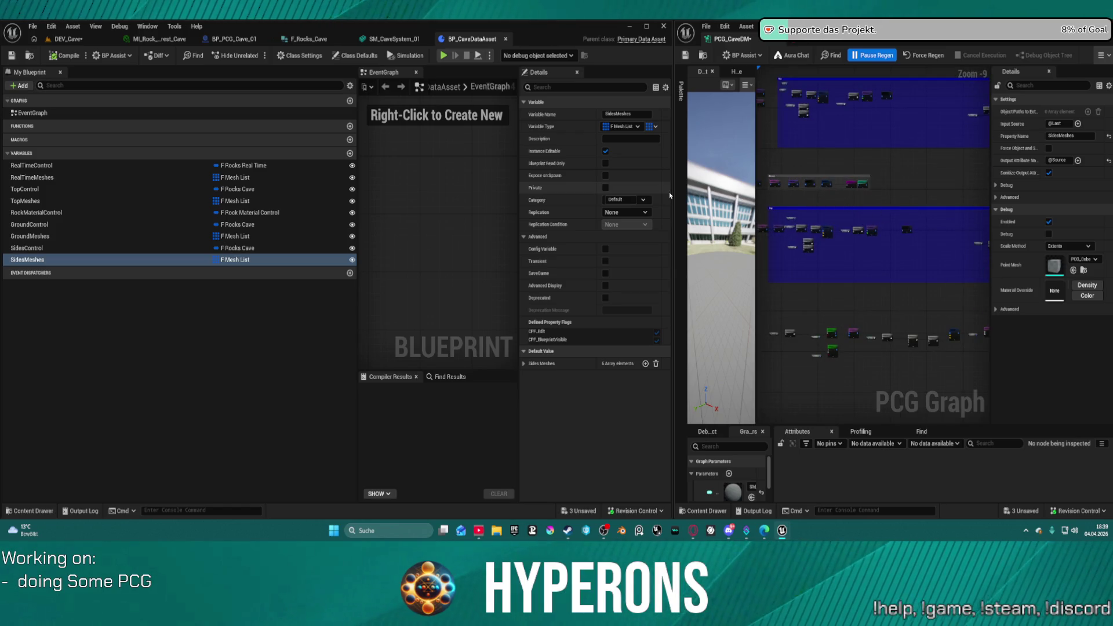
{"action": "left_click_drag", "start_coordinate": [671, 192], "coordinate": [357, 198]}
- Show the DEV_Cave level on the left and DA_RocksCave settings on the right
{"action": "left_click", "coordinate": [67, 39]}
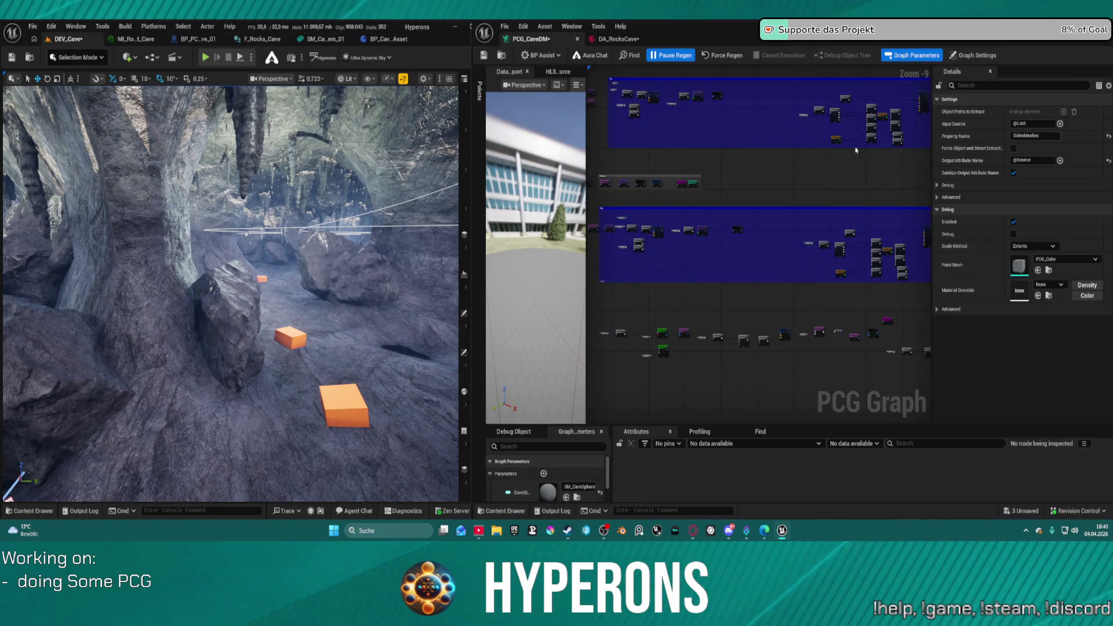
{"action": "scroll", "coordinate": [676, 211], "scroll_direction": "up", "scroll_amount": 7}
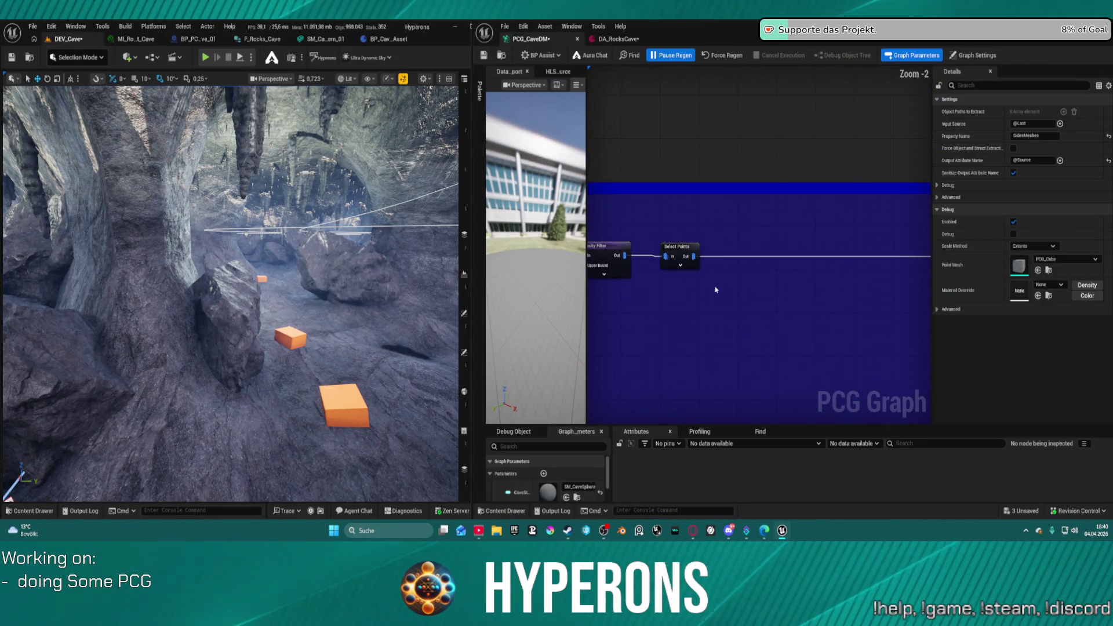
{"action": "scroll", "coordinate": [716, 290], "scroll_direction": "down", "scroll_amount": 2}
{"action": "scroll", "coordinate": [776, 293], "scroll_direction": "down", "scroll_amount": 2}
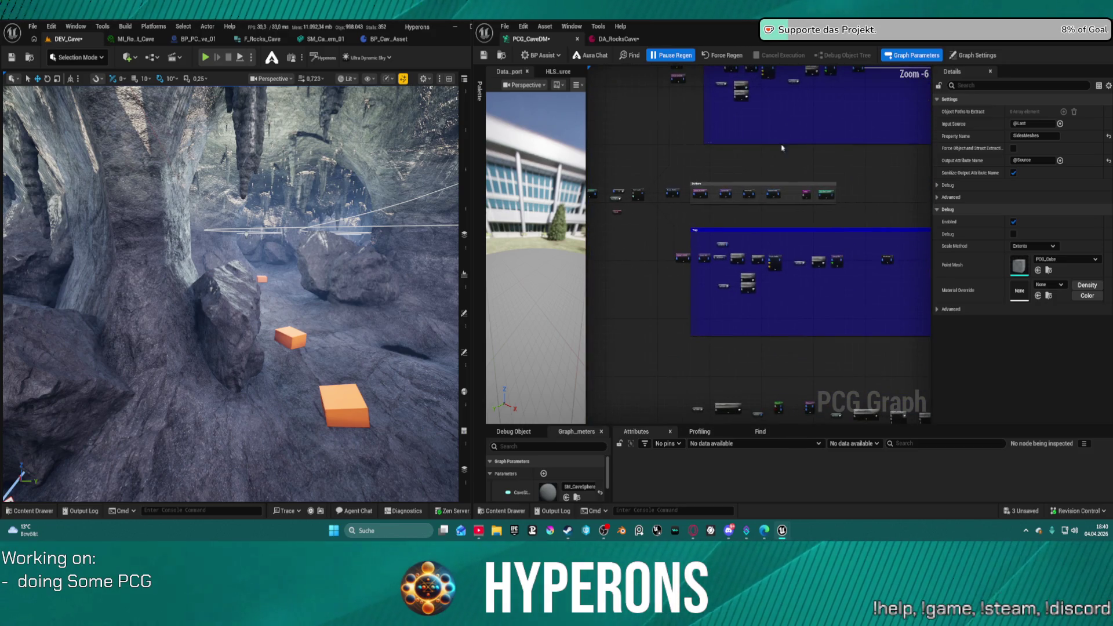
{"action": "left_click", "coordinate": [618, 38]}
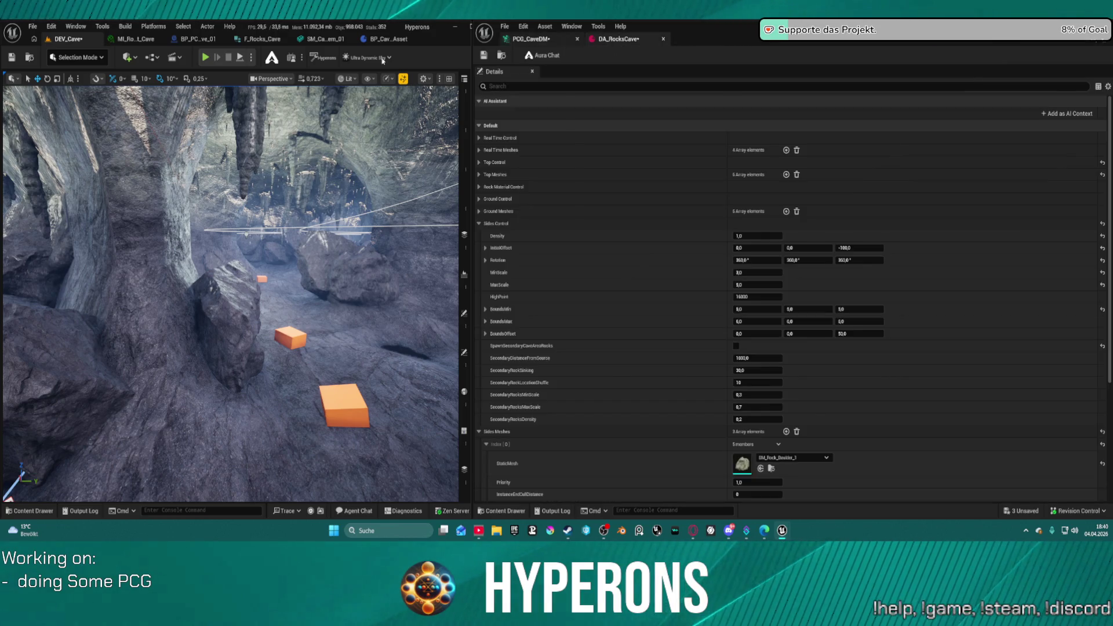
- Copy Top Control's 80/80/100 bounds into Sides Control BoundsMin and BoundsMax, then save
{"action": "left_click", "coordinate": [480, 163]}
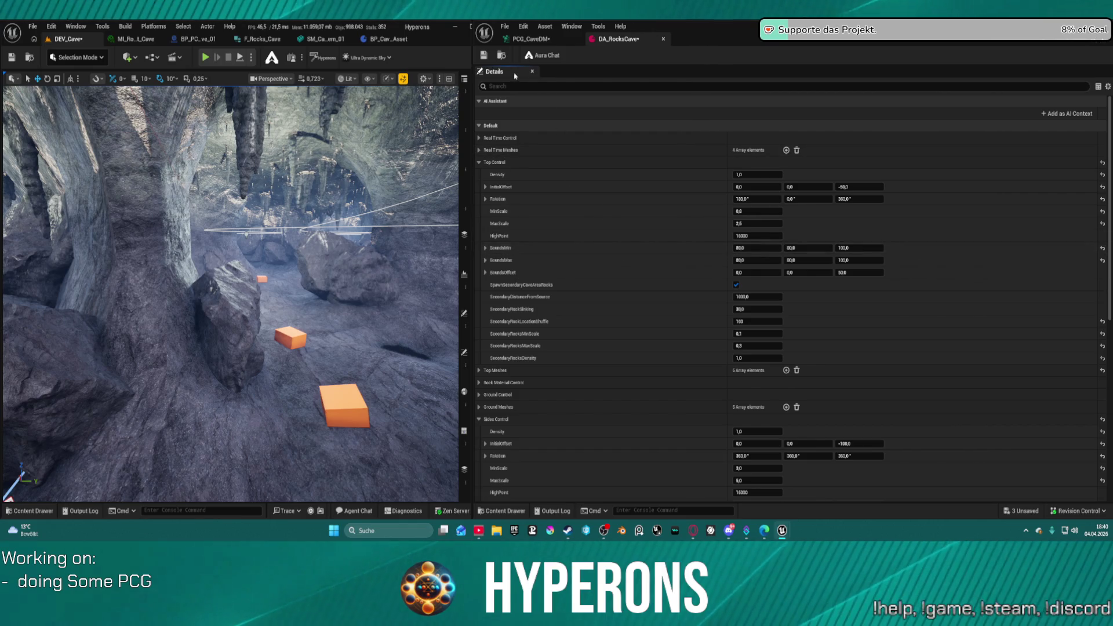
{"action": "left_click", "coordinate": [547, 40]}
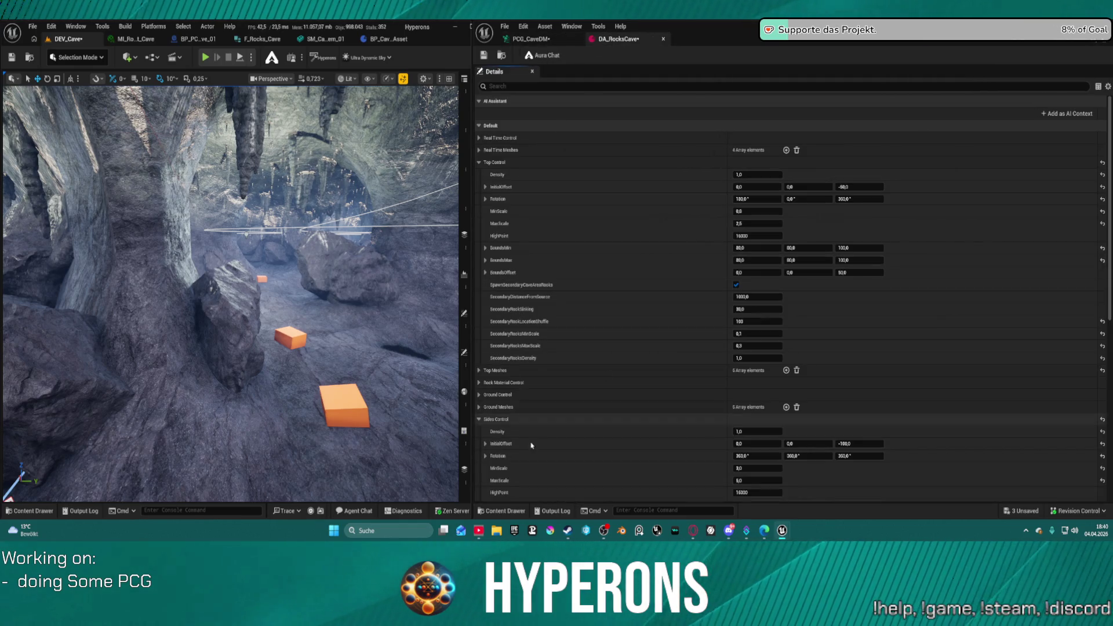
{"action": "scroll", "coordinate": [641, 246], "scroll_direction": "down", "scroll_amount": 10}
{"action": "scroll", "coordinate": [615, 146], "scroll_direction": "up", "scroll_amount": 1}
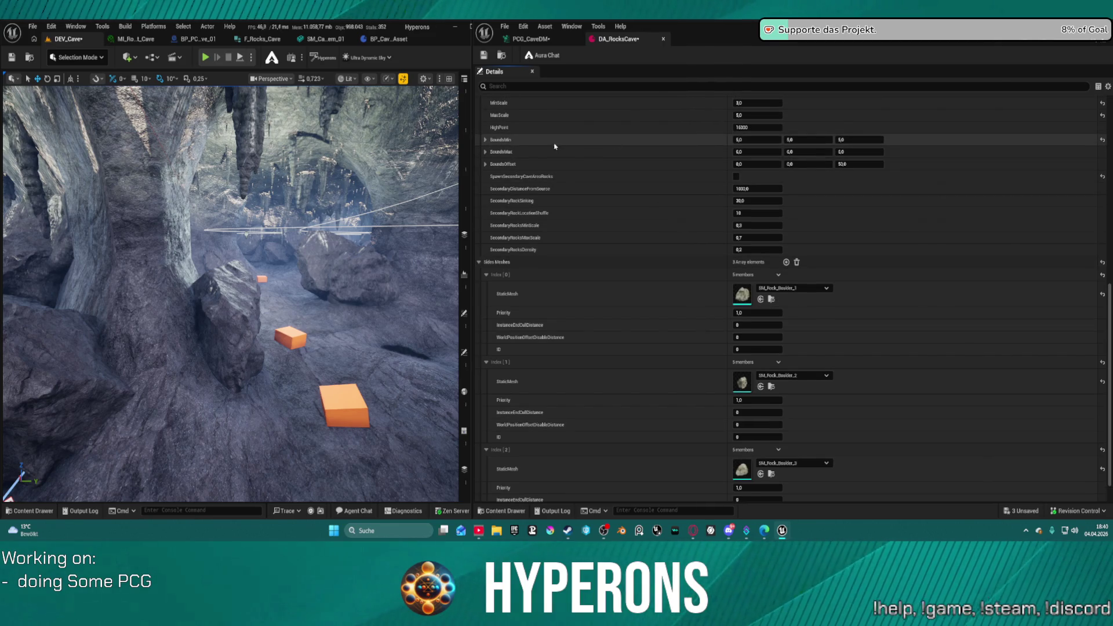
{"action": "key", "text": "ctrl+z"}
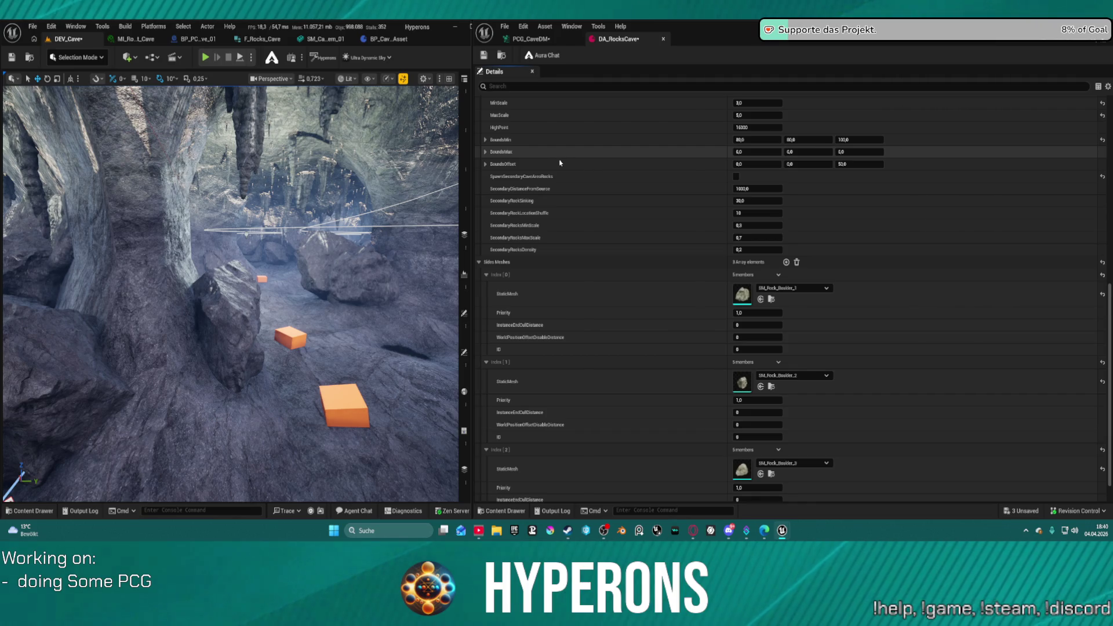
{"action": "key", "text": "ctrl+v"}
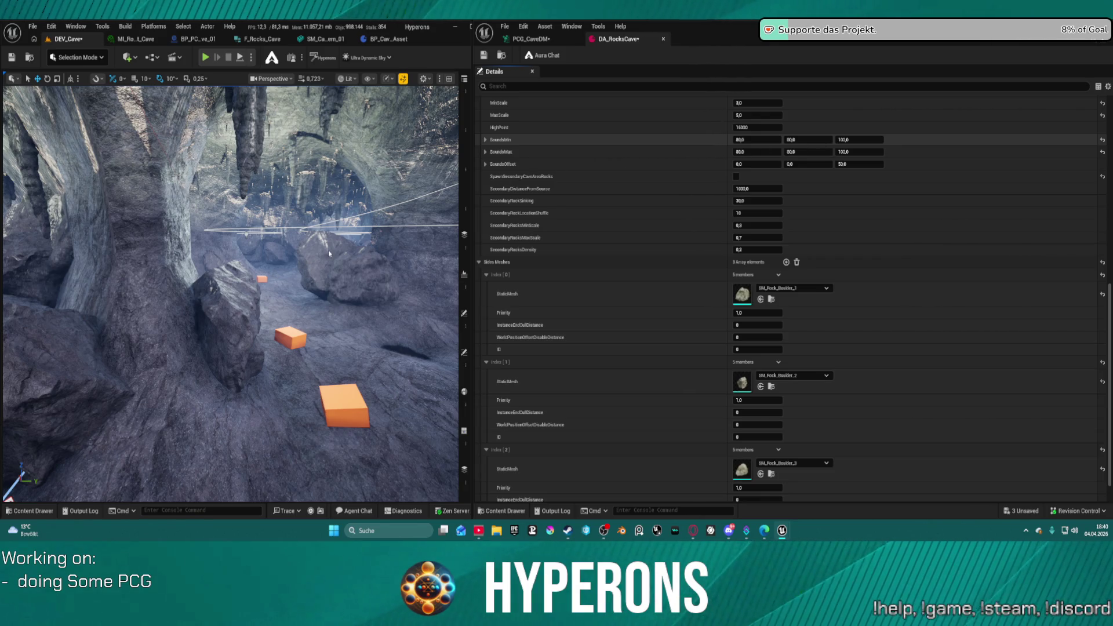
{"action": "key", "text": "ctrl+s"}
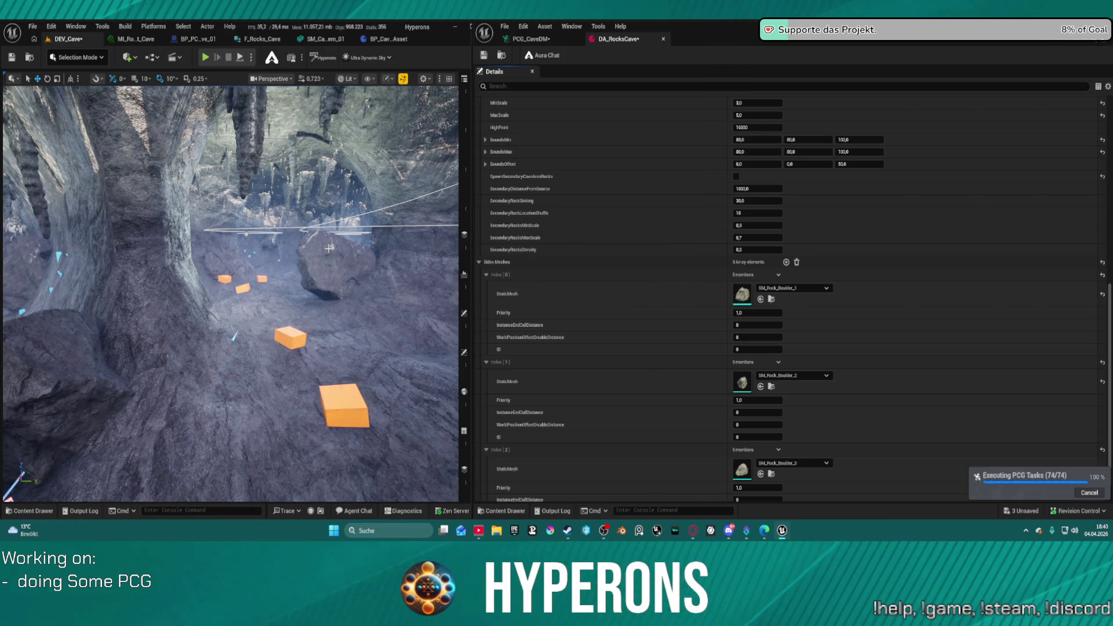
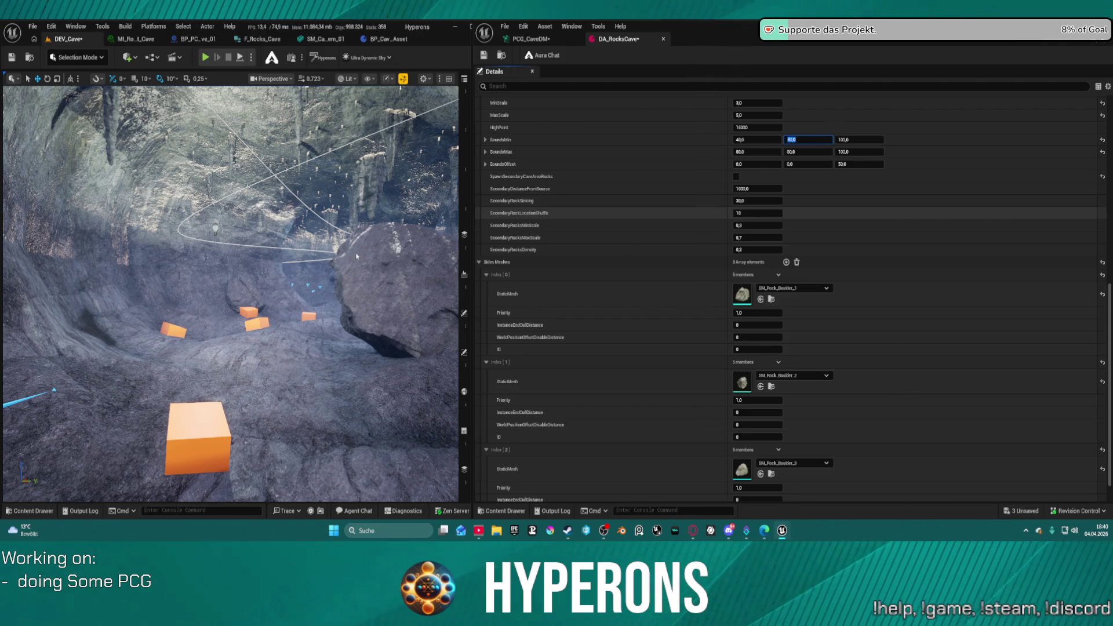
- Save the new BoundsMin value to regenerate the rocks, then fly deeper into the cave hall
{"action": "key", "text": "ctrl+s"}
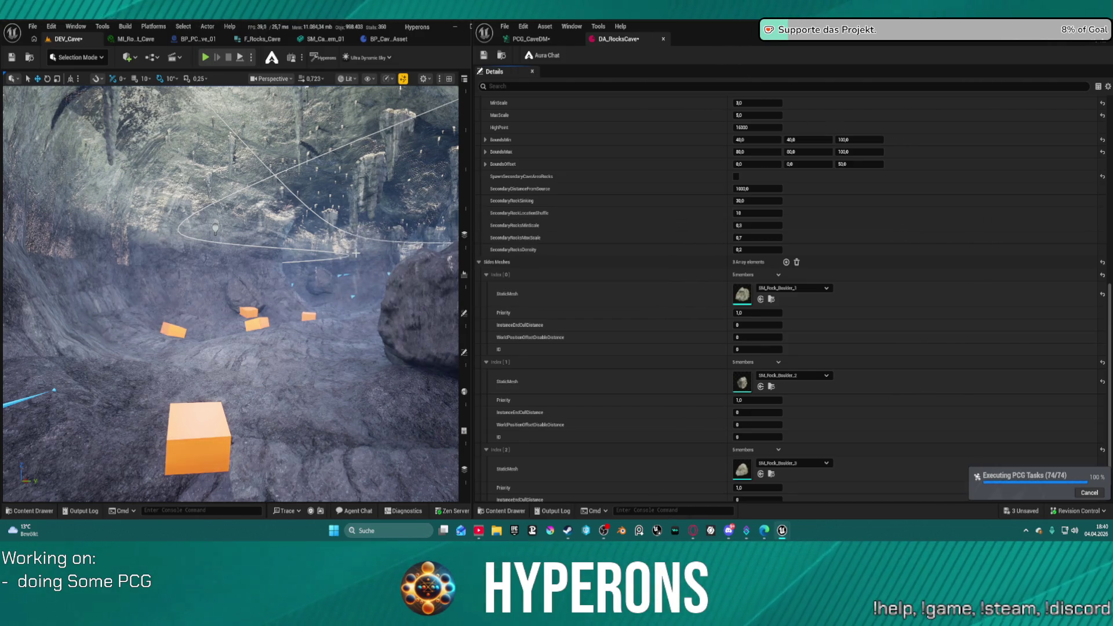
{"action": "key", "text": "w"}
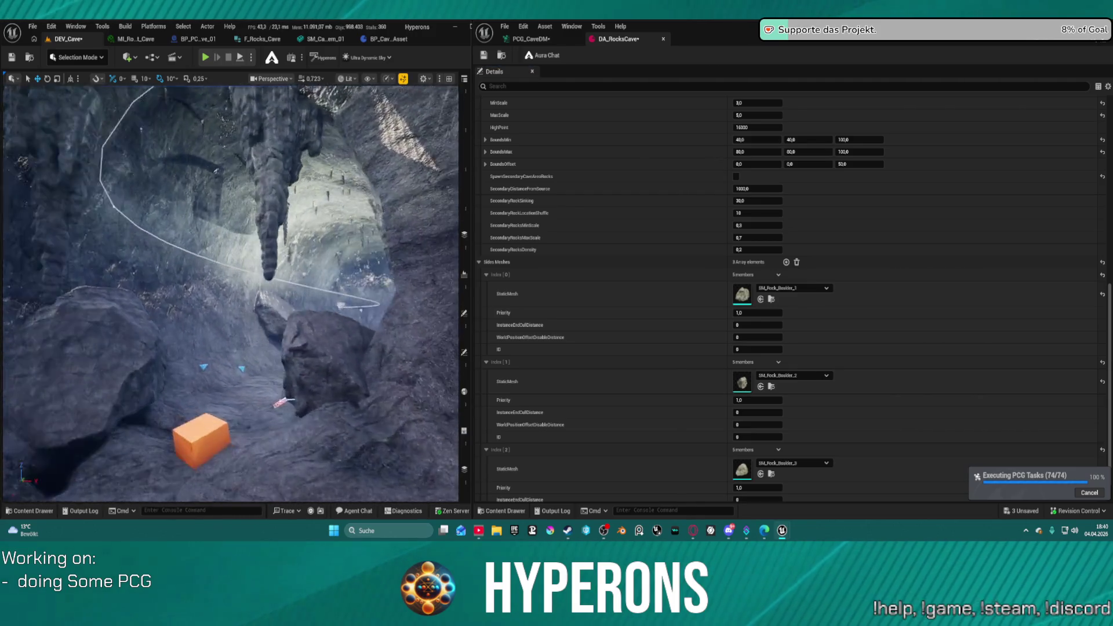
{"action": "key", "text": "w"}
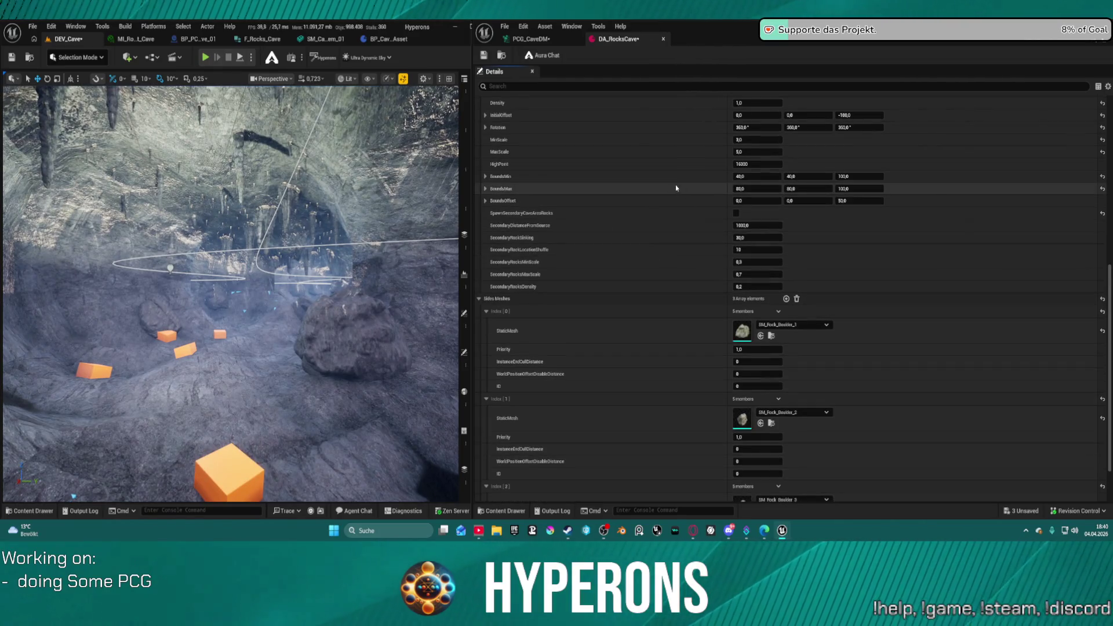
{"action": "scroll", "coordinate": [735, 166], "scroll_direction": "up", "scroll_amount": 3}
{"action": "scroll", "coordinate": [735, 166], "scroll_direction": "up", "scroll_amount": 3}
{"action": "type", "text": "6"}
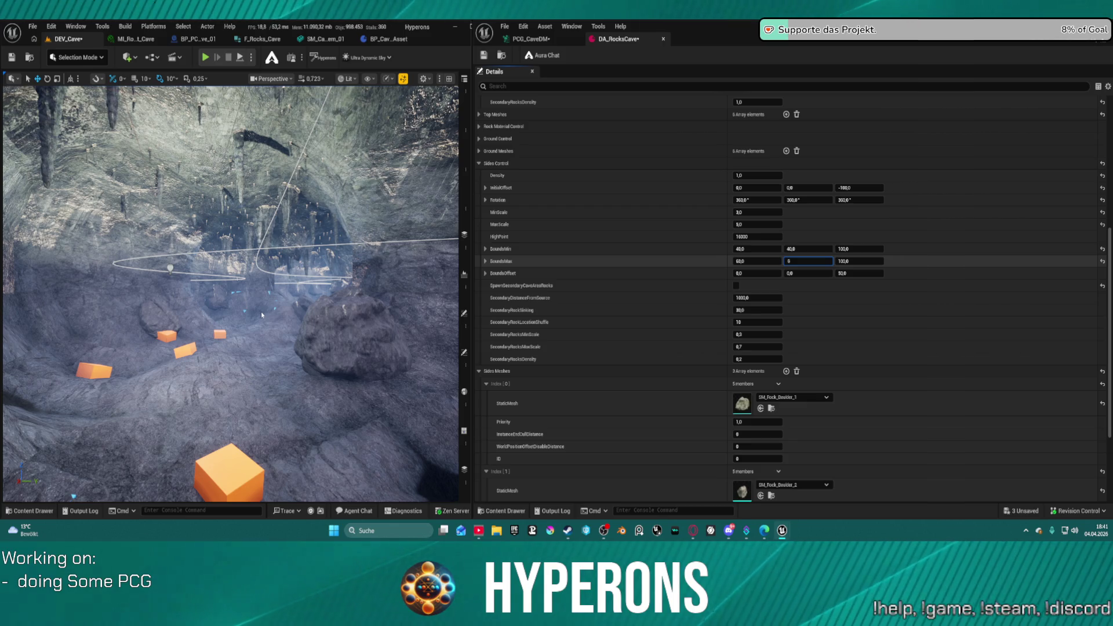
- In Sides Control, set BoundsMax Y to 60, BoundsMin Z to 40 and BoundsMax Z to 60
{"action": "type", "text": "0,0"}
{"action": "key", "text": "Return"}
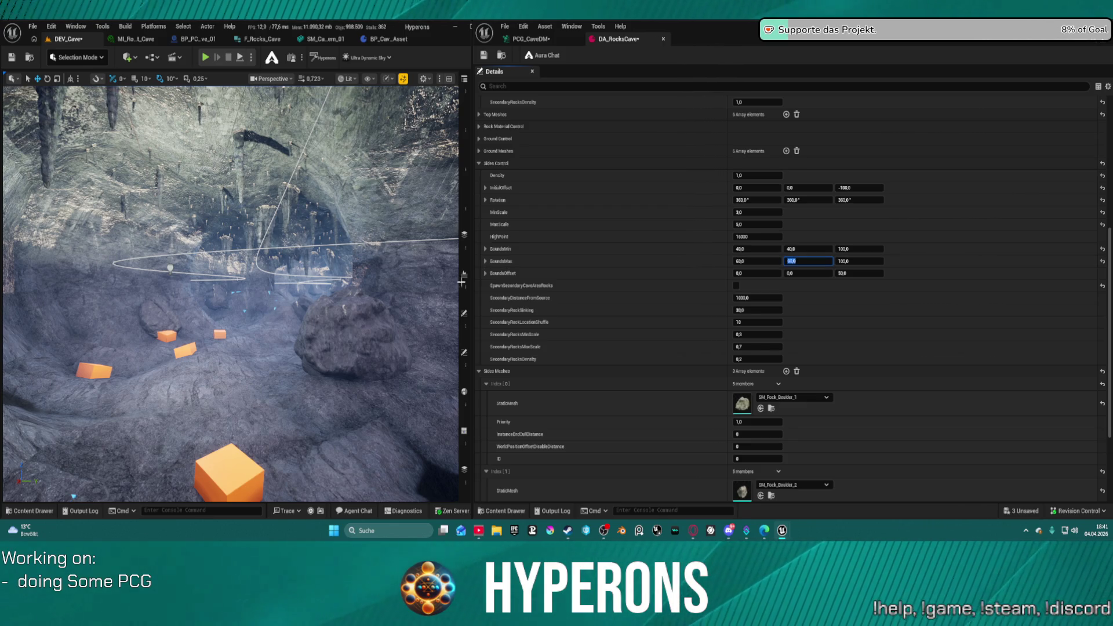
{"action": "left_click", "coordinate": [857, 250]}
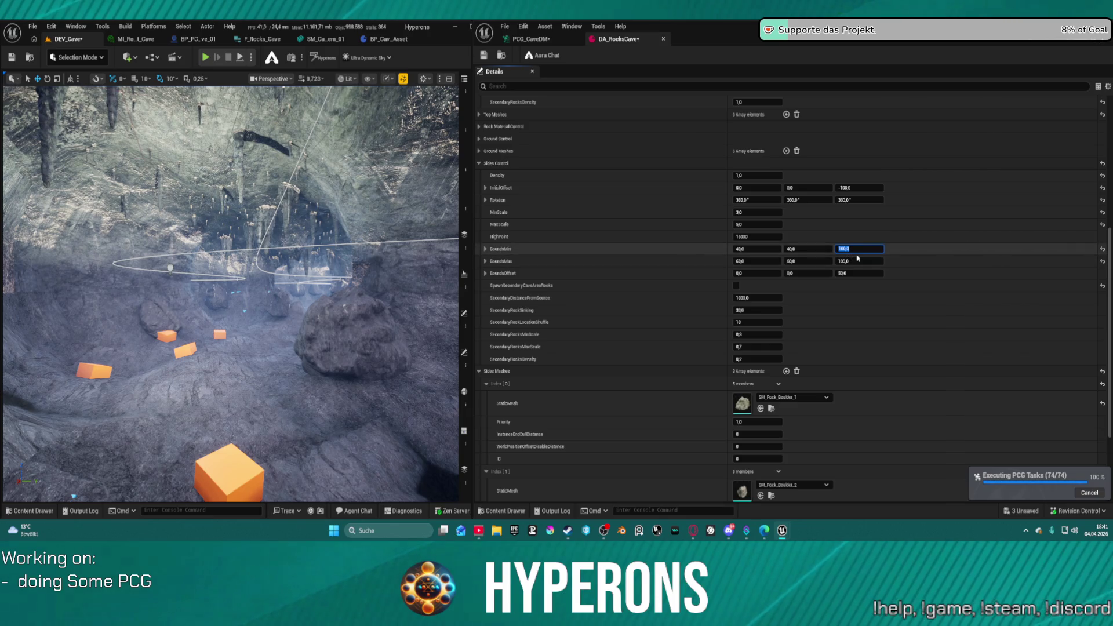
{"action": "type", "text": "40"}
{"action": "key", "text": "Tab"}
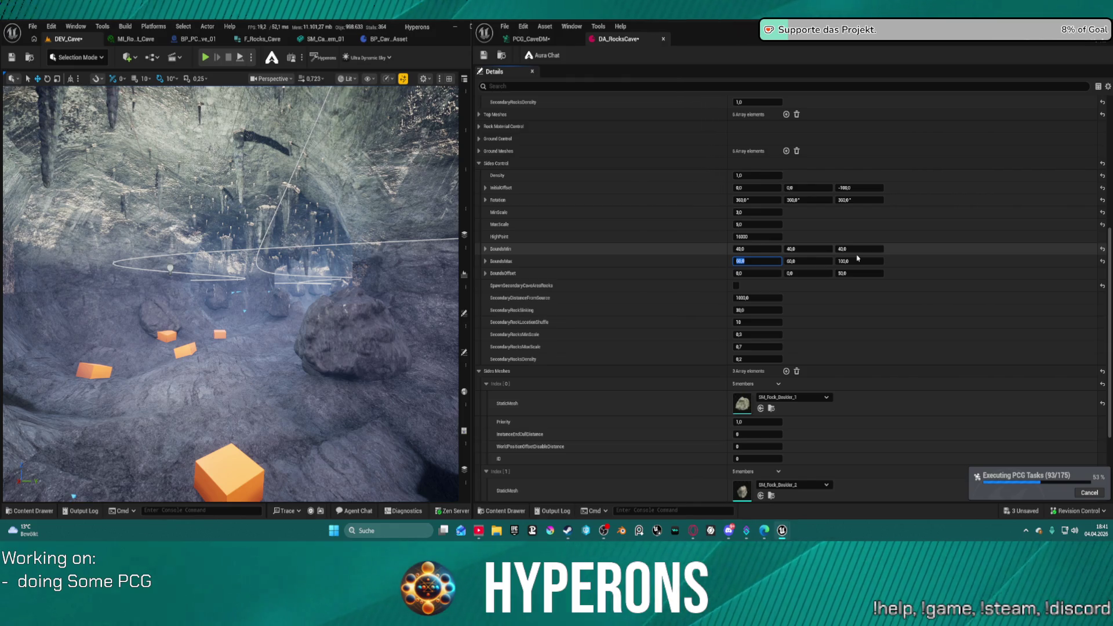
{"action": "key", "text": "Return"}
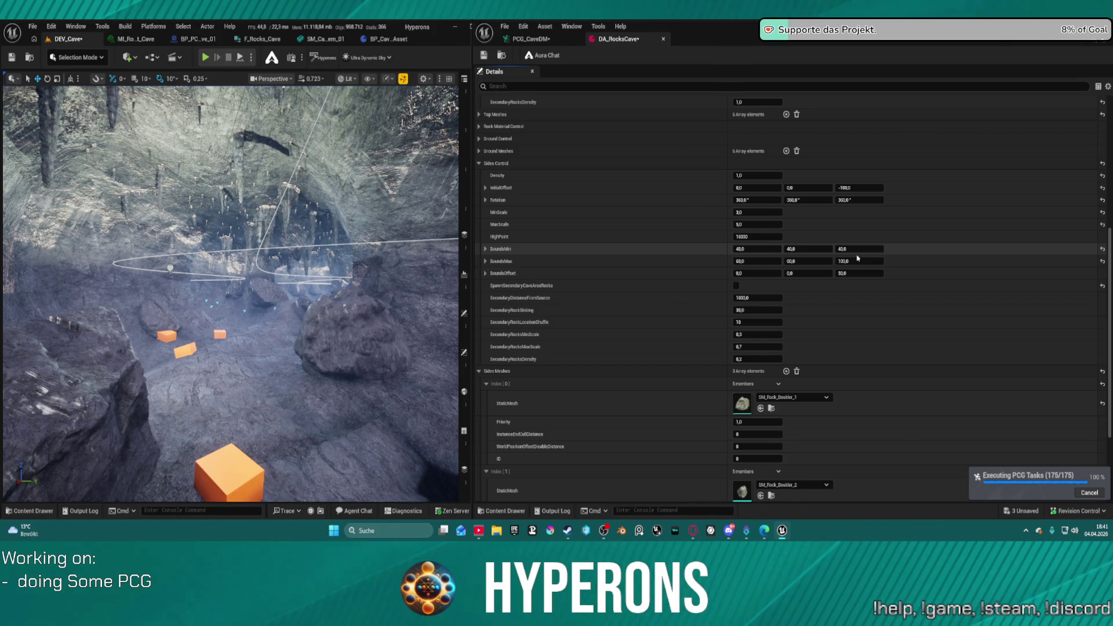
{"action": "type", "text": "60"}
{"action": "key", "text": "Return"}
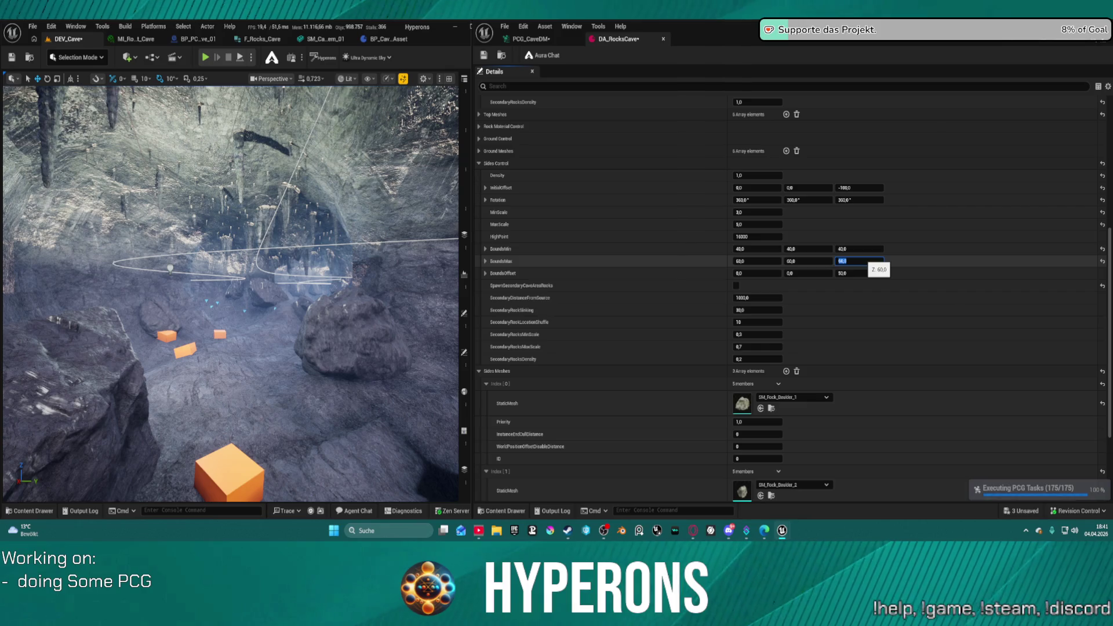
- Save the rock bounds and fly through the tunnel toward the orange boxes to check the rocks
{"action": "key", "text": "ctrl+s"}
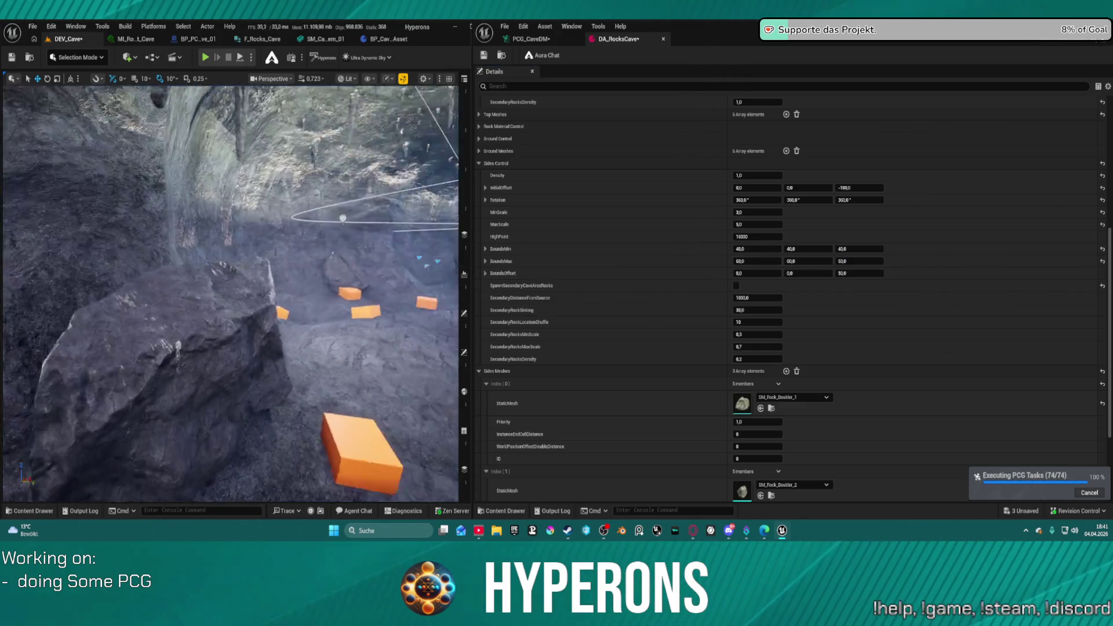
{"action": "key", "text": "w"}
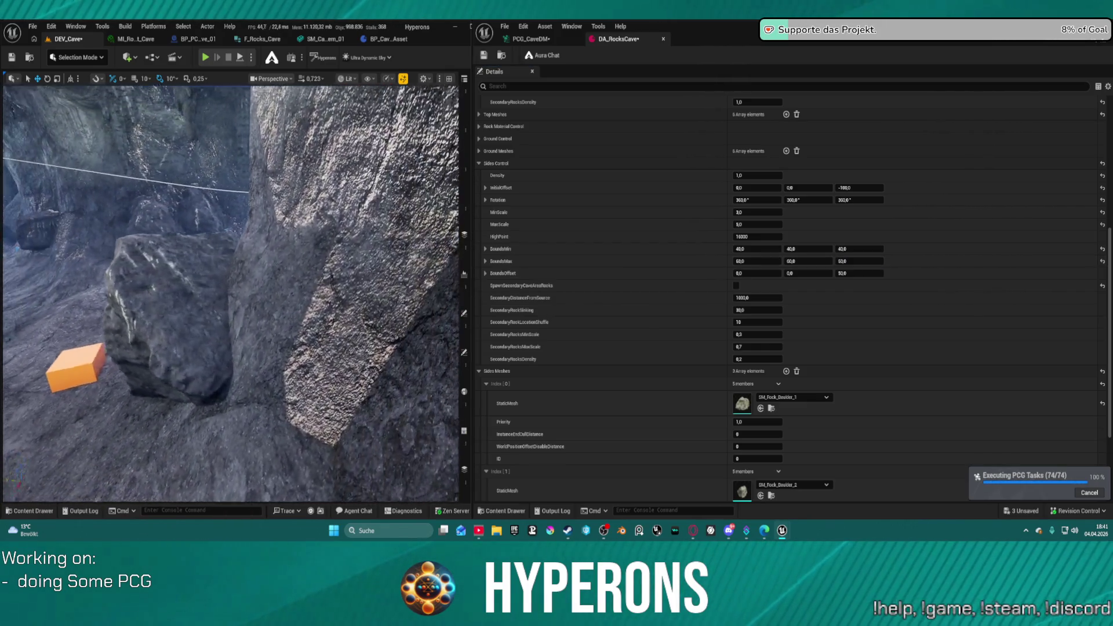
{"action": "key", "text": "w"}
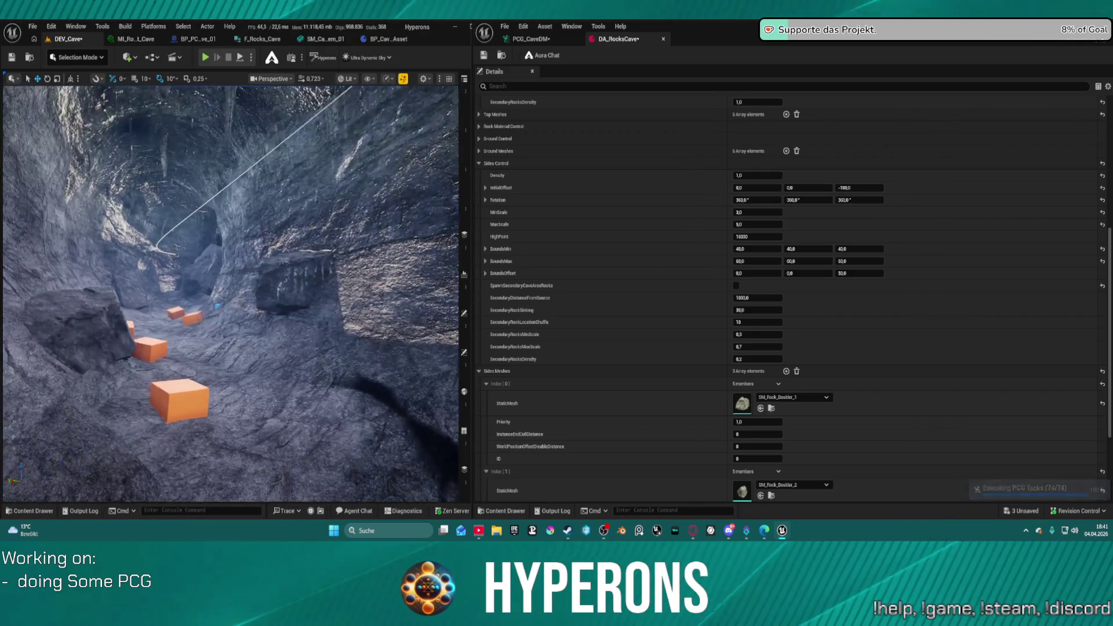
{"action": "key", "text": "w"}
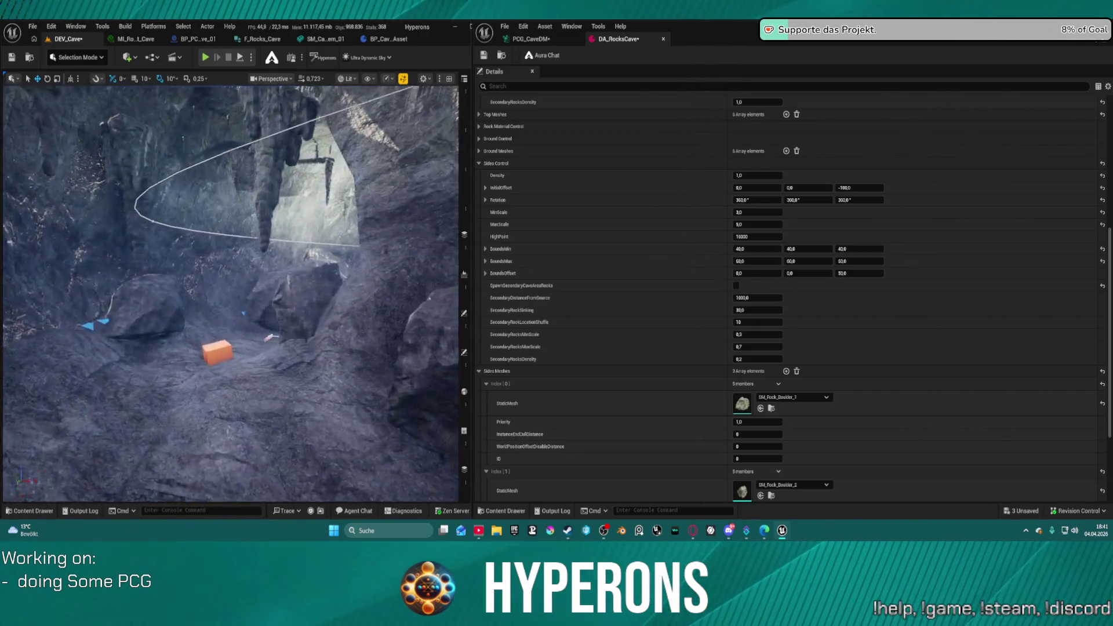
{"action": "key", "text": "w"}
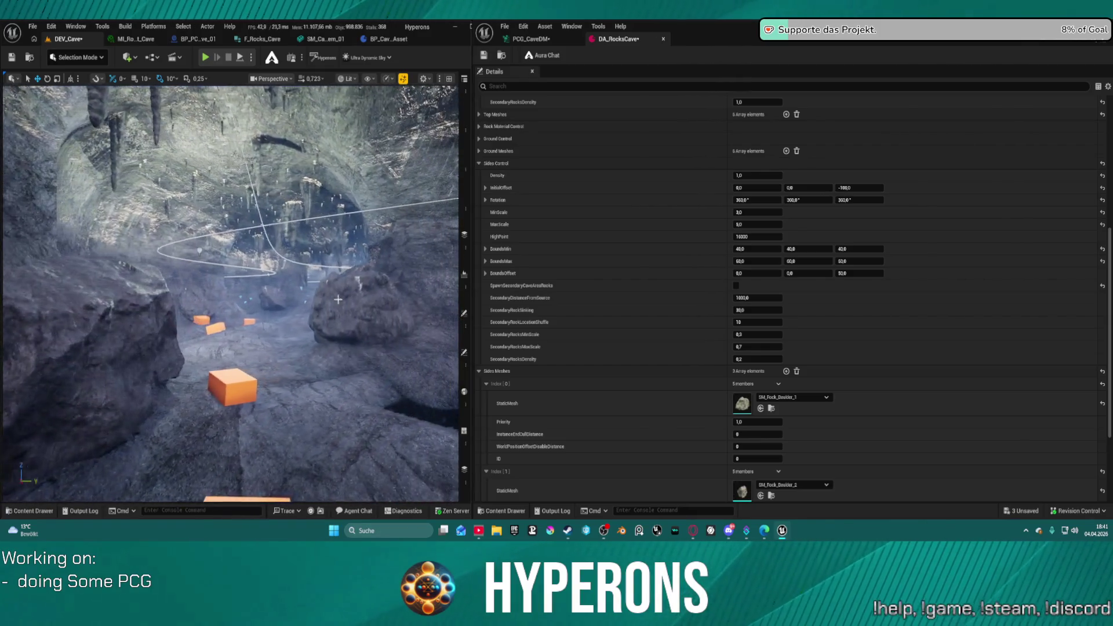
{"action": "key", "text": "w"}
{"action": "scroll", "coordinate": [582, 103], "scroll_direction": "up", "scroll_amount": 3}
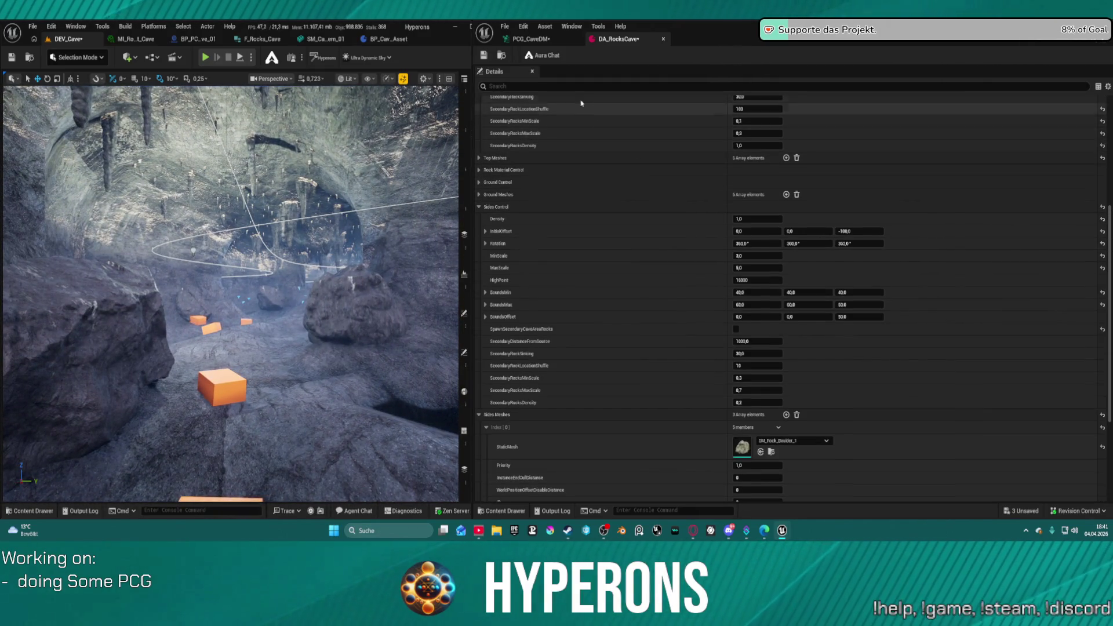
{"action": "scroll", "coordinate": [581, 102], "scroll_direction": "up", "scroll_amount": 3}
{"action": "left_click", "coordinate": [531, 39]}
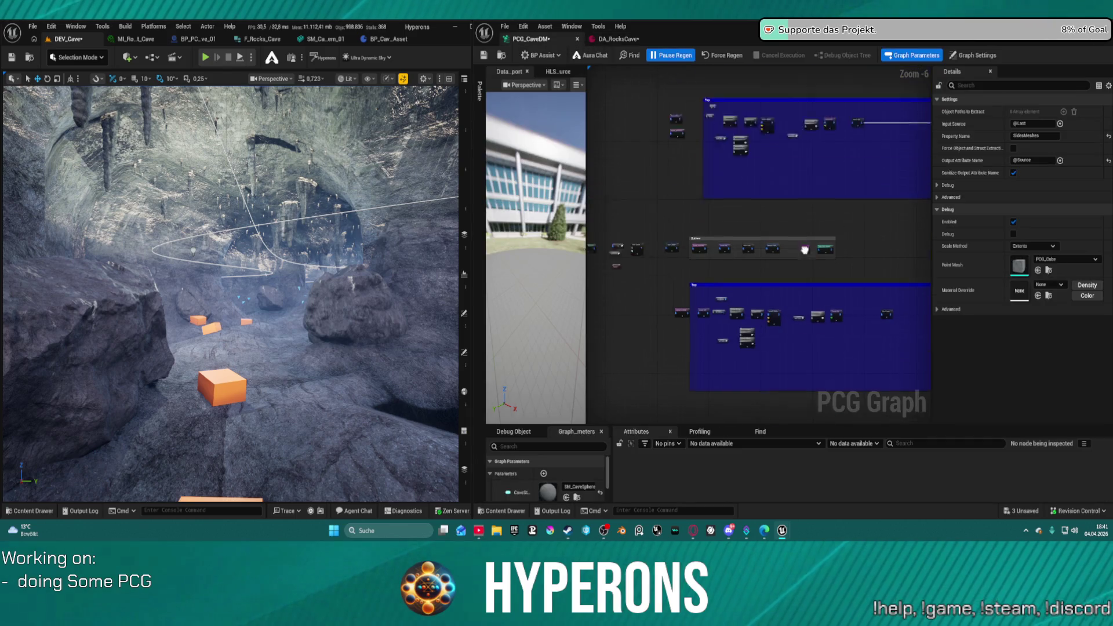
{"action": "scroll", "coordinate": [805, 250], "scroll_direction": "up", "scroll_amount": 7}
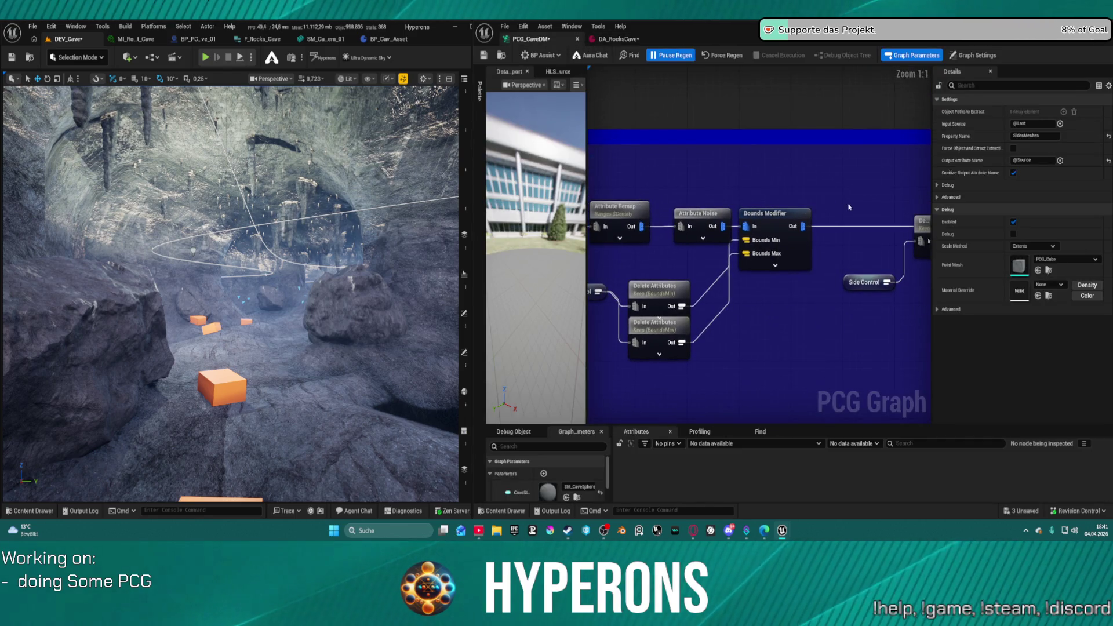
{"action": "mouse_move", "coordinate": [849, 207]}
{"action": "left_mouse_down"}
{"action": "mouse_move", "coordinate": [607, 194]}
{"action": "mouse_move", "coordinate": [687, 215]}
{"action": "left_mouse_up"}
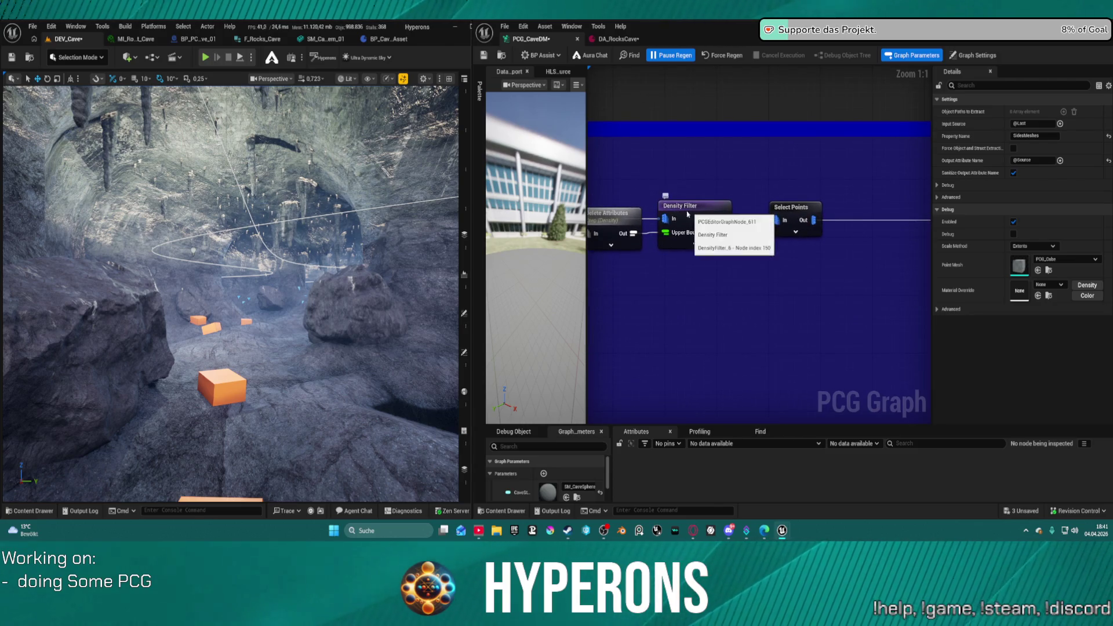
{"action": "scroll", "coordinate": [688, 214], "scroll_direction": "down", "scroll_amount": 5}
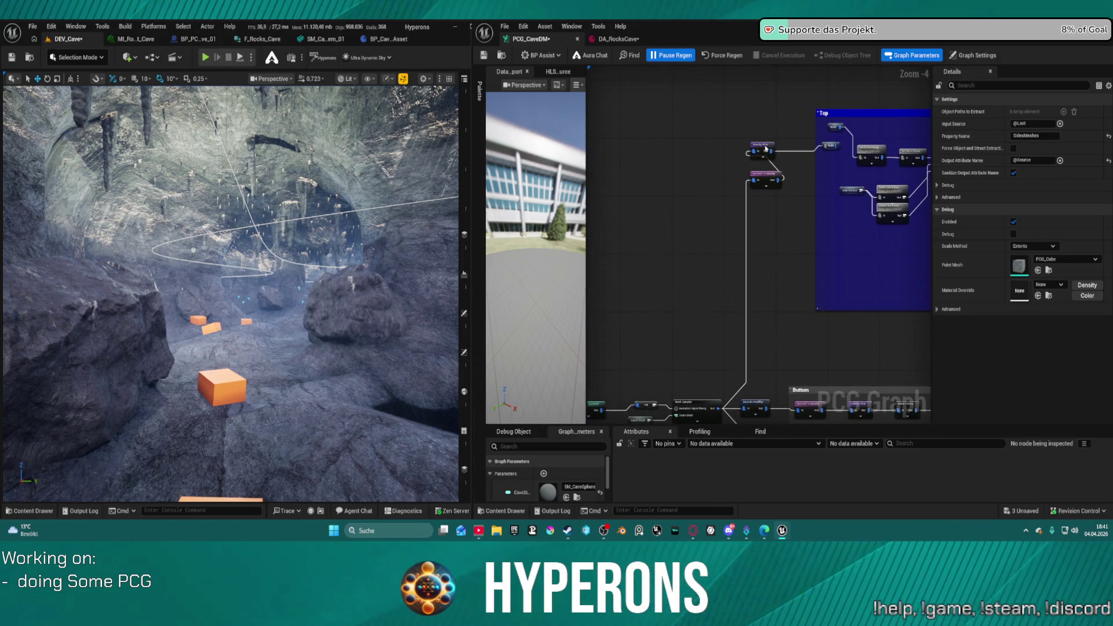
{"action": "left_click", "coordinate": [765, 148]}
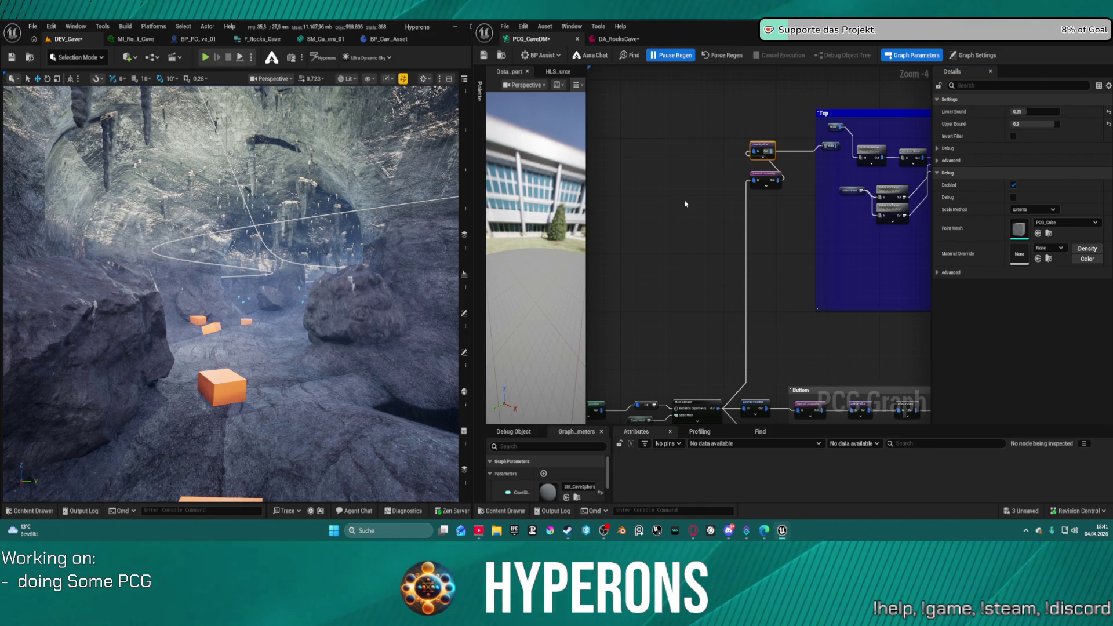
{"action": "left_click", "coordinate": [701, 227]}
{"action": "left_click_drag", "start_coordinate": [693, 278], "coordinate": [698, 221]}
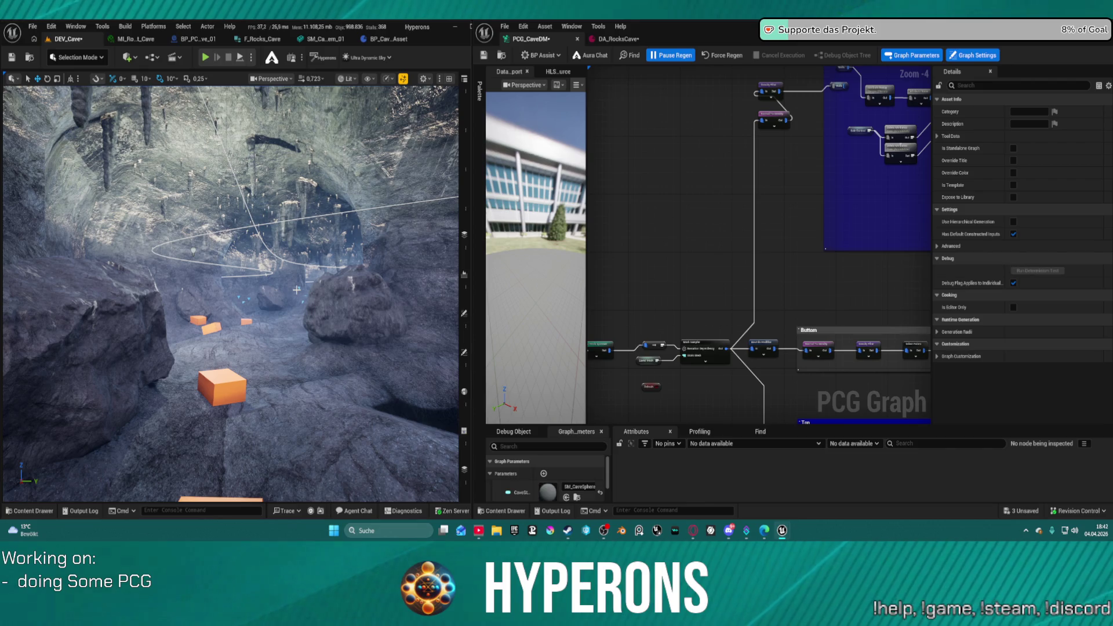
{"action": "left_click_drag", "start_coordinate": [297, 289], "coordinate": [285, 256]}
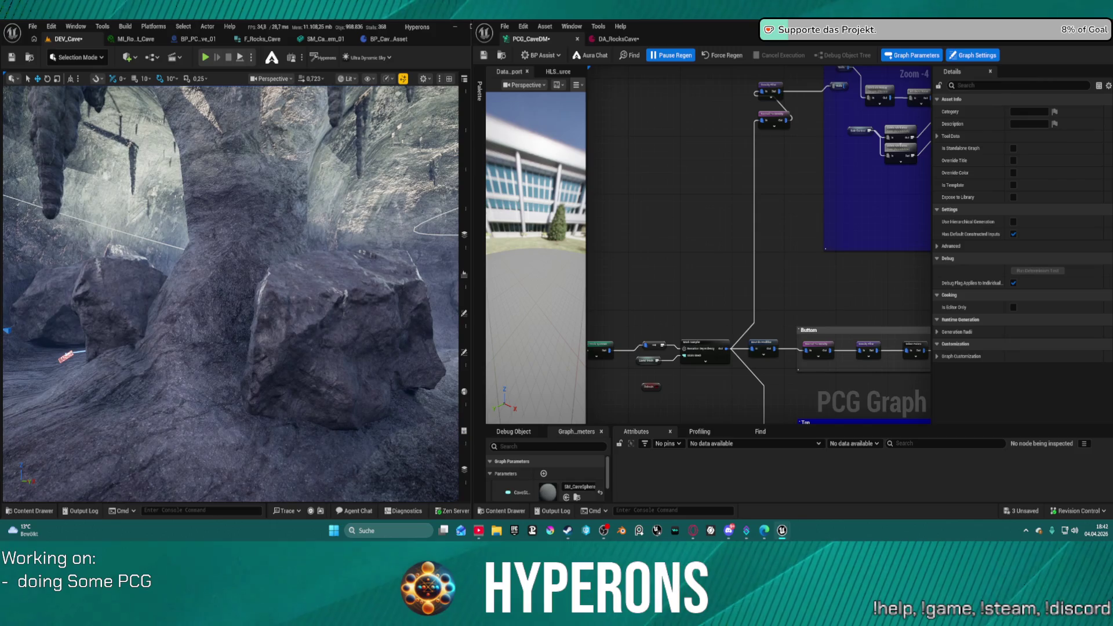
{"action": "double_click", "coordinate": [774, 88]}
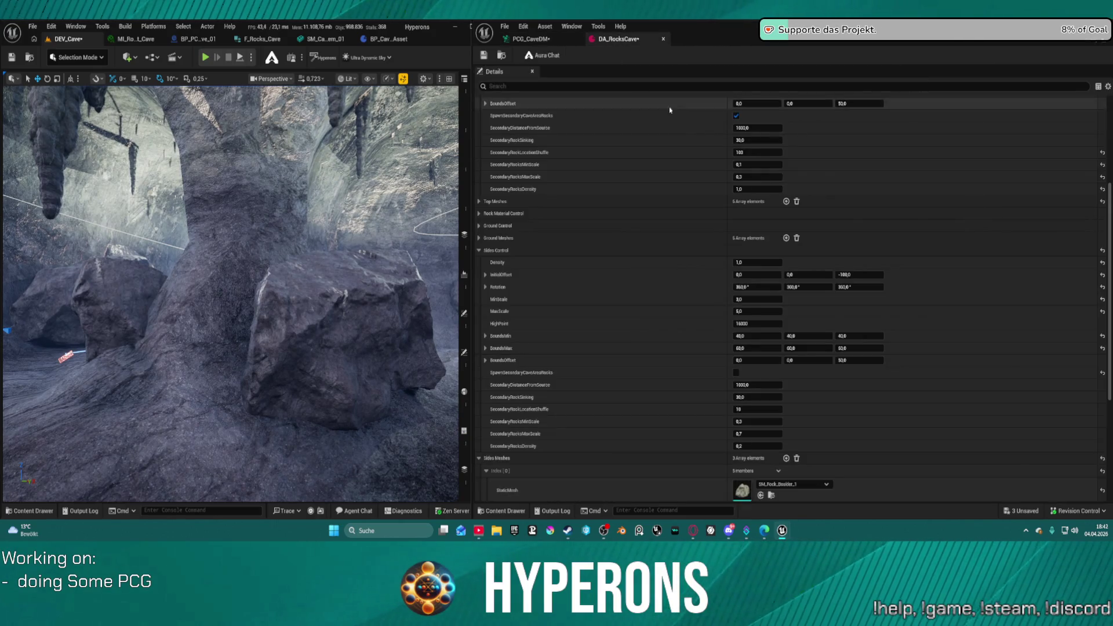
{"action": "left_click_drag", "start_coordinate": [308, 245], "coordinate": [262, 215]}
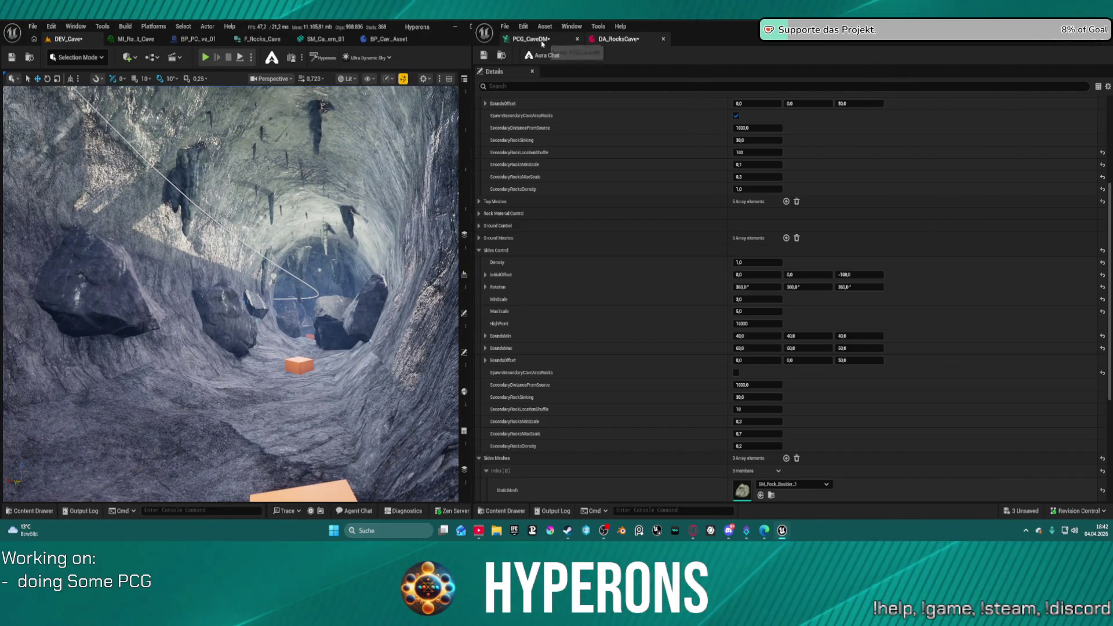
- Set the Normal To Density Offset to 0,5, then to 3, regenerating and saving the graph
{"action": "left_click", "coordinate": [516, 39]}
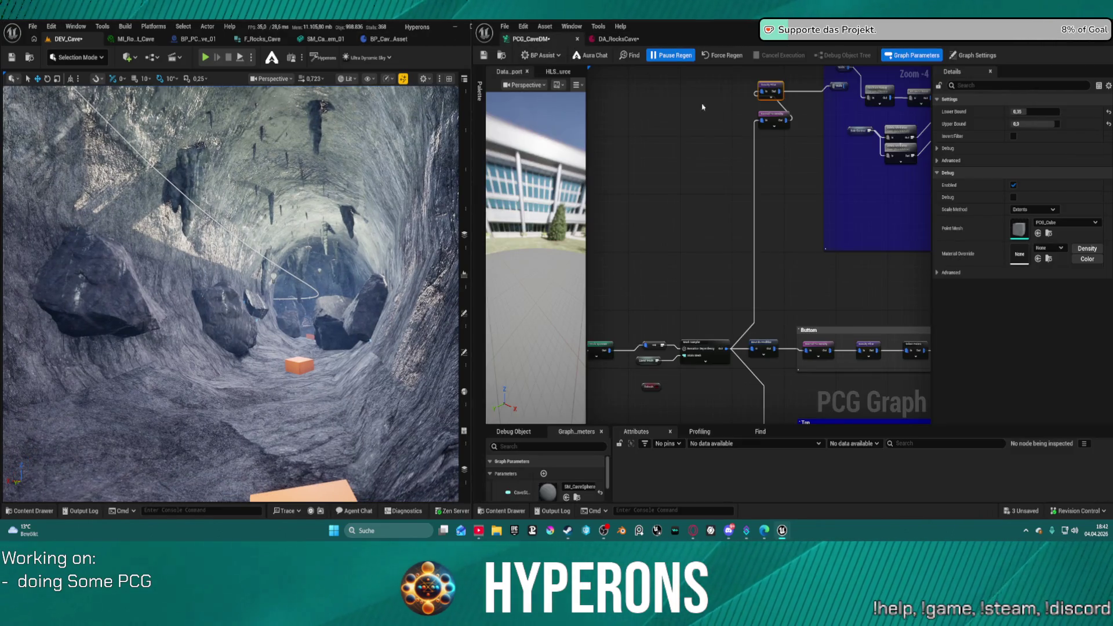
{"action": "left_click", "coordinate": [777, 118]}
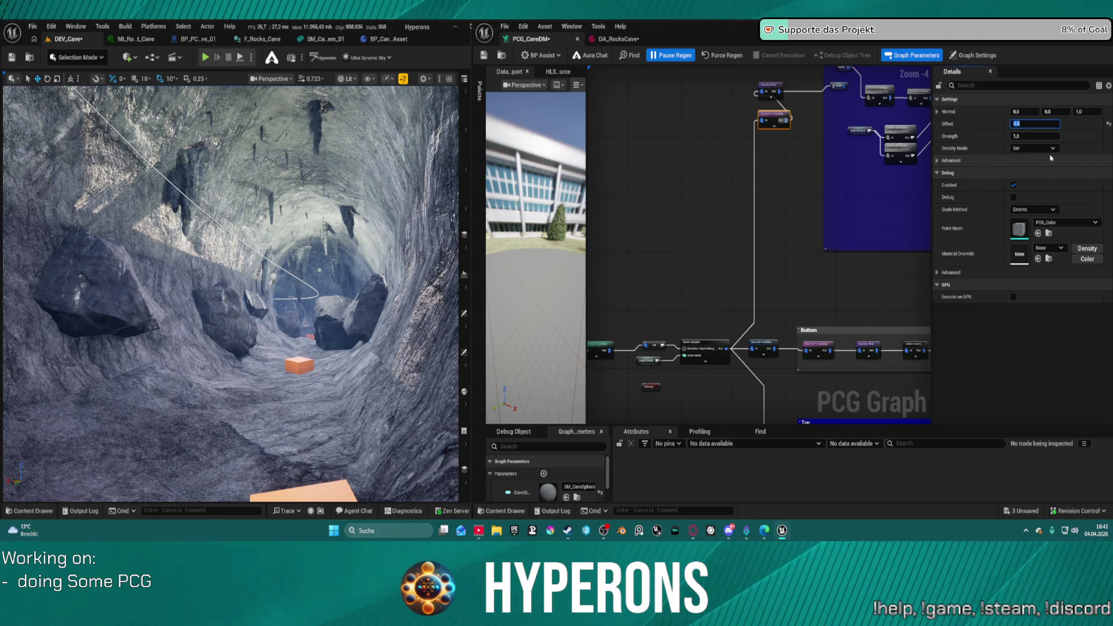
{"action": "type", "text": "0,5"}
{"action": "key", "text": "Return"}
{"action": "left_click", "coordinate": [723, 57]}
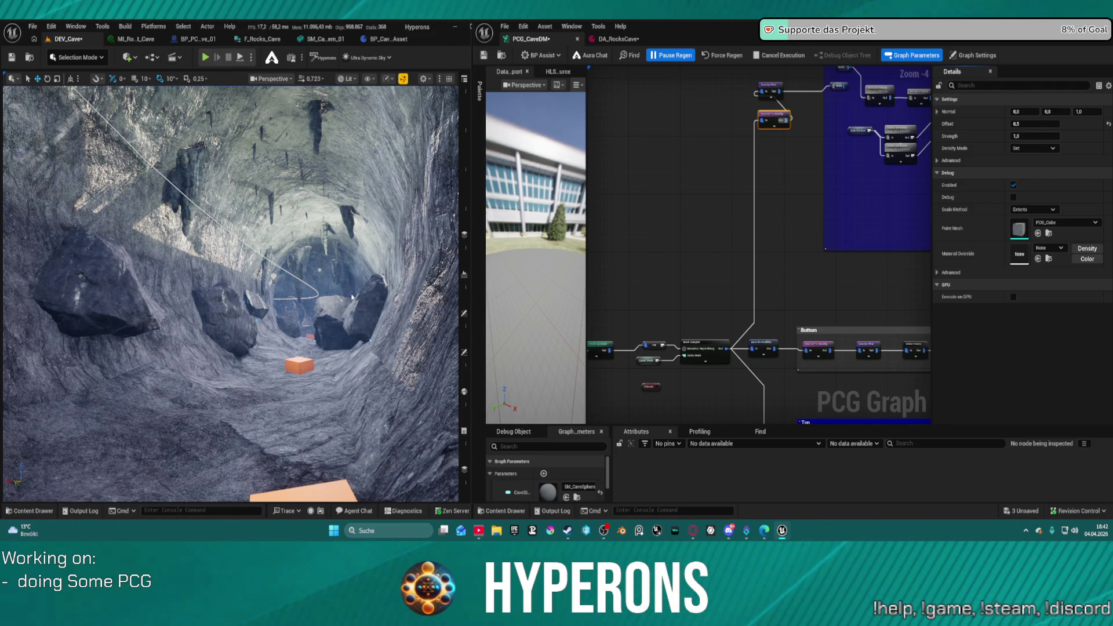
{"action": "key", "text": "ctrl+s"}
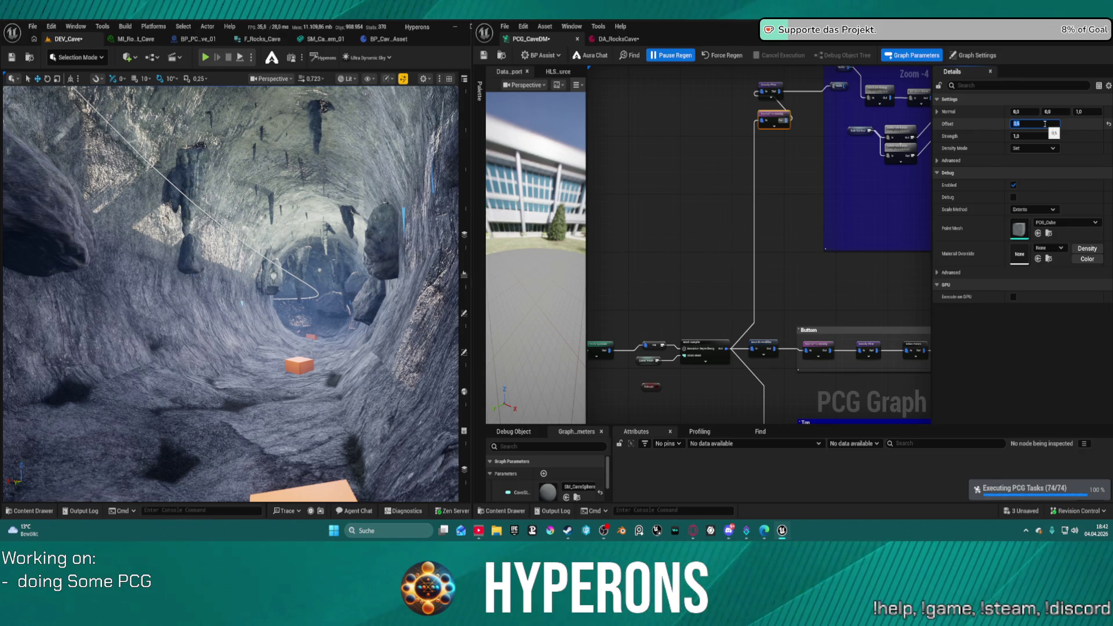
{"action": "type", "text": "3"}
{"action": "key", "text": "Return"}
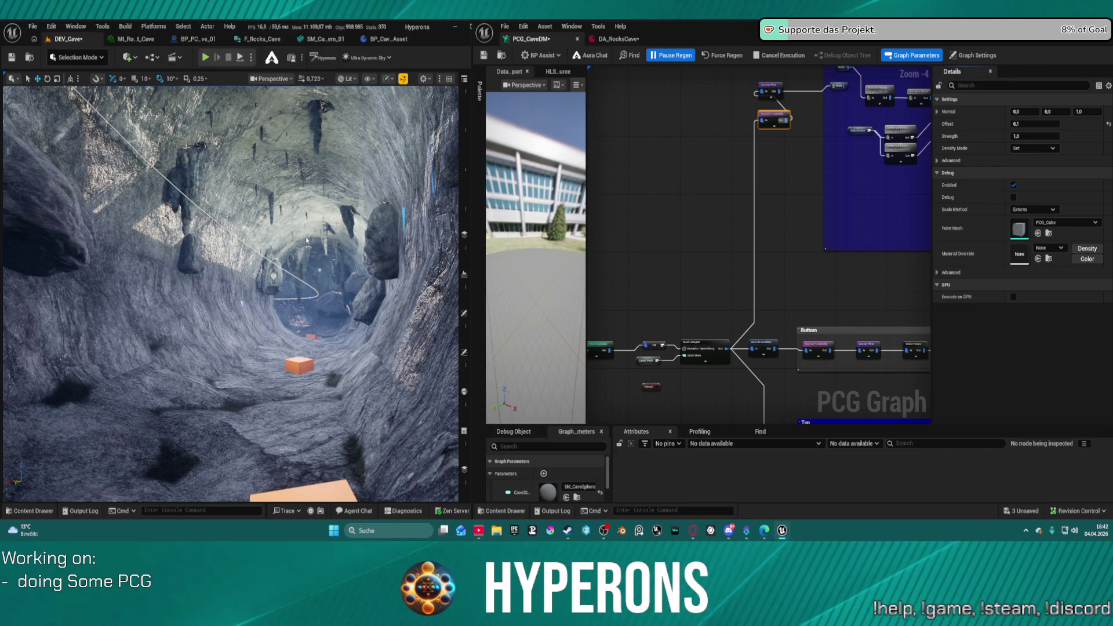
{"action": "key", "text": "ctrl+s"}
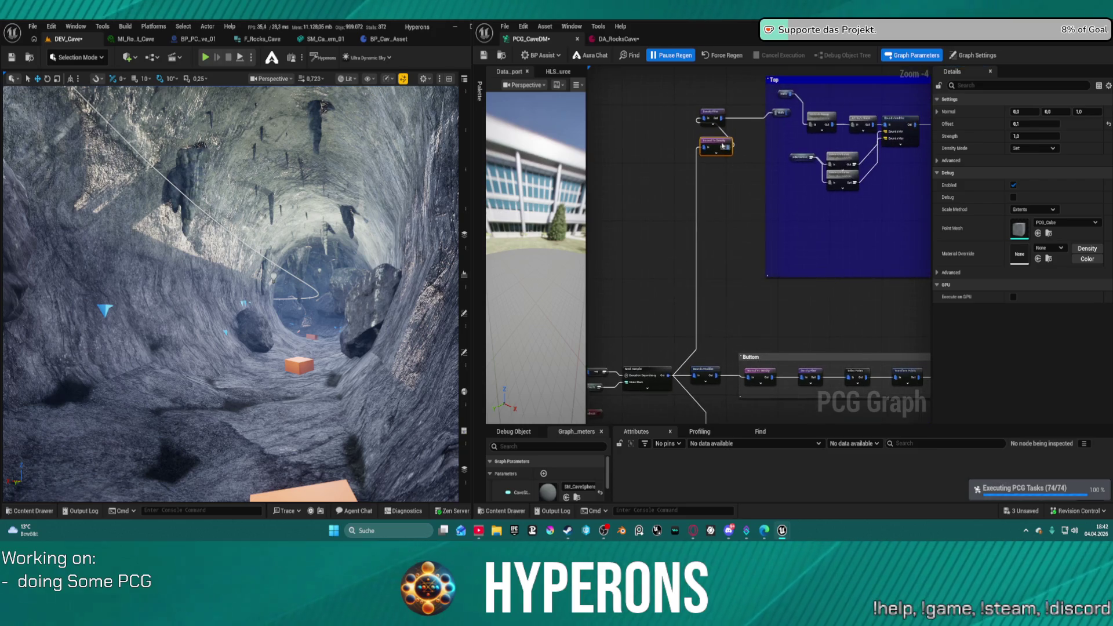
- Inspect the Density Filter node's Lower and Upper Bound settings and pan to the Top group
{"action": "left_click", "coordinate": [713, 113]}
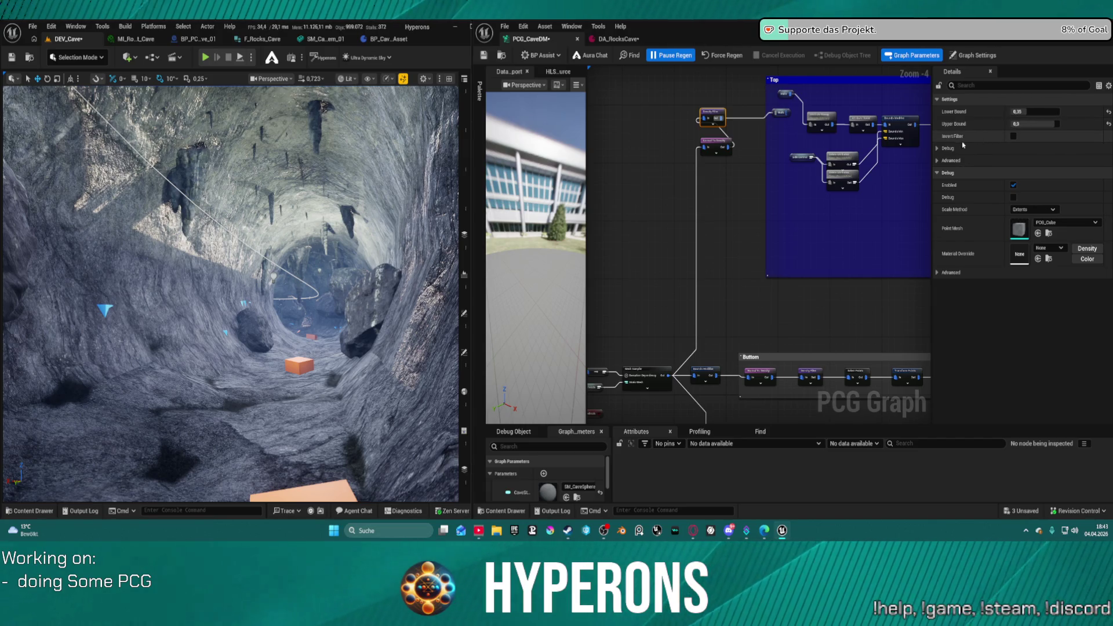
{"action": "mouse_move", "coordinate": [899, 175]}
{"action": "left_mouse_down"}
{"action": "mouse_move", "coordinate": [793, 214]}
{"action": "mouse_move", "coordinate": [645, 231]}
{"action": "mouse_move", "coordinate": [676, 214]}
{"action": "mouse_move", "coordinate": [787, 216]}
{"action": "mouse_move", "coordinate": [719, 236]}
{"action": "left_mouse_up"}
{"action": "left_click", "coordinate": [613, 41]}
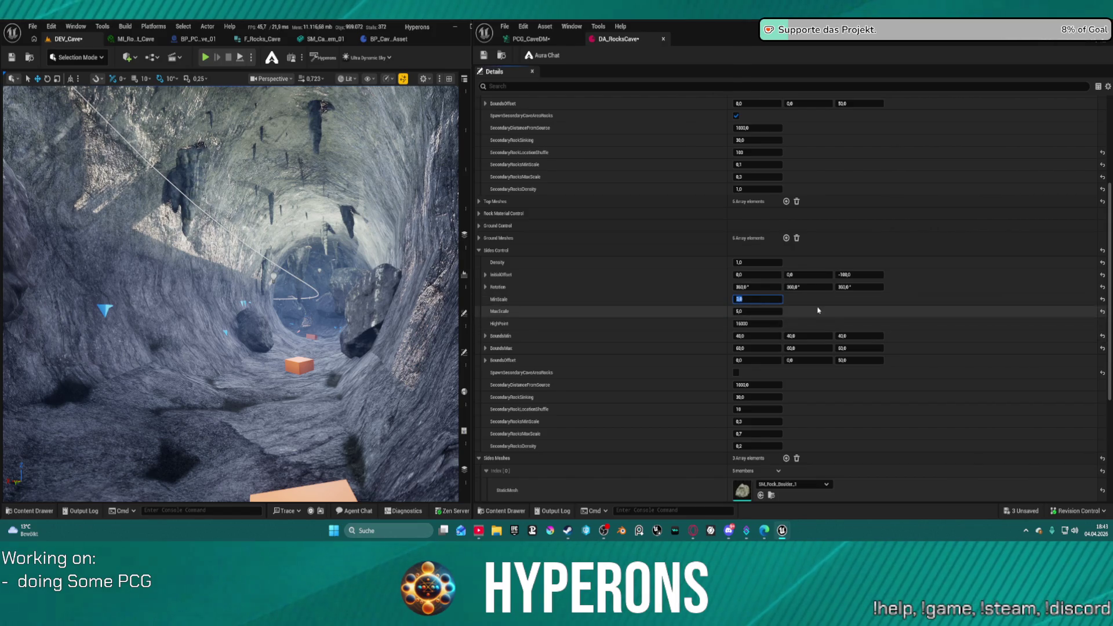
- Lower DA_RocksCave Sides Control MinScale to 2 and return to the PCG_CaveDM graph
{"action": "type", "text": "2"}
{"action": "key", "text": "Tab"}
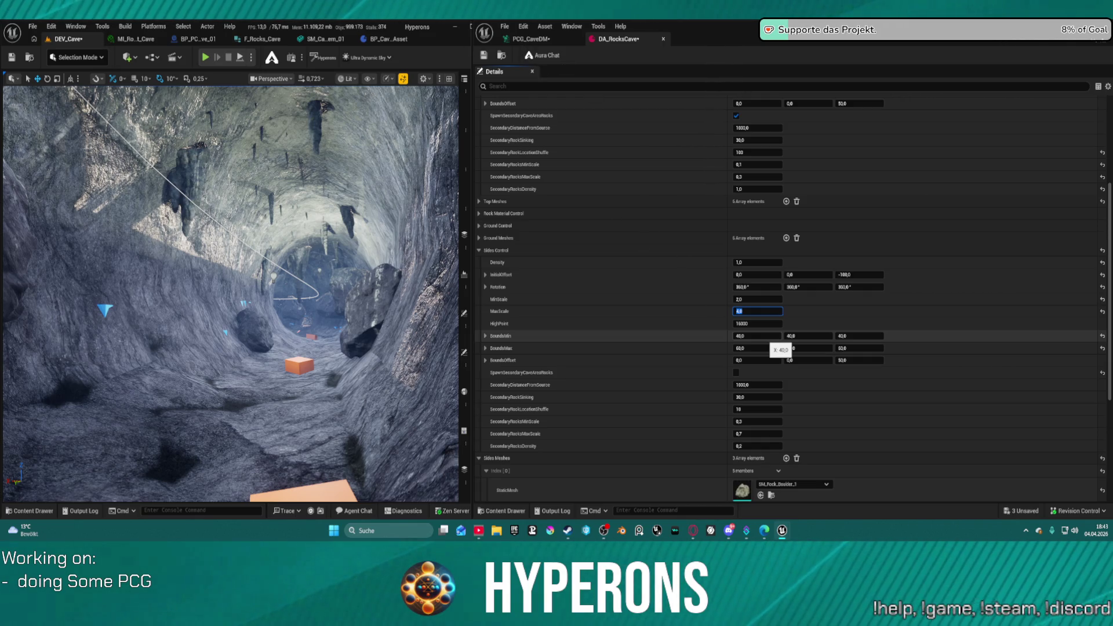
{"action": "left_click", "coordinate": [545, 41]}
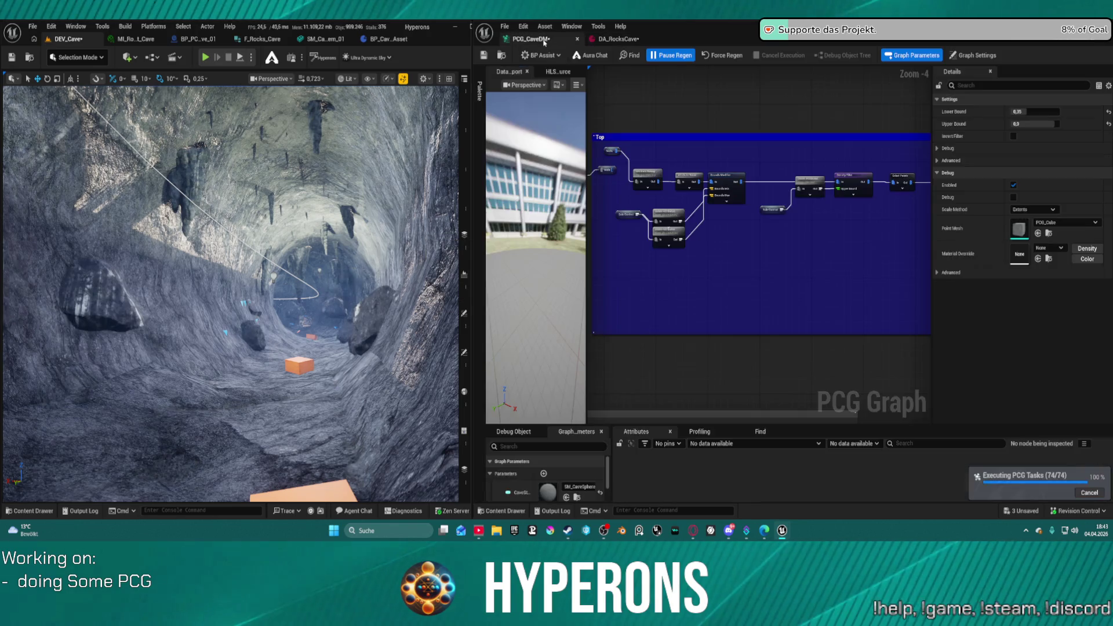
- Review the existing Debug node's settings in the Top group of PCG_CaveDM
{"action": "left_click_drag", "start_coordinate": [830, 138], "coordinate": [601, 173]}
{"action": "scroll", "coordinate": [789, 155], "scroll_direction": "down", "scroll_amount": 3}
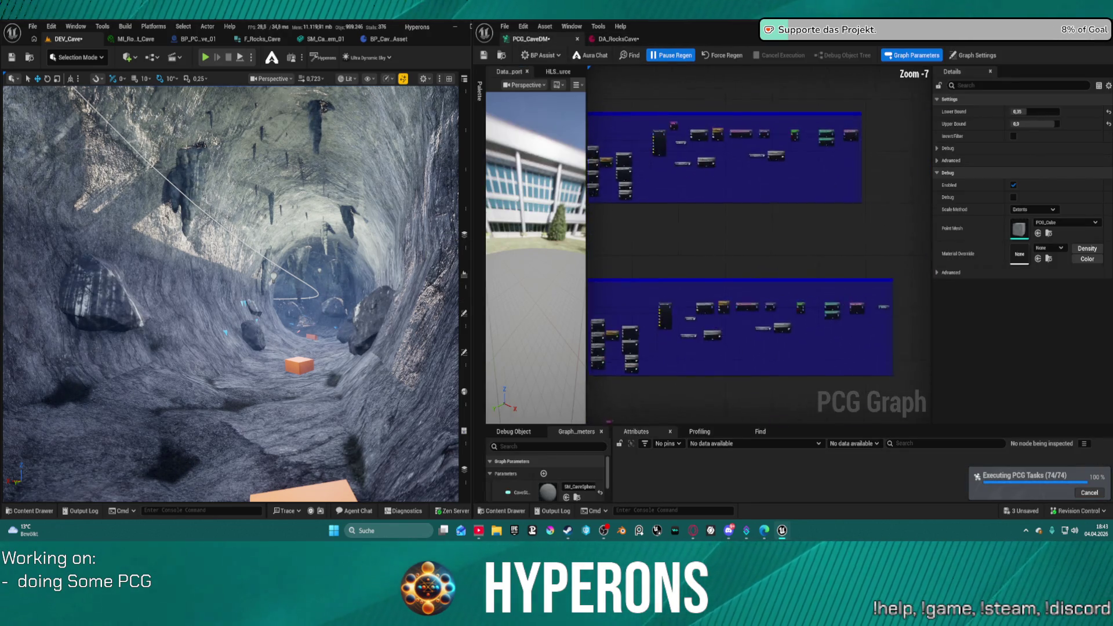
{"action": "left_click", "coordinate": [733, 154]}
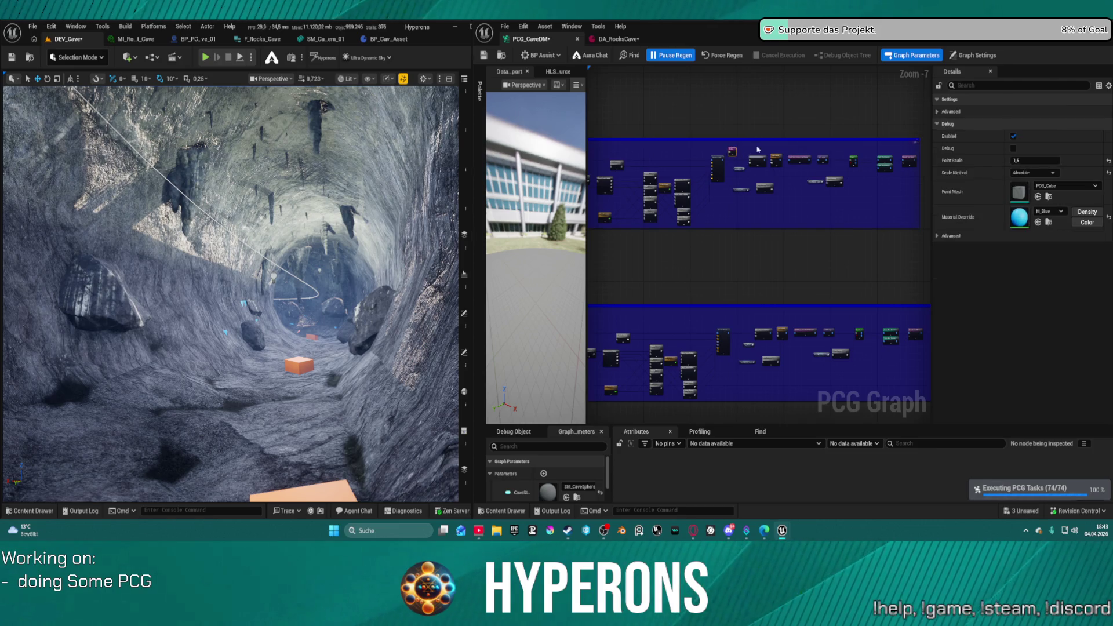
{"action": "scroll", "coordinate": [760, 145], "scroll_direction": "up", "scroll_amount": 4}
{"action": "left_click", "coordinate": [786, 147]}
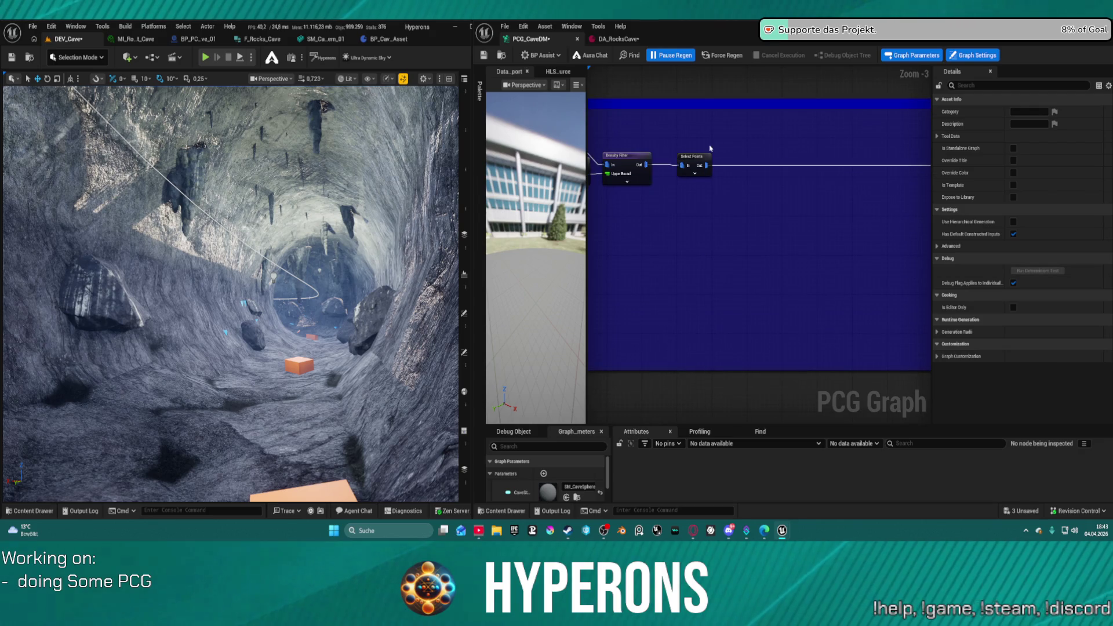
- Paste a new Debug node fed by Bounds Modifier Out, with Scale Method set to Extents
{"action": "left_click_drag", "start_coordinate": [710, 148], "coordinate": [892, 163]}
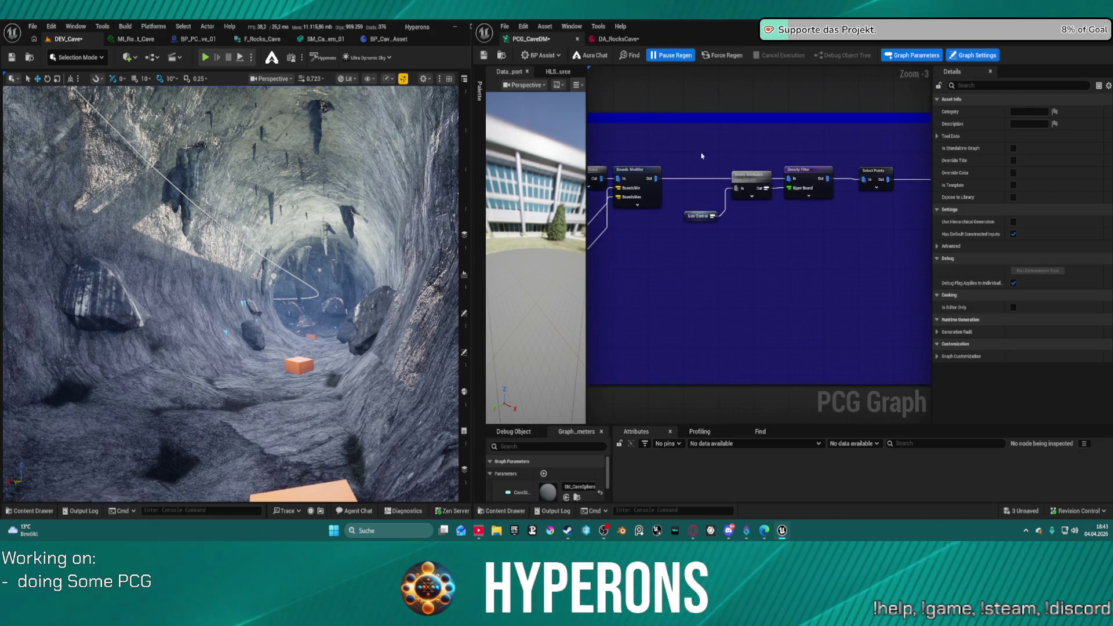
{"action": "key", "text": "ctrl+v"}
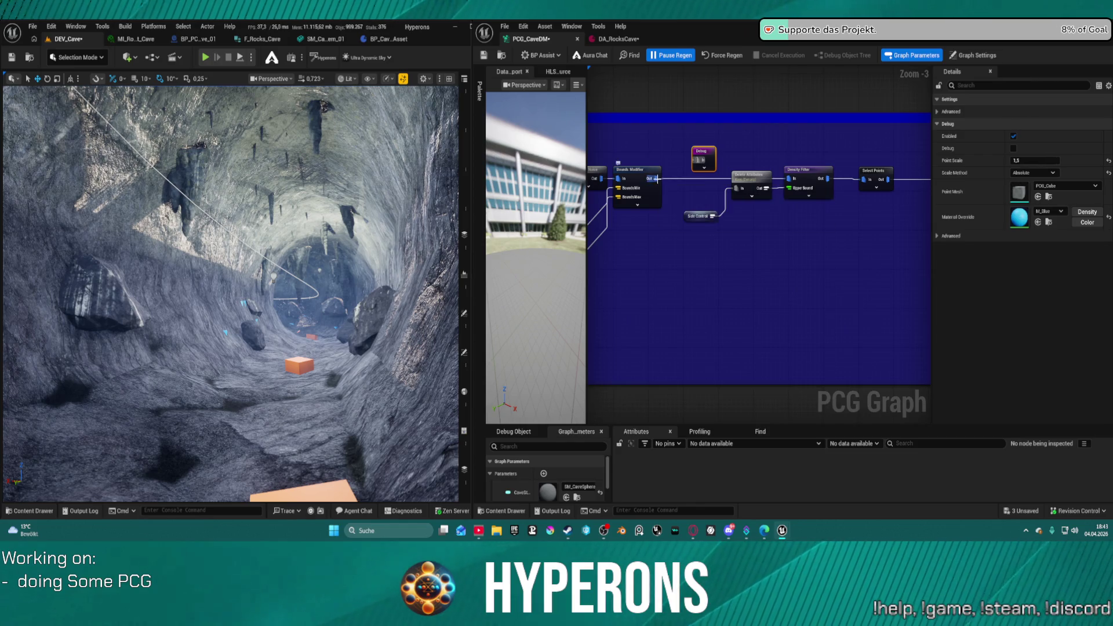
{"action": "left_click_drag", "start_coordinate": [656, 178], "coordinate": [698, 160]}
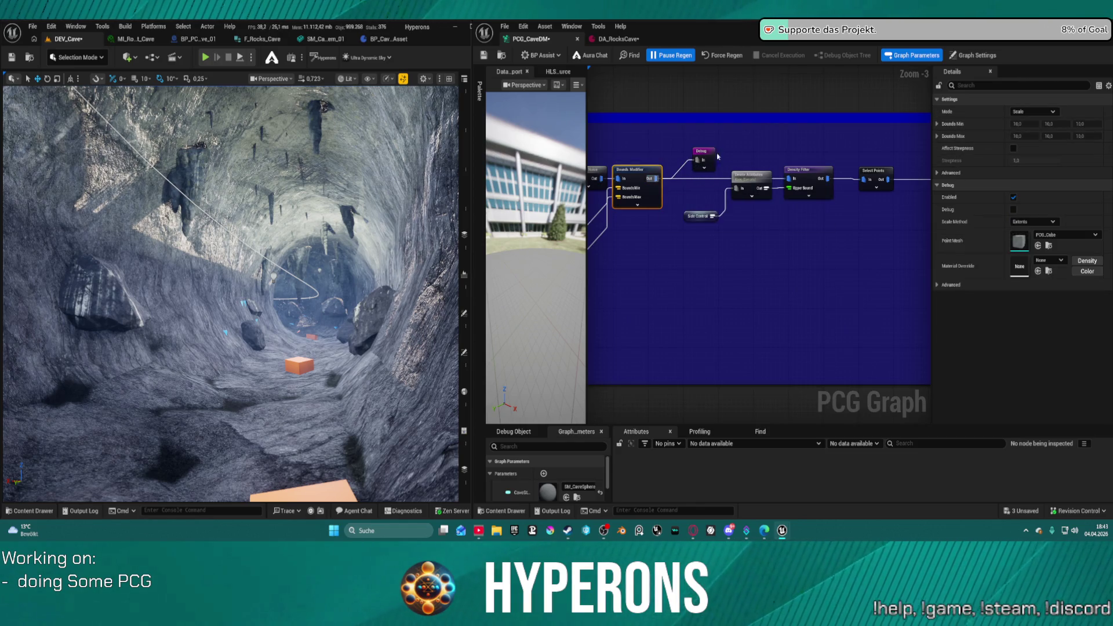
{"action": "left_click", "coordinate": [703, 158]}
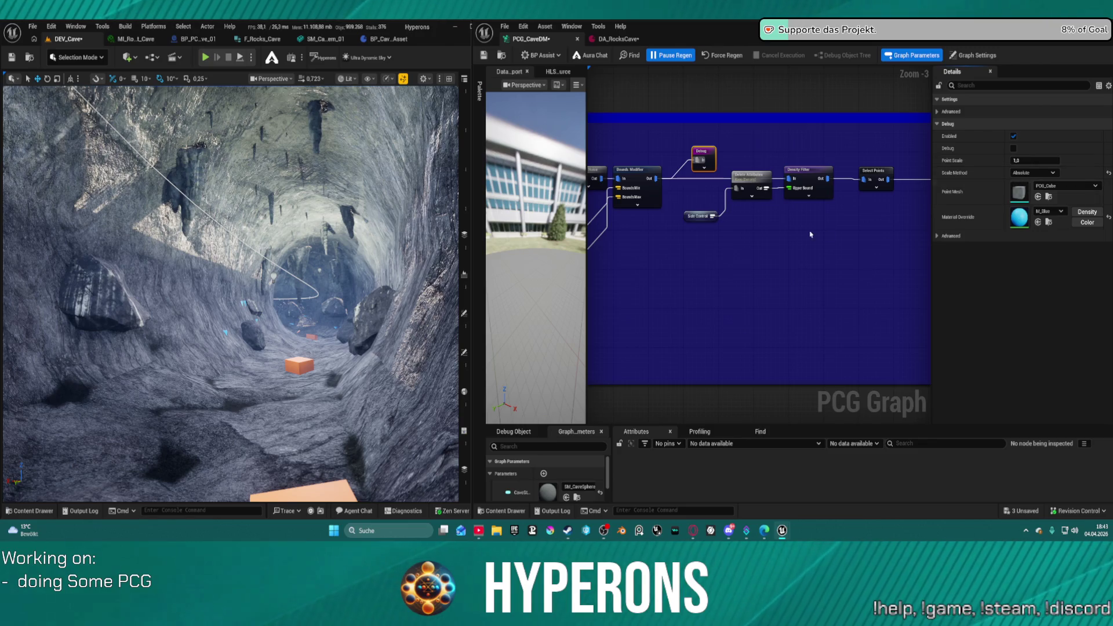
{"action": "left_click", "coordinate": [1108, 173]}
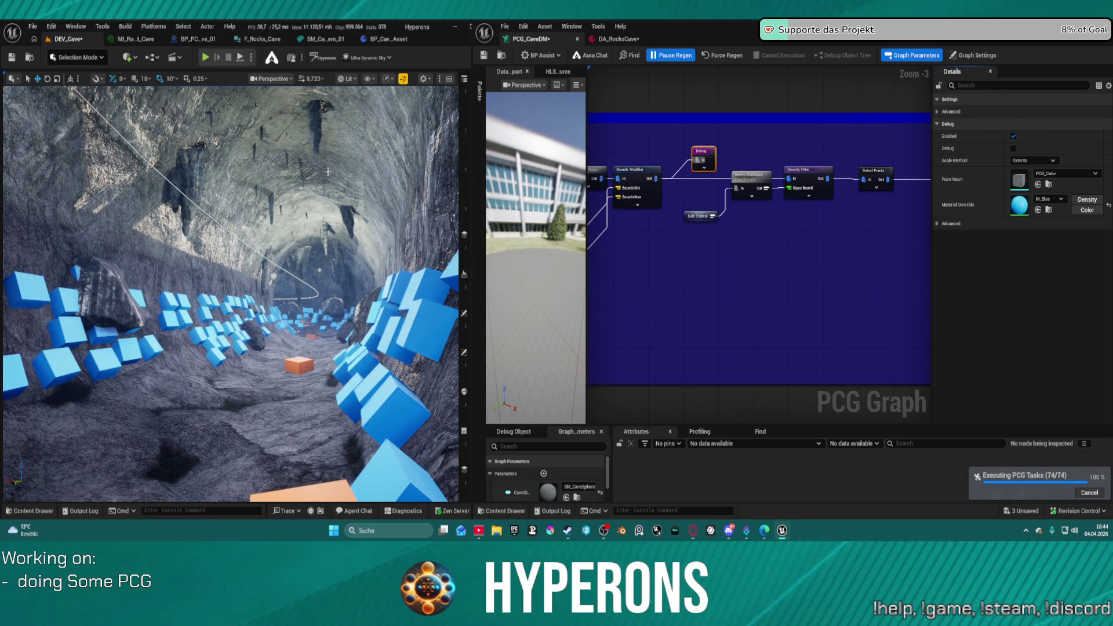
- Set the Density Filter Lower Bound to 0.15, save, and review the regenerated cave debug boxes
{"action": "mouse_move", "coordinate": [328, 172]}
{"action": "left_mouse_down"}
{"action": "mouse_move", "coordinate": [316, 159]}
{"action": "mouse_move", "coordinate": [316, 185]}
{"action": "mouse_move", "coordinate": [335, 169]}
{"action": "mouse_move", "coordinate": [326, 148]}
{"action": "left_mouse_up"}
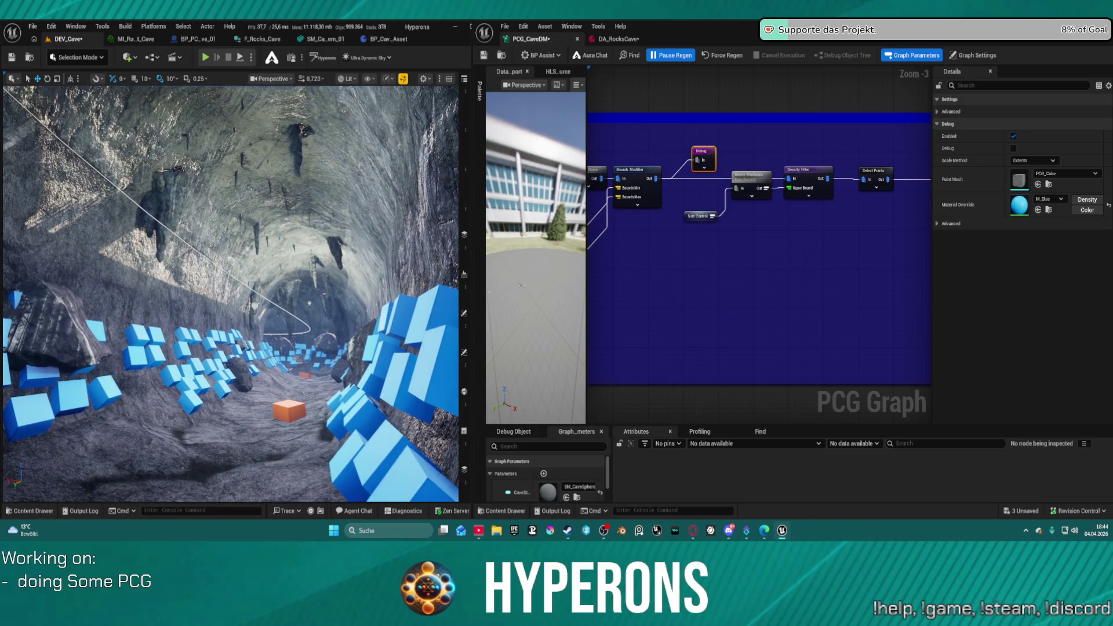
{"action": "mouse_move", "coordinate": [694, 207]}
{"action": "left_mouse_down"}
{"action": "mouse_move", "coordinate": [802, 217]}
{"action": "mouse_move", "coordinate": [842, 161]}
{"action": "left_mouse_up"}
{"action": "left_click", "coordinate": [841, 142]}
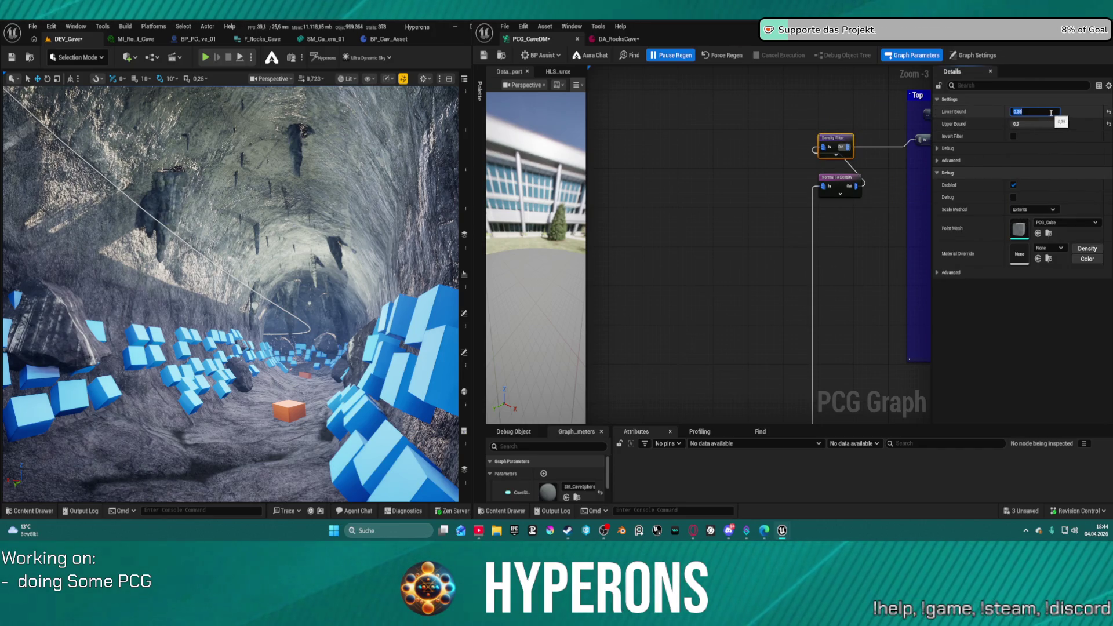
{"action": "type", "text": "3"}
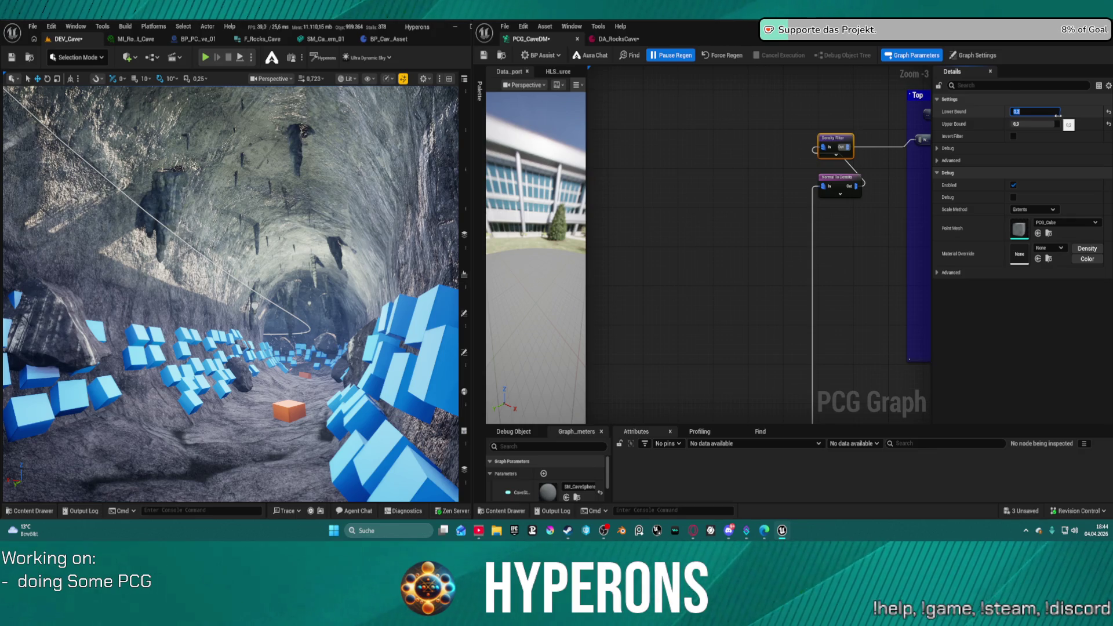
{"action": "key", "text": "Return"}
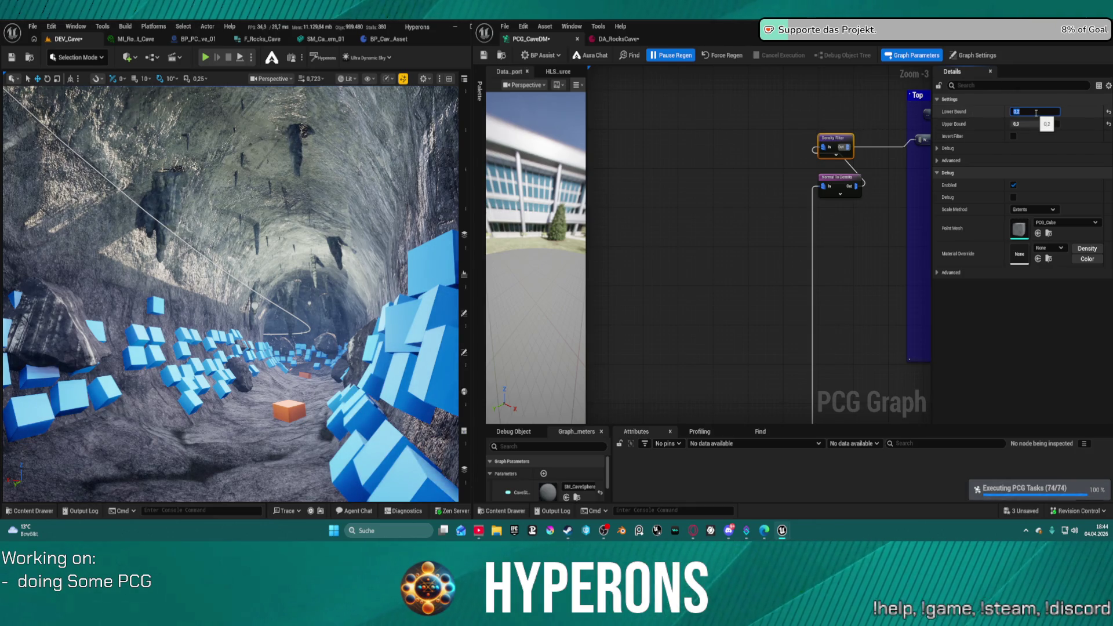
{"action": "type", "text": ".3"}
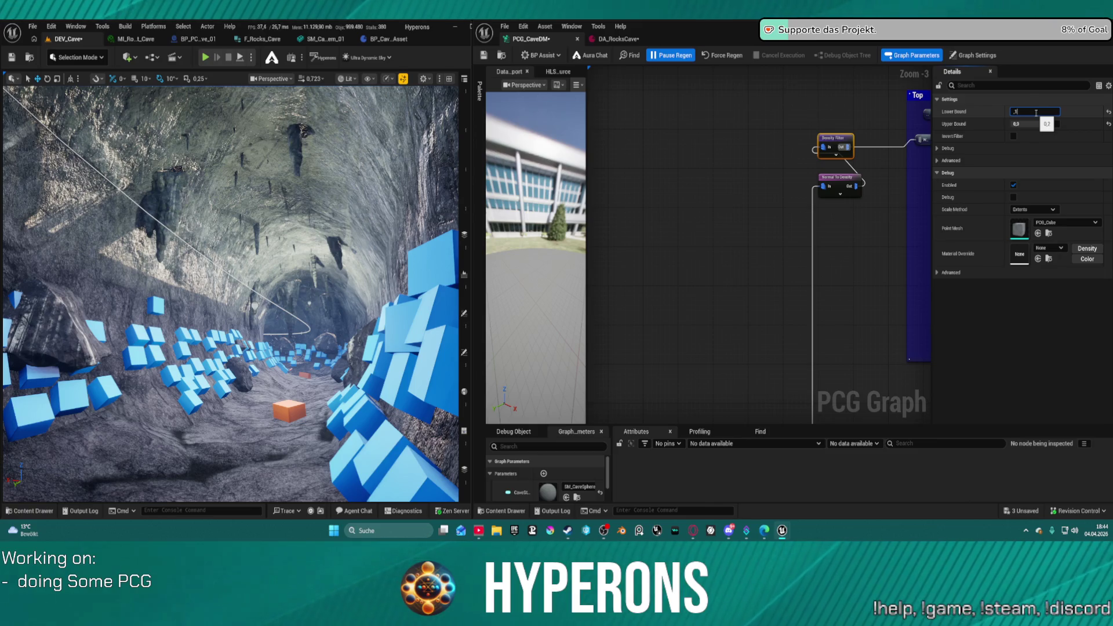
{"action": "key", "text": "Return"}
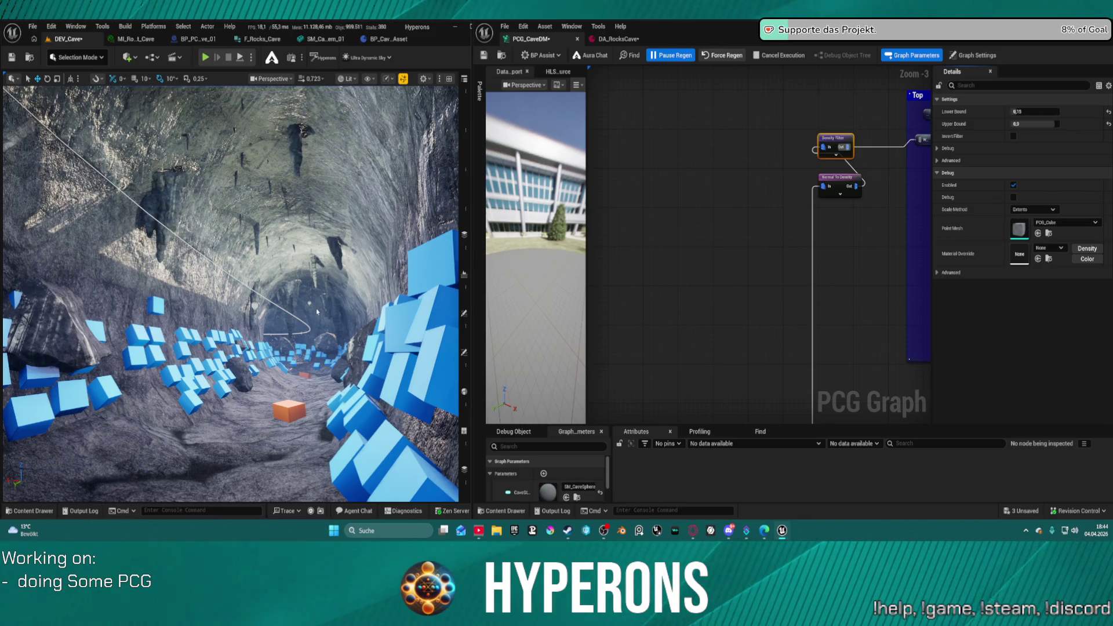
{"action": "key", "text": "ctrl+s"}
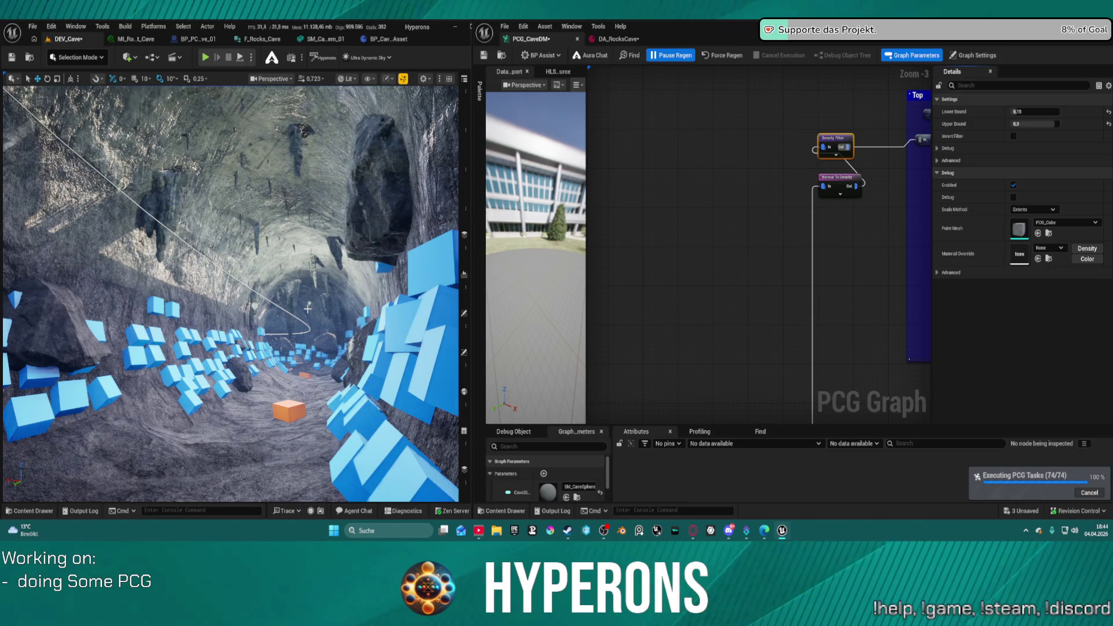
{"action": "mouse_move", "coordinate": [313, 312]}
{"action": "left_mouse_down"}
{"action": "mouse_move", "coordinate": [150, 325]}
{"action": "mouse_move", "coordinate": [198, 284]}
{"action": "mouse_move", "coordinate": [192, 261]}
{"action": "mouse_move", "coordinate": [232, 244]}
{"action": "mouse_move", "coordinate": [227, 203]}
{"action": "mouse_move", "coordinate": [209, 221]}
{"action": "left_mouse_up"}
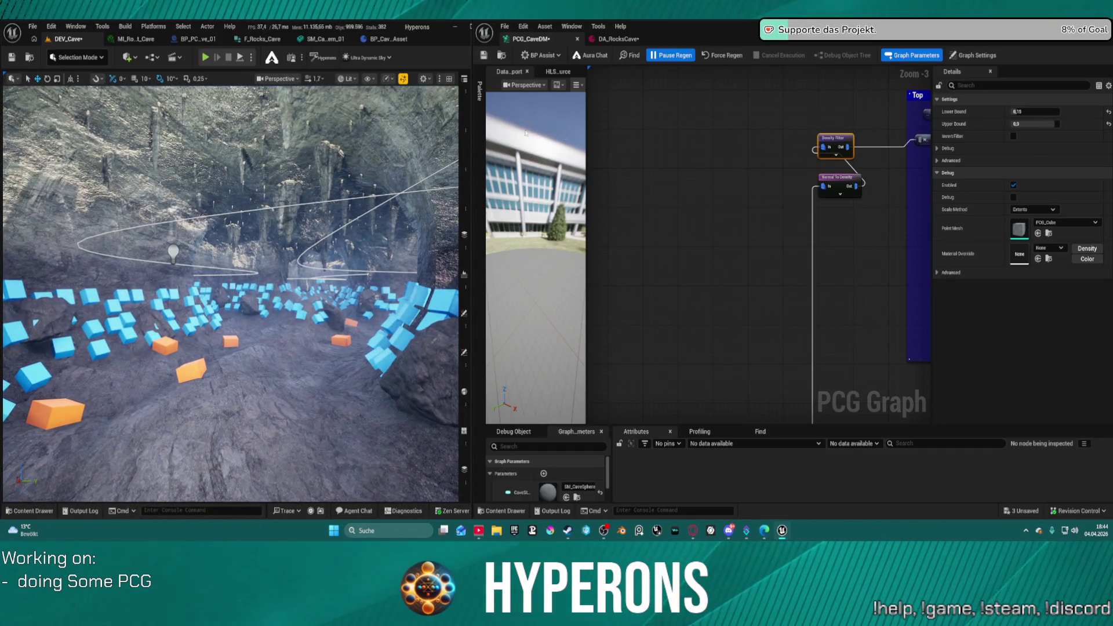
{"action": "mouse_move", "coordinate": [928, 222]}
{"action": "left_mouse_down"}
{"action": "mouse_move", "coordinate": [881, 225]}
{"action": "mouse_move", "coordinate": [854, 266]}
{"action": "mouse_move", "coordinate": [716, 266]}
{"action": "mouse_move", "coordinate": [830, 214]}
{"action": "left_mouse_up"}
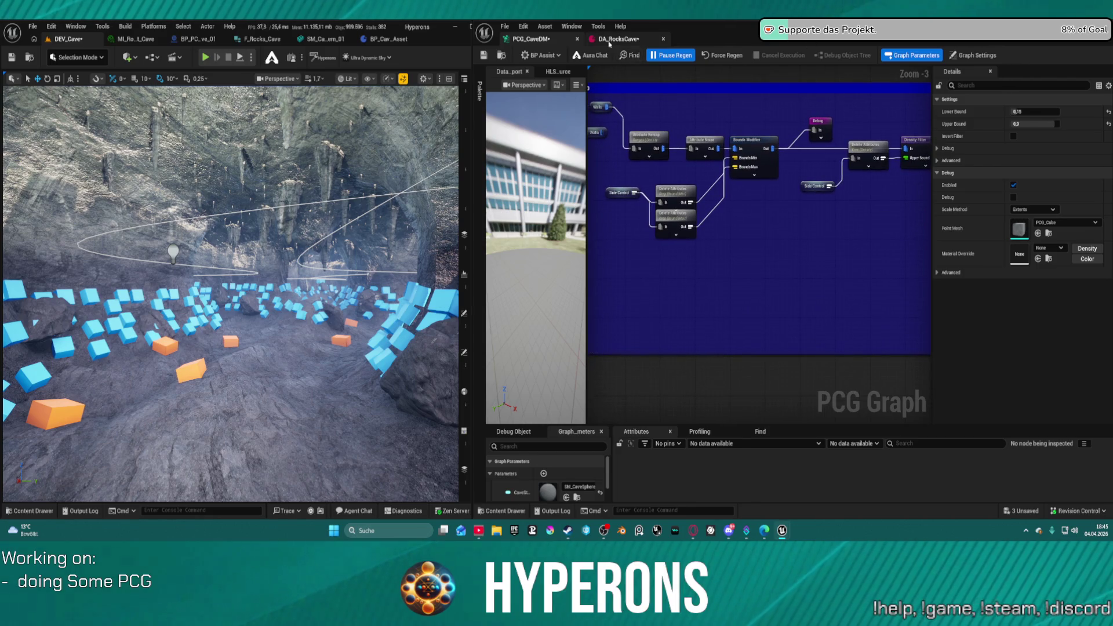
{"action": "left_click", "coordinate": [618, 38]}
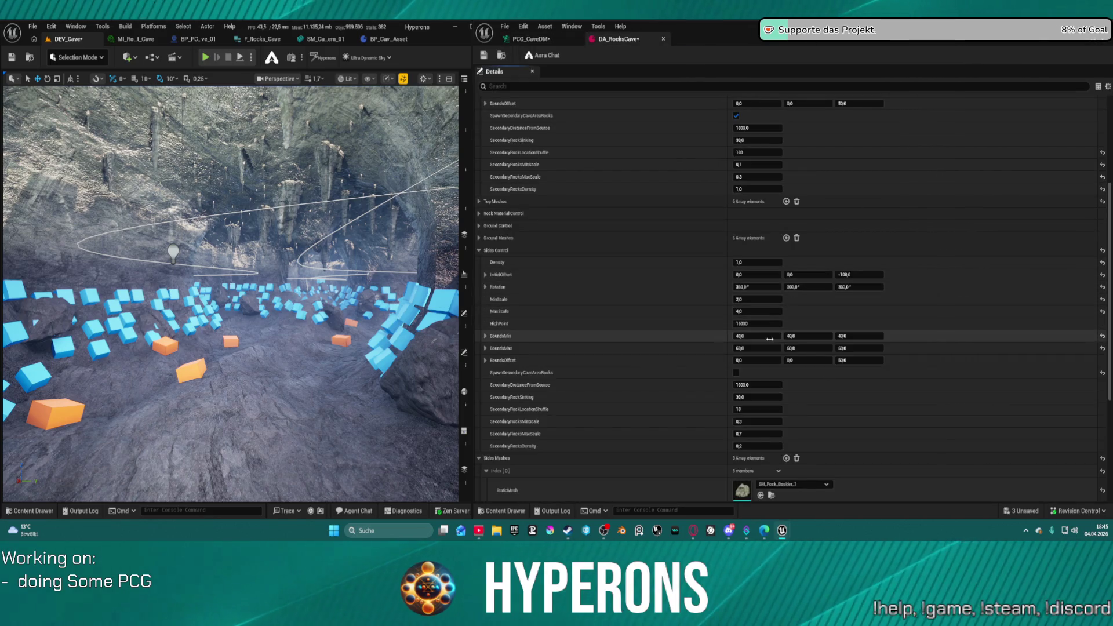
{"action": "left_click", "coordinate": [531, 39]}
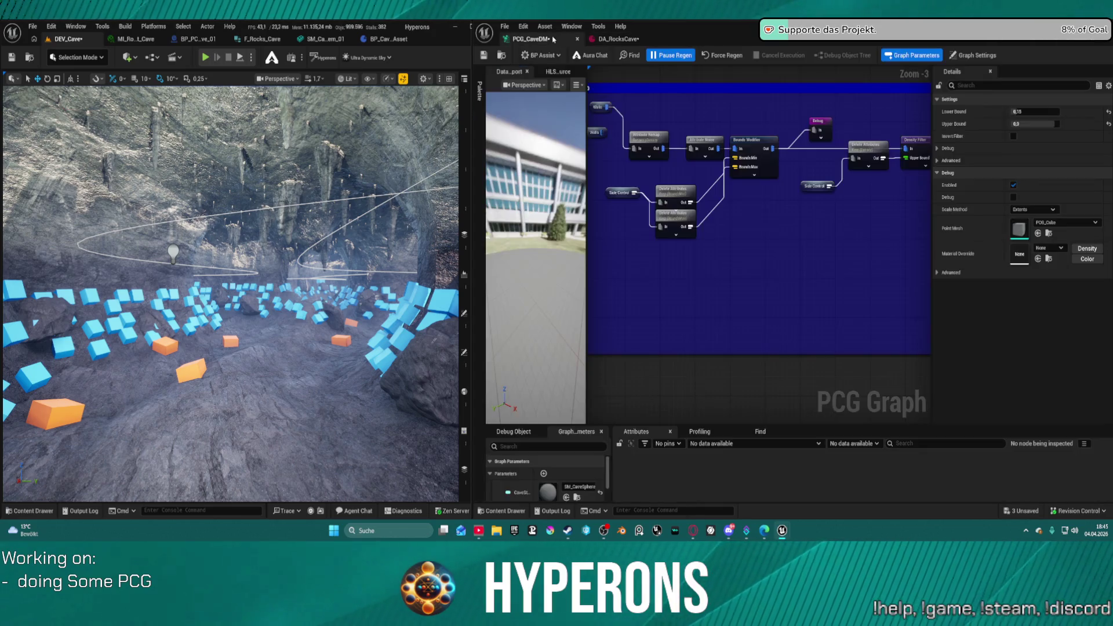
{"action": "mouse_move", "coordinate": [690, 197]}
{"action": "left_mouse_down"}
{"action": "mouse_move", "coordinate": [690, 214]}
{"action": "mouse_move", "coordinate": [678, 214]}
{"action": "left_mouse_up"}
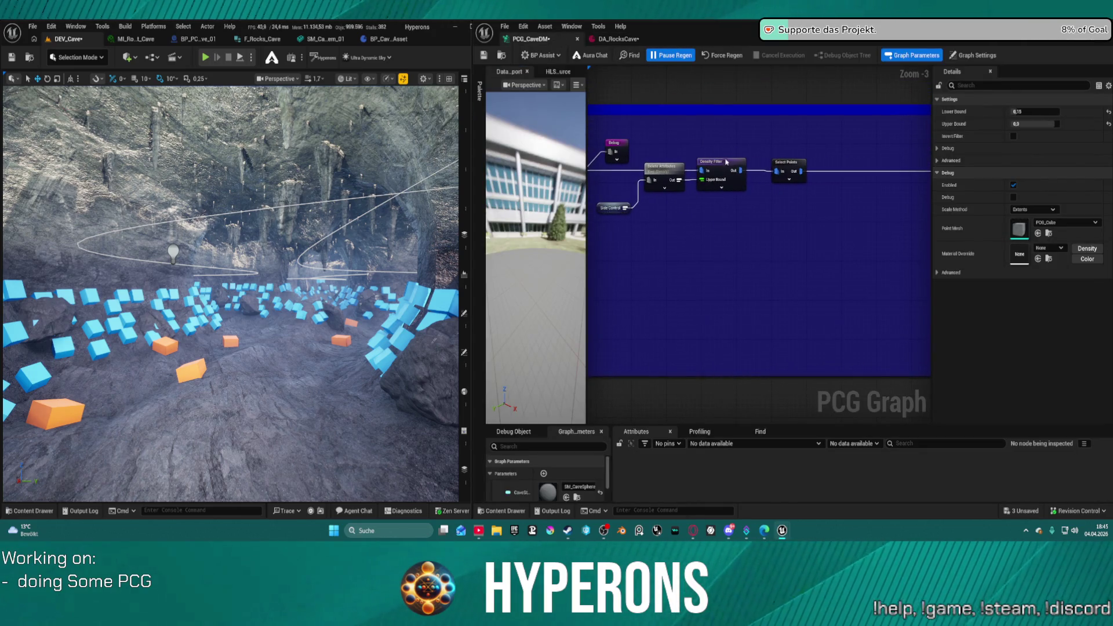
{"action": "left_click", "coordinate": [789, 168]}
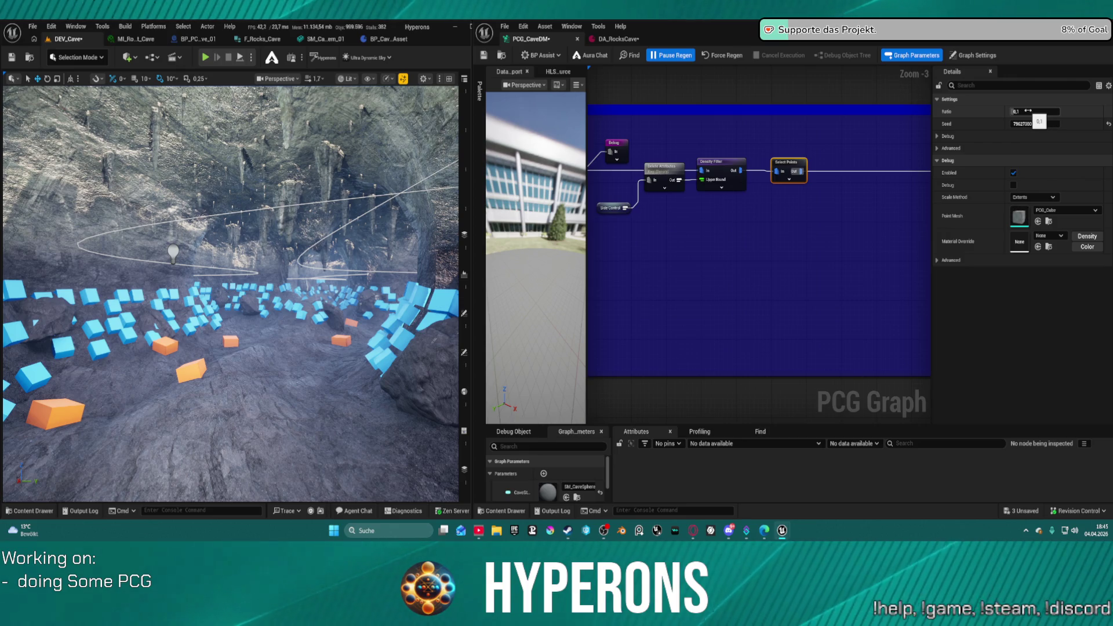
{"action": "mouse_move", "coordinate": [739, 170]}
{"action": "left_mouse_down"}
{"action": "mouse_move", "coordinate": [801, 189]}
{"action": "mouse_move", "coordinate": [893, 142]}
{"action": "mouse_move", "coordinate": [803, 172]}
{"action": "left_mouse_up"}
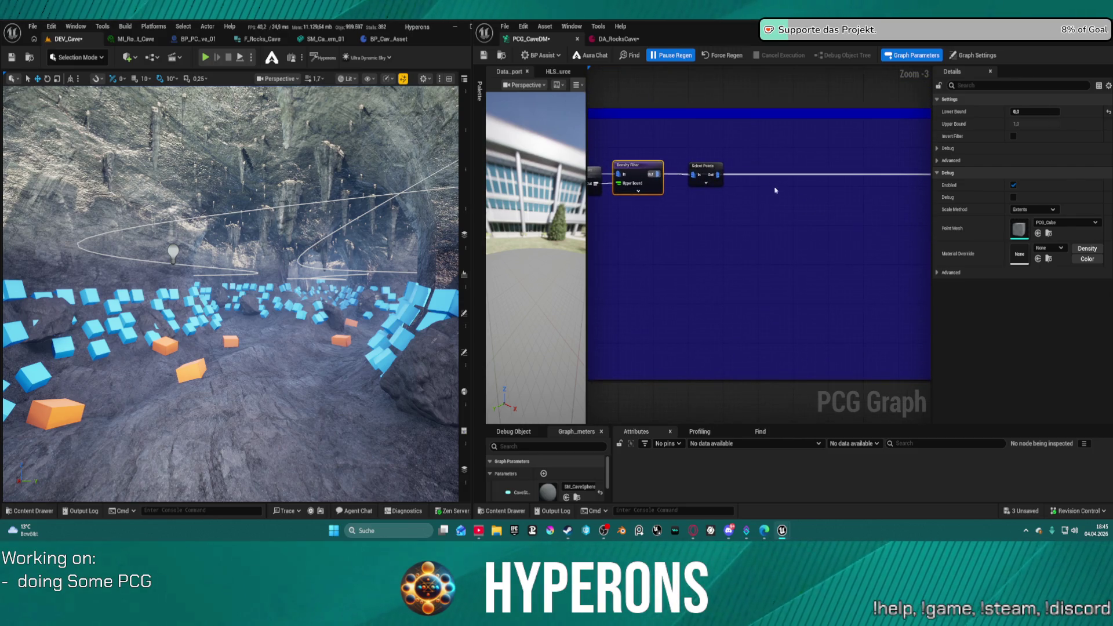
{"action": "left_click_drag", "start_coordinate": [707, 173], "coordinate": [711, 196]}
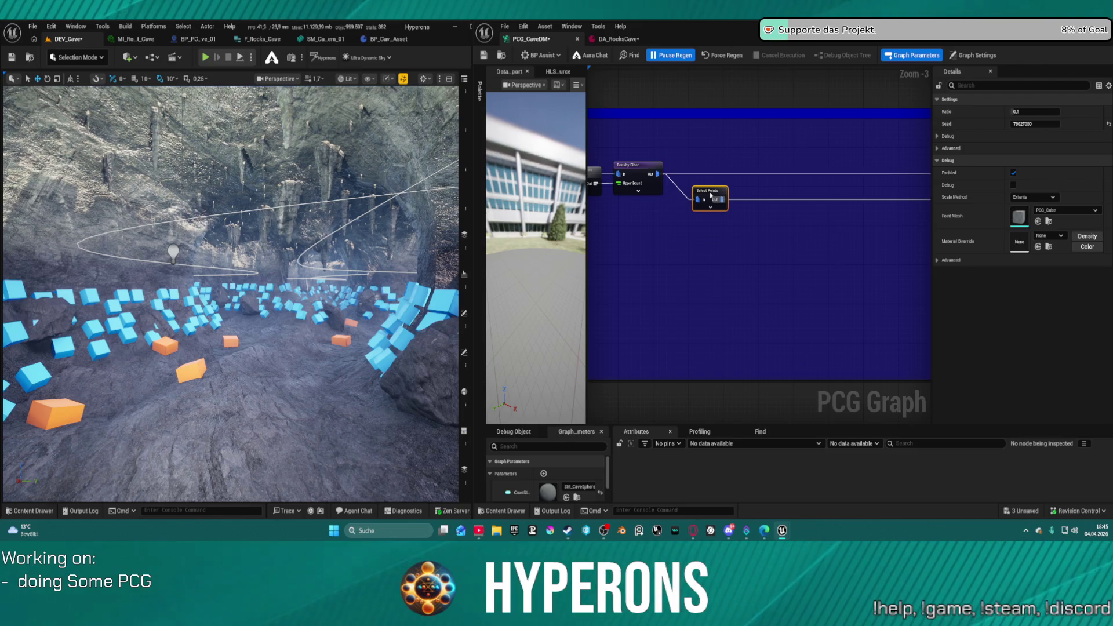
- Set the Select Points Ratio to 0.5 and fly through the cave to check the points
{"action": "left_click", "coordinate": [756, 173], "text": "alt"}
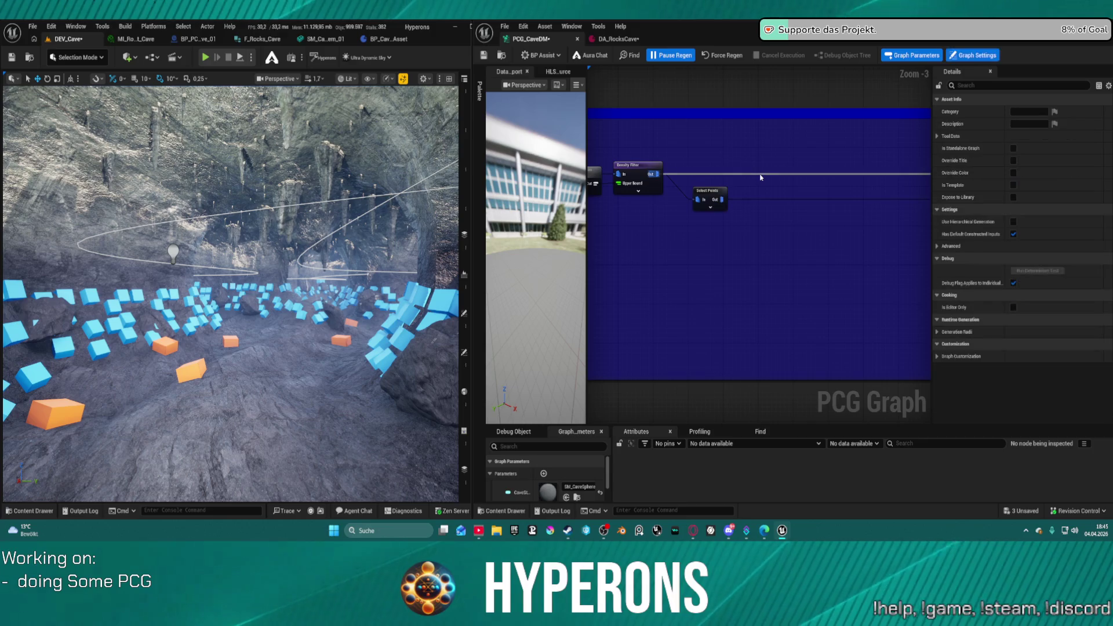
{"action": "left_click", "coordinate": [704, 192]}
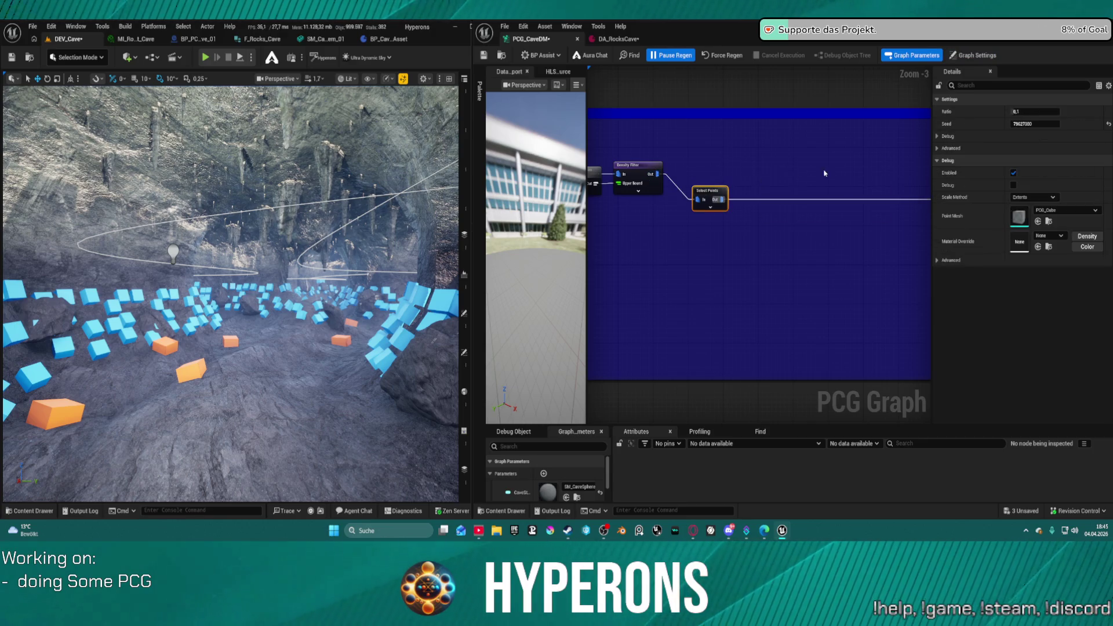
{"action": "left_click", "coordinate": [1018, 112]}
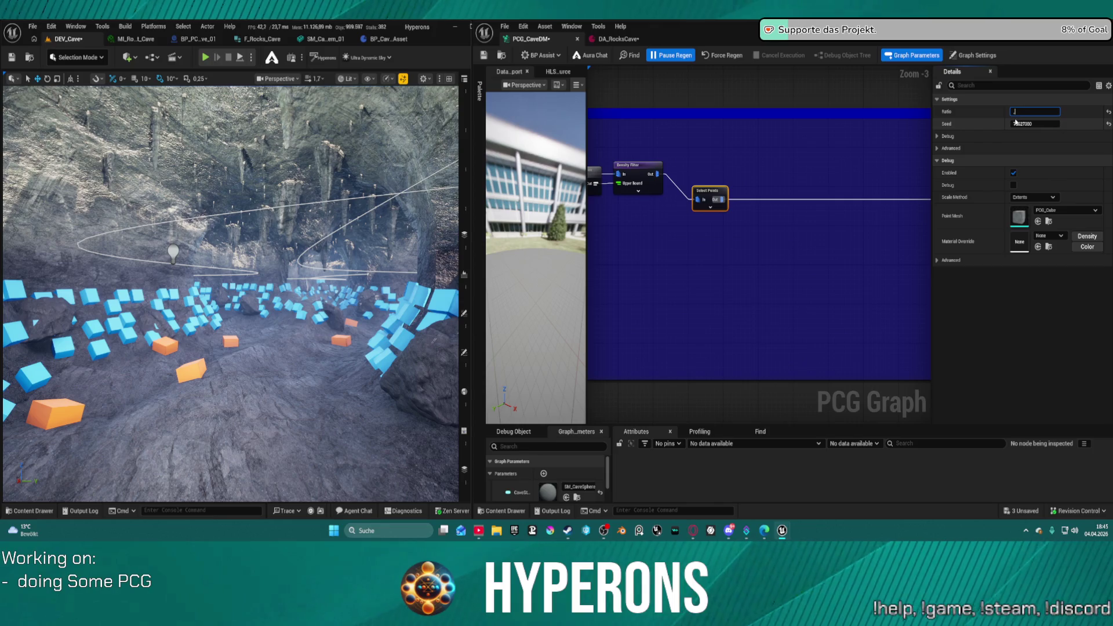
{"action": "type", "text": "0.5"}
{"action": "key", "text": "Return"}
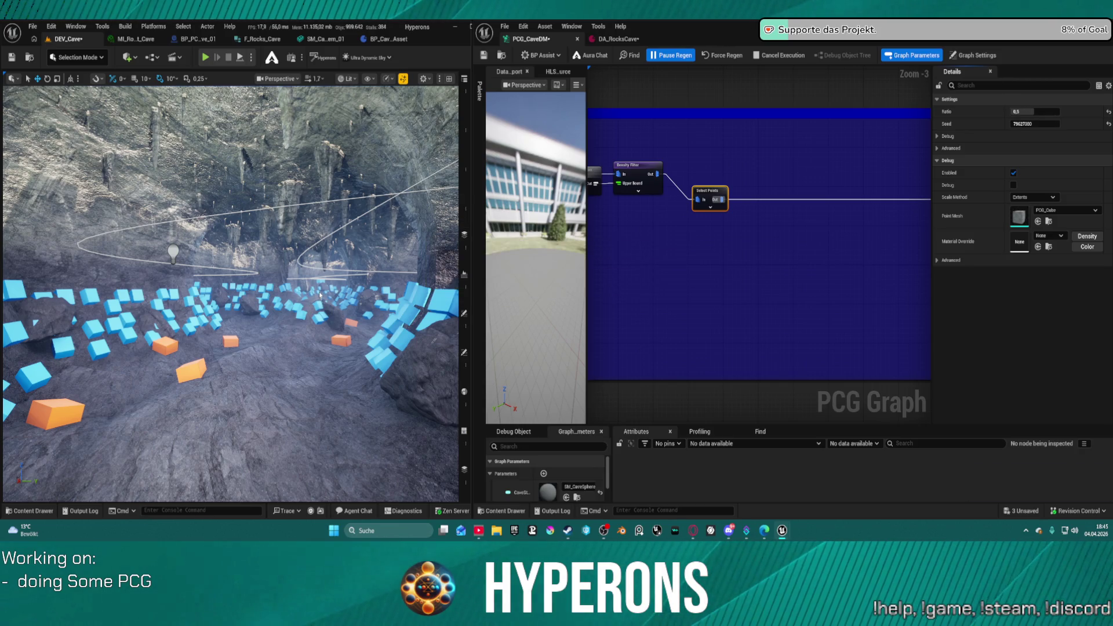
{"action": "key", "text": "w"}
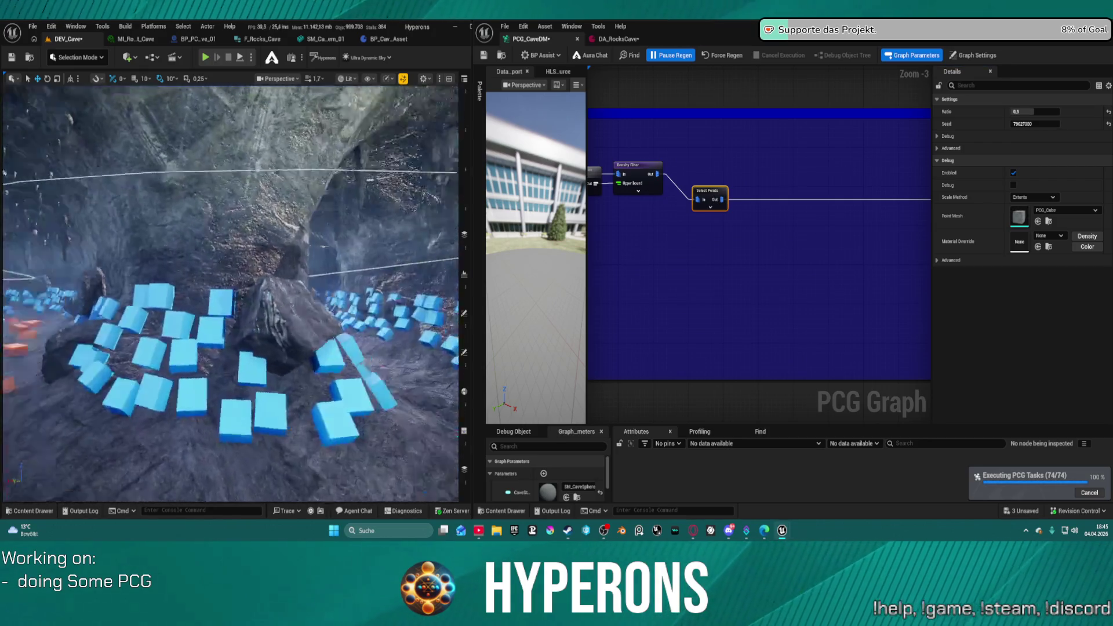
- Inspect the Bounds Modifier settings, return to Select Points, and save the graph
{"action": "mouse_move", "coordinate": [666, 232]}
{"action": "left_mouse_down"}
{"action": "mouse_move", "coordinate": [772, 174]}
{"action": "mouse_move", "coordinate": [811, 133]}
{"action": "left_mouse_up"}
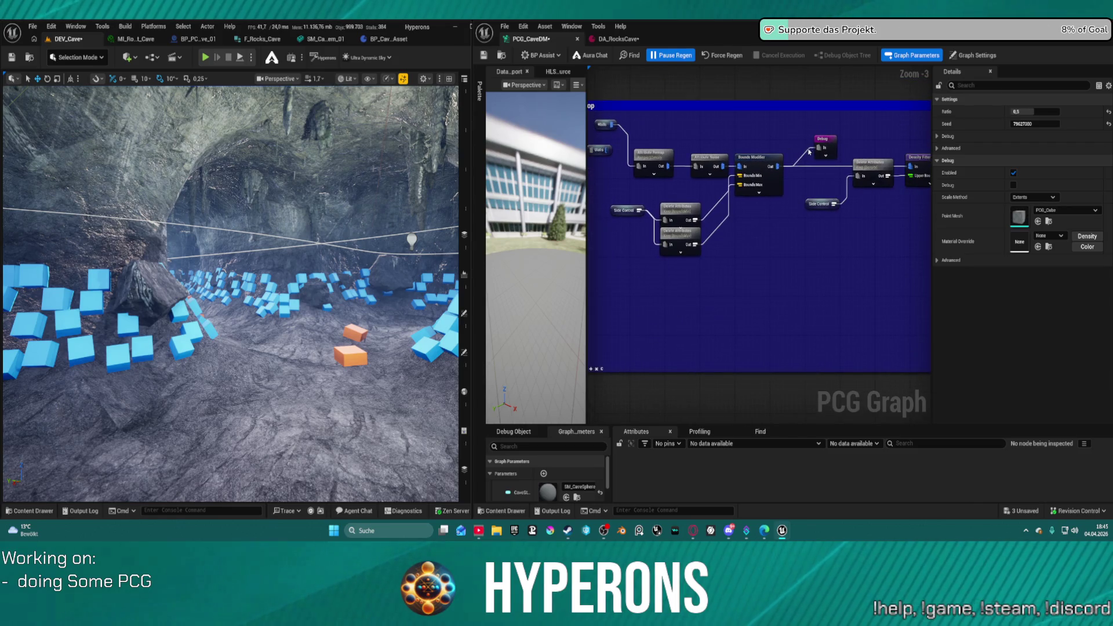
{"action": "left_click", "coordinate": [766, 177]}
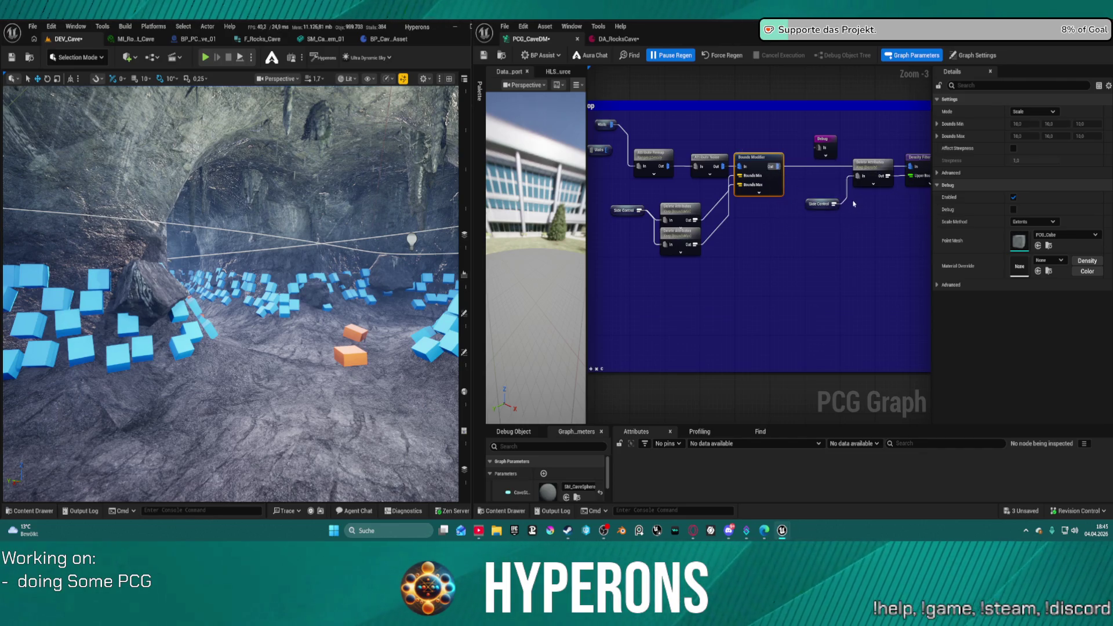
{"action": "mouse_move", "coordinate": [889, 203]}
{"action": "left_mouse_down"}
{"action": "mouse_move", "coordinate": [777, 206]}
{"action": "mouse_move", "coordinate": [749, 219]}
{"action": "left_mouse_up"}
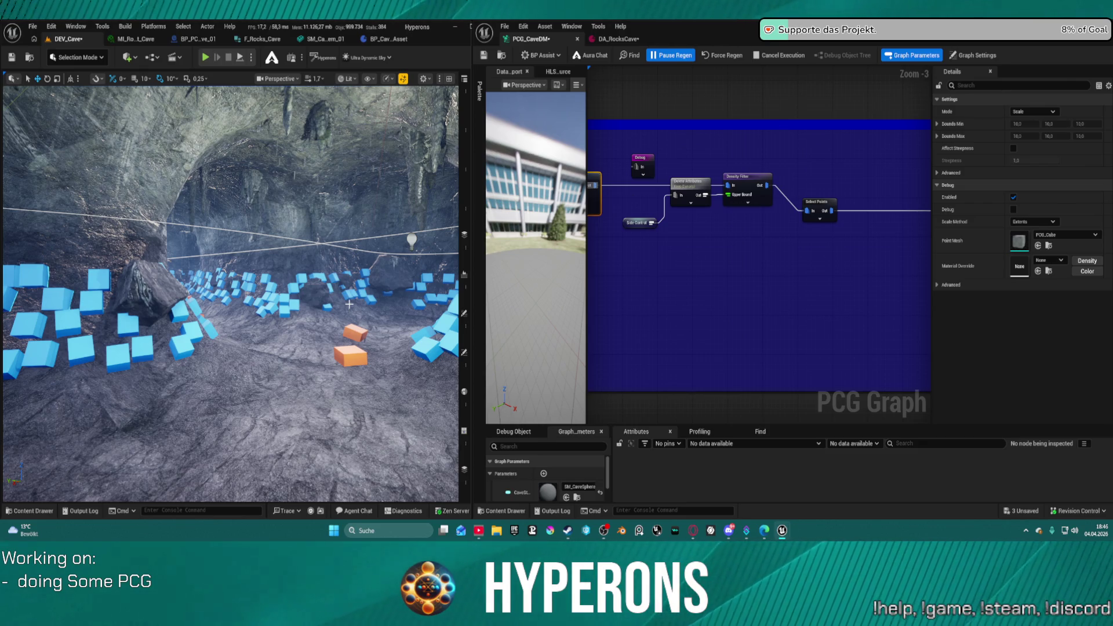
{"action": "key", "text": "ctrl+s"}
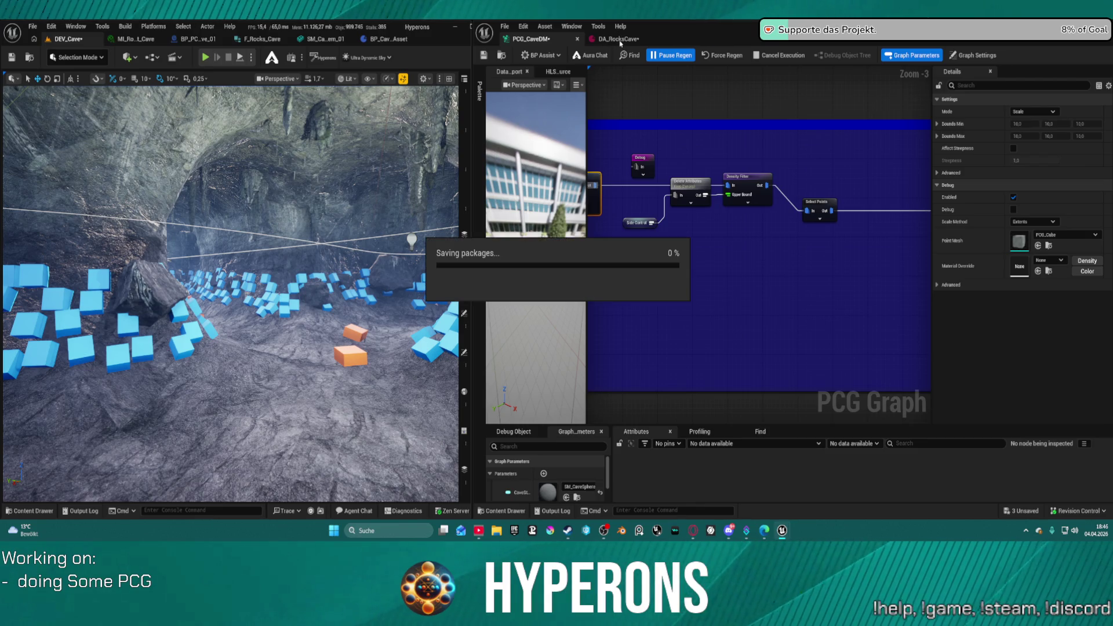
- Change the Select Points Ratio to 0.6, save, and fly forward to review the sparser points
{"action": "key", "text": "w"}
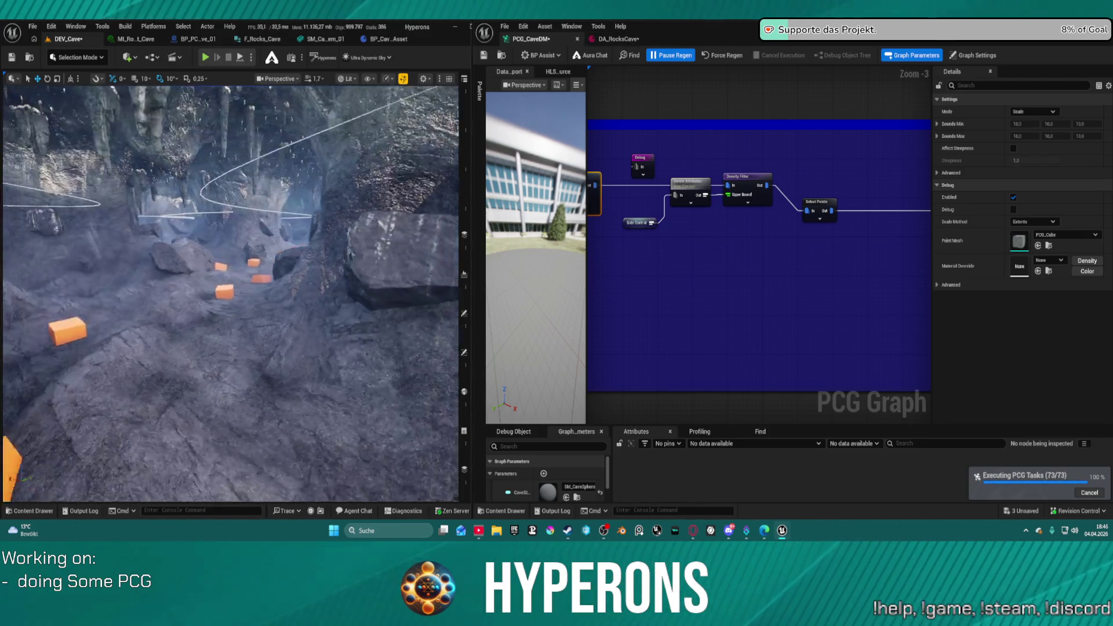
{"action": "key", "text": "w"}
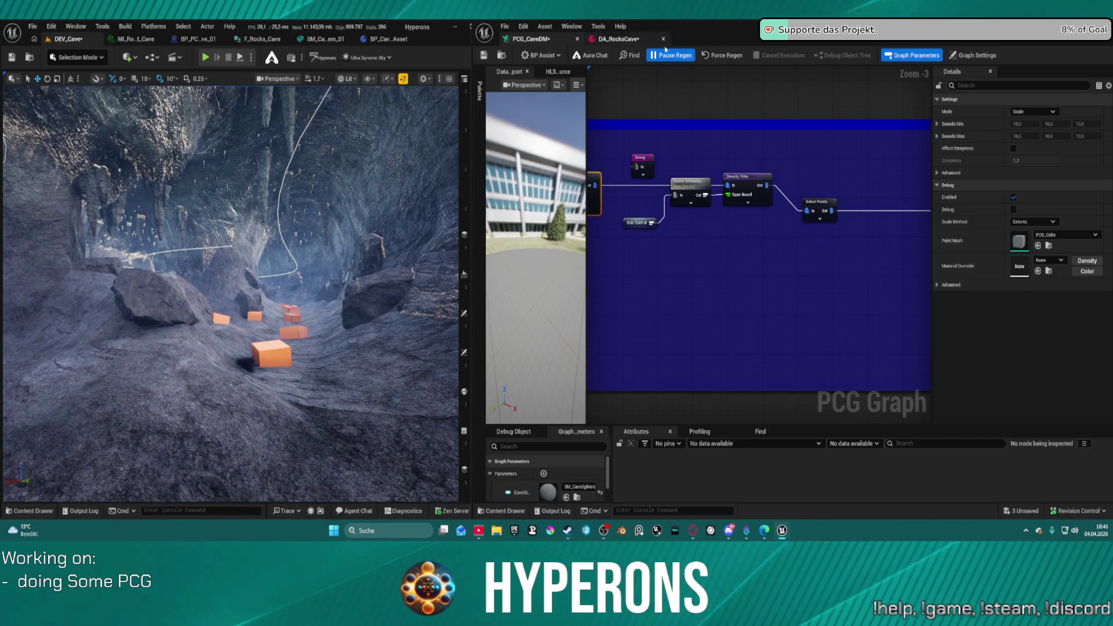
{"action": "left_click_drag", "start_coordinate": [843, 180], "coordinate": [711, 179]}
{"action": "left_click", "coordinate": [687, 200]}
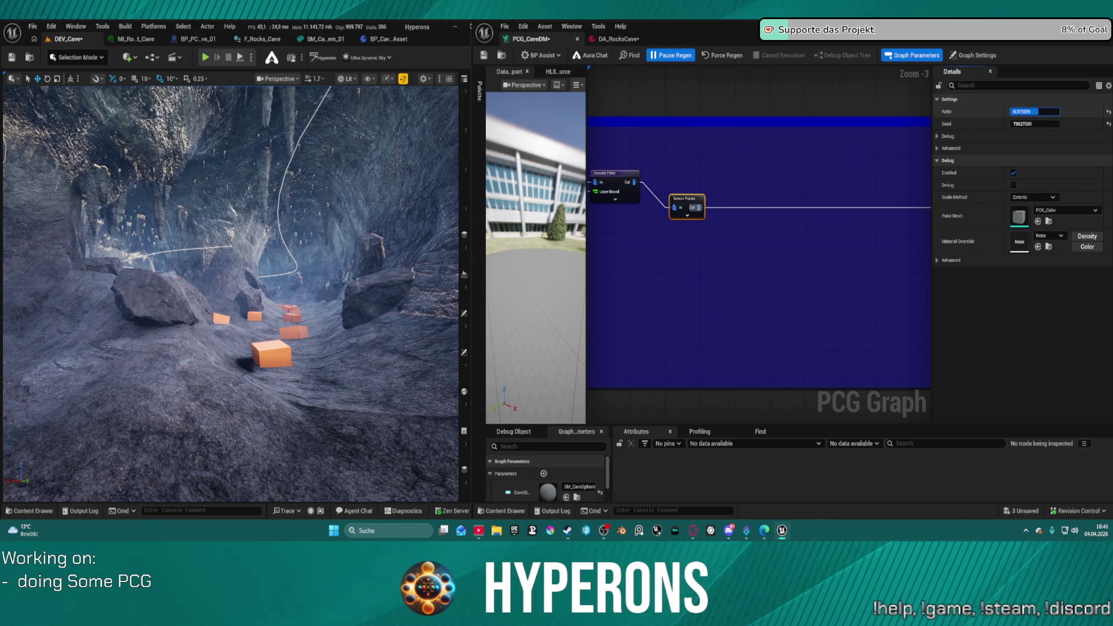
{"action": "left_click", "coordinate": [1042, 112]}
{"action": "type", "text": "0,5"}
{"action": "key", "text": "Return"}
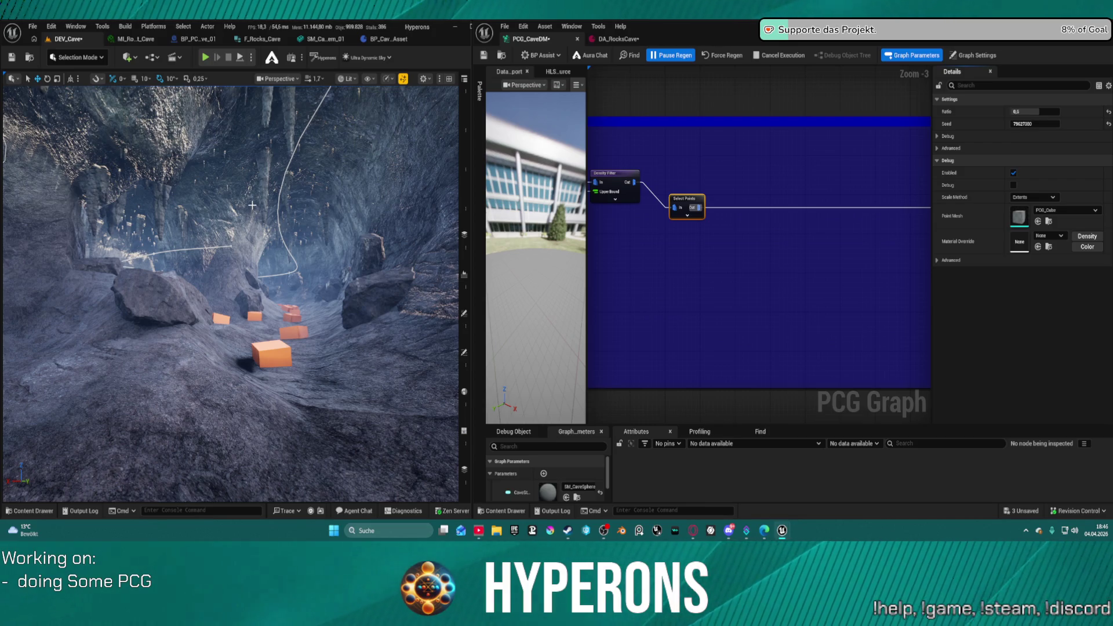
{"action": "key", "text": "ctrl+s"}
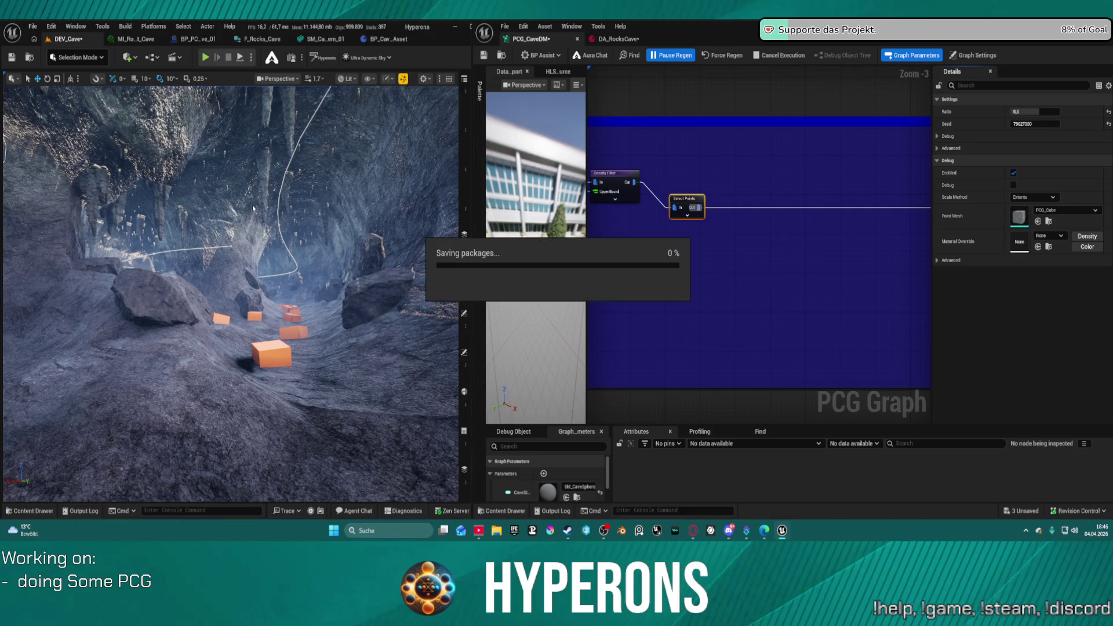
{"action": "left_click_drag", "start_coordinate": [254, 208], "coordinate": [253, 108]}
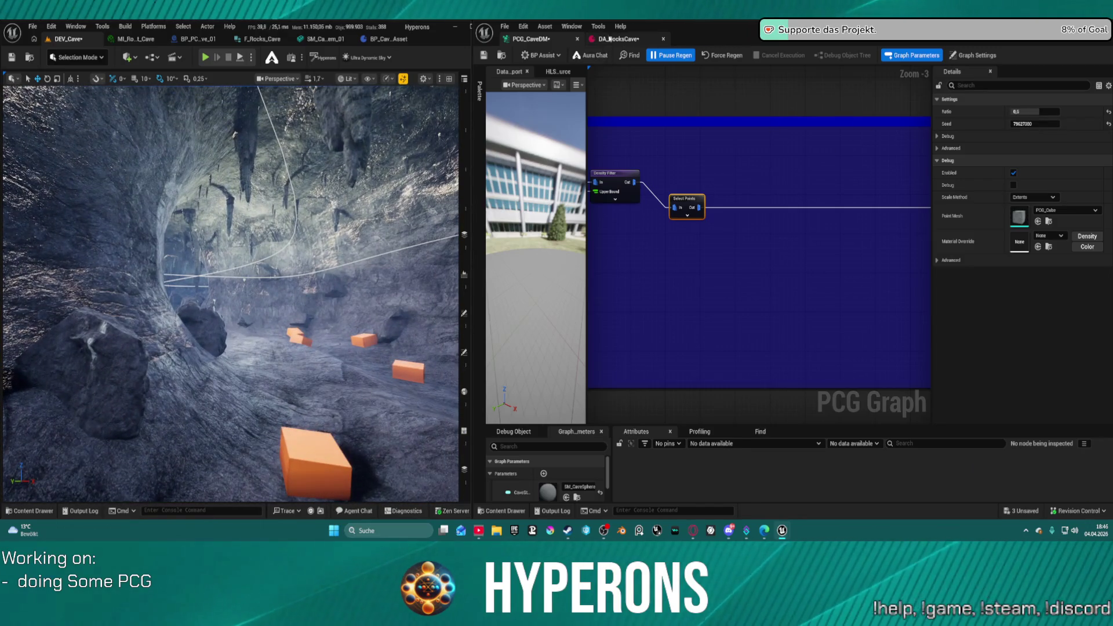
{"action": "left_click", "coordinate": [619, 39]}
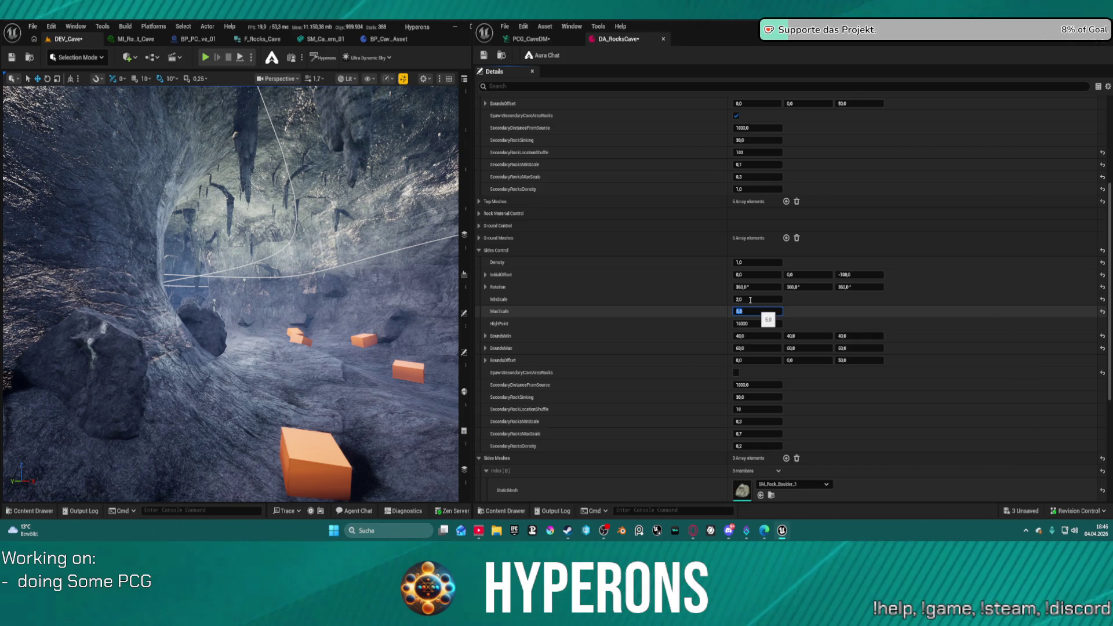
- Set the side rocks' MinScale to 3, save to regenerate, and fly through the cave to review
{"action": "key", "text": "ctrl+shift+s"}
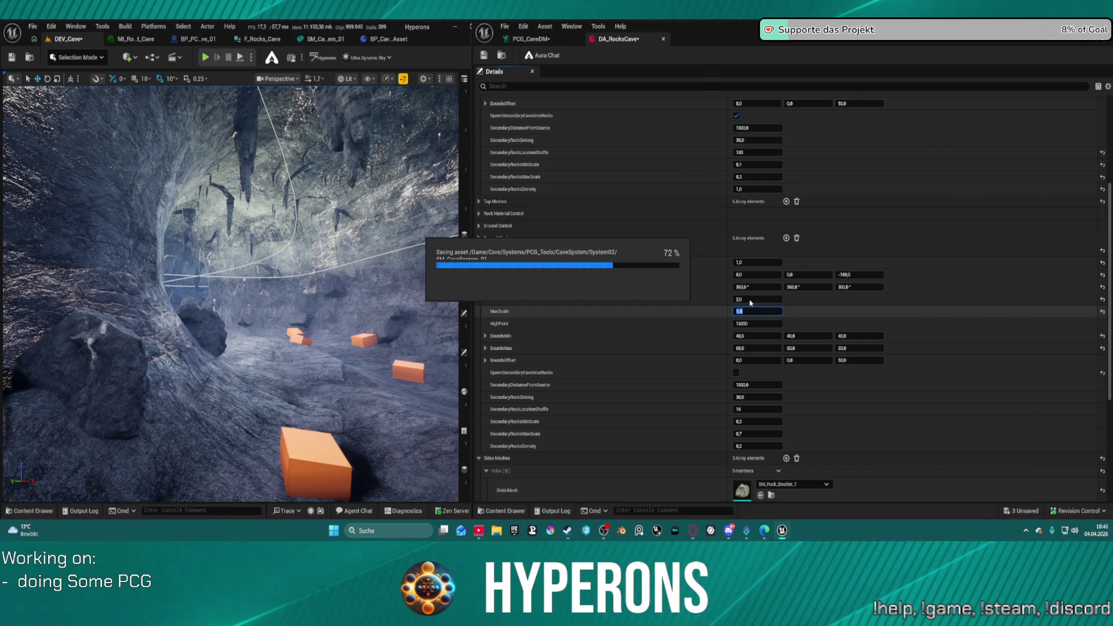
{"action": "left_click", "coordinate": [751, 300]}
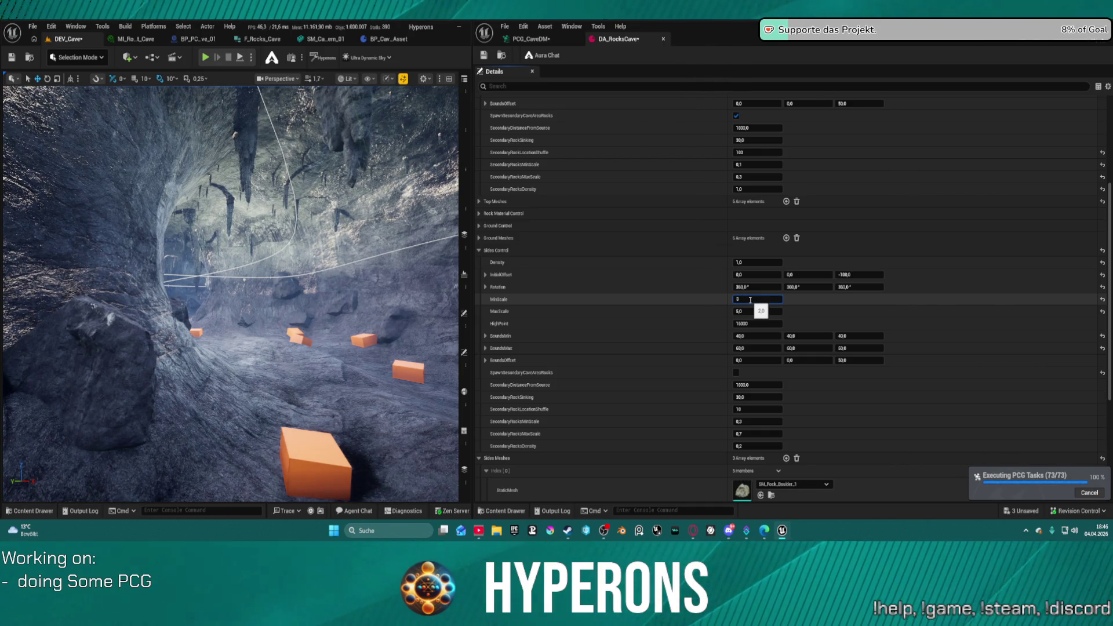
{"action": "type", "text": "3"}
{"action": "key", "text": "Return"}
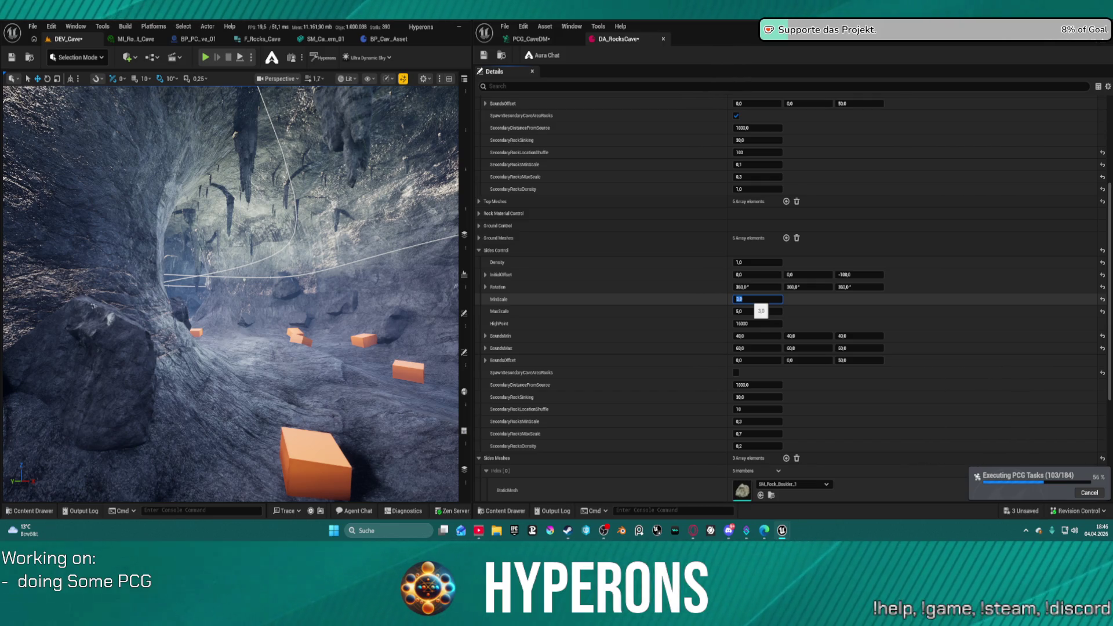
{"action": "key", "text": "ctrl+shift+s"}
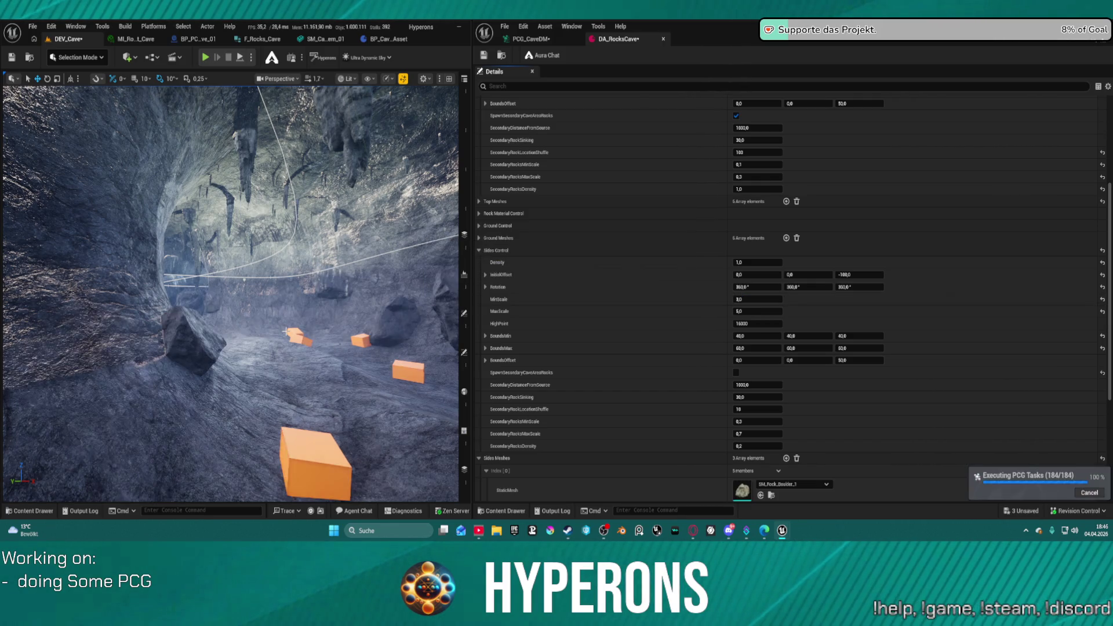
{"action": "key", "text": "w"}
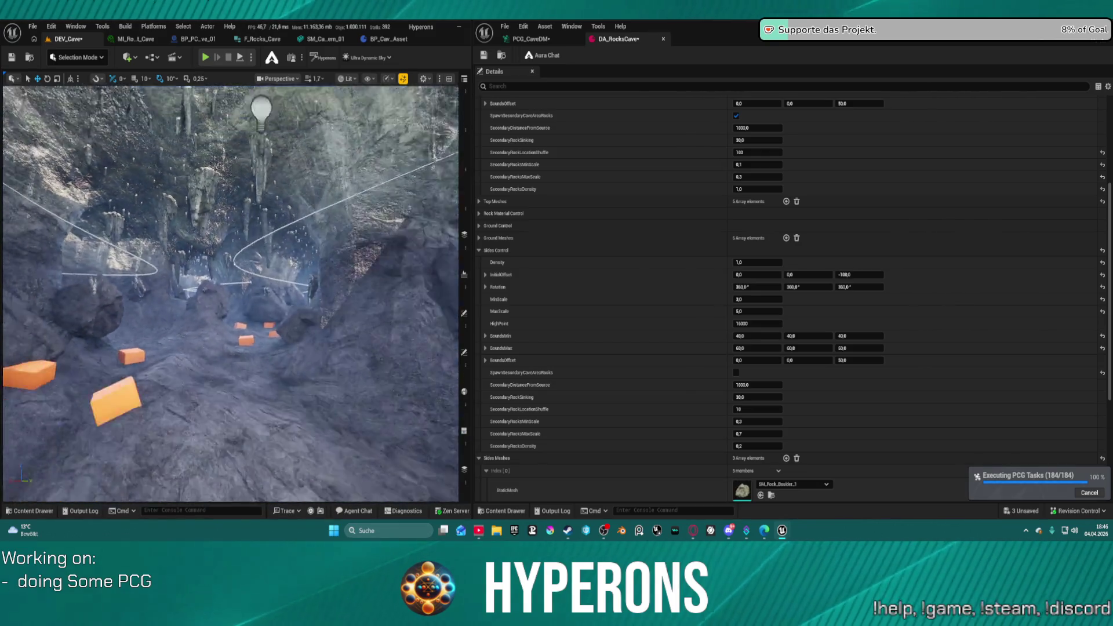
{"action": "key", "text": "w"}
{"action": "key", "text": "s"}
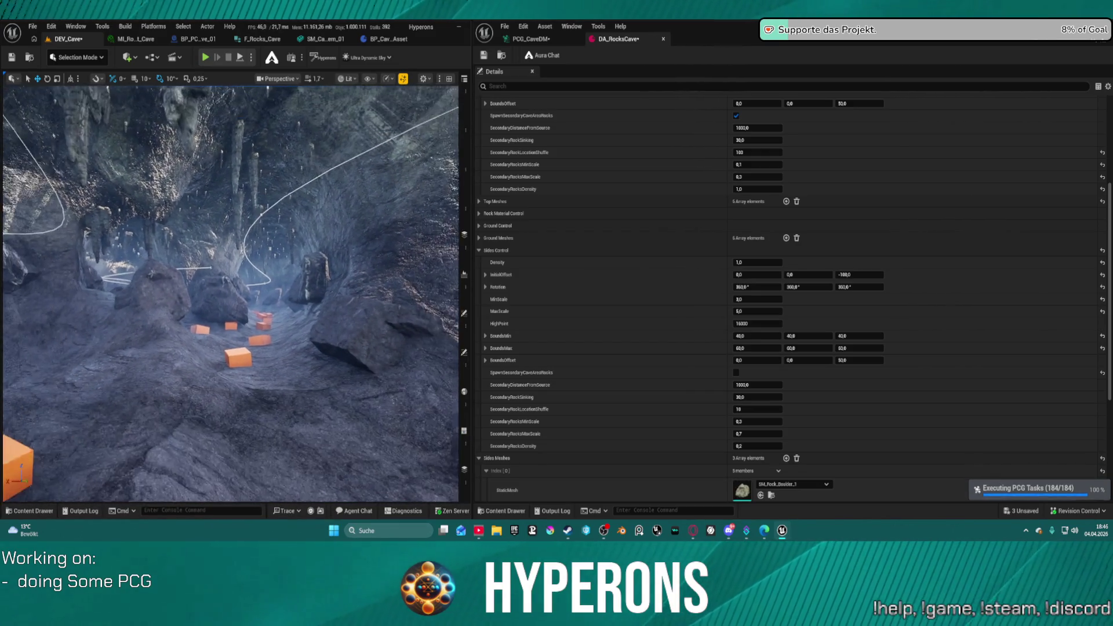
{"action": "key", "text": "w"}
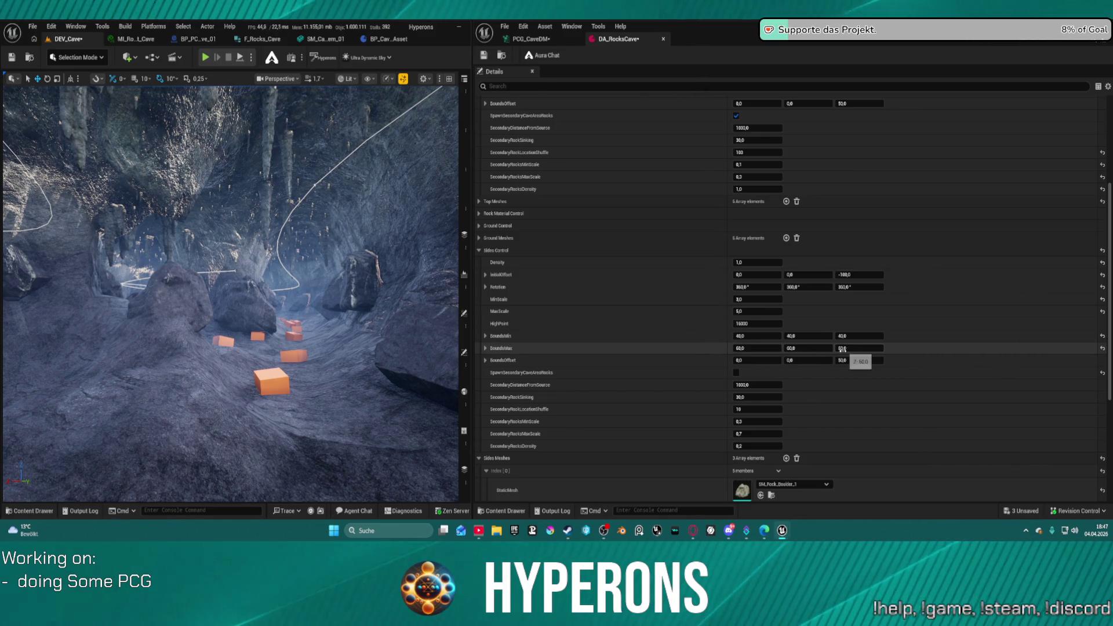
- Enlarge the side rocks' BoundsMax to 80 and review the regenerated rocks in the cave
{"action": "left_click", "coordinate": [777, 348]}
{"action": "type", "text": "80"}
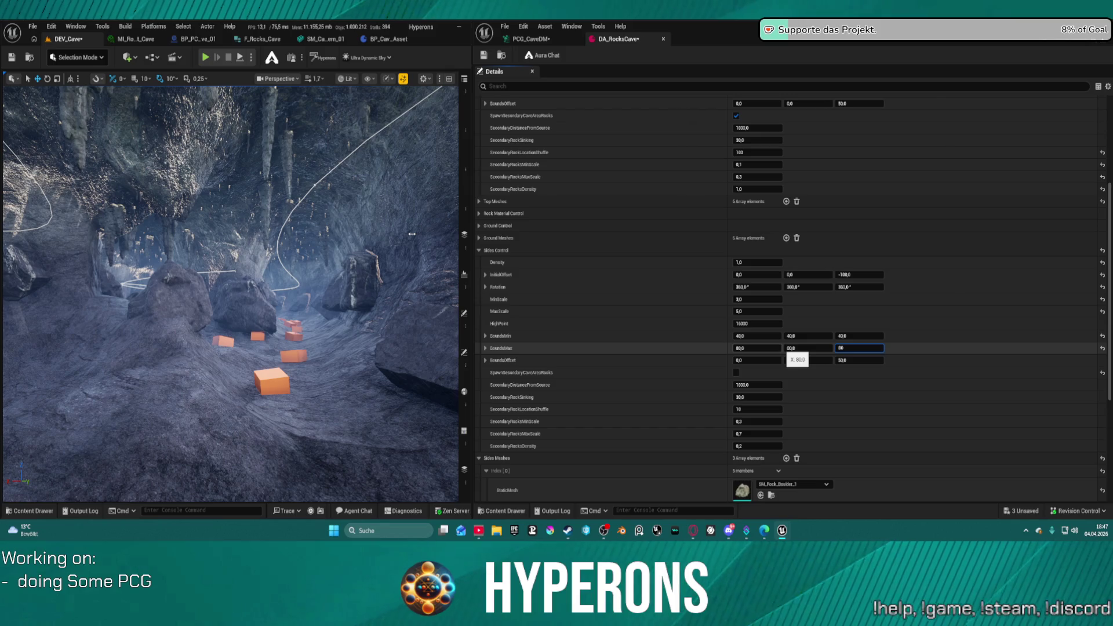
{"action": "key", "text": "Return"}
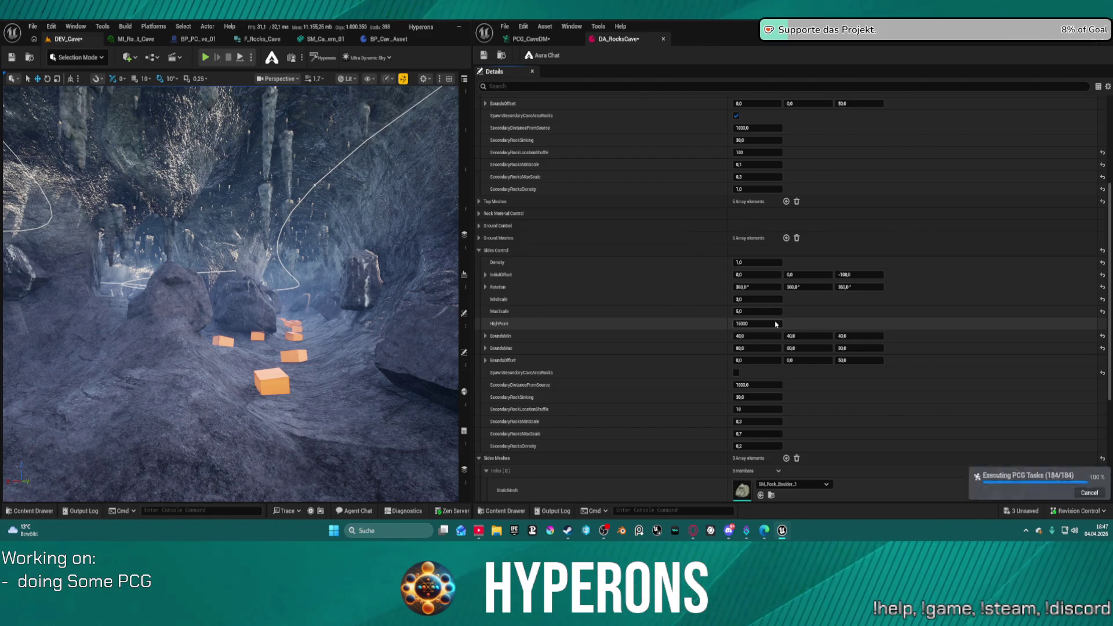
{"action": "left_click_drag", "start_coordinate": [405, 292], "coordinate": [413, 316]}
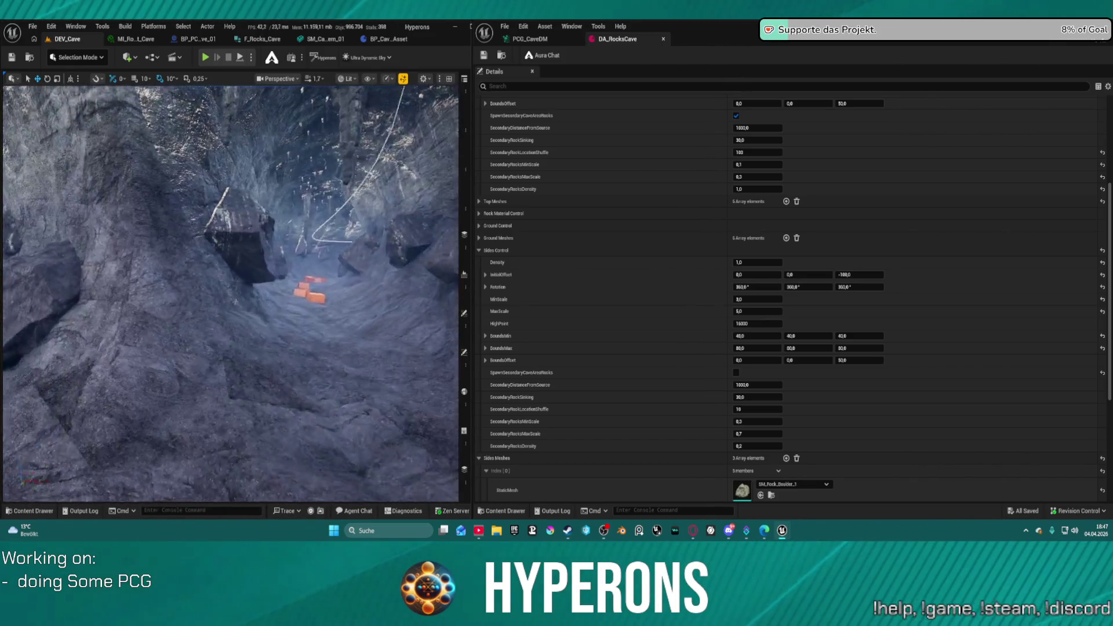
{"action": "left_click_drag", "start_coordinate": [413, 317], "coordinate": [391, 316]}
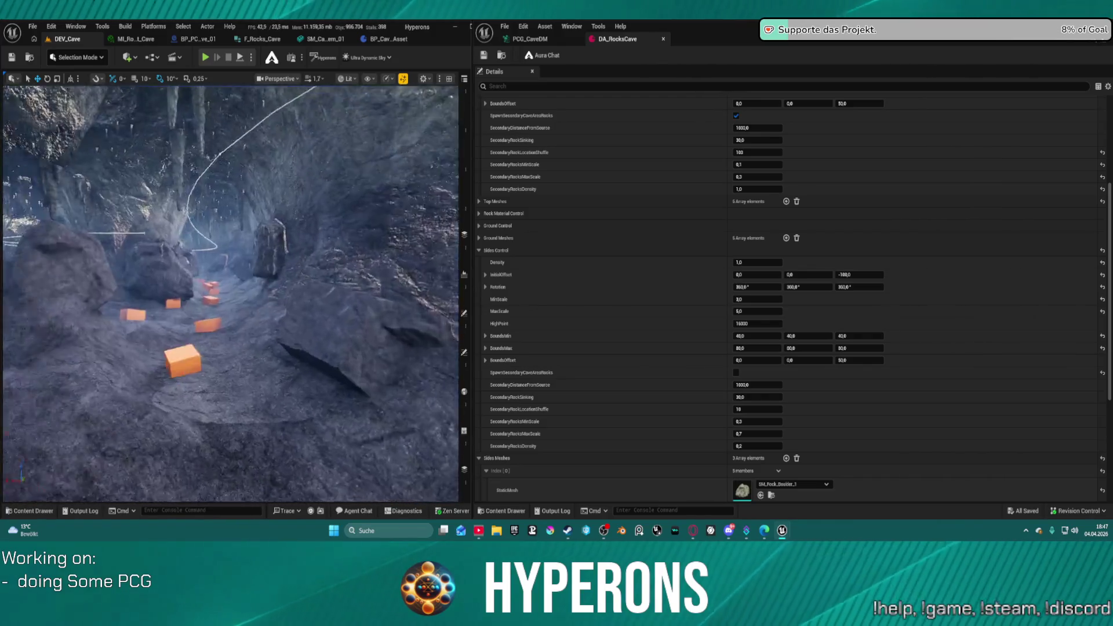
{"action": "scroll", "coordinate": [678, 357], "scroll_direction": "down", "scroll_amount": 5}
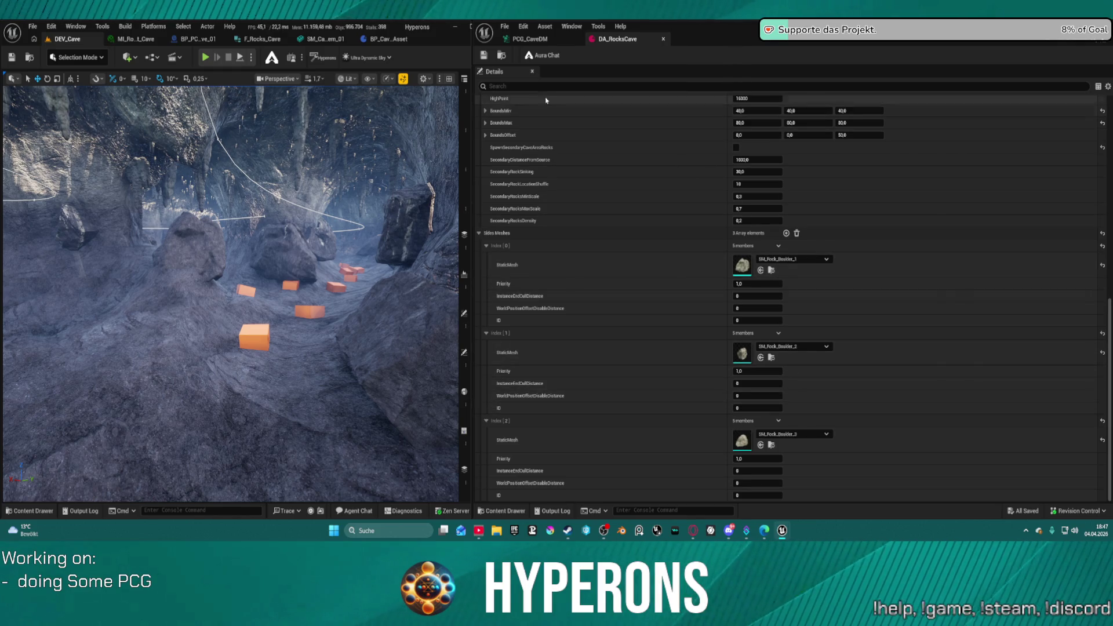
- Add Sides Meshes entries and assign SM_Rock_Boulder_4, 5 and 6 to slots 3–5
{"action": "left_click", "coordinate": [33, 26]}
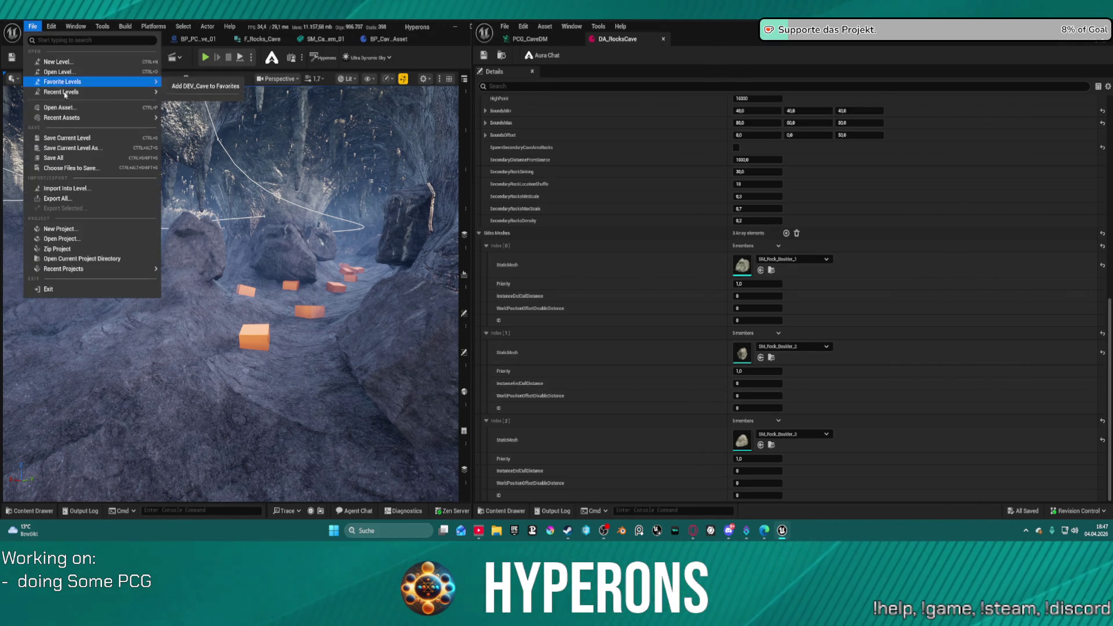
{"action": "mouse_move", "coordinate": [104, 92]}
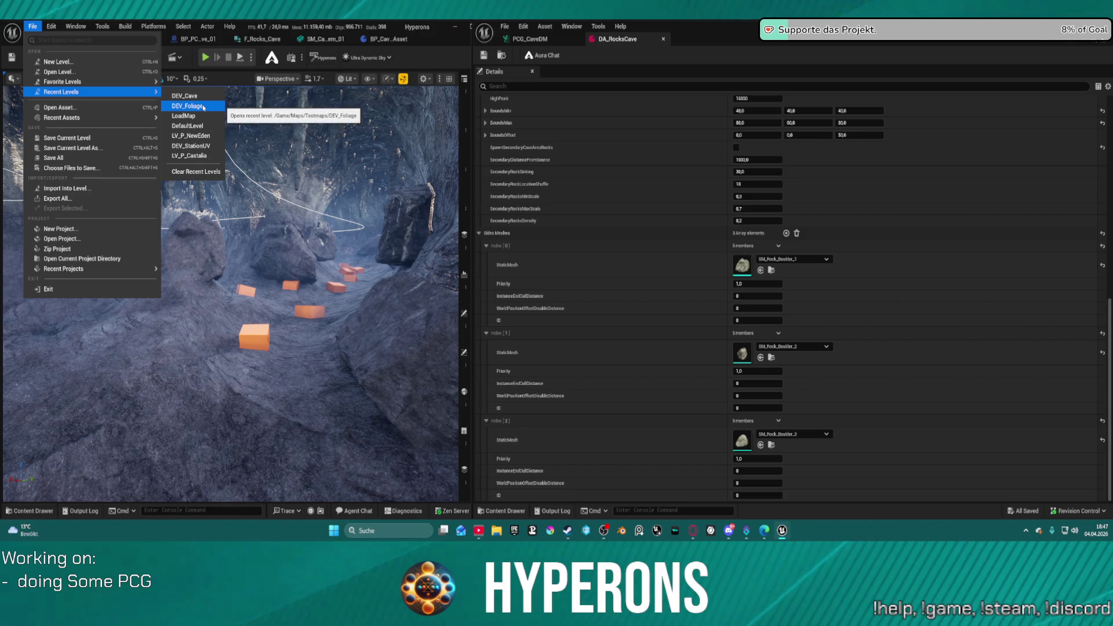
{"action": "key", "text": "Escape"}
{"action": "key", "text": "Escape"}
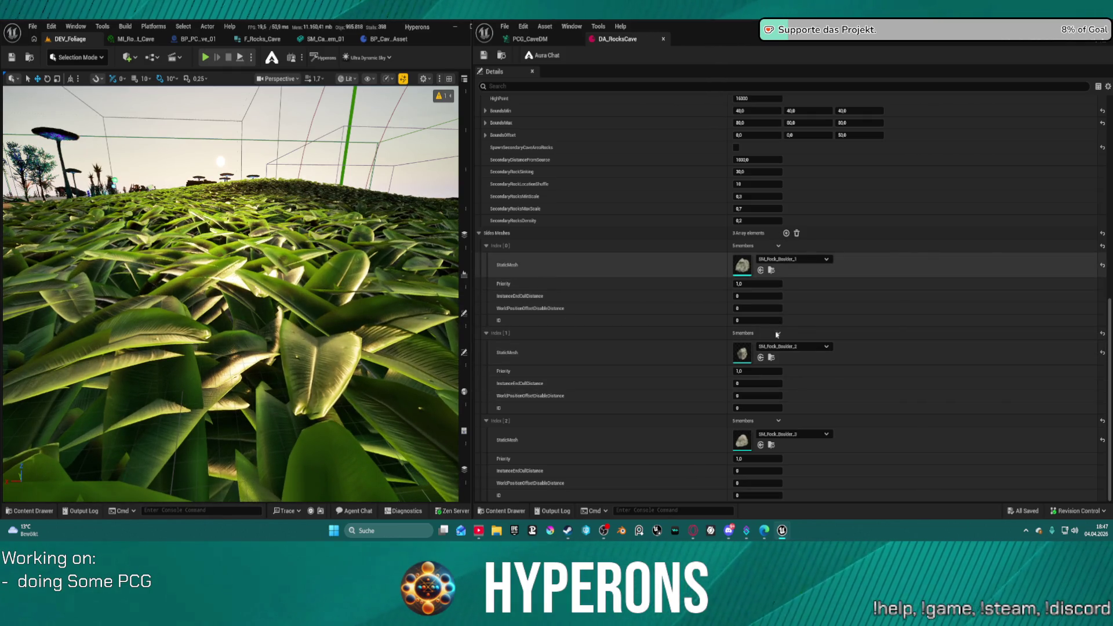
{"action": "double_click", "coordinate": [787, 233]}
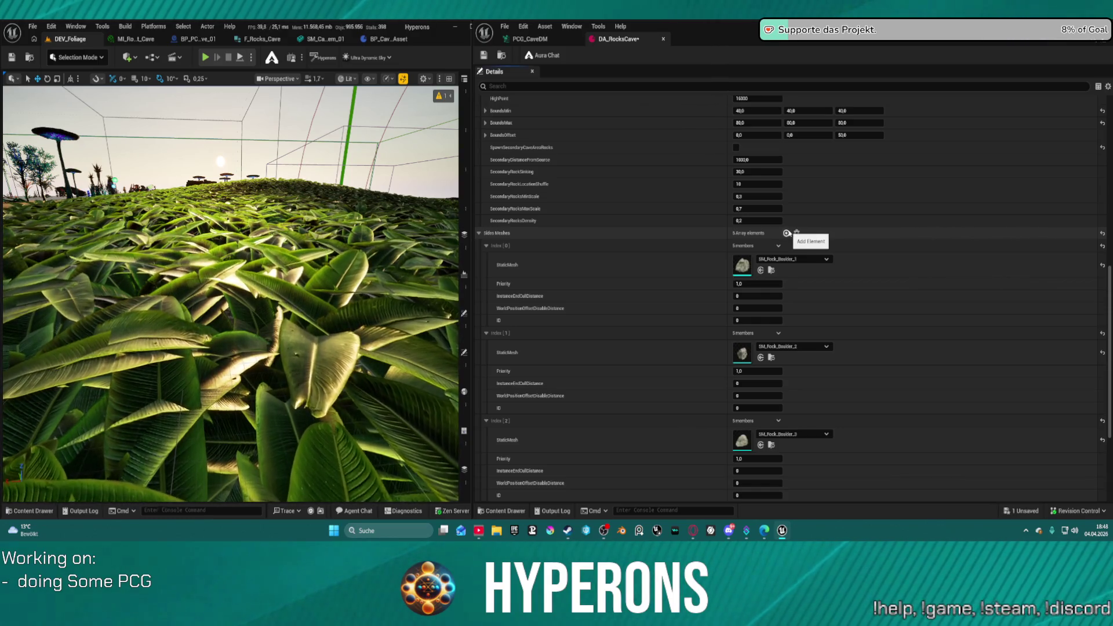
{"action": "left_click", "coordinate": [788, 233]}
{"action": "scroll", "coordinate": [765, 336], "scroll_direction": "down", "scroll_amount": 5}
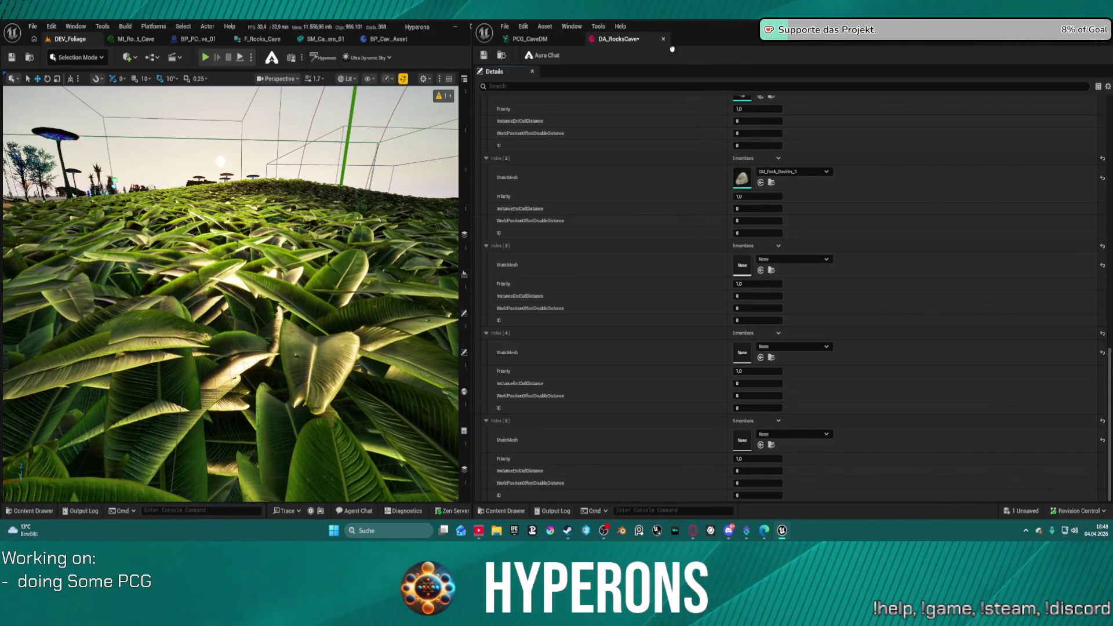
{"action": "mouse_move", "coordinate": [1110, 290]}
{"action": "left_mouse_down"}
{"action": "mouse_move", "coordinate": [745, 281]}
{"action": "mouse_move", "coordinate": [742, 265]}
{"action": "left_mouse_up"}
{"action": "mouse_move", "coordinate": [1110, 290]}
{"action": "left_mouse_down"}
{"action": "mouse_move", "coordinate": [746, 316]}
{"action": "mouse_move", "coordinate": [743, 353]}
{"action": "left_mouse_up"}
{"action": "mouse_move", "coordinate": [1110, 290]}
{"action": "left_mouse_down"}
{"action": "mouse_move", "coordinate": [772, 216]}
{"action": "mouse_move", "coordinate": [791, 435]}
{"action": "mouse_move", "coordinate": [744, 440]}
{"action": "left_mouse_up"}
- Add three more entries and assign SM_Rock_Boulder_7 through SM_Rock_Boulder_10 to slots 6–9
{"action": "scroll", "coordinate": [770, 271], "scroll_direction": "up", "scroll_amount": 5}
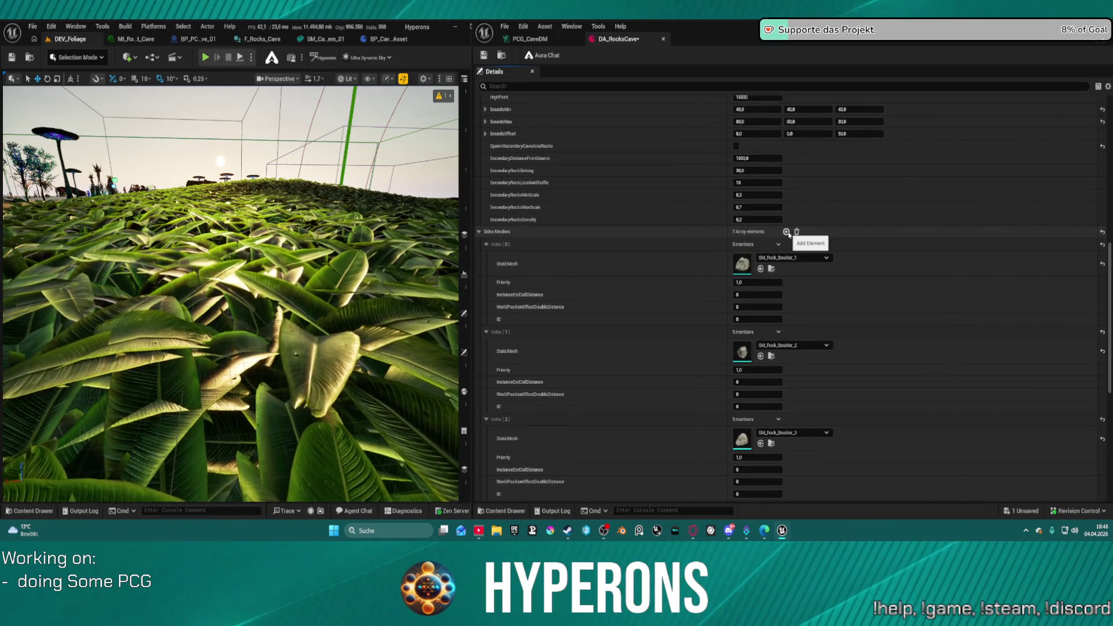
{"action": "left_click", "coordinate": [787, 232]}
{"action": "left_click", "coordinate": [786, 232]}
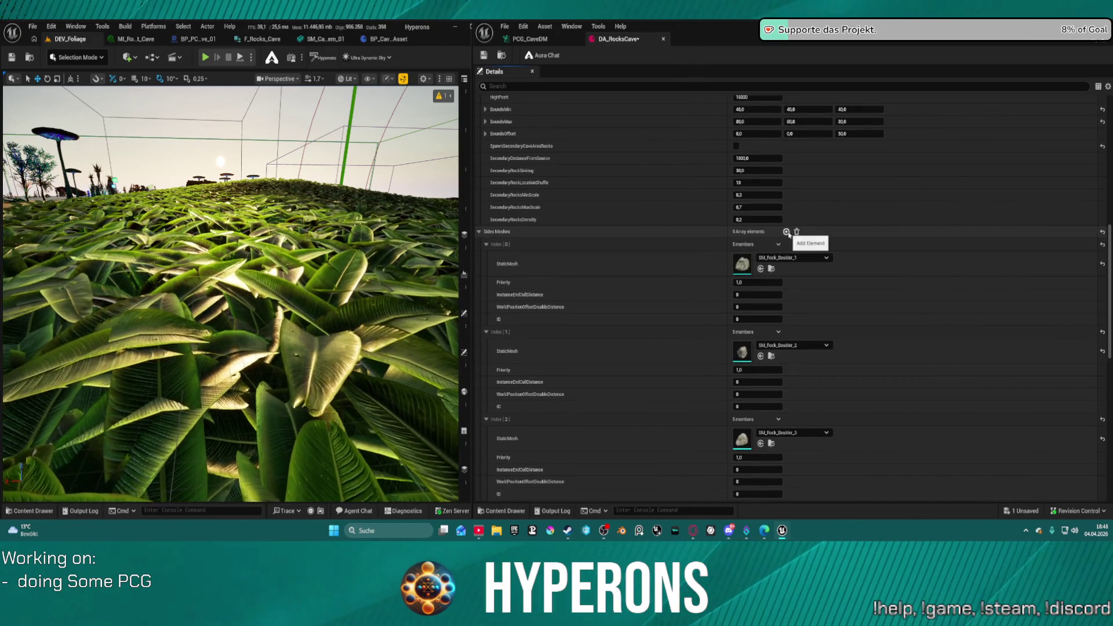
{"action": "left_click", "coordinate": [787, 232]}
{"action": "scroll", "coordinate": [787, 298], "scroll_direction": "down", "scroll_amount": 1}
{"action": "scroll", "coordinate": [787, 297], "scroll_direction": "down", "scroll_amount": 10}
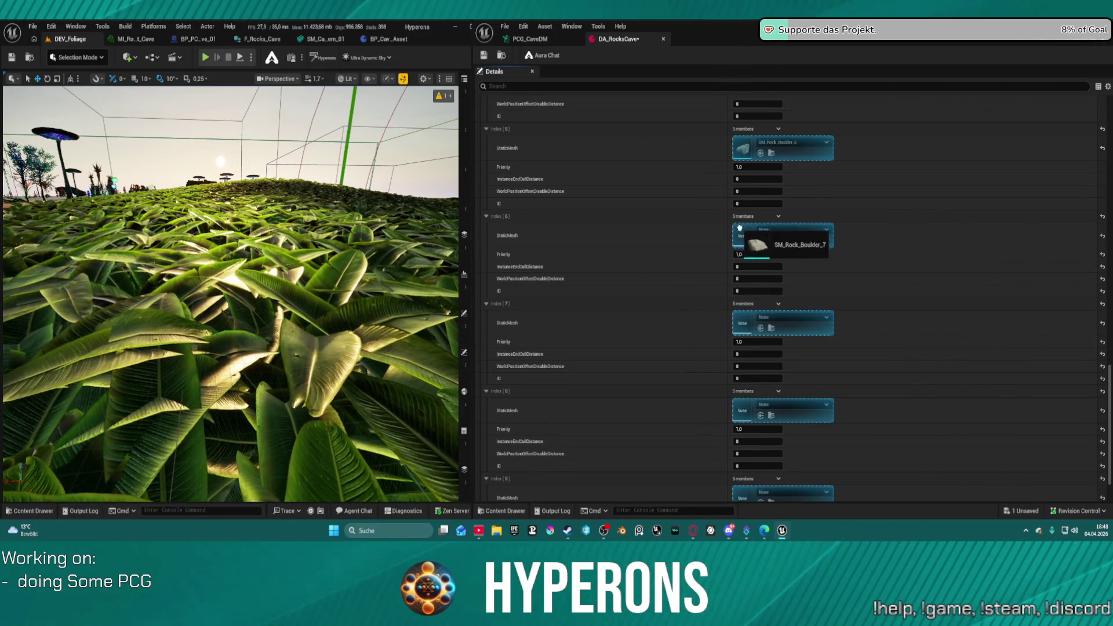
{"action": "left_click_drag", "start_coordinate": [745, 235], "coordinate": [742, 235]}
{"action": "left_click_drag", "start_coordinate": [754, 298], "coordinate": [745, 323]}
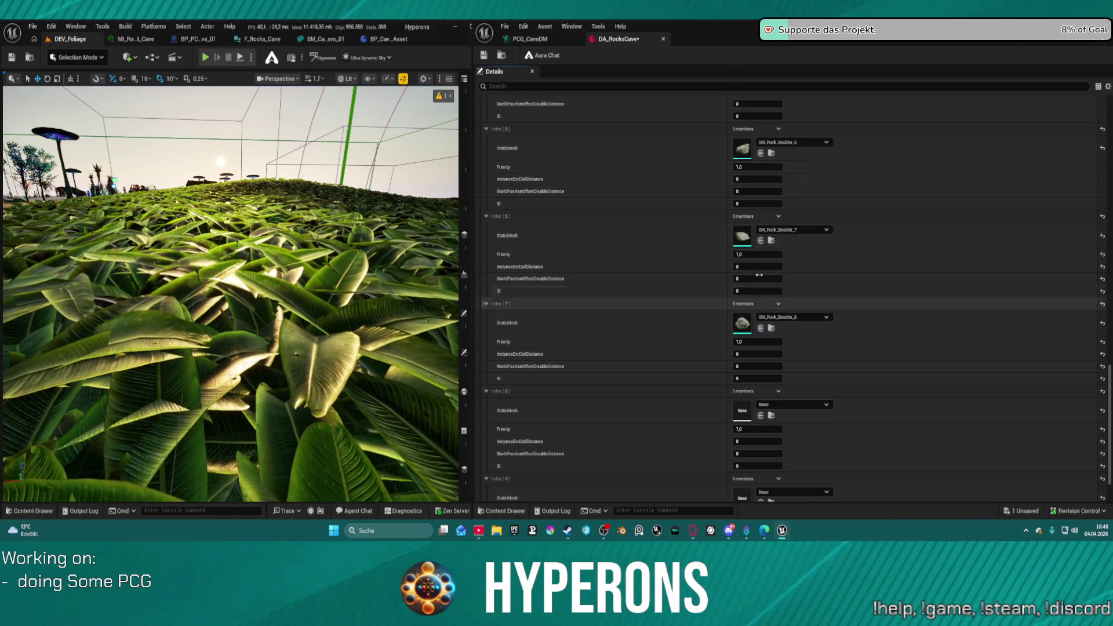
{"action": "left_click_drag", "start_coordinate": [751, 101], "coordinate": [743, 411]}
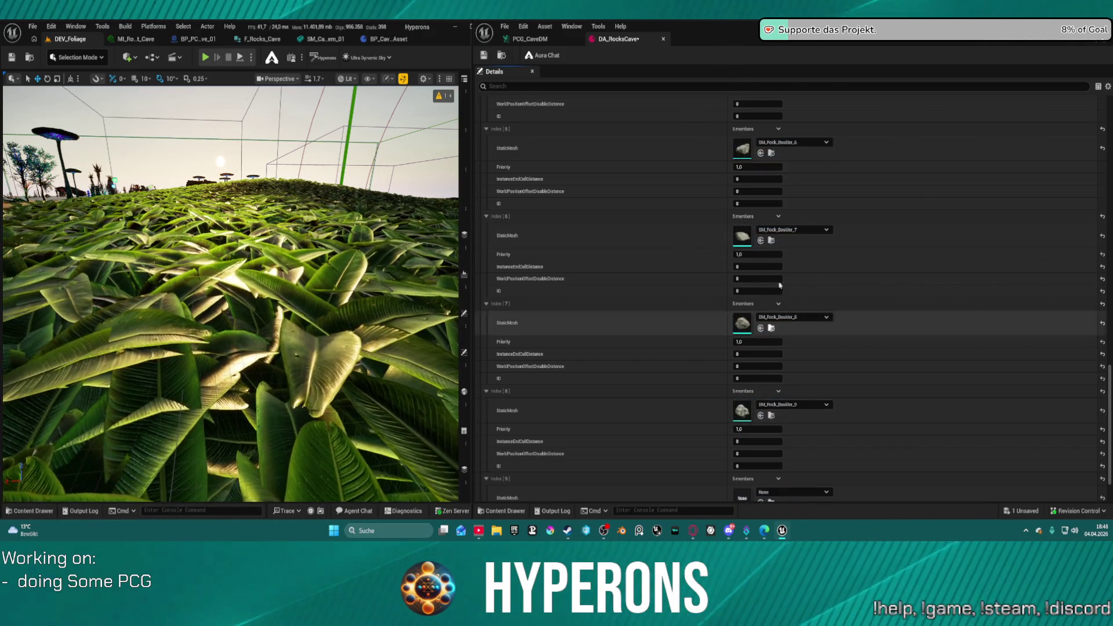
{"action": "left_click_drag", "start_coordinate": [749, 458], "coordinate": [745, 496]}
{"action": "scroll", "coordinate": [819, 327], "scroll_direction": "up", "scroll_amount": 15}
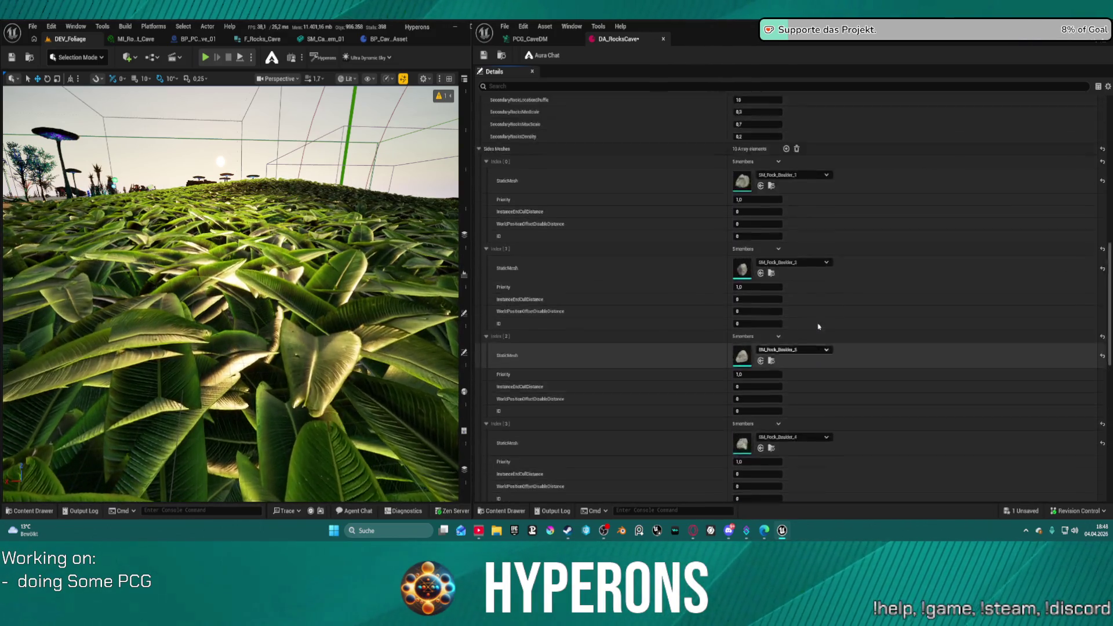
{"action": "scroll", "coordinate": [819, 326], "scroll_direction": "up", "scroll_amount": 8}
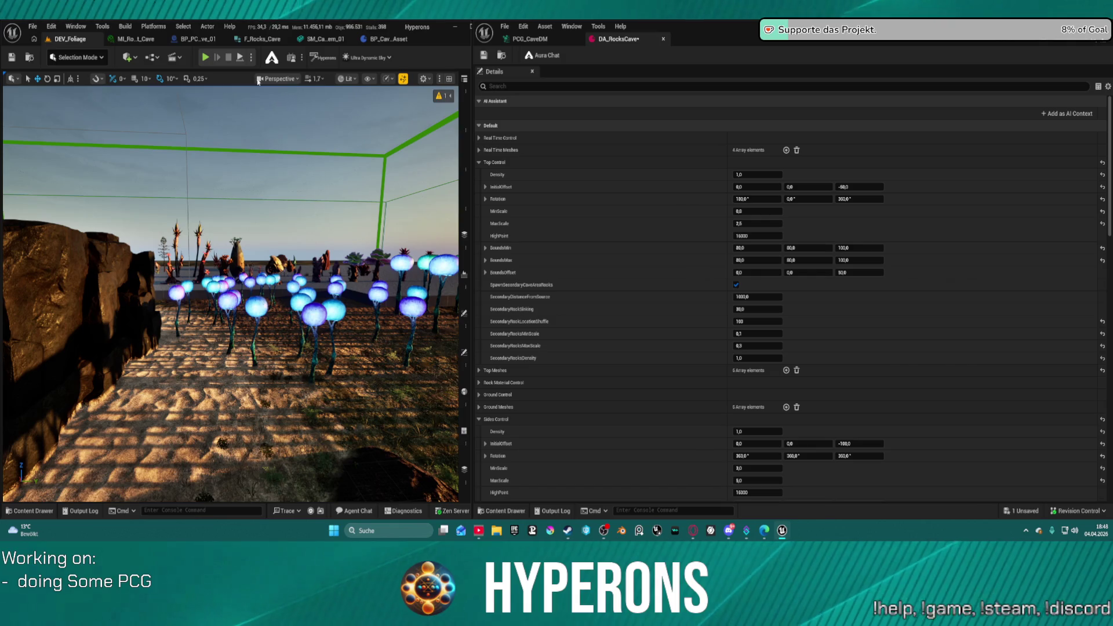
- Reopen the DEV_Cave level from the recent levels list
{"action": "left_click", "coordinate": [32, 26]}
{"action": "mouse_move", "coordinate": [116, 92]}
{"action": "left_click", "coordinate": [223, 104]}
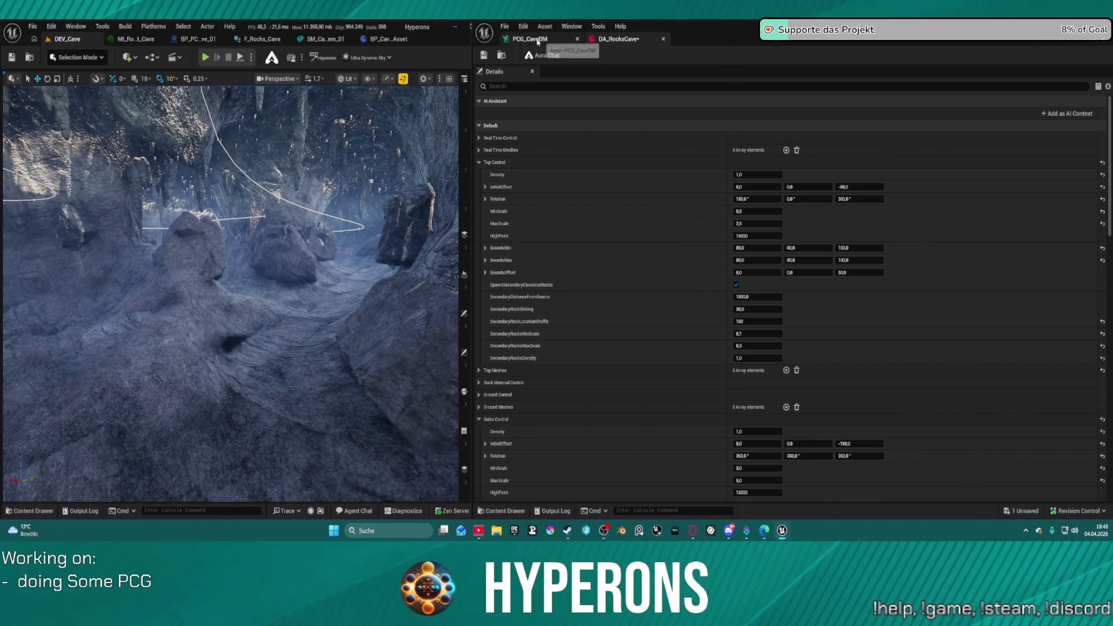
- Save all changes from the PCG_CaveDM graph, fly into the cave, and show the Outliner's actors
{"action": "left_click", "coordinate": [530, 39]}
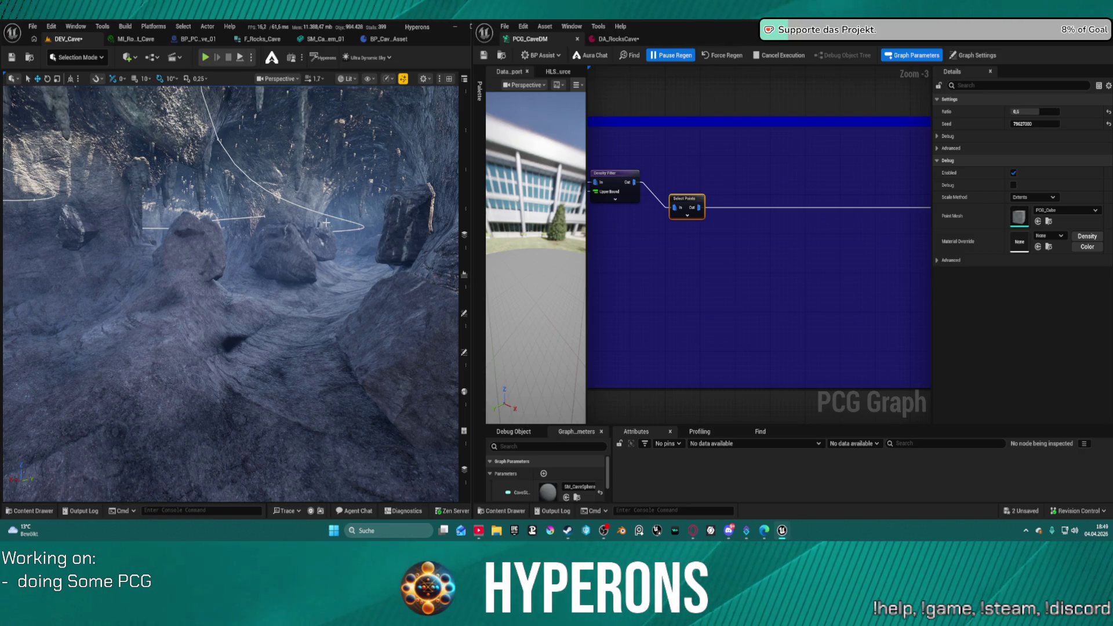
{"action": "key", "text": "ctrl+s"}
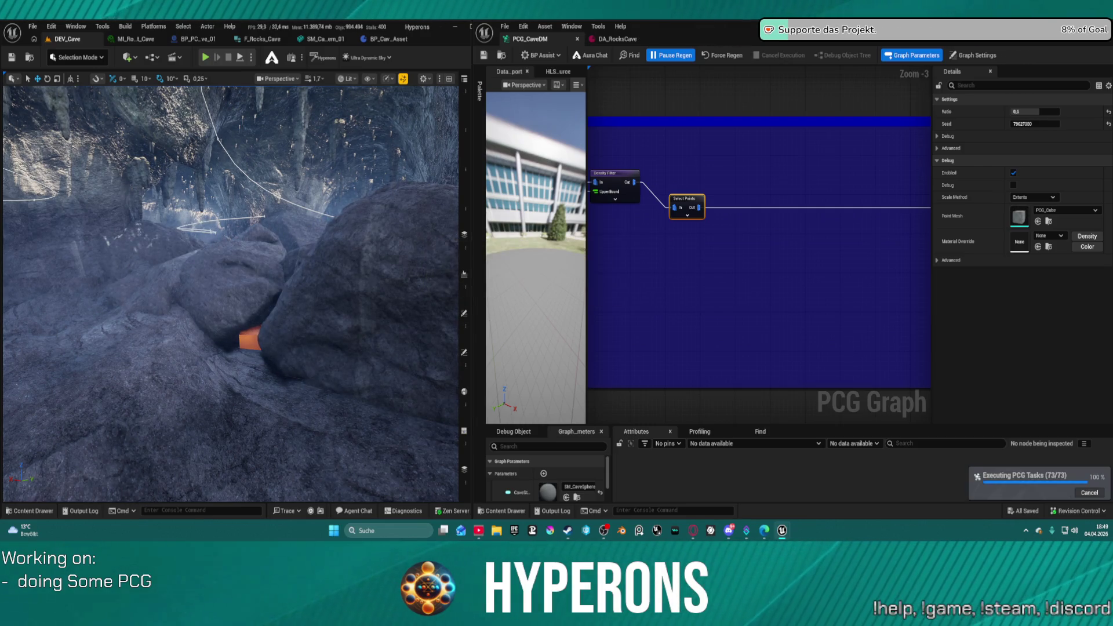
{"action": "mouse_move", "coordinate": [232, 290]}
{"action": "left_mouse_down"}
{"action": "mouse_move", "coordinate": [255, 290]}
{"action": "mouse_move", "coordinate": [243, 285]}
{"action": "mouse_move", "coordinate": [255, 279]}
{"action": "mouse_move", "coordinate": [226, 272]}
{"action": "left_mouse_up"}
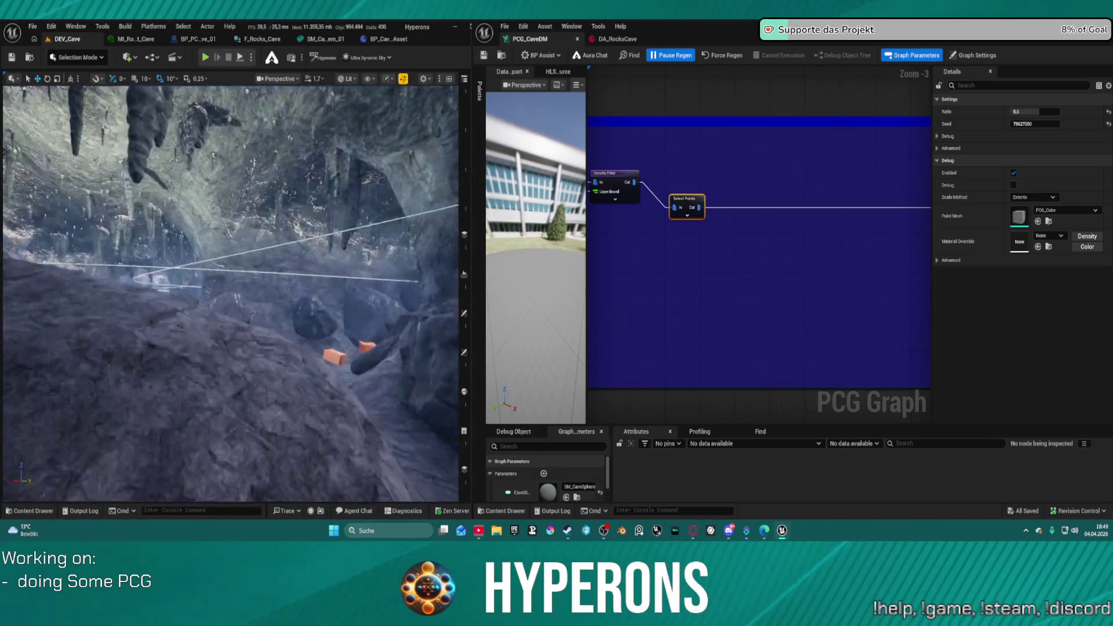
{"action": "key", "text": "w"}
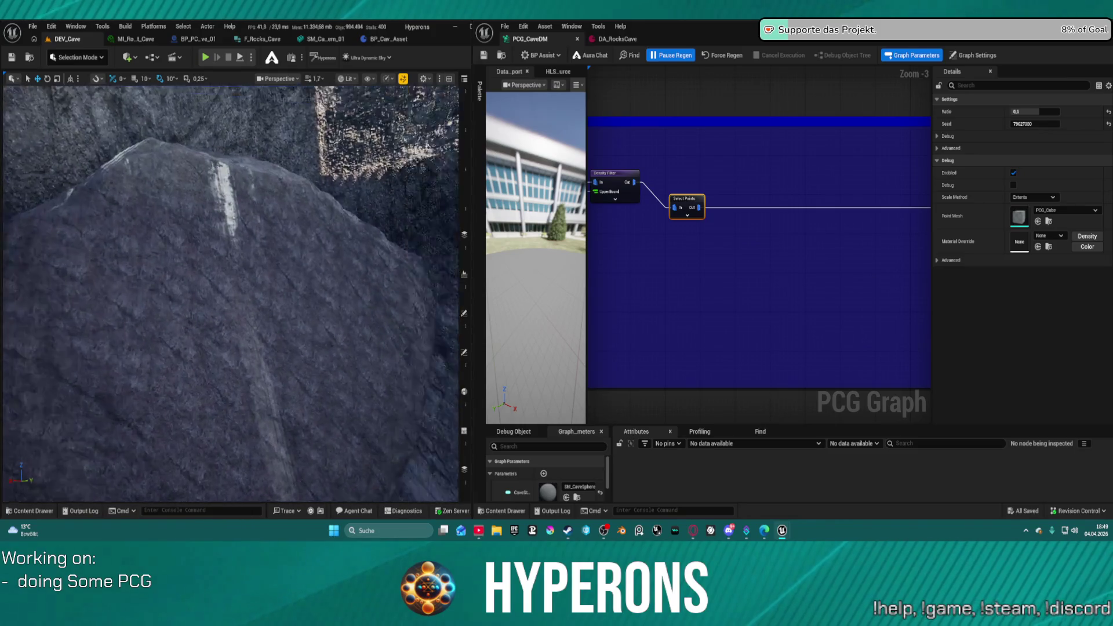
{"action": "key", "text": "w"}
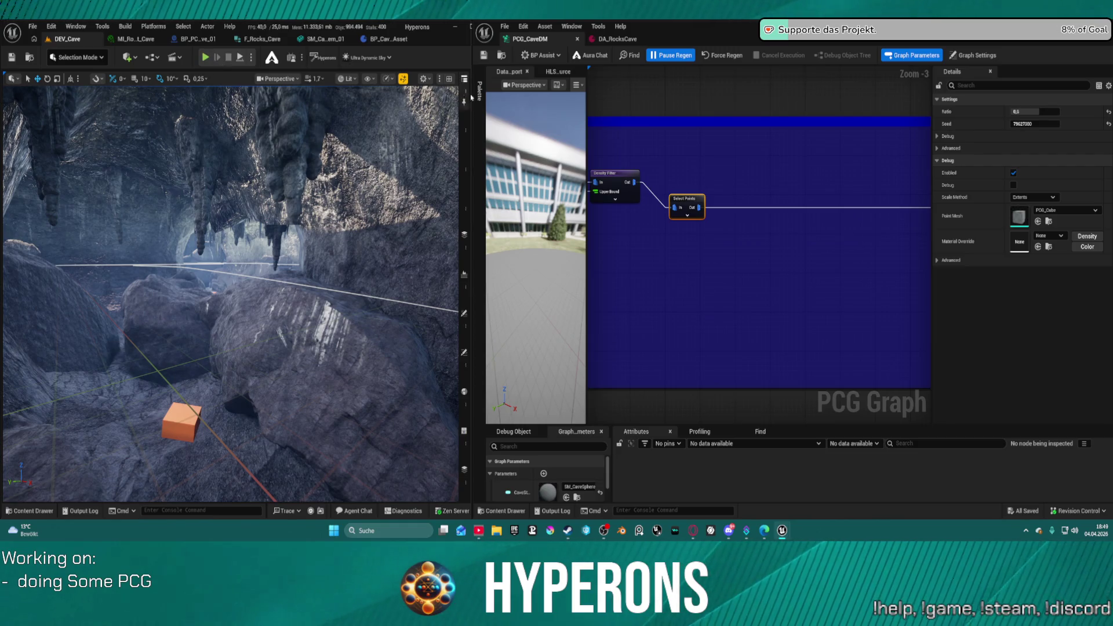
{"action": "left_click", "coordinate": [465, 98]}
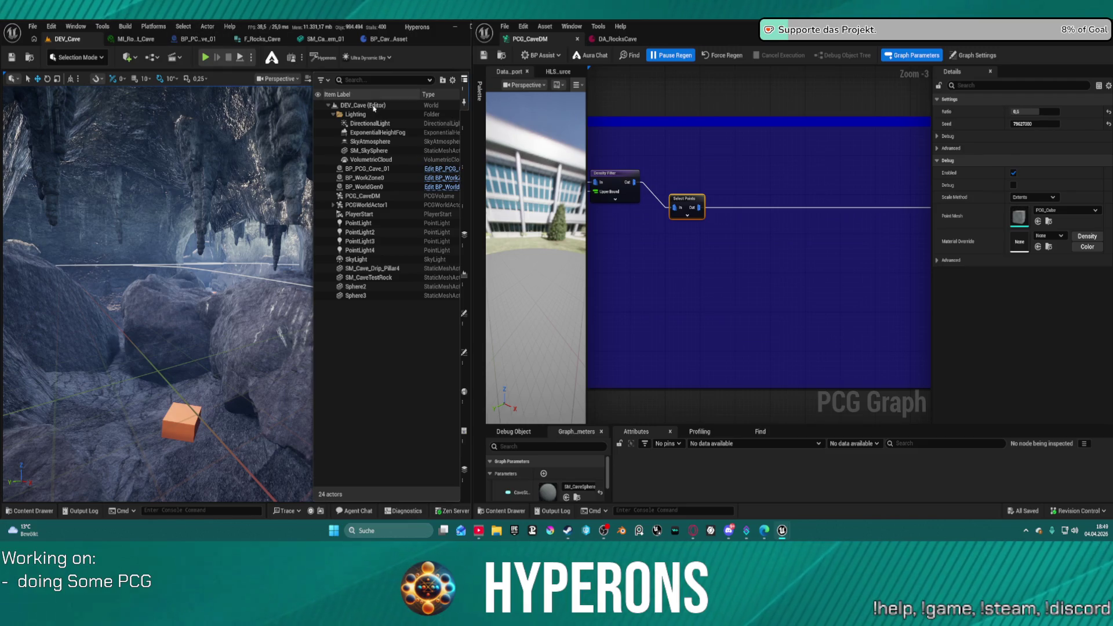
- Set the SkyLight's Intensity Scale to 0
{"action": "left_click", "coordinate": [392, 125]}
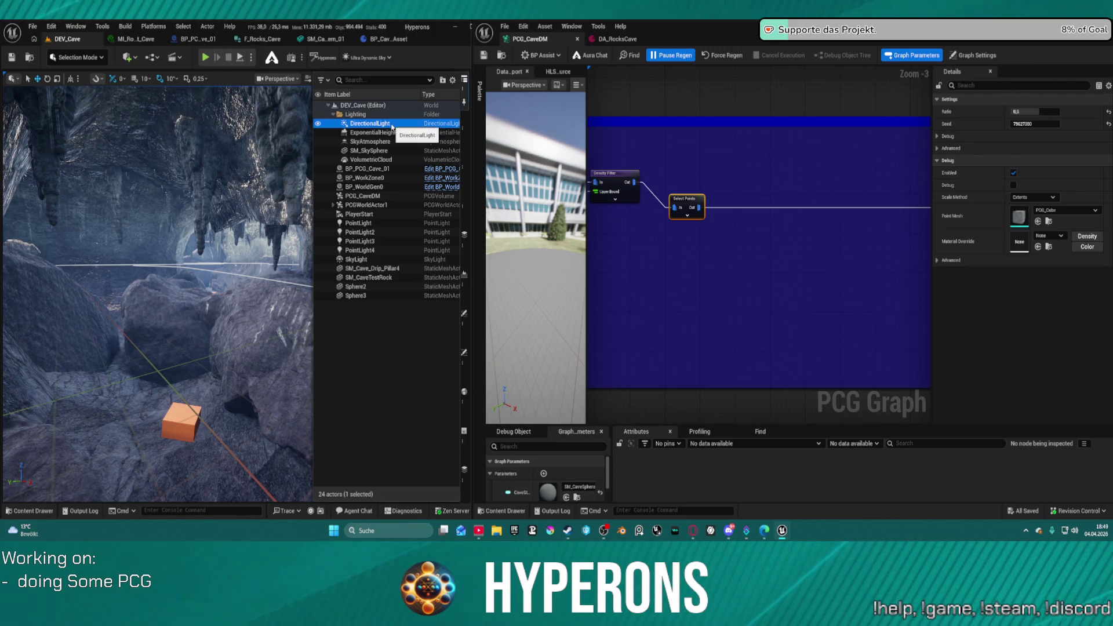
{"action": "left_click", "coordinate": [378, 261]}
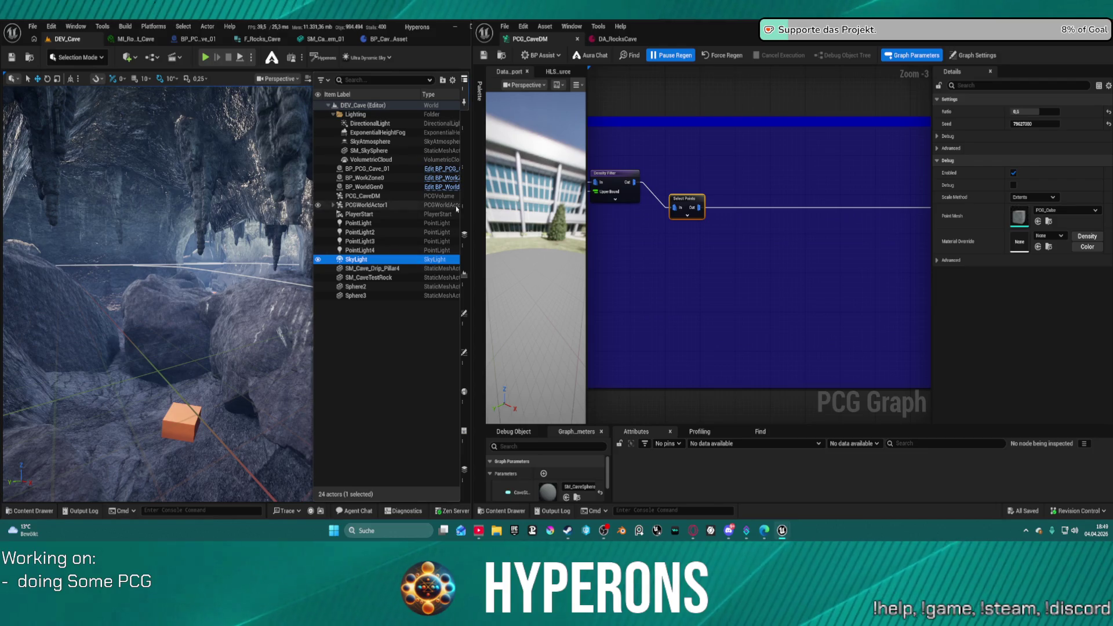
{"action": "left_click", "coordinate": [464, 352]}
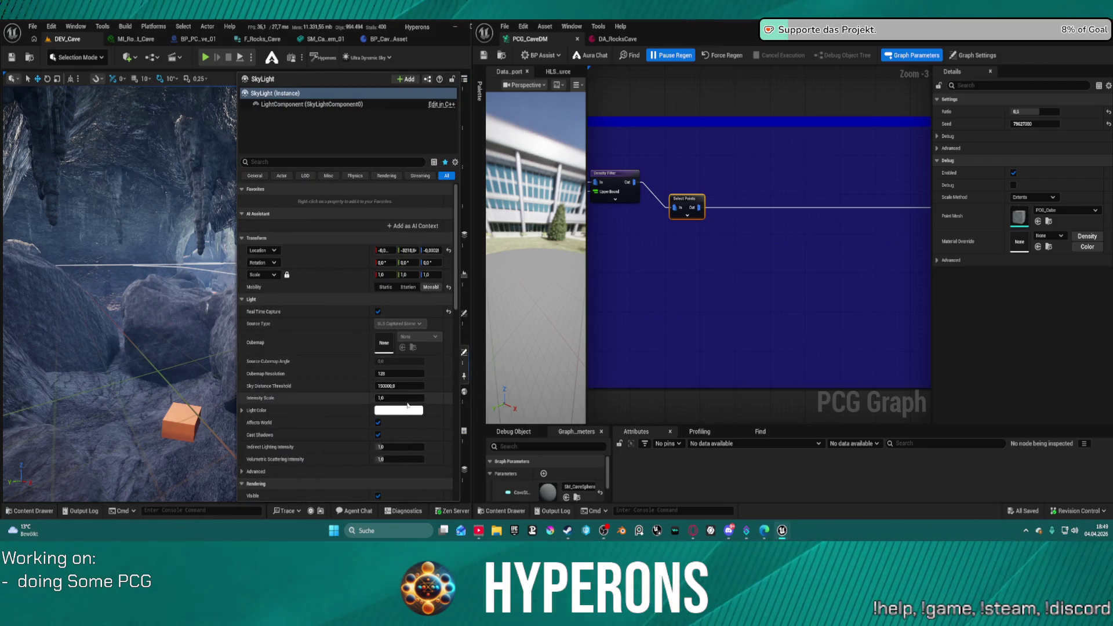
{"action": "type", "text": "0"}
{"action": "key", "text": "Return"}
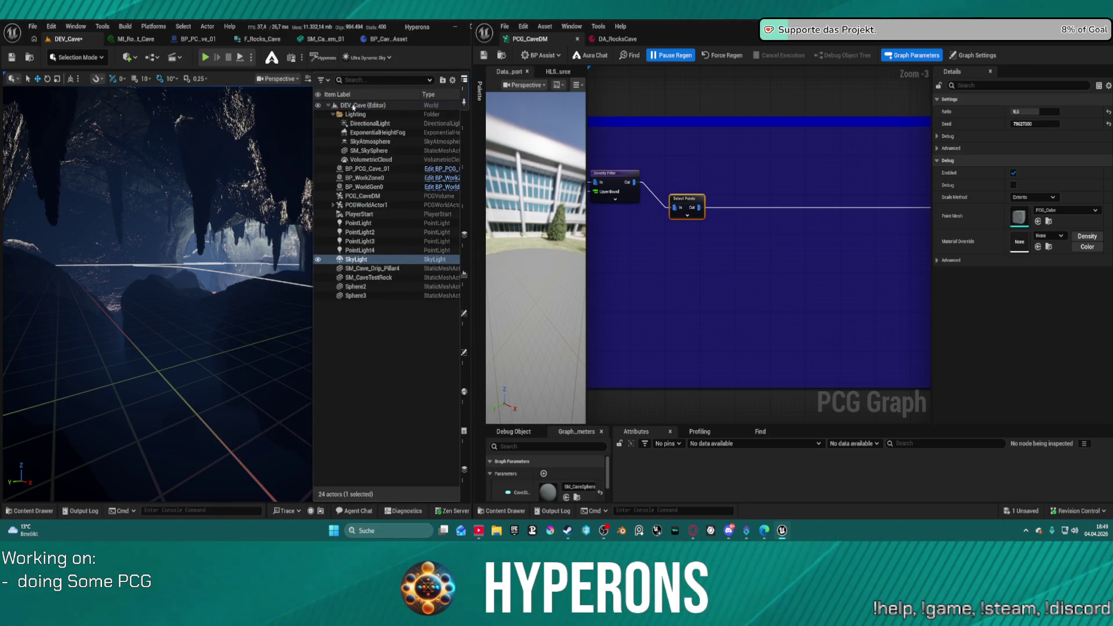
- Set the DirectionalLight intensity to 0 lux and start a play session
{"action": "left_click", "coordinate": [375, 123]}
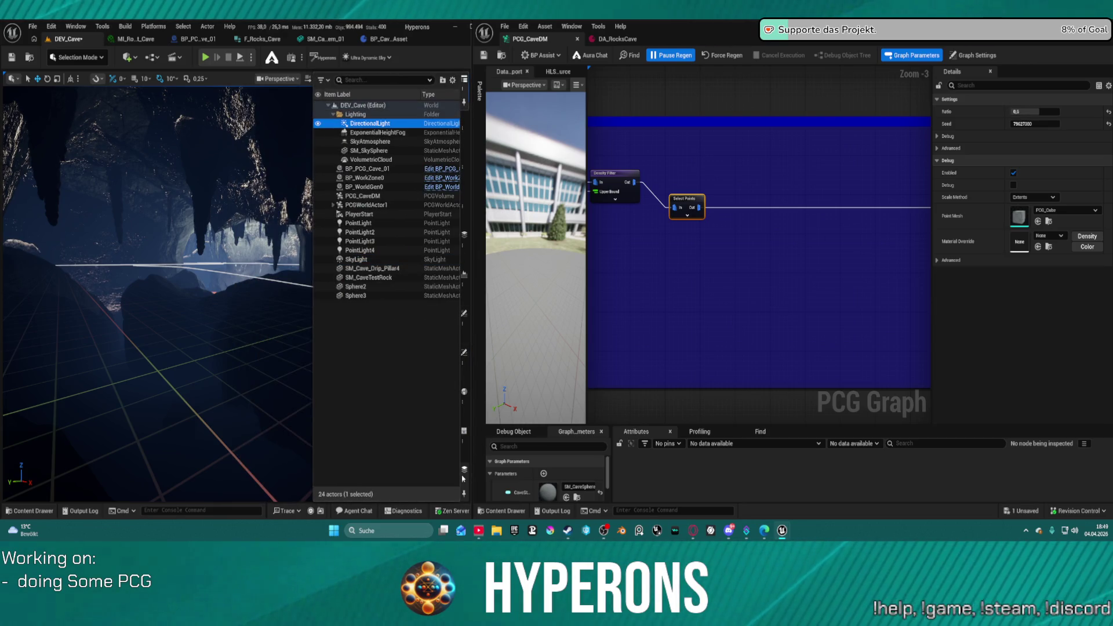
{"action": "left_click", "coordinate": [465, 354]}
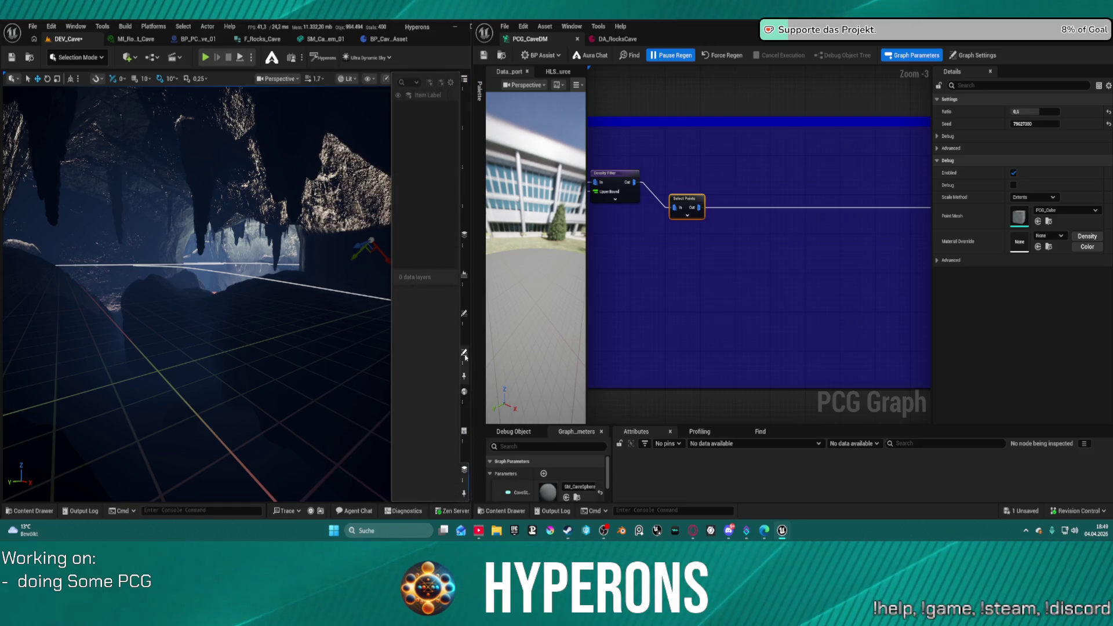
{"action": "left_click", "coordinate": [464, 353]}
{"action": "left_click_drag", "start_coordinate": [445, 312], "coordinate": [422, 312]}
{"action": "type", "text": "0"}
{"action": "key", "text": "Return"}
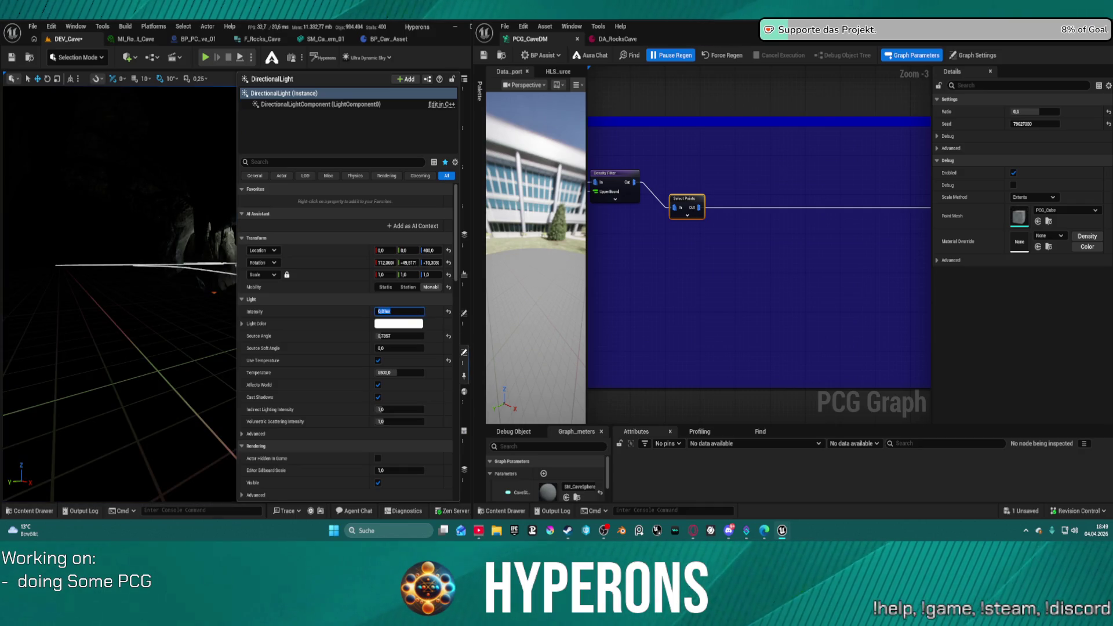
{"action": "left_click", "coordinate": [206, 57]}
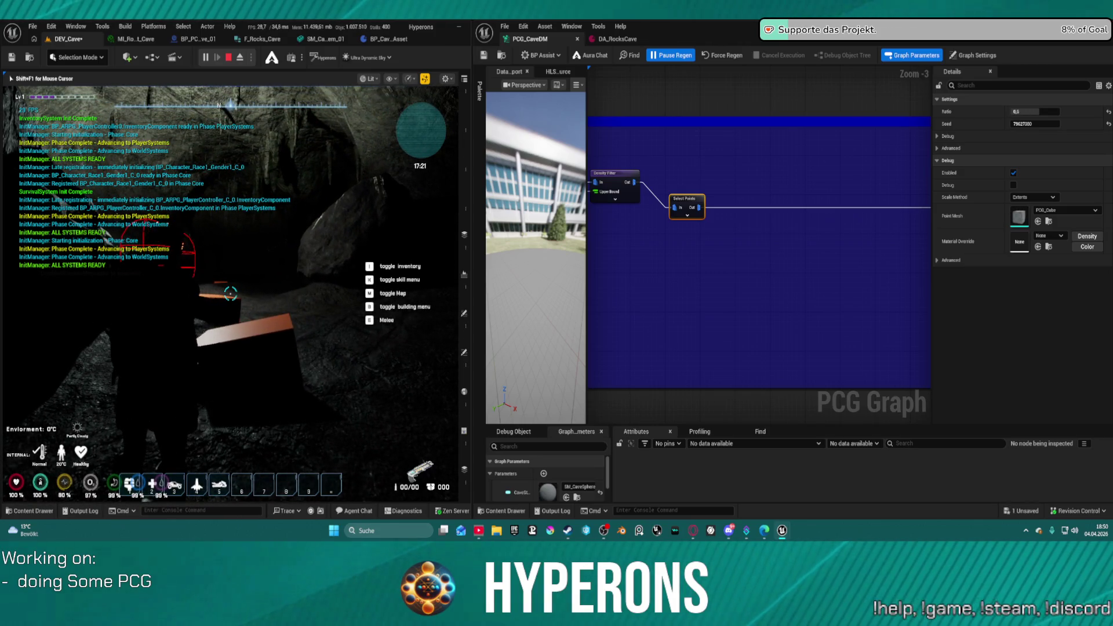
- Restart play in a new editor window and move the character into the cave
{"action": "key", "text": "Escape"}
{"action": "left_click", "coordinate": [252, 57]}
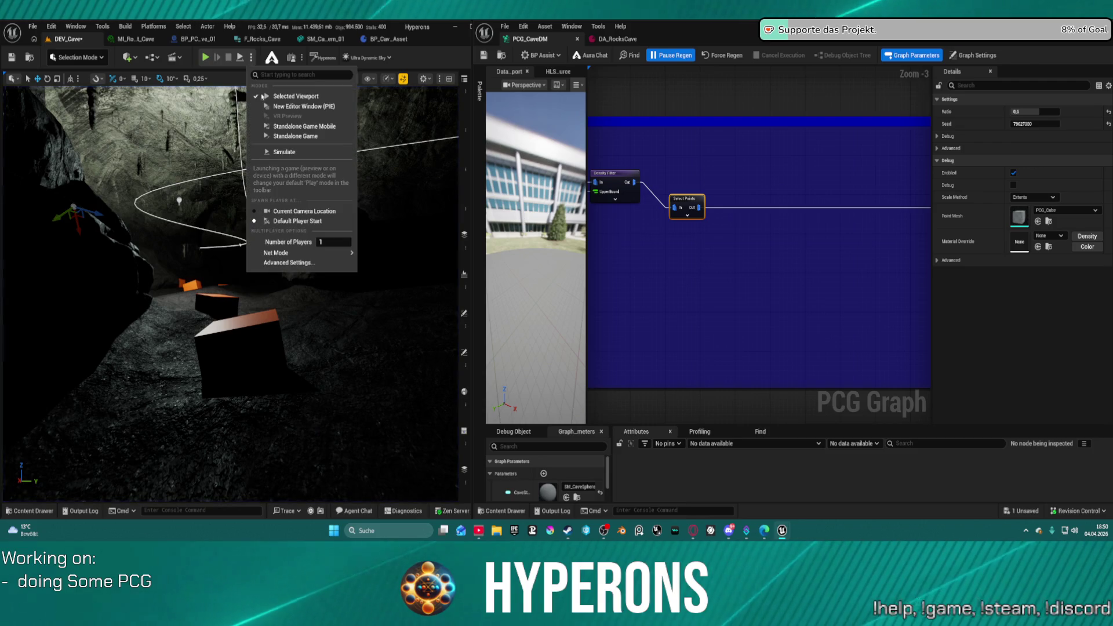
{"action": "left_click", "coordinate": [294, 107]}
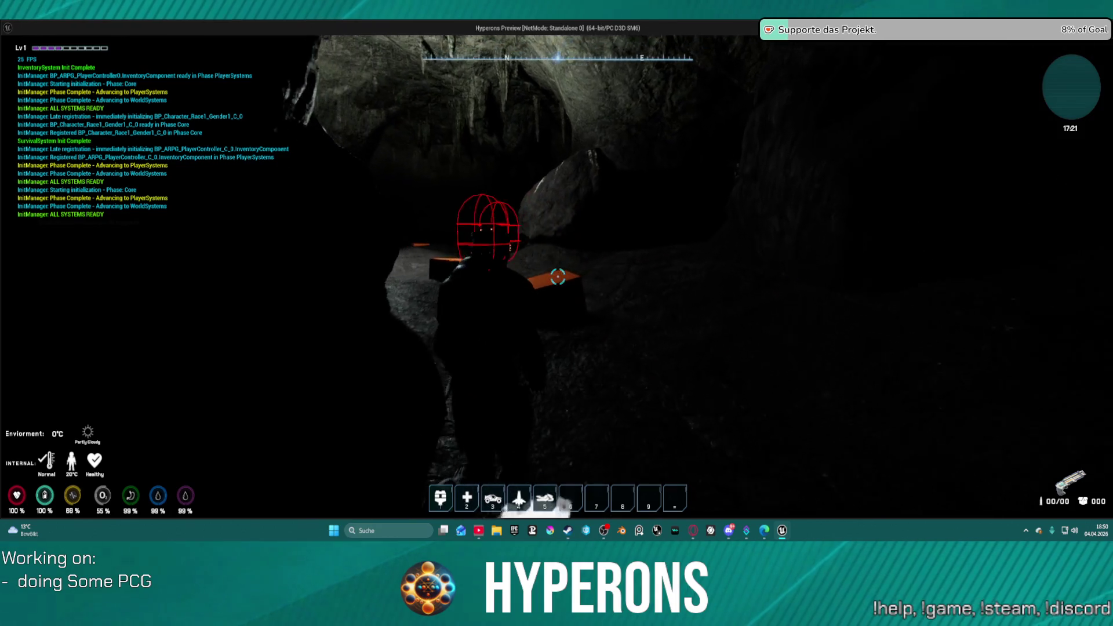
{"action": "key", "text": "space"}
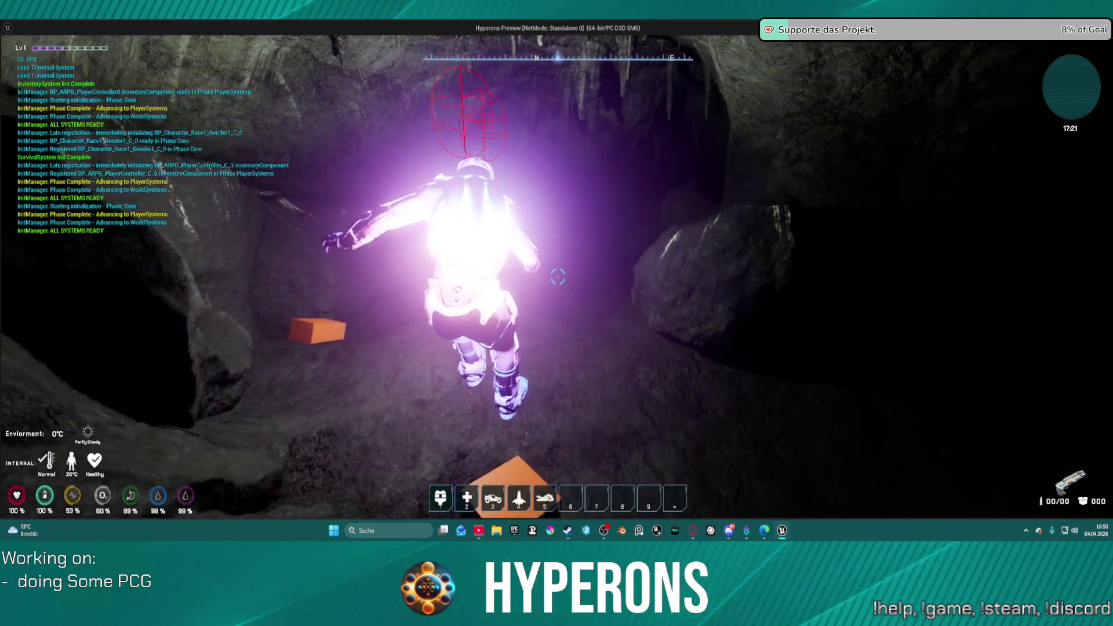
{"action": "key", "text": "w"}
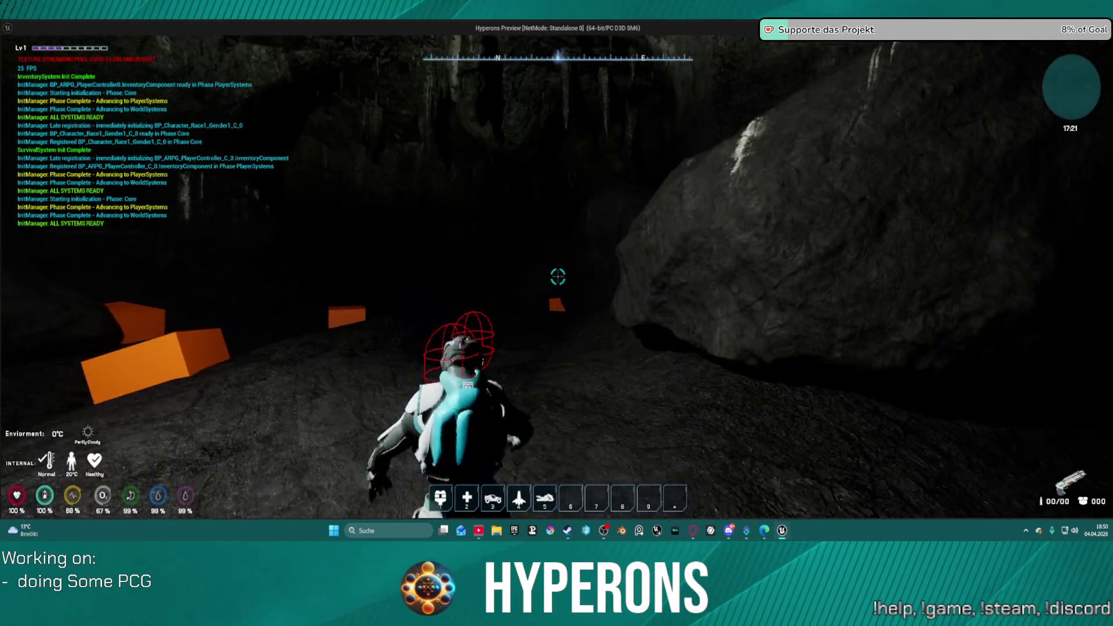
- Equip the MG 01 rifle from the inventory, reload, and fire into the cave
{"action": "key", "text": "i"}
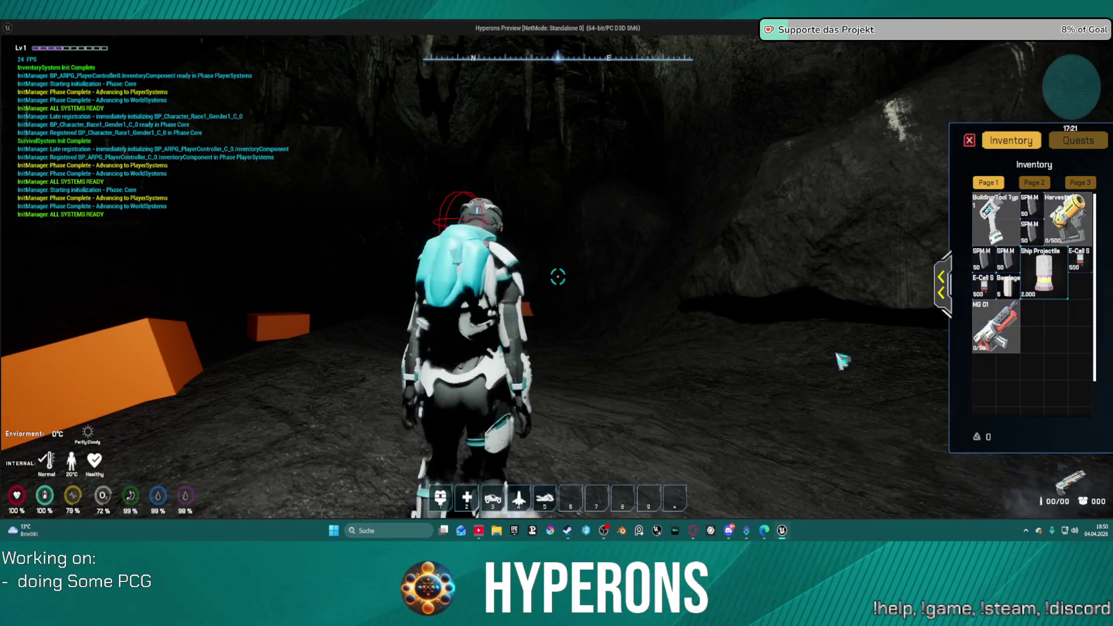
{"action": "right_click", "coordinate": [996, 334]}
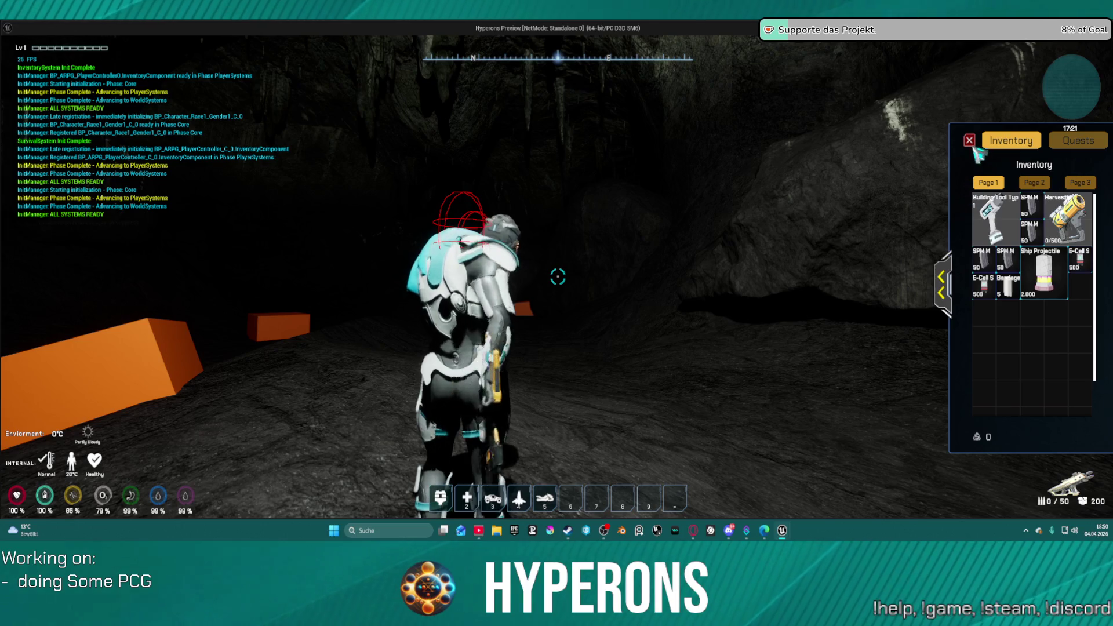
{"action": "left_click", "coordinate": [970, 141]}
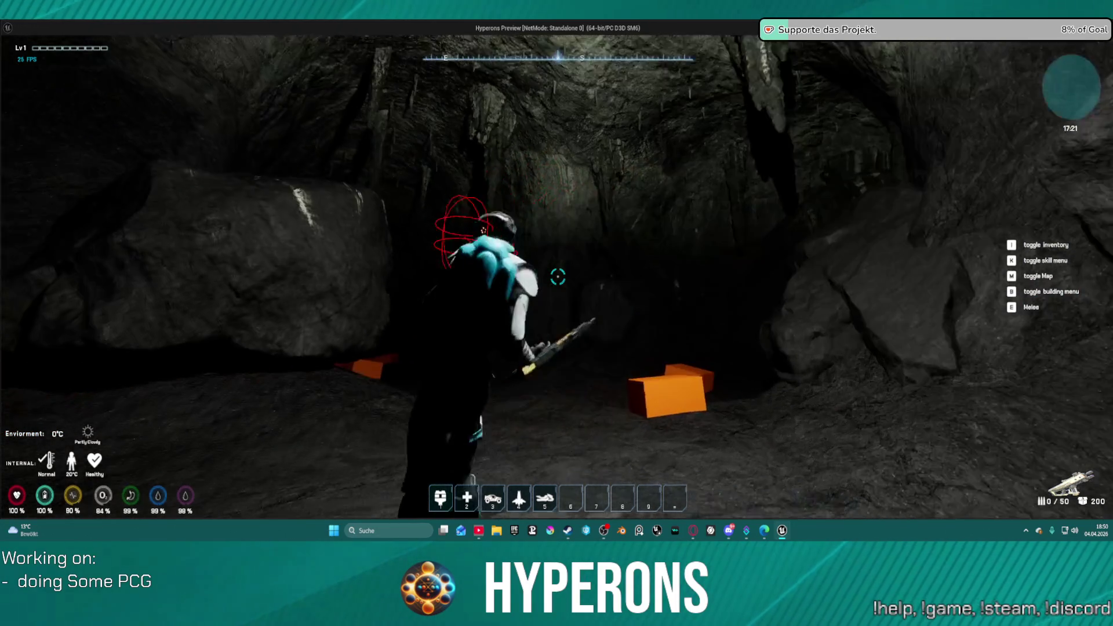
{"action": "key", "text": "r"}
{"action": "left_click", "coordinate": [558, 277]}
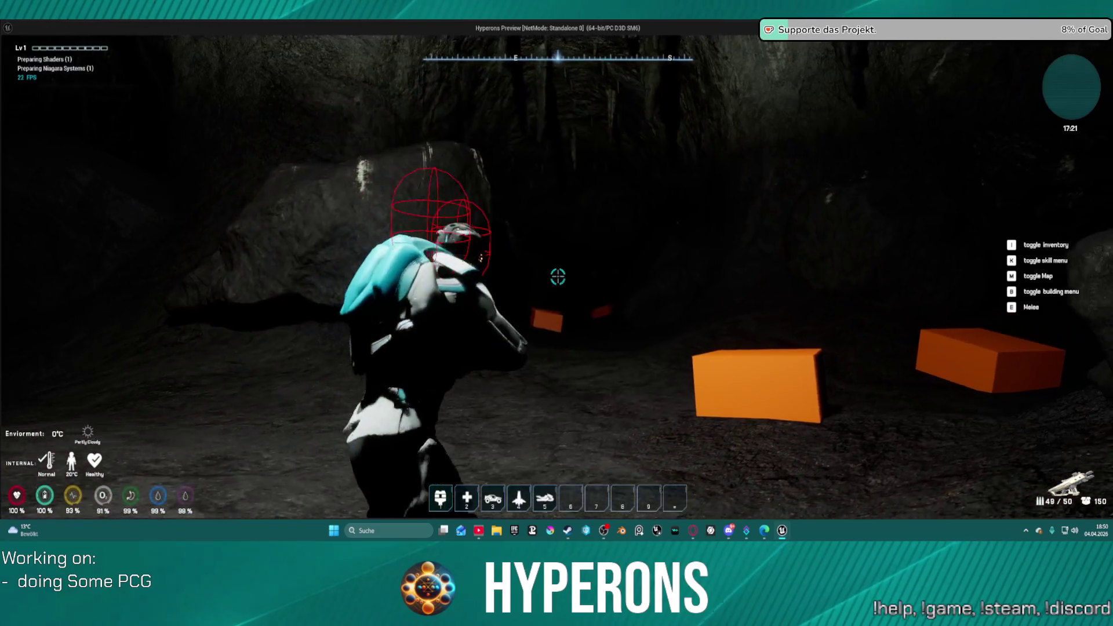
{"action": "left_click", "coordinate": [558, 277]}
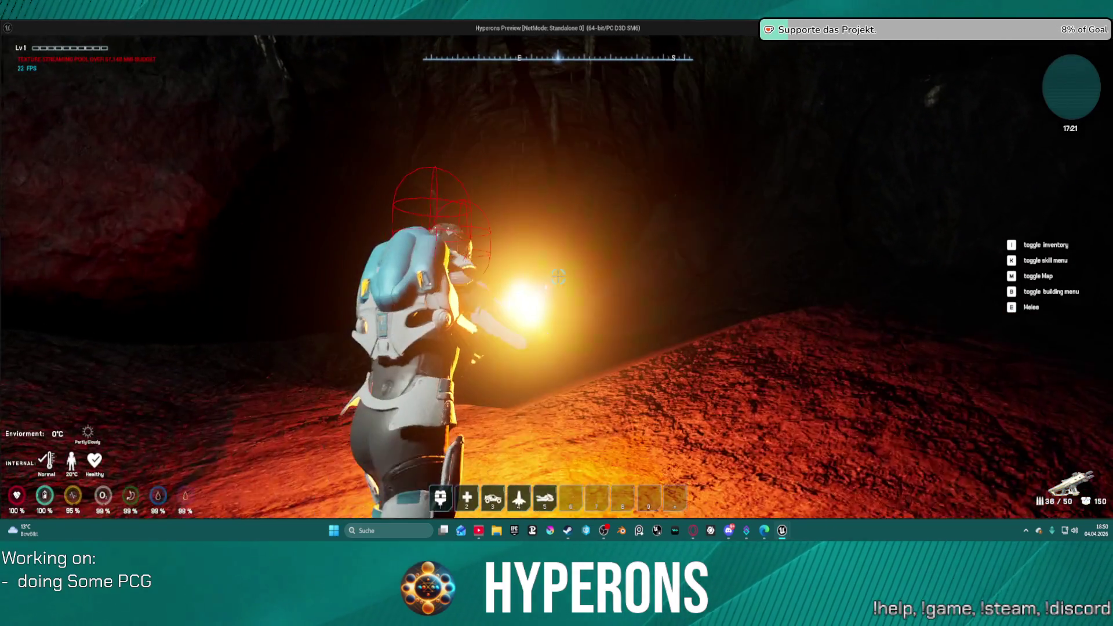
{"action": "left_click", "coordinate": [558, 277]}
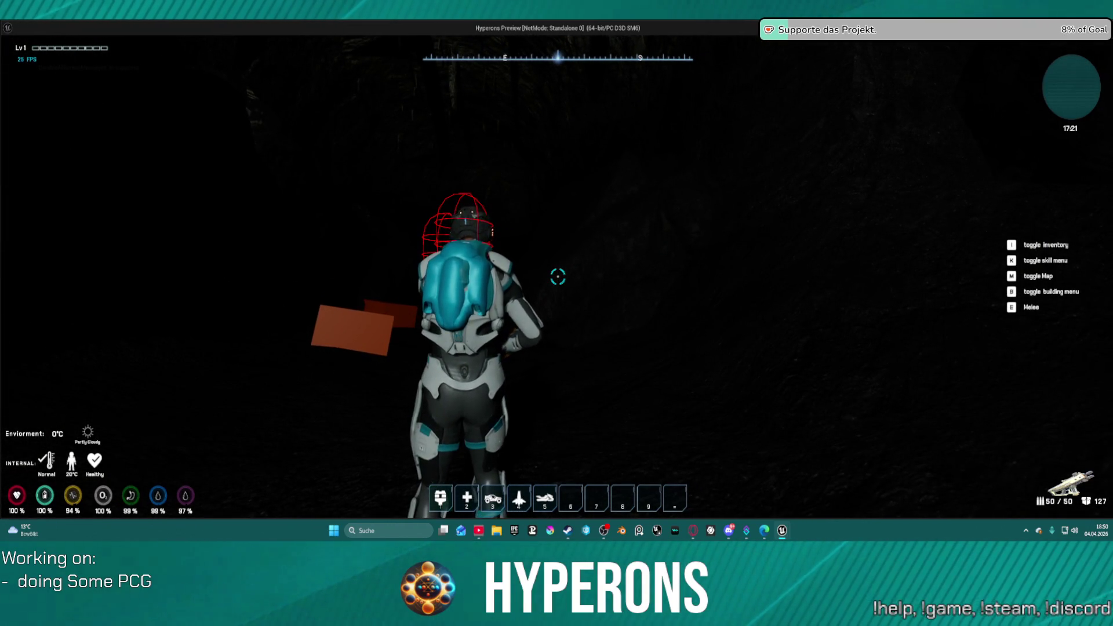
- Walk through the dark cave past the orange blocks, then end the playtest
{"action": "key", "text": "w"}
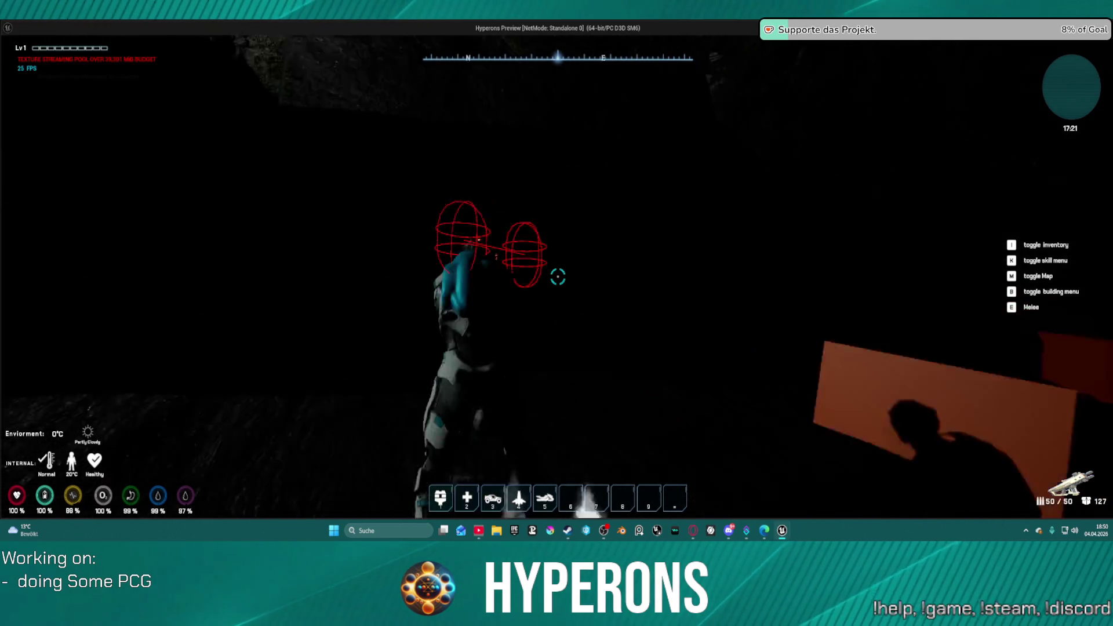
{"action": "key", "text": "w"}
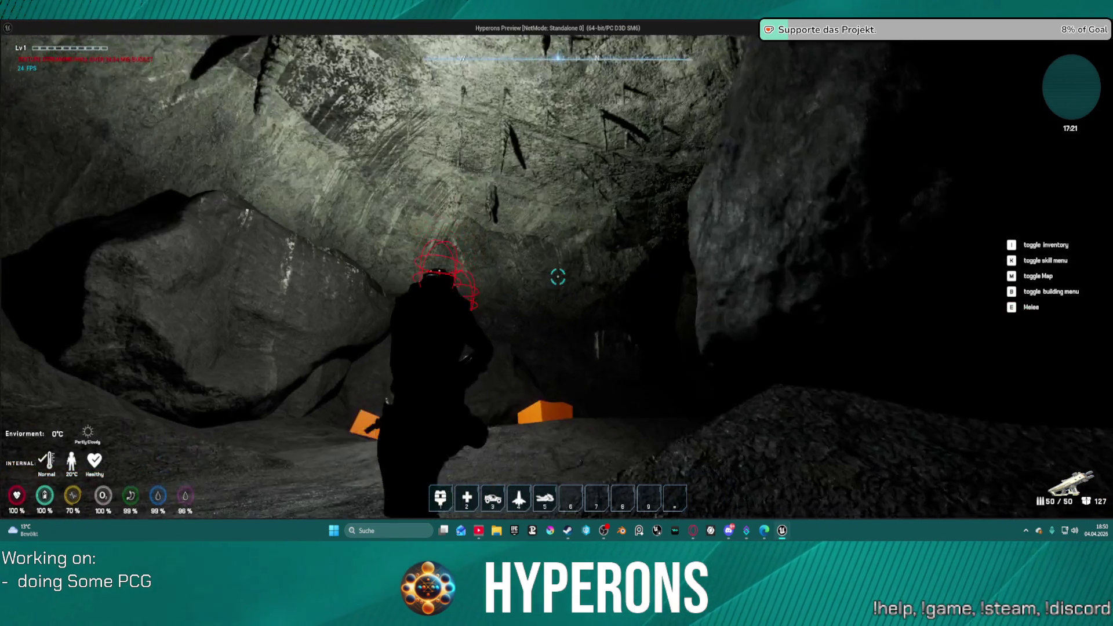
{"action": "key", "text": "w"}
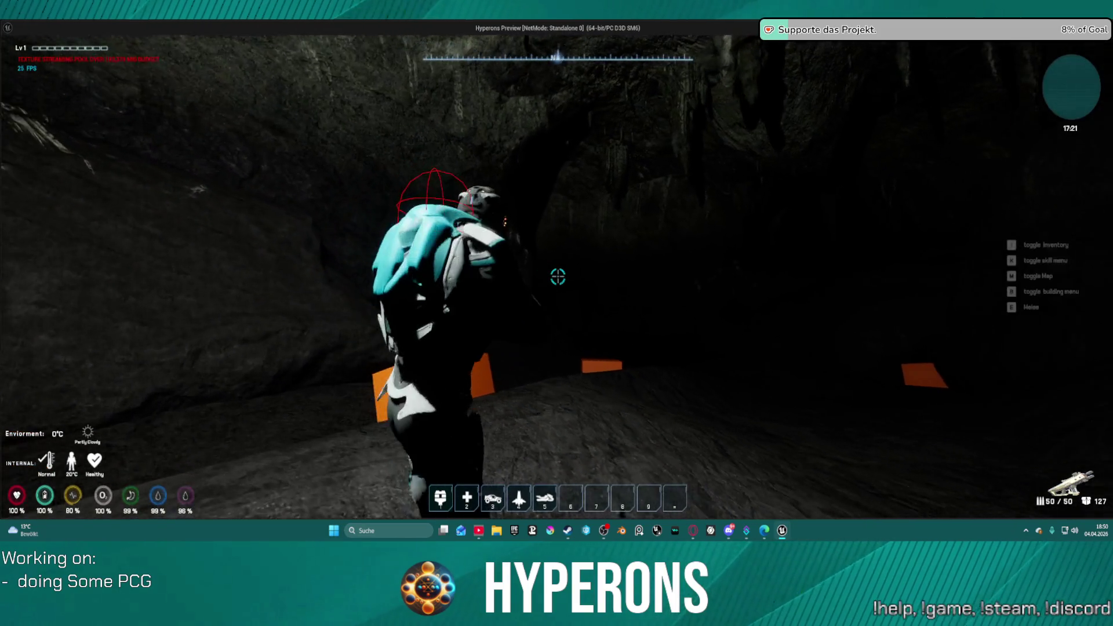
{"action": "key", "text": "w"}
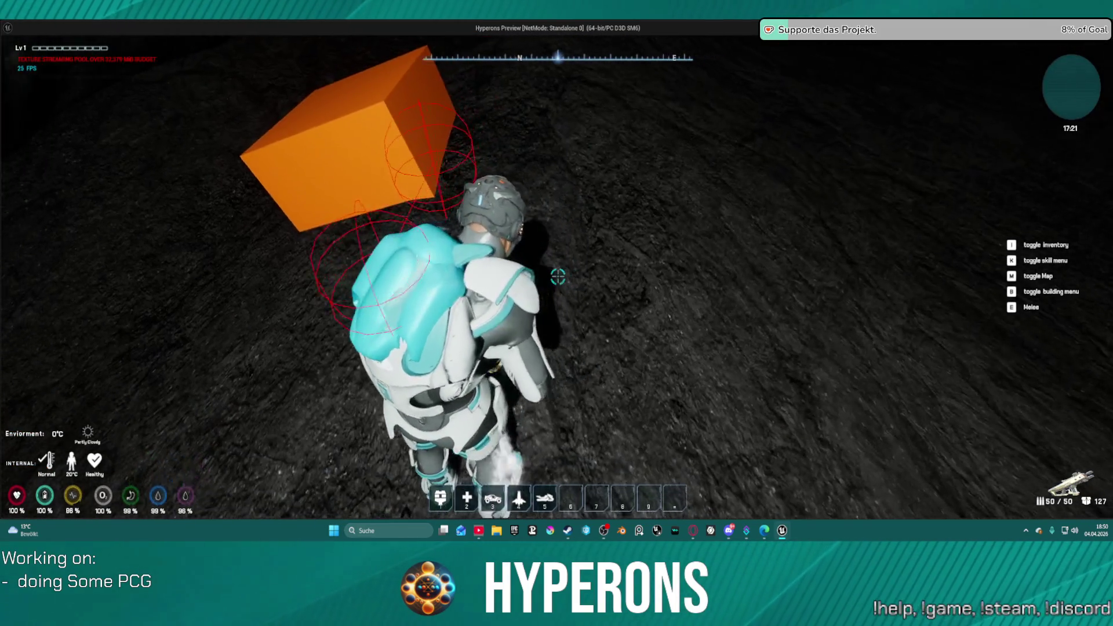
{"action": "key", "text": "w"}
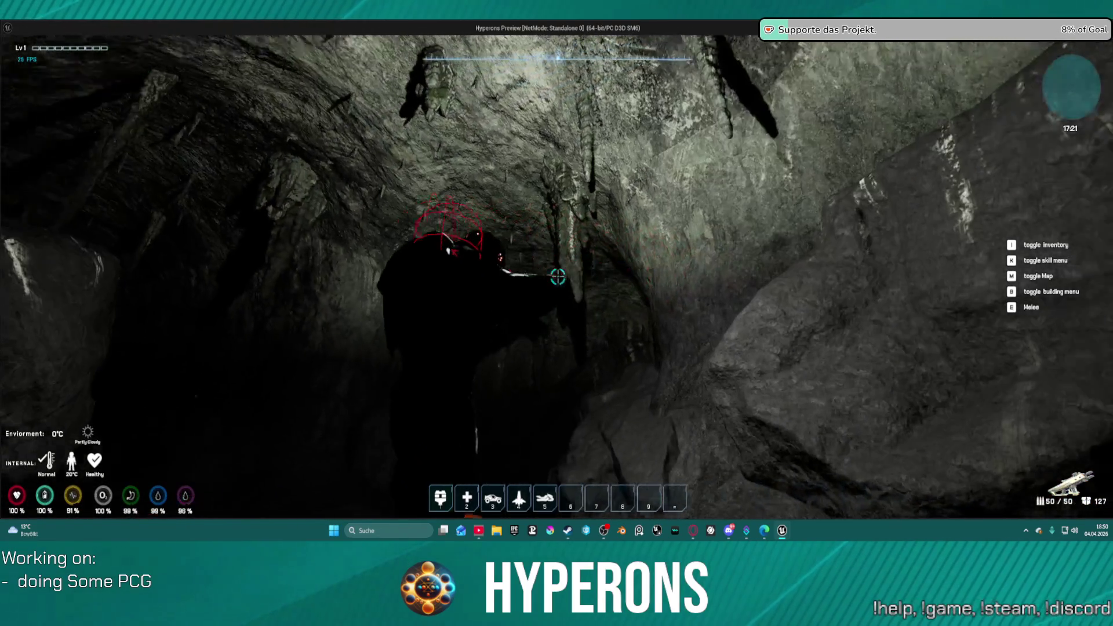
{"action": "key", "text": "w"}
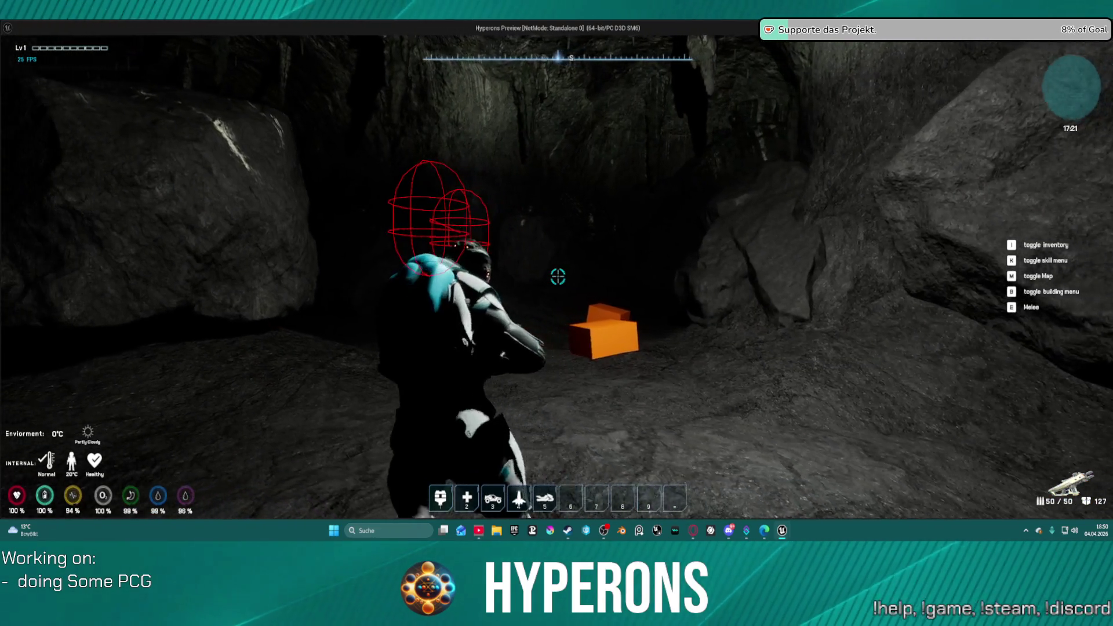
{"action": "key", "text": "w"}
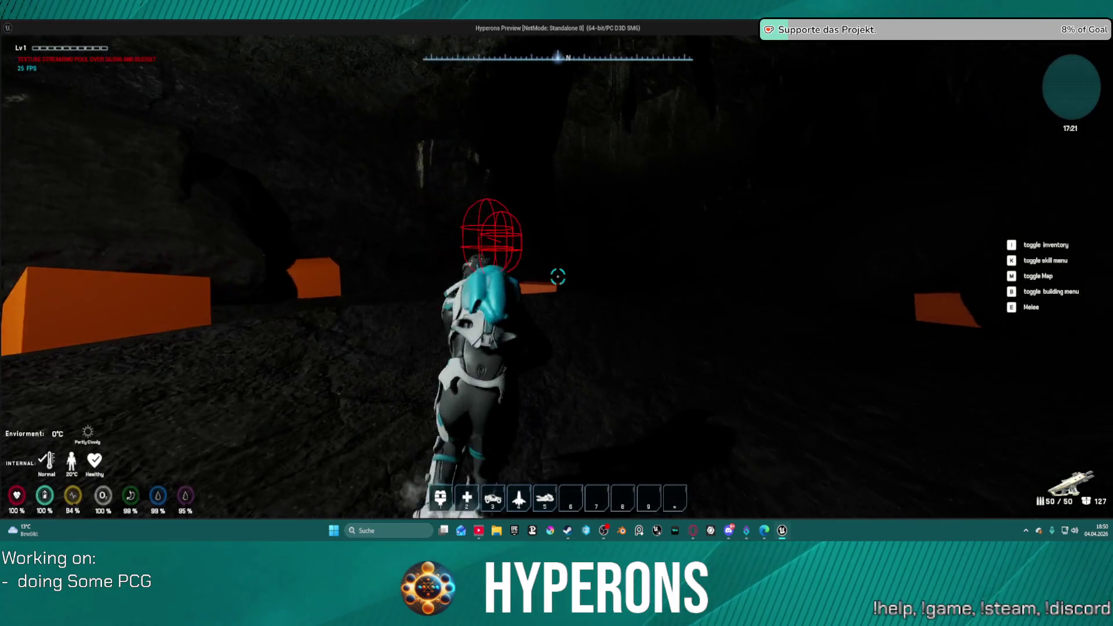
{"action": "key", "text": "Escape"}
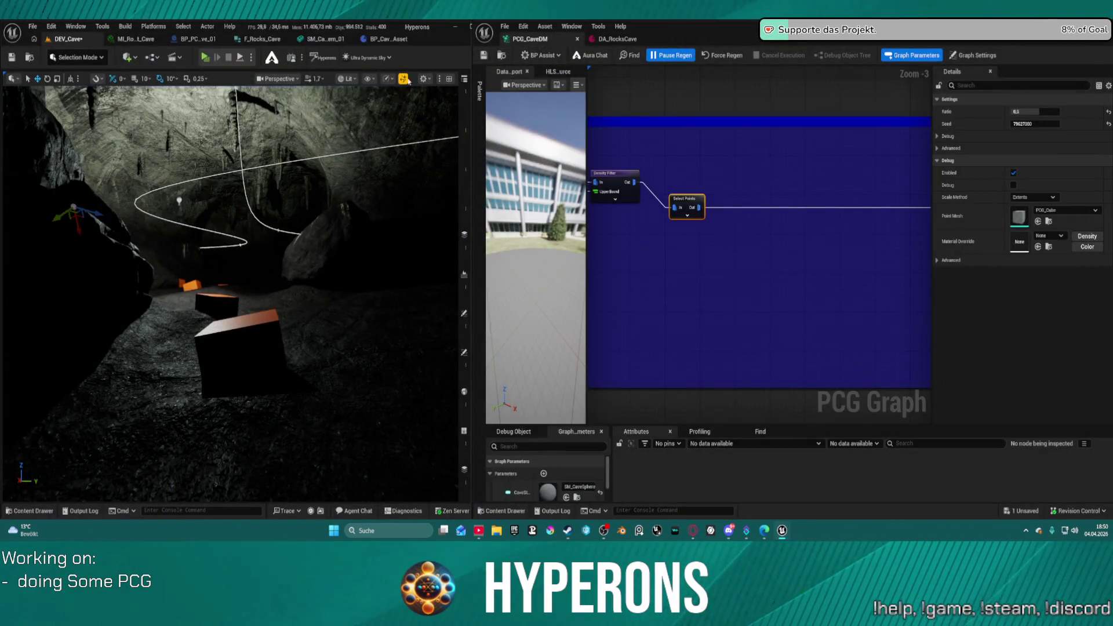
- Open BP_ARPG_Character from the Characters > Character > Blueprints folder
{"action": "key", "text": "ctrl+space"}
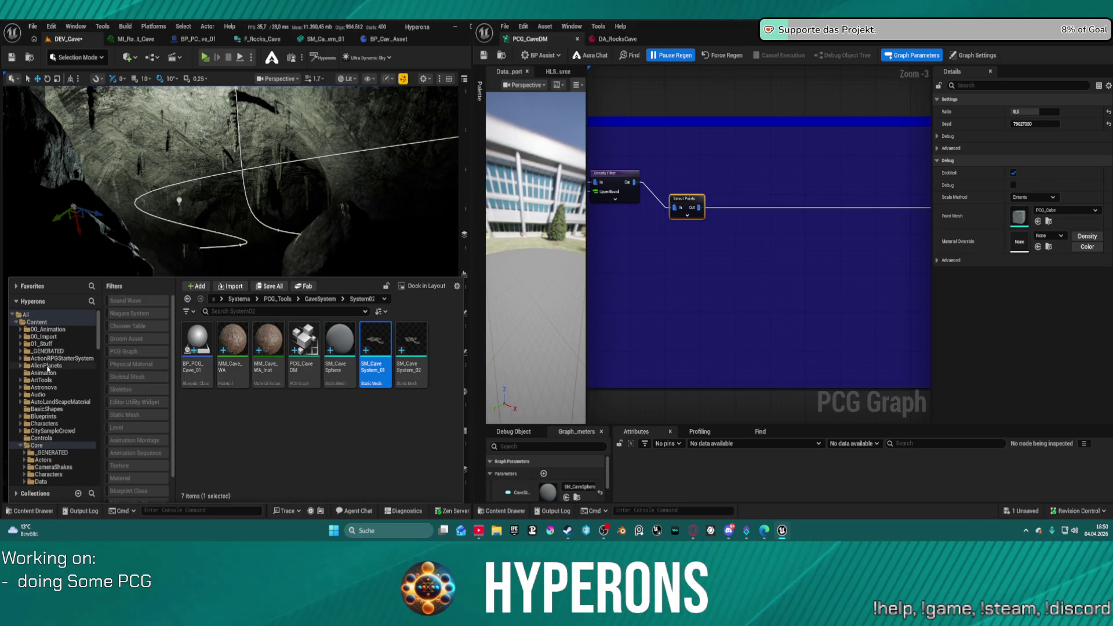
{"action": "left_click", "coordinate": [44, 424]}
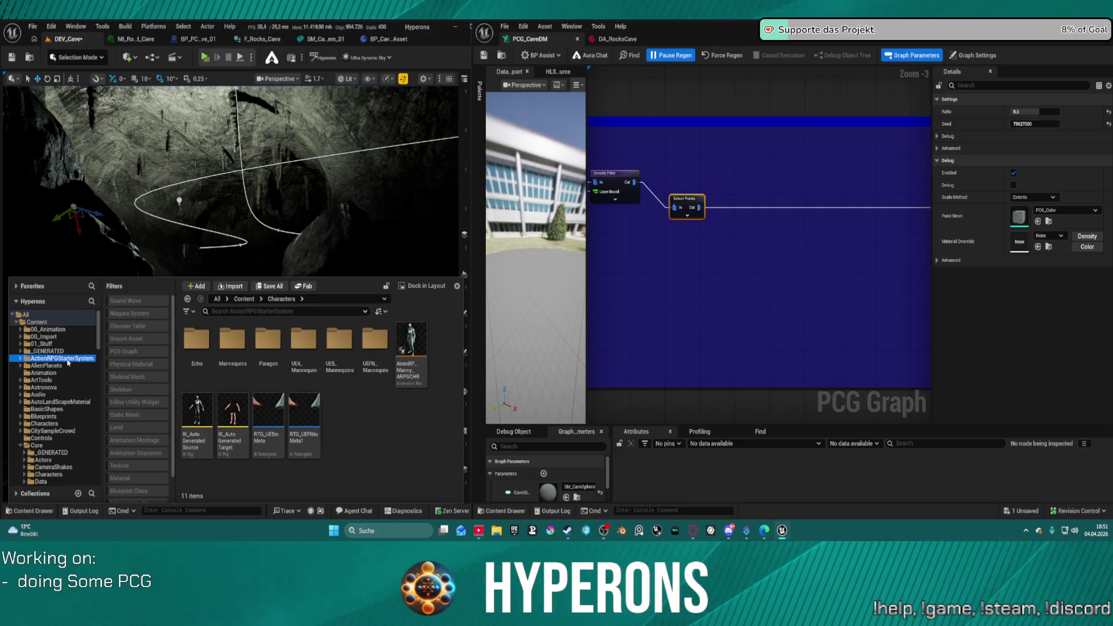
{"action": "double_click", "coordinate": [314, 338]}
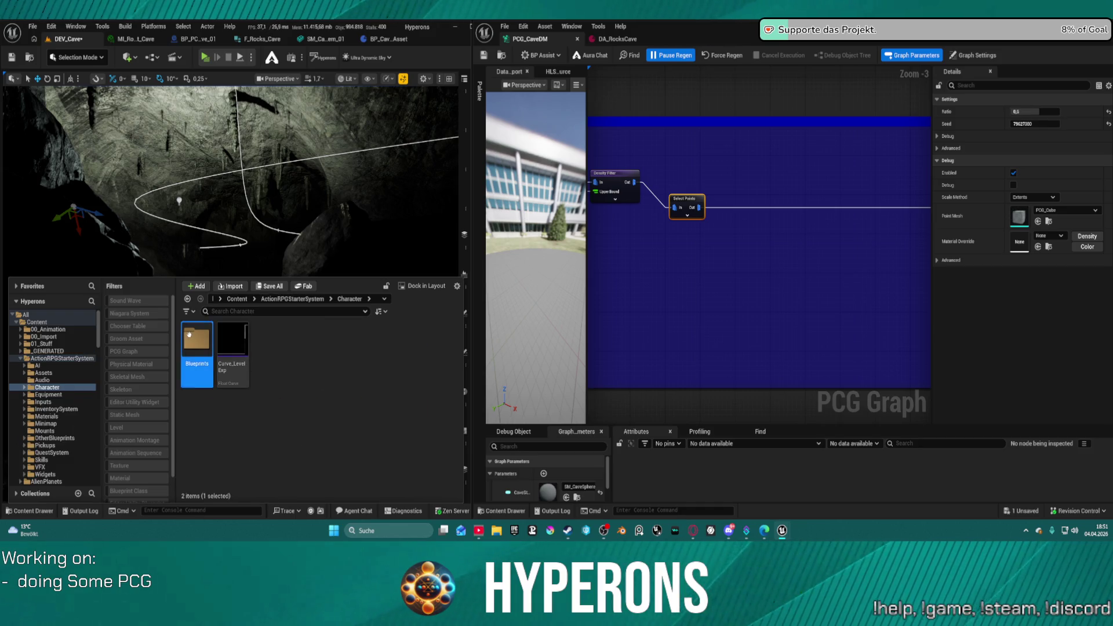
{"action": "double_click", "coordinate": [189, 335]}
{"action": "double_click", "coordinate": [422, 341]}
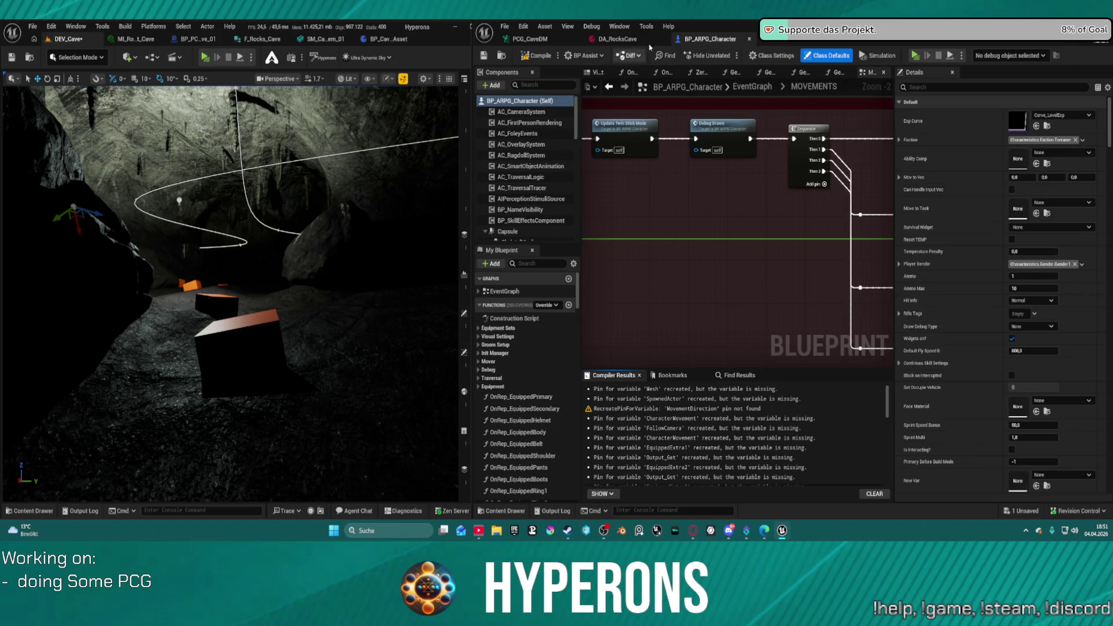
- Add a SpotLight component to the character and raise it higher
{"action": "left_click", "coordinate": [494, 86]}
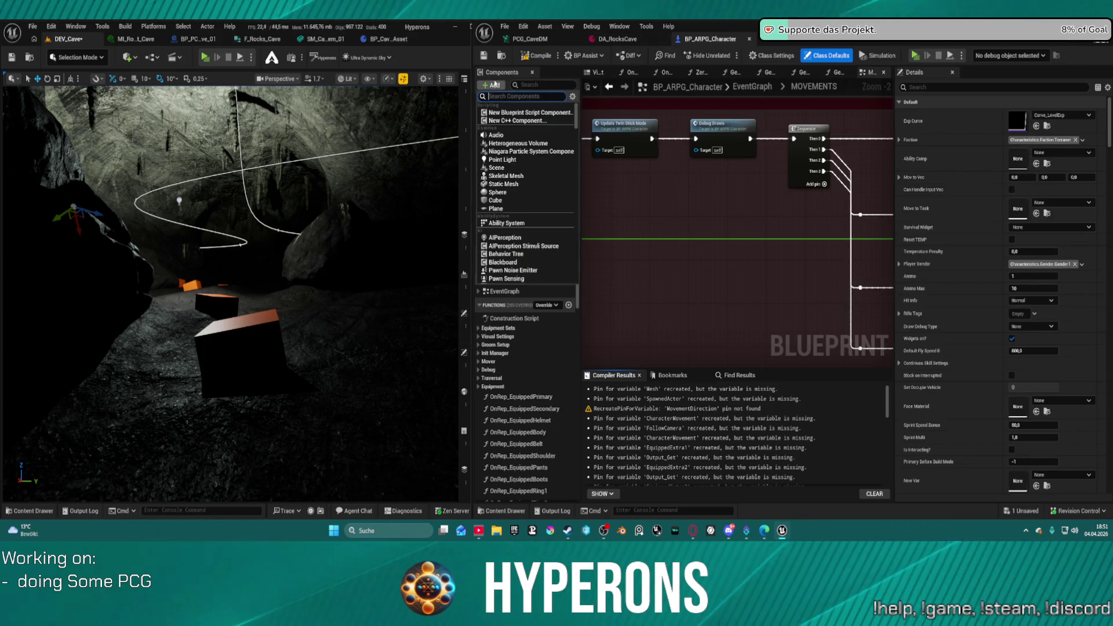
{"action": "type", "text": "ligh"}
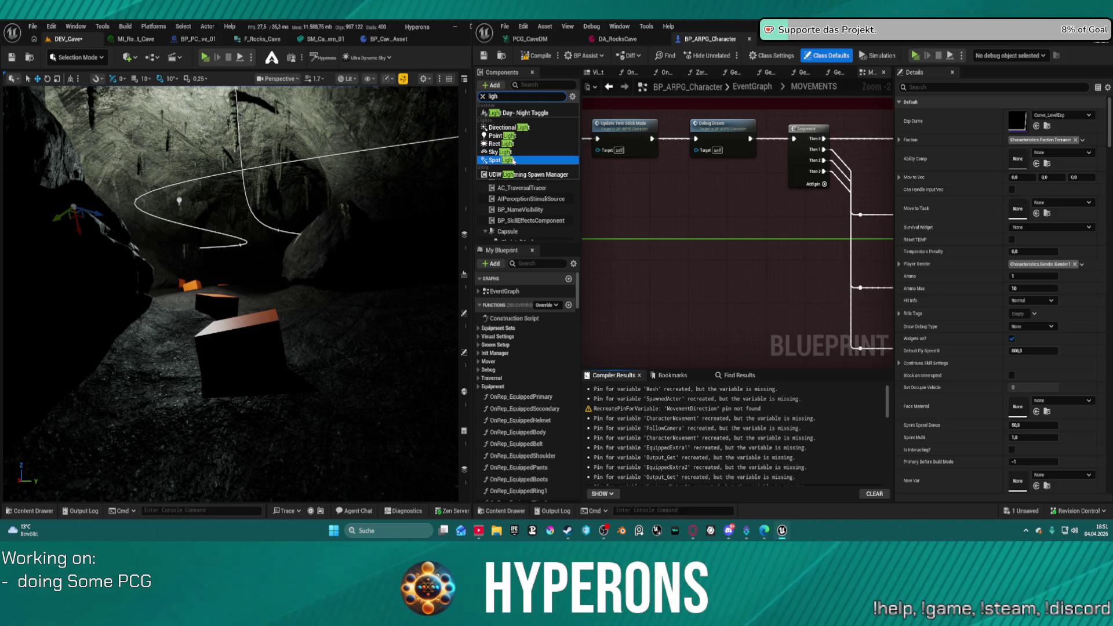
{"action": "key", "text": "Escape"}
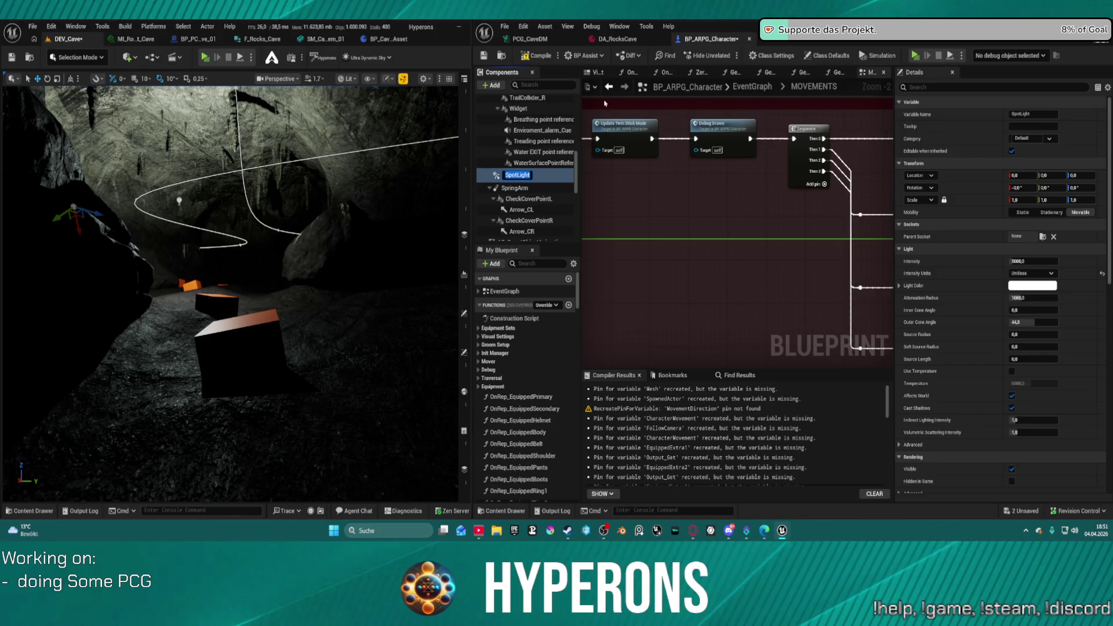
{"action": "left_click", "coordinate": [600, 73]}
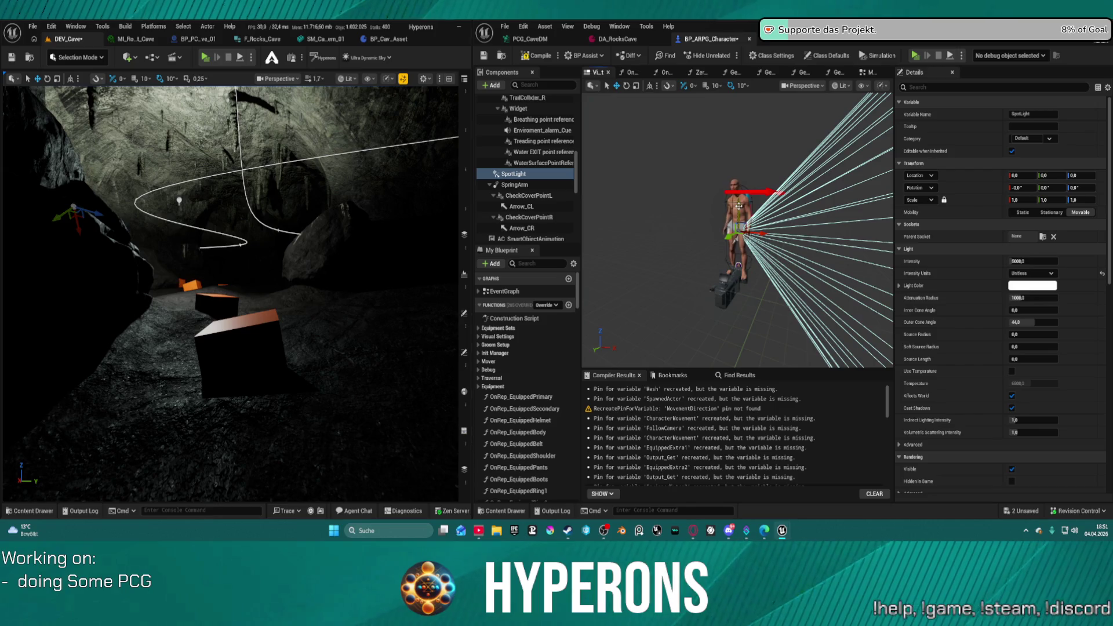
{"action": "left_click", "coordinate": [563, 176]}
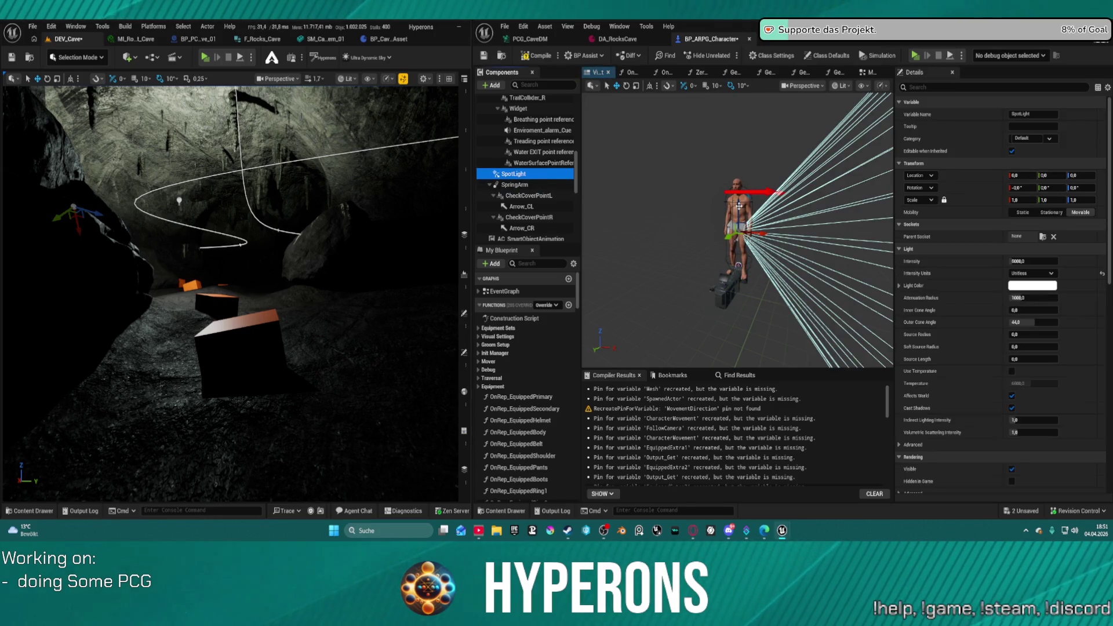
{"action": "left_click_drag", "start_coordinate": [737, 215], "coordinate": [741, 173]}
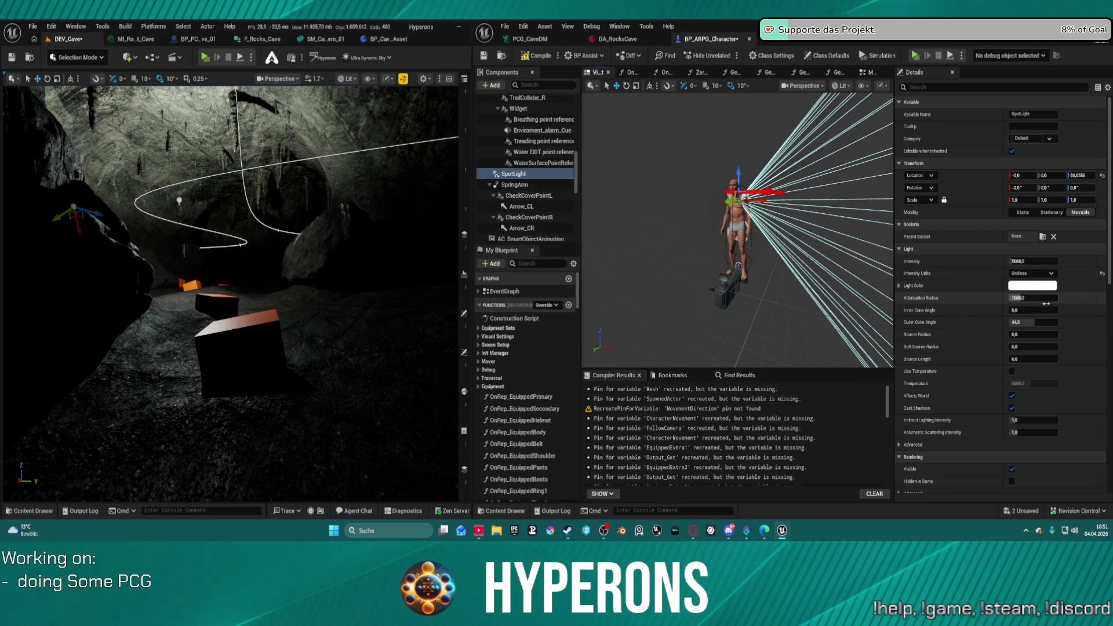
- Narrow the spotlight cone to about 23.8 degrees, tint it light cyan, and shift it forward
{"action": "left_click_drag", "start_coordinate": [1032, 323], "coordinate": [1018, 322]}
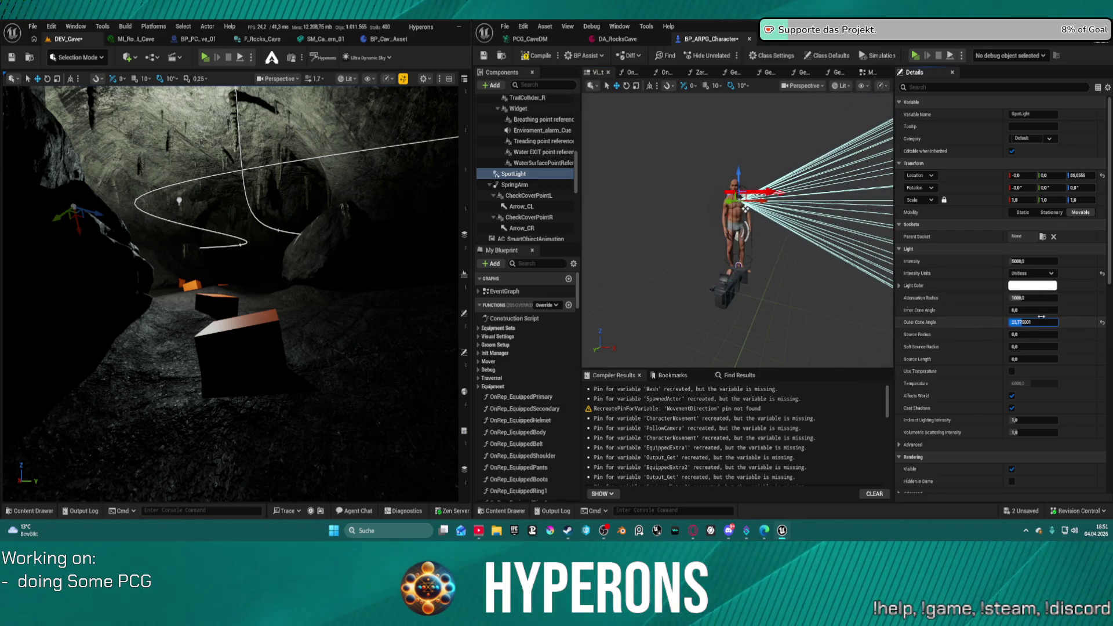
{"action": "left_click", "coordinate": [1032, 286]}
{"action": "left_click", "coordinate": [867, 326]}
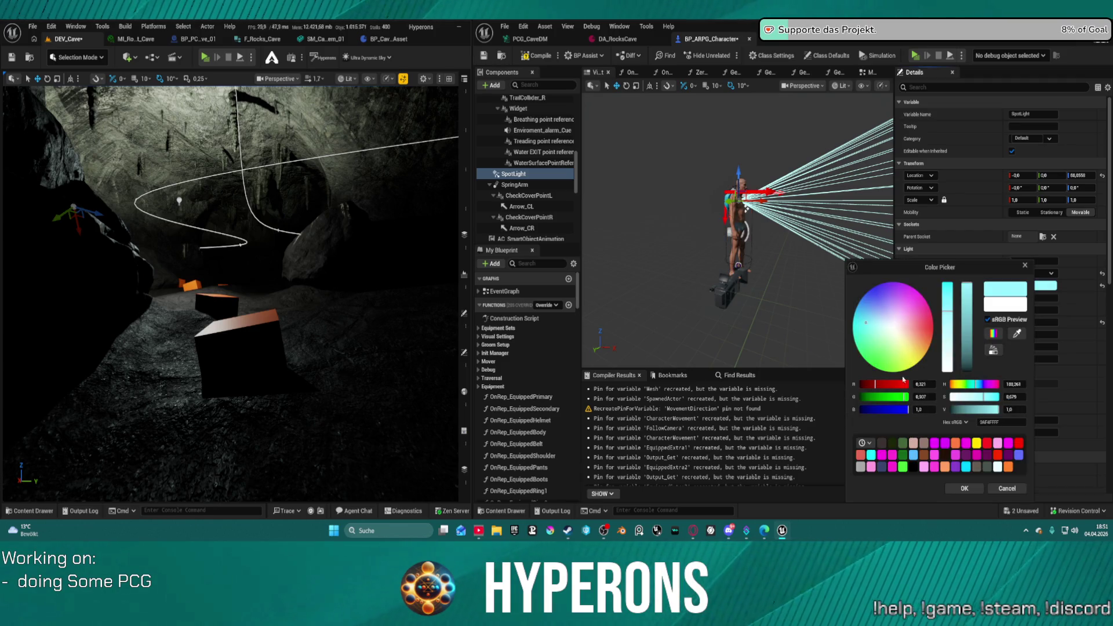
{"action": "key", "text": "Return"}
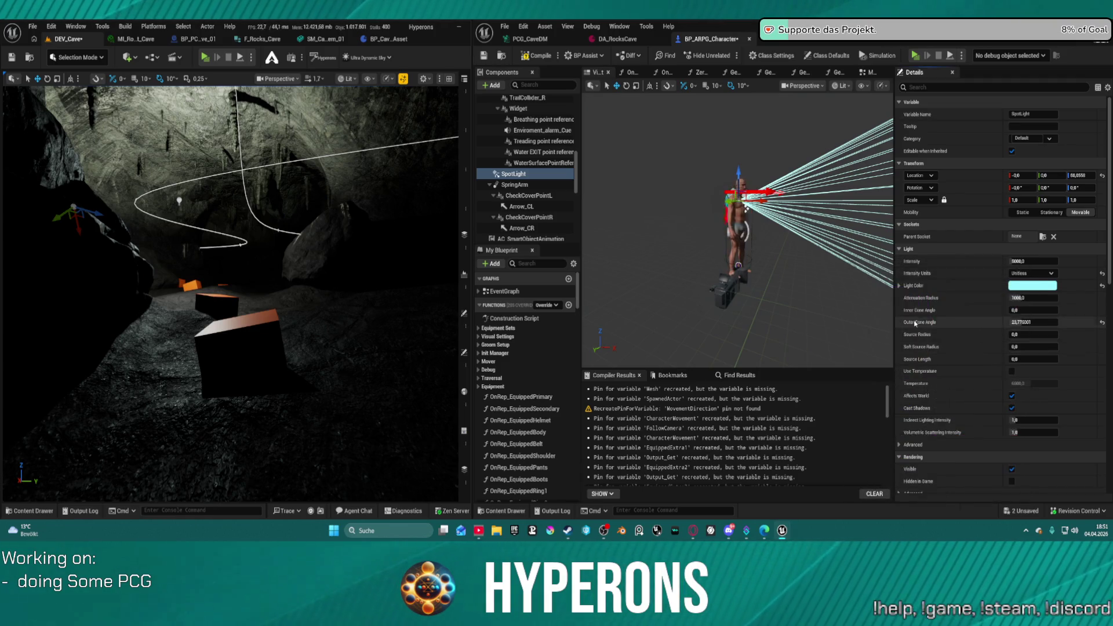
{"action": "left_click", "coordinate": [1040, 285]}
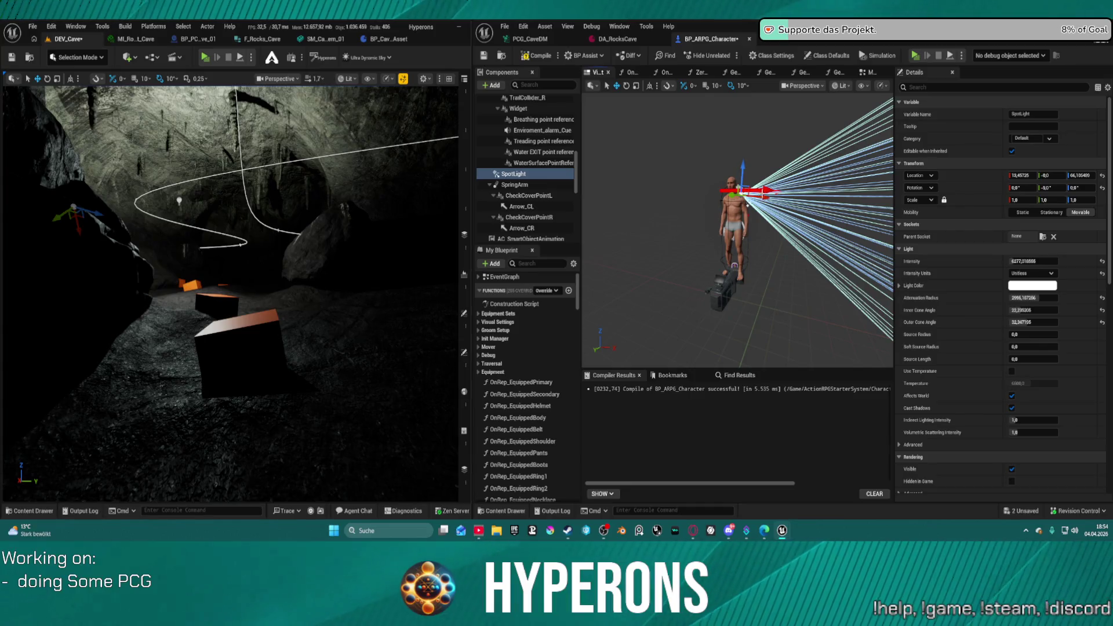
{"action": "left_click_drag", "start_coordinate": [746, 205], "coordinate": [752, 171]}
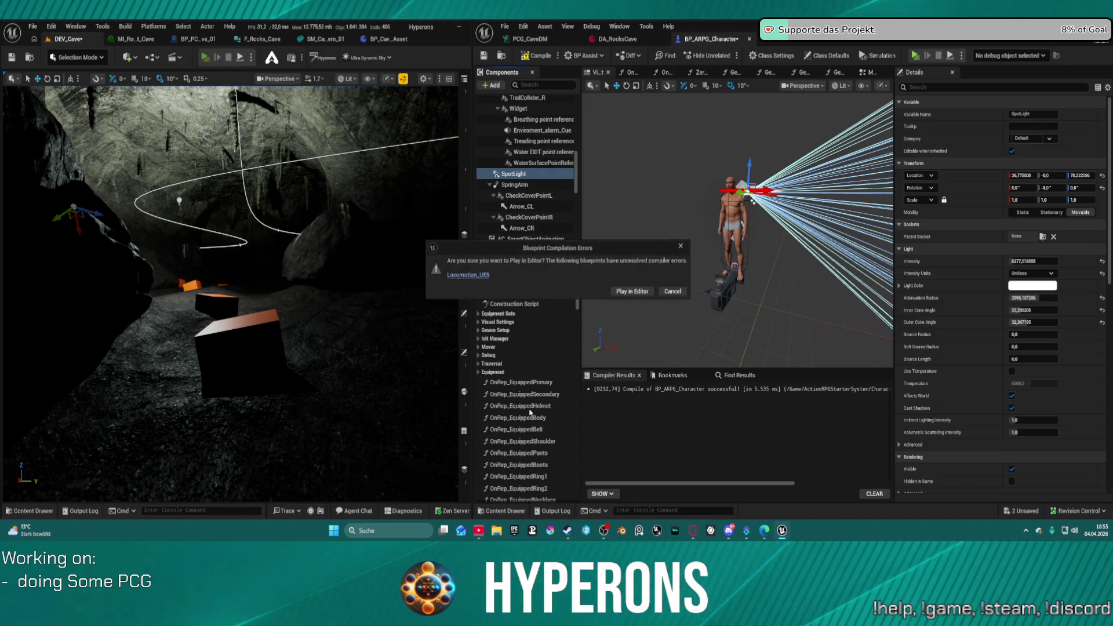
- Launch past the compiler warning and walk into the cave, toggling building preview on and off
{"action": "left_click", "coordinate": [632, 291]}
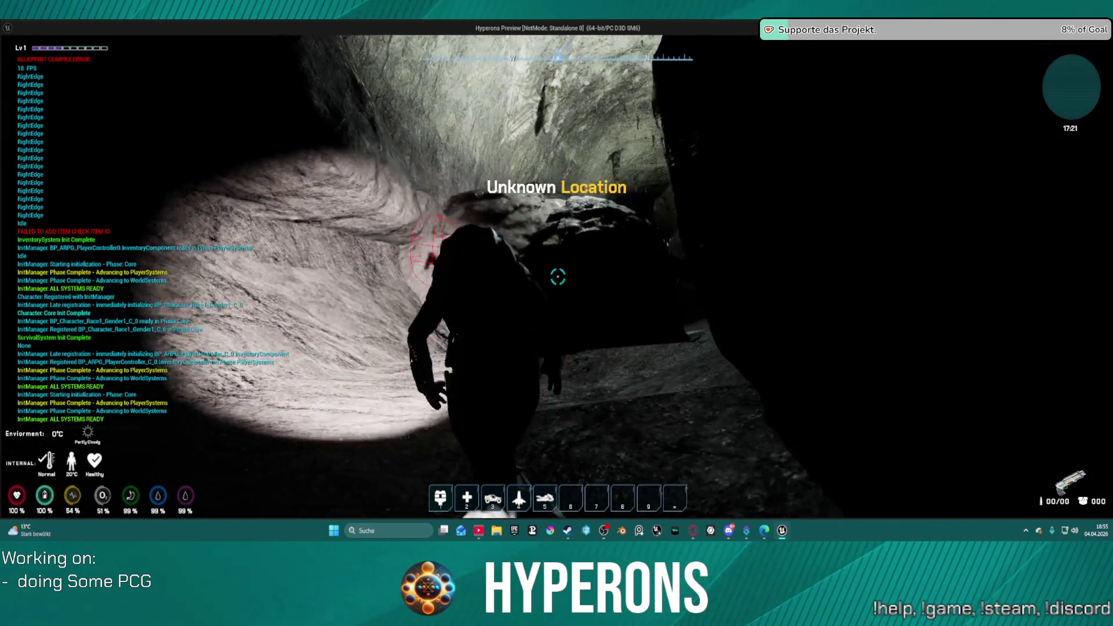
{"action": "key", "text": "w"}
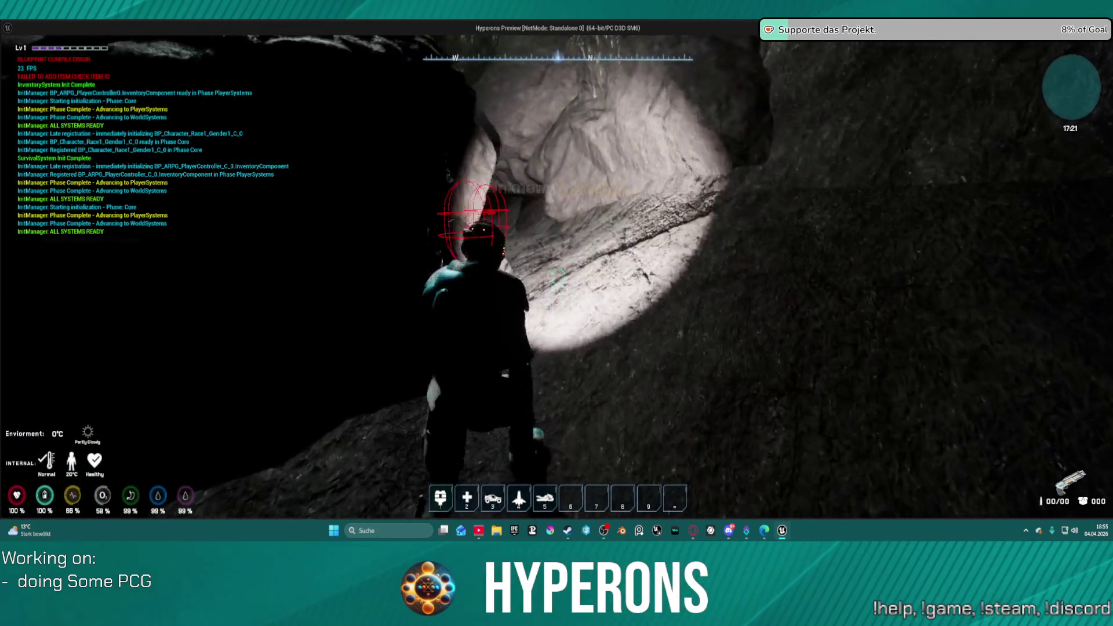
{"action": "mouse_move", "coordinate": [558, 277]}
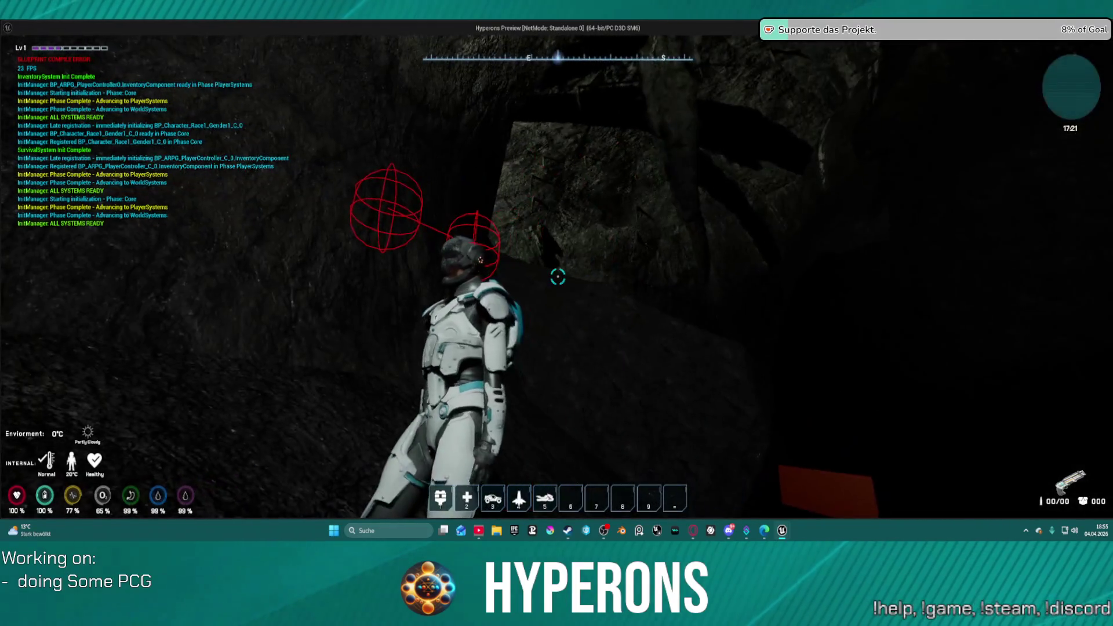
{"action": "key", "text": "w"}
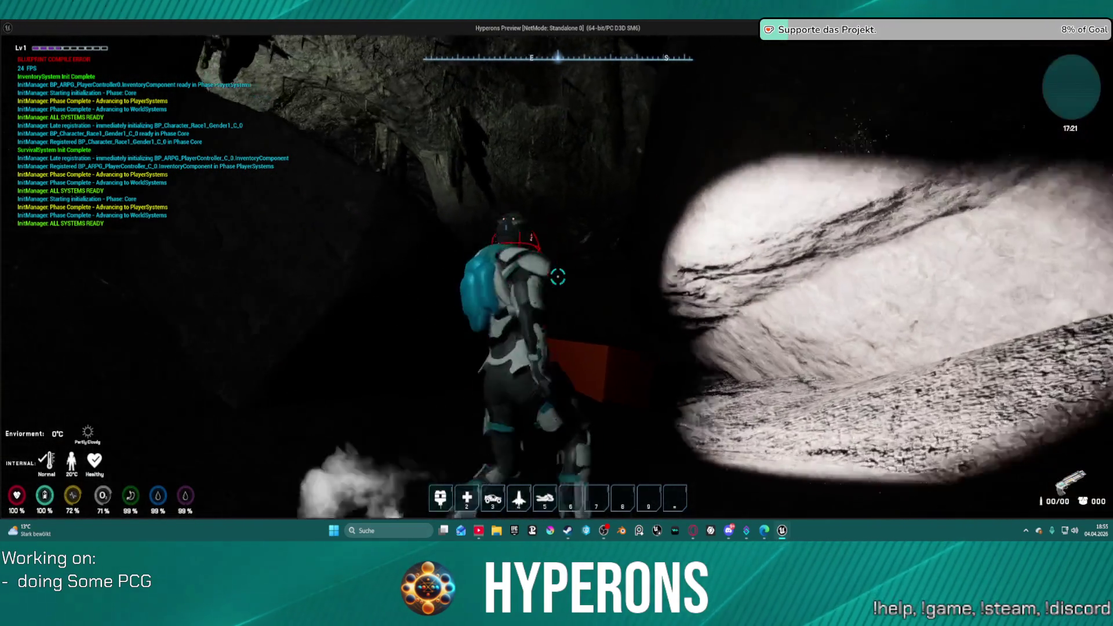
{"action": "key", "text": "w"}
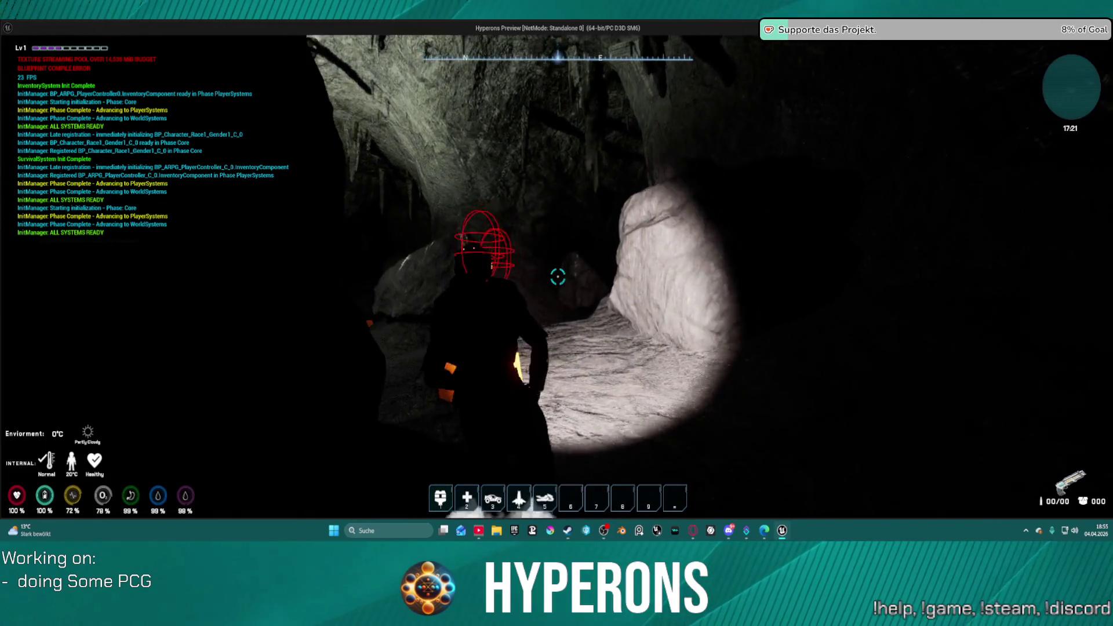
{"action": "key", "text": "b"}
{"action": "key", "text": "w"}
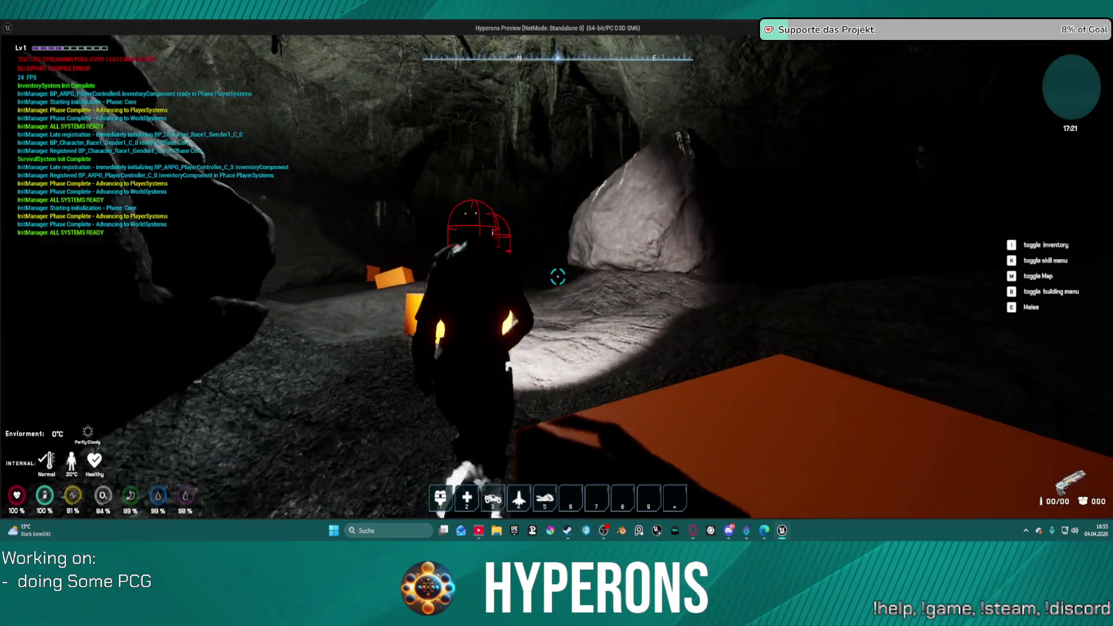
{"action": "key", "text": "w"}
{"action": "key", "text": "b"}
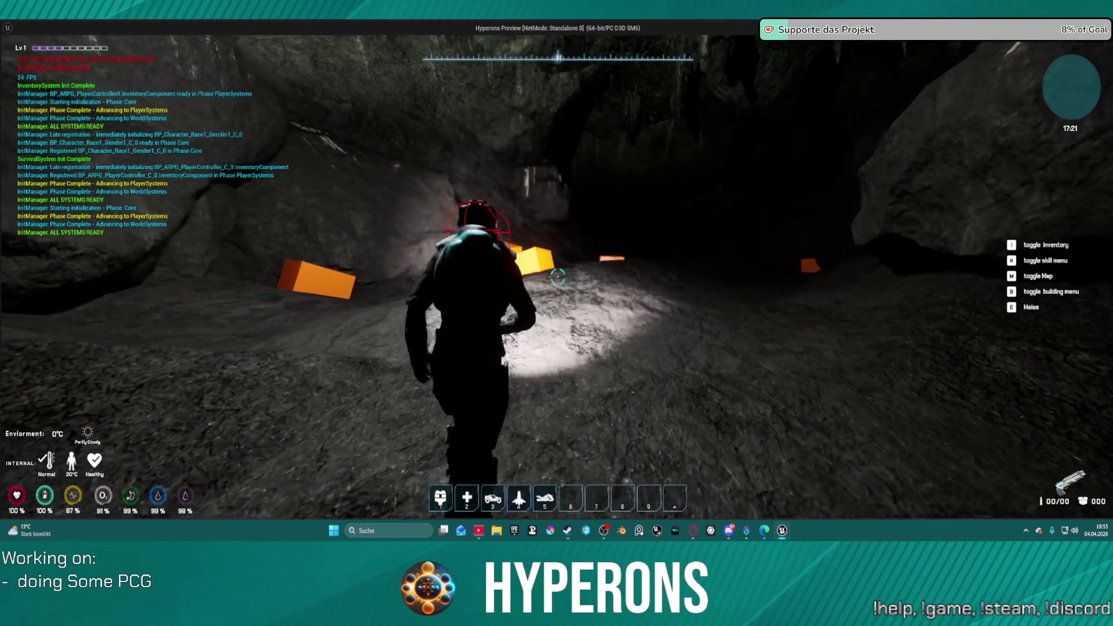
- Walk and jump through the cave past the boulders into the dark tunnel
{"action": "key", "text": "w"}
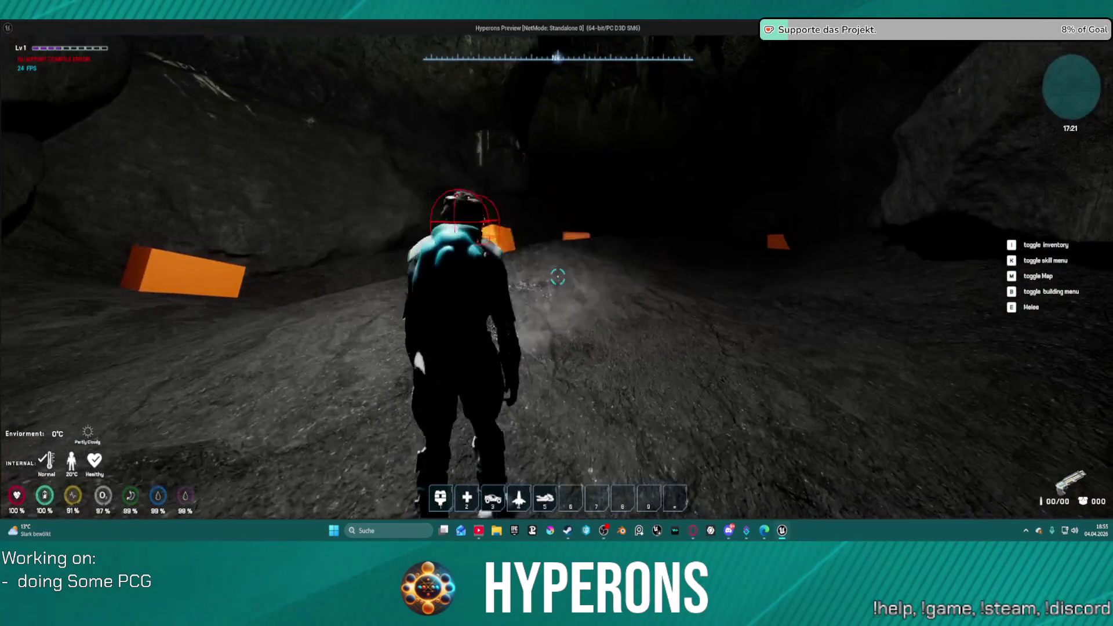
{"action": "key", "text": "w"}
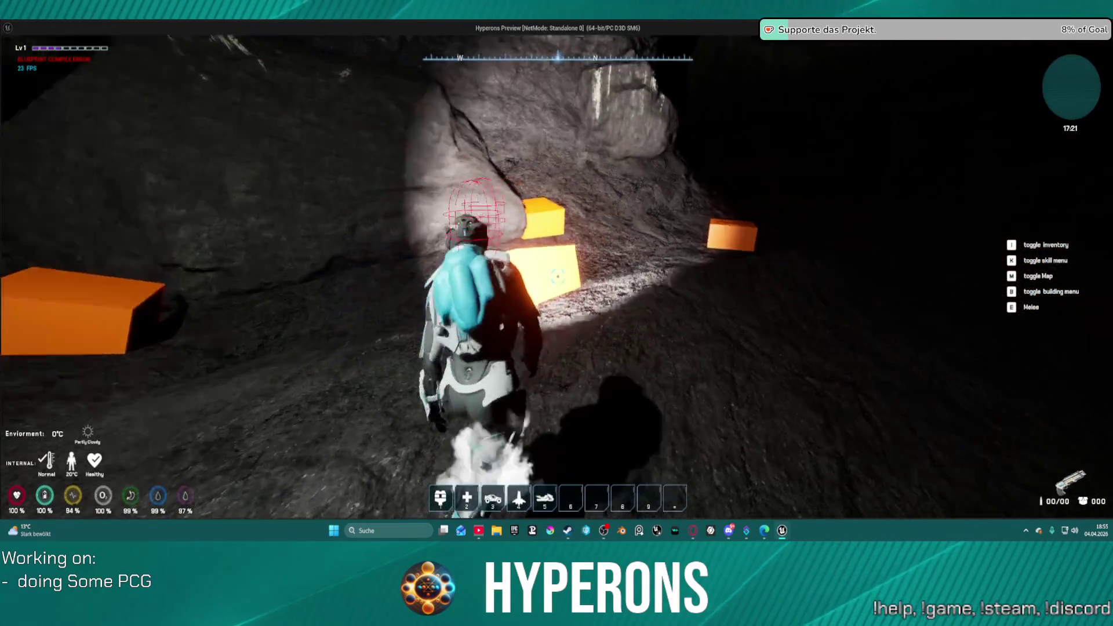
{"action": "key", "text": "w"}
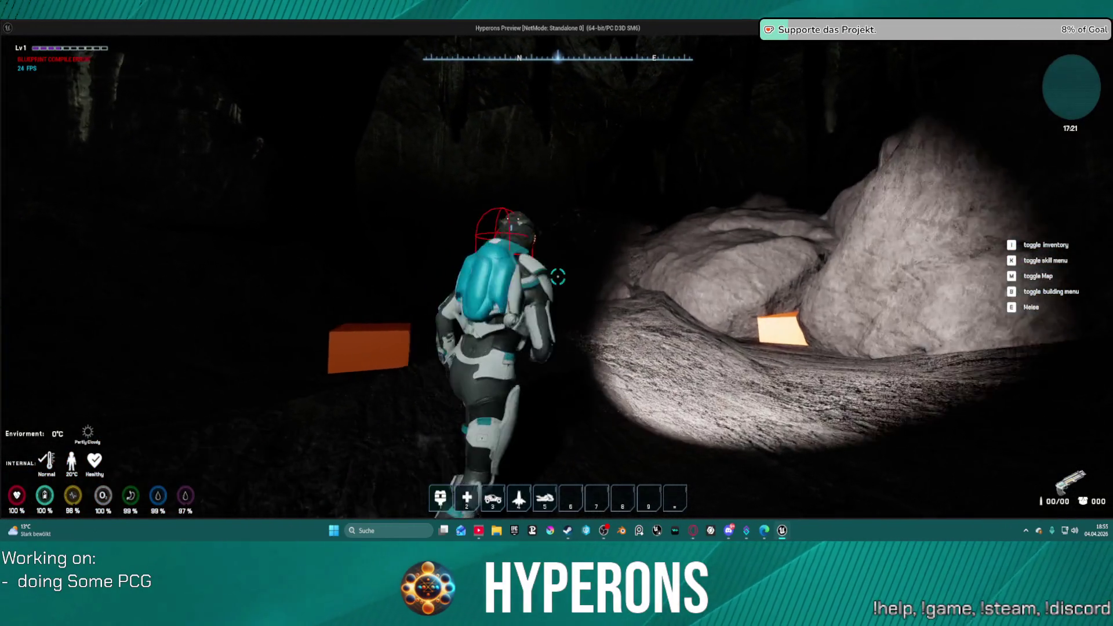
{"action": "key", "text": "w"}
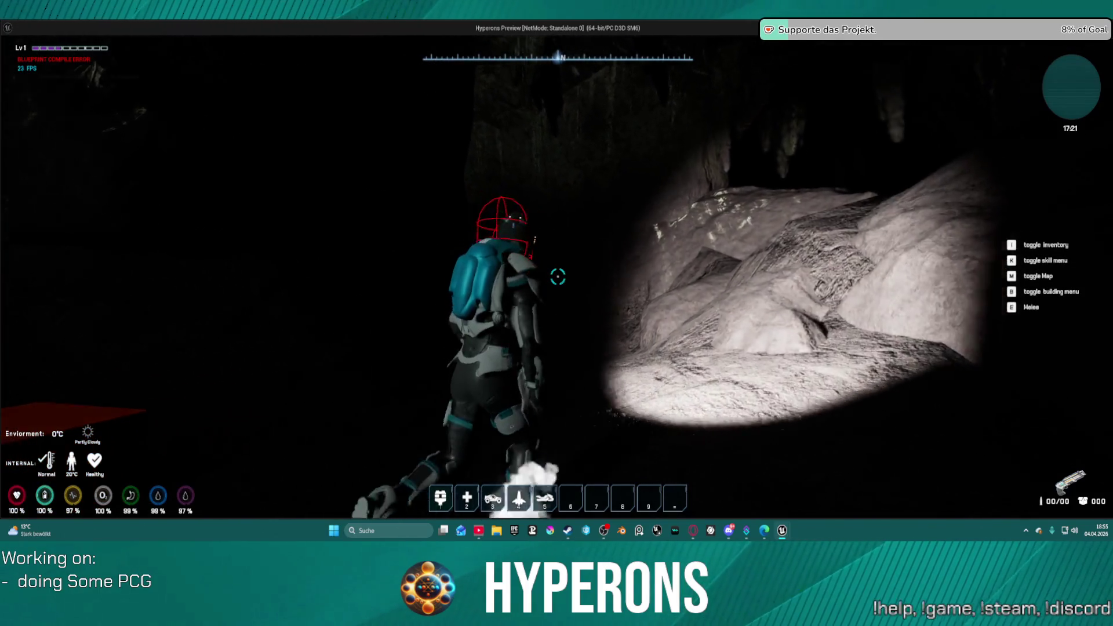
{"action": "key", "text": "space"}
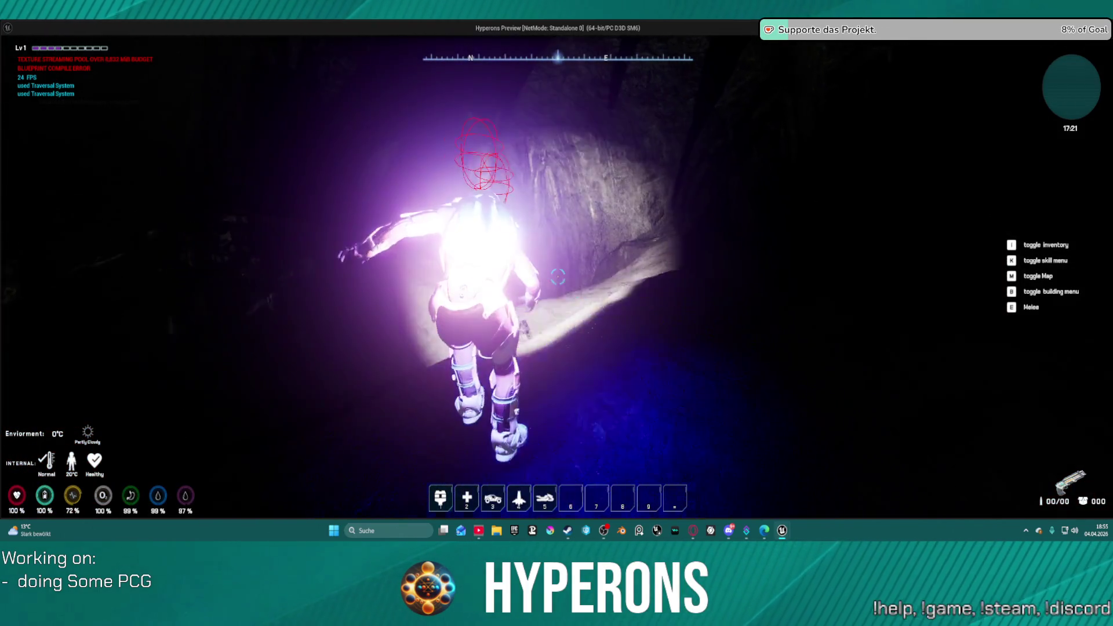
{"action": "key", "text": "w"}
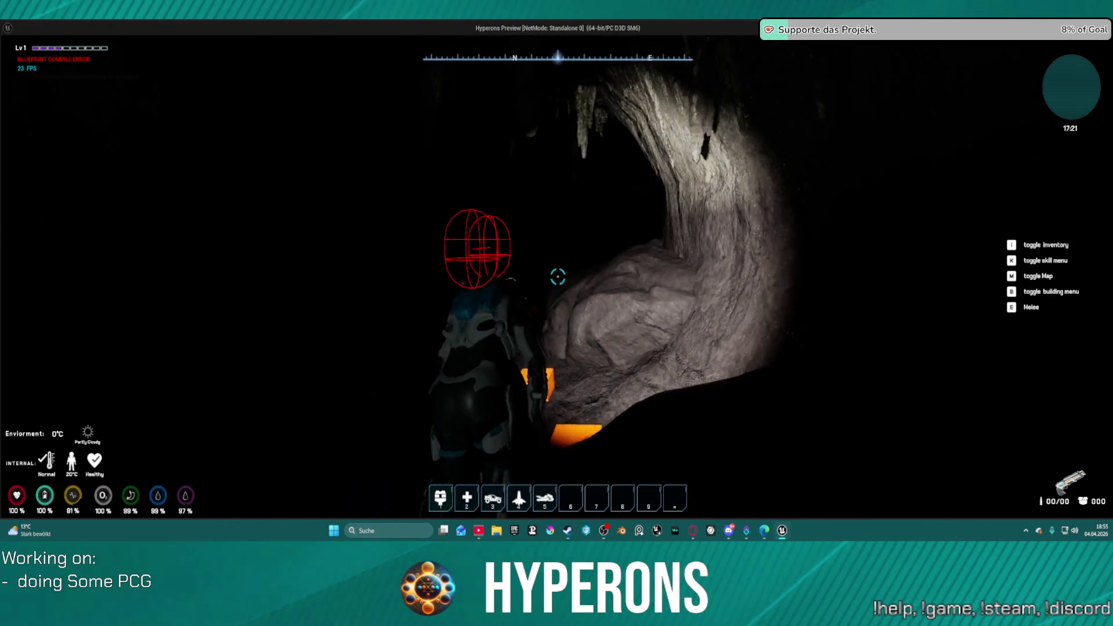
{"action": "key", "text": "w"}
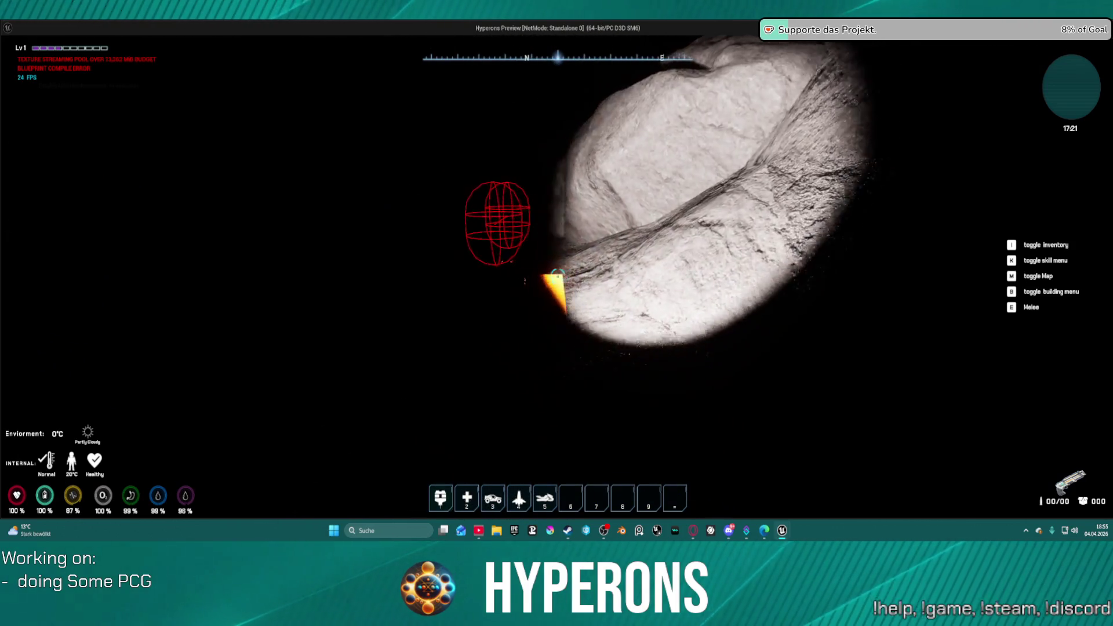
{"action": "key", "text": "w"}
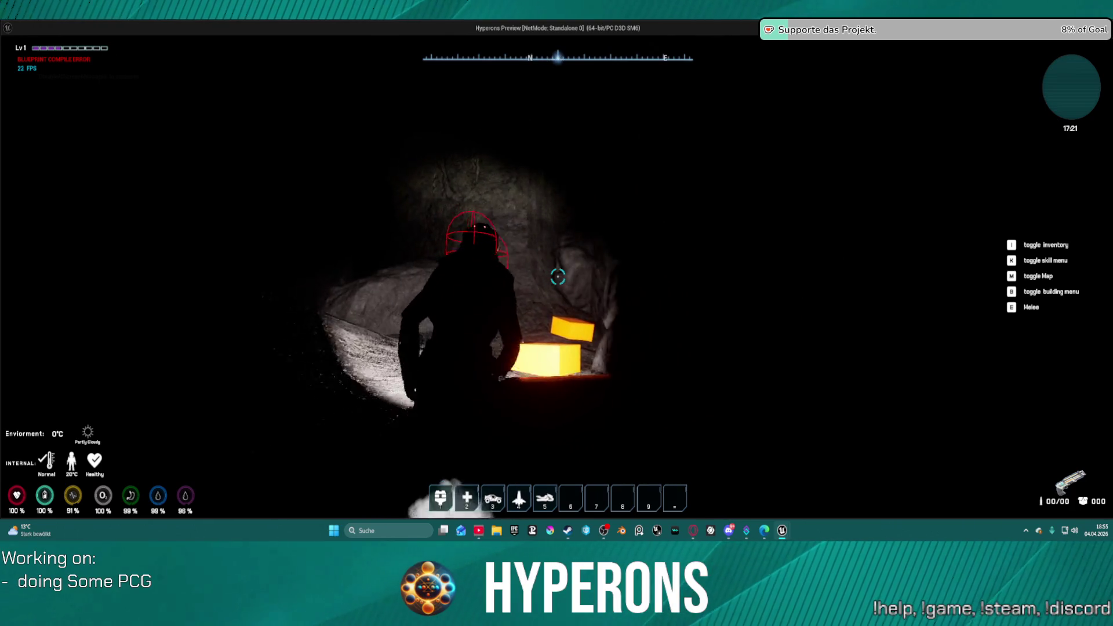
{"action": "key", "text": "w"}
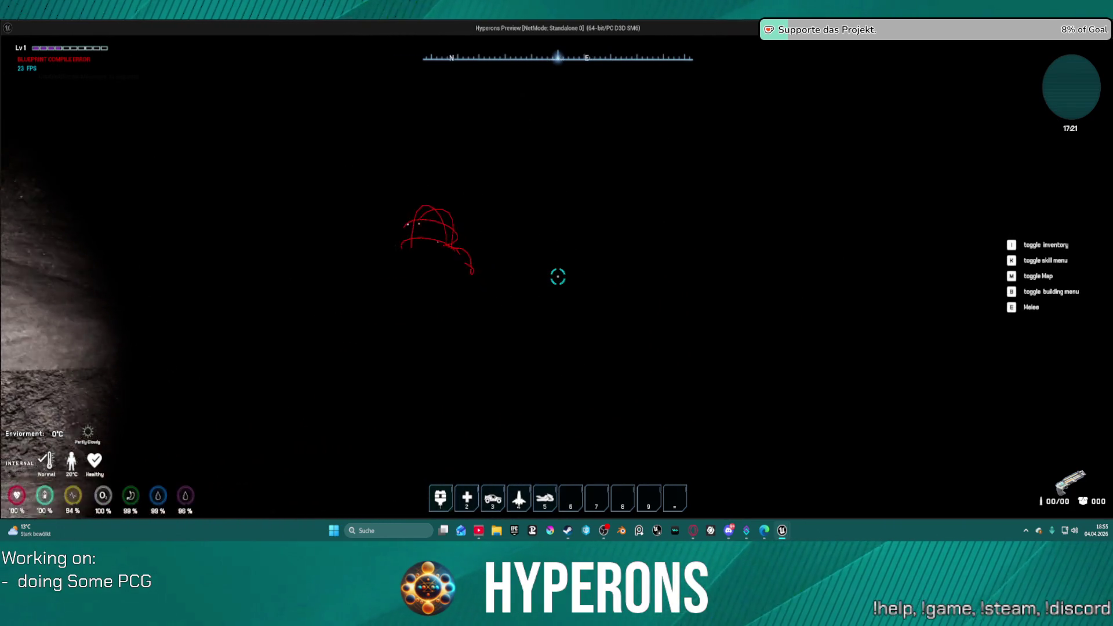
{"action": "key", "text": "w"}
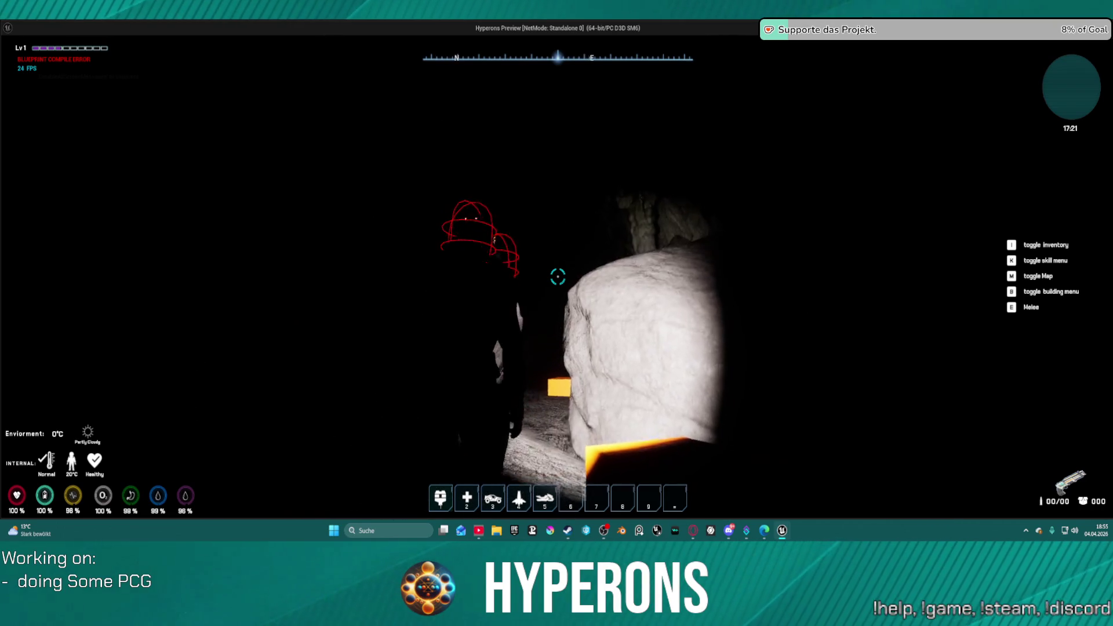
{"action": "key", "text": "w"}
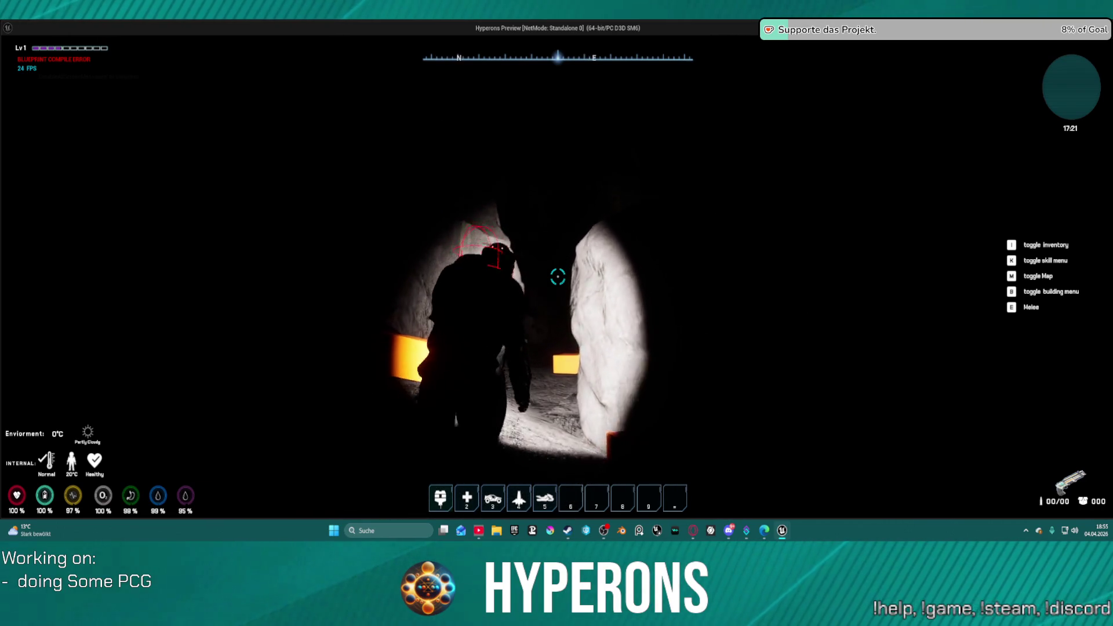
{"action": "key", "text": "w"}
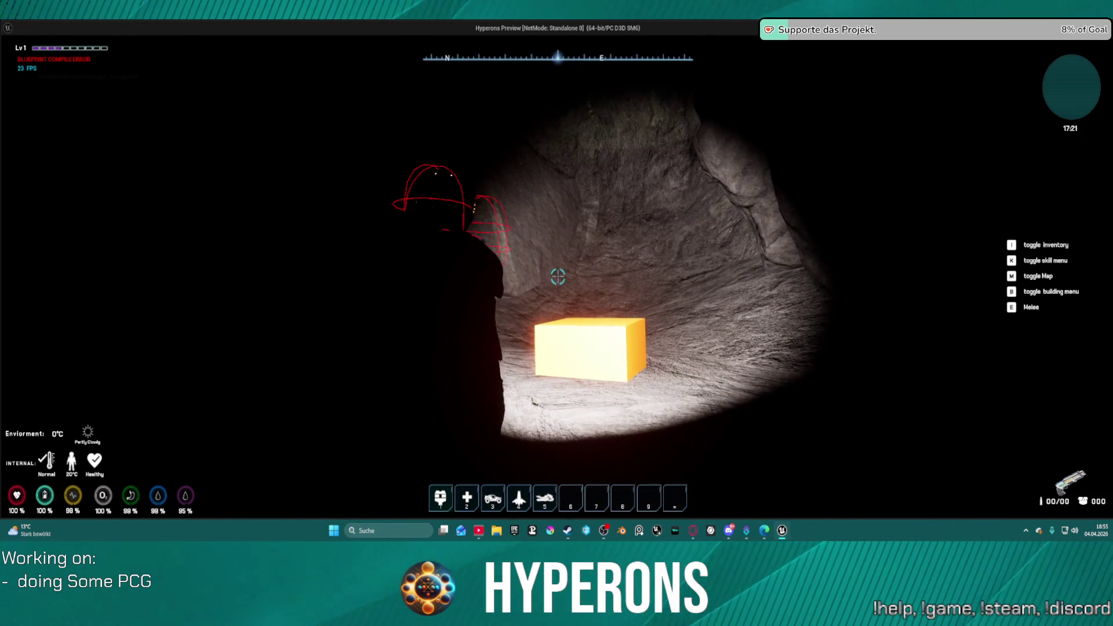
- Open and close the inventory, then stop the game preview
{"action": "key", "text": "i"}
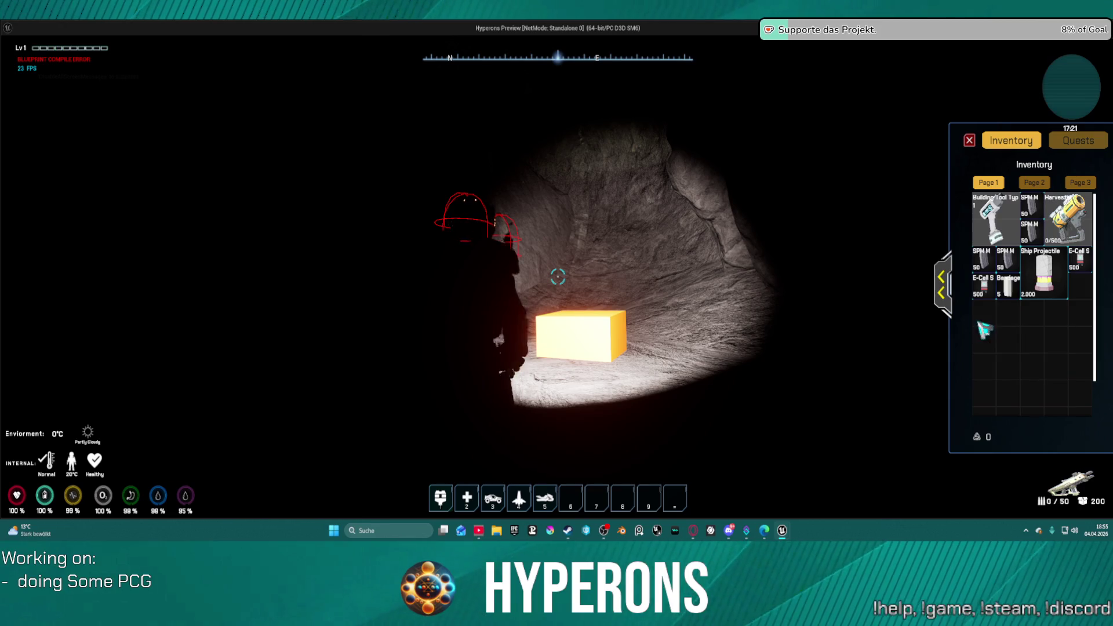
{"action": "left_click", "coordinate": [970, 139]}
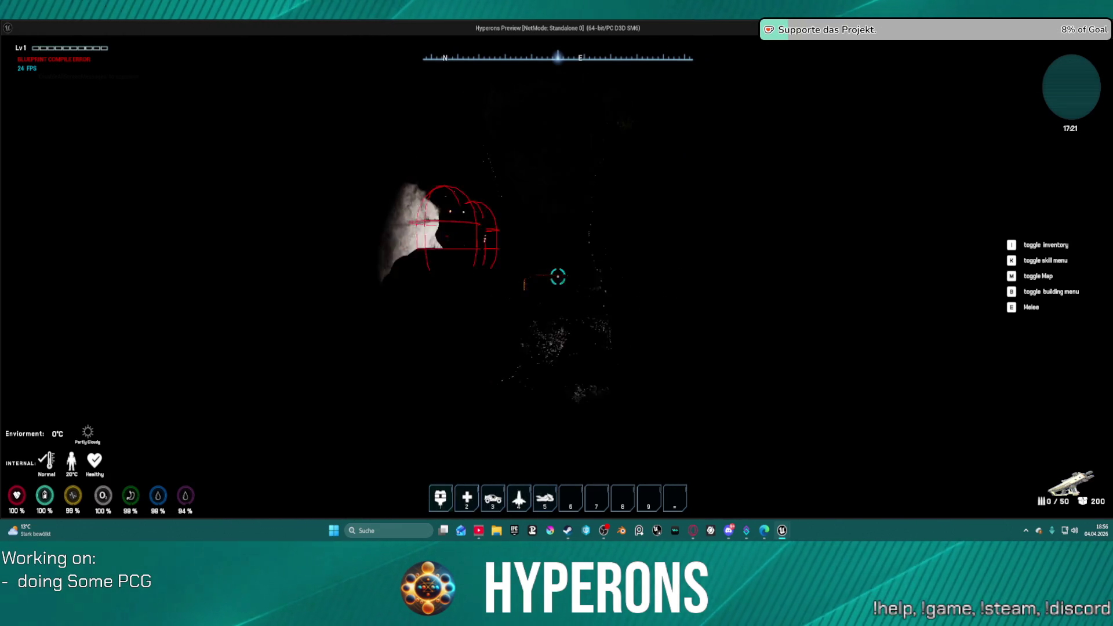
{"action": "key", "text": "Escape"}
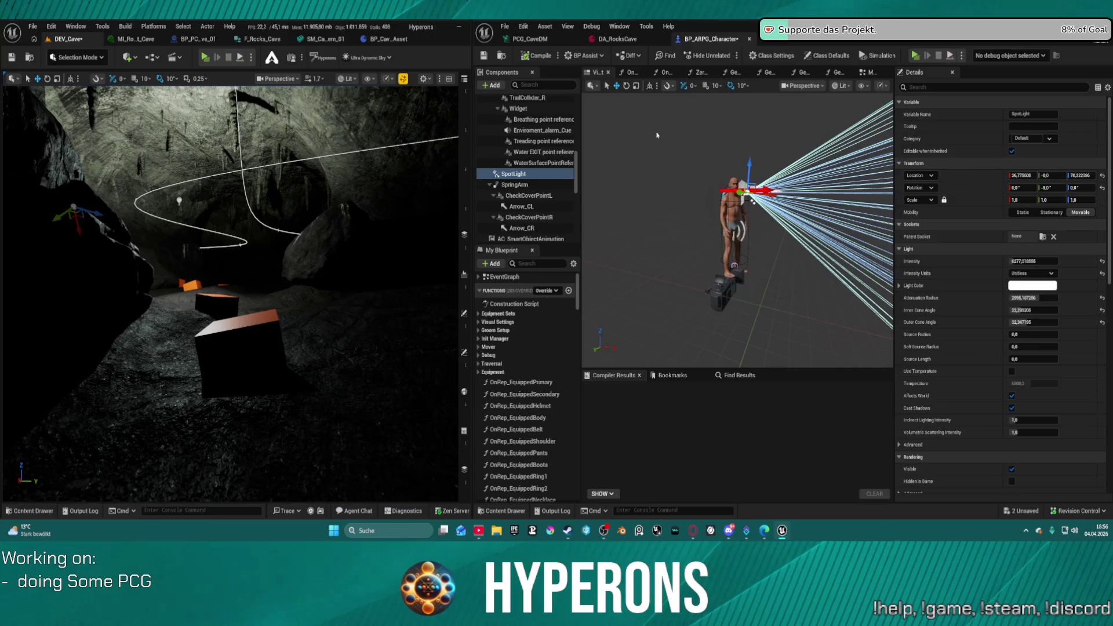
- Drag the SpotLight forward along X on the character, then compile and play
{"action": "mouse_move", "coordinate": [752, 201]}
{"action": "left_mouse_down"}
{"action": "mouse_move", "coordinate": [767, 203]}
{"action": "mouse_move", "coordinate": [699, 100]}
{"action": "left_mouse_up"}
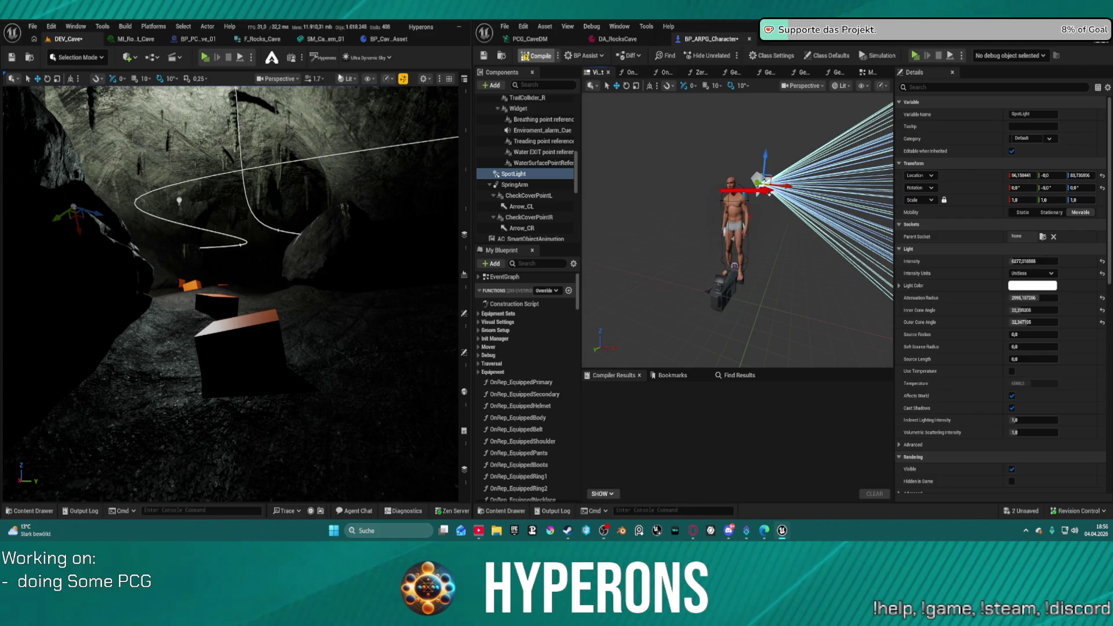
{"action": "left_click", "coordinate": [205, 58]}
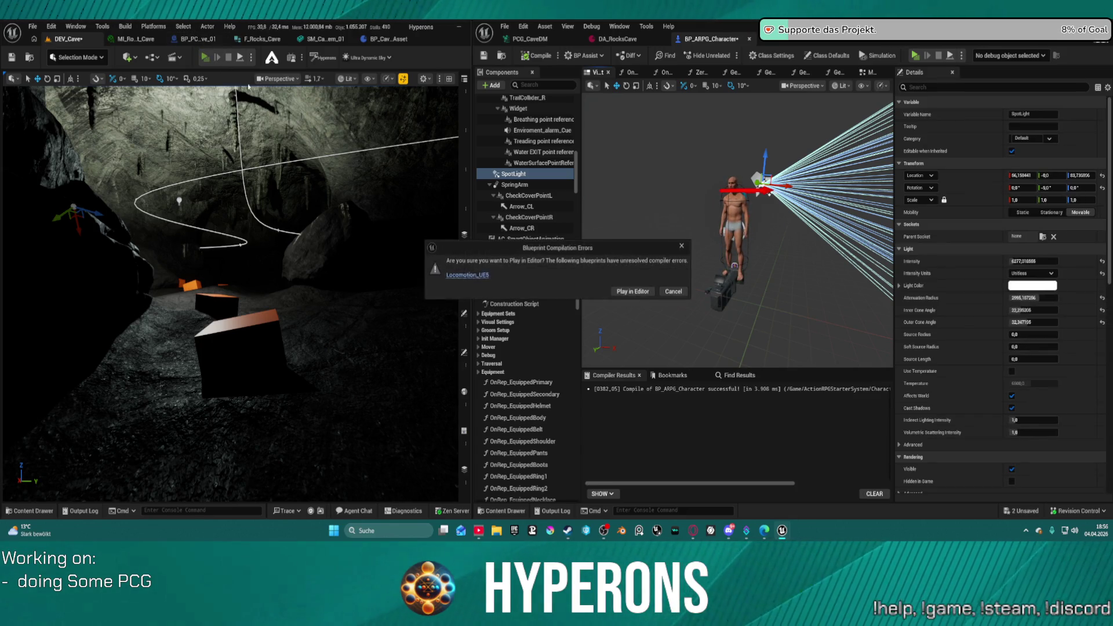
- Launch past the compiler warning and walk deep into the cave checking the flashlight
{"action": "left_click", "coordinate": [647, 291]}
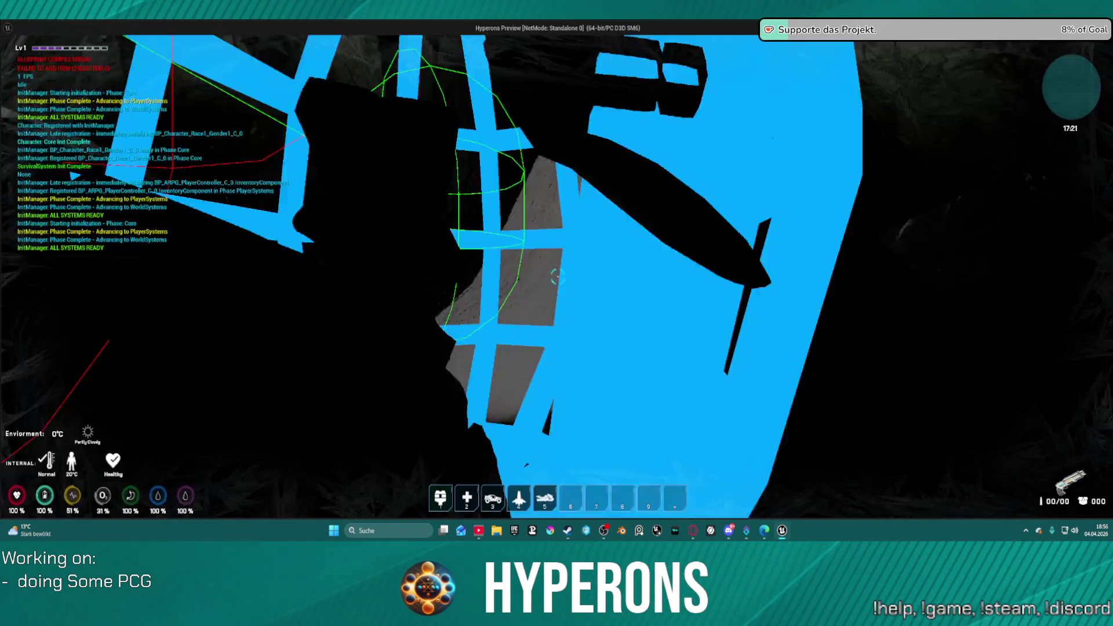
{"action": "key", "text": "i"}
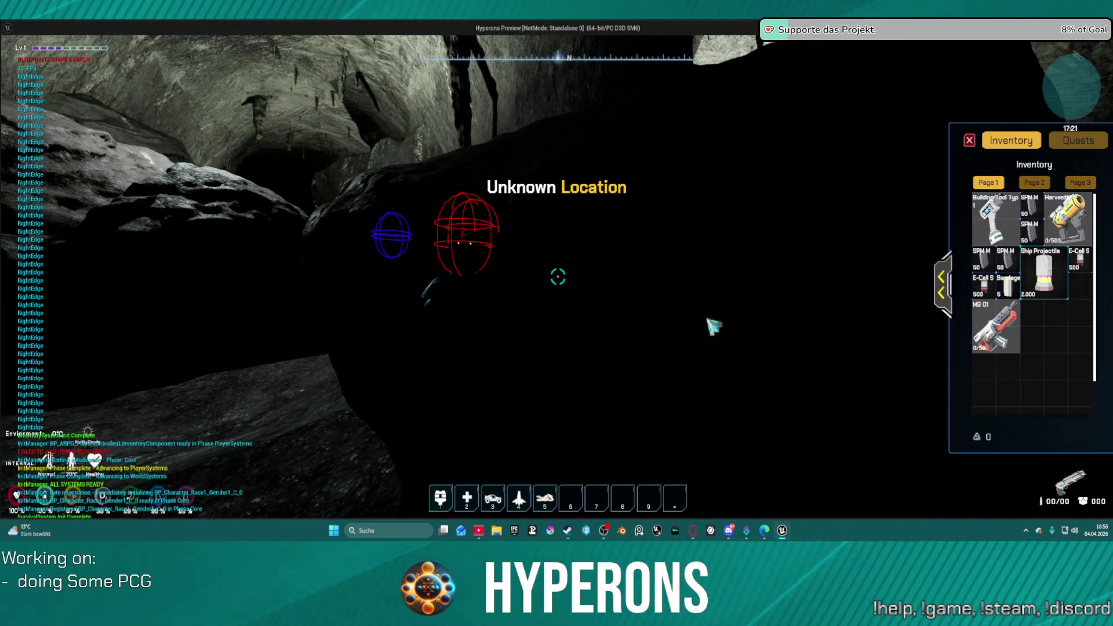
{"action": "key", "text": "i"}
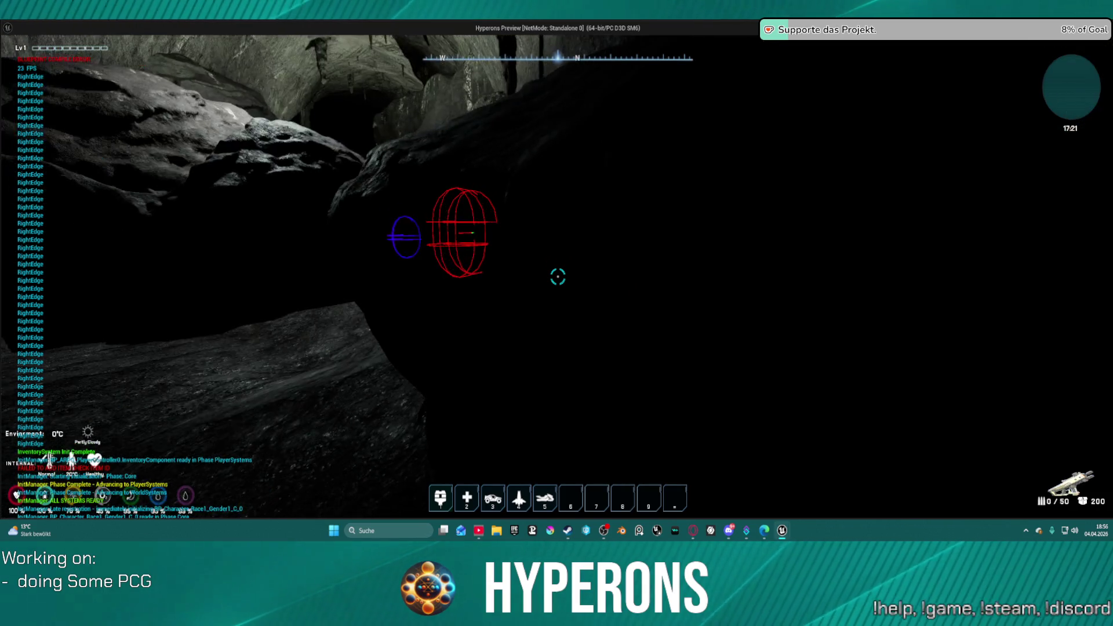
{"action": "key", "text": "w"}
{"action": "key", "text": "w"}
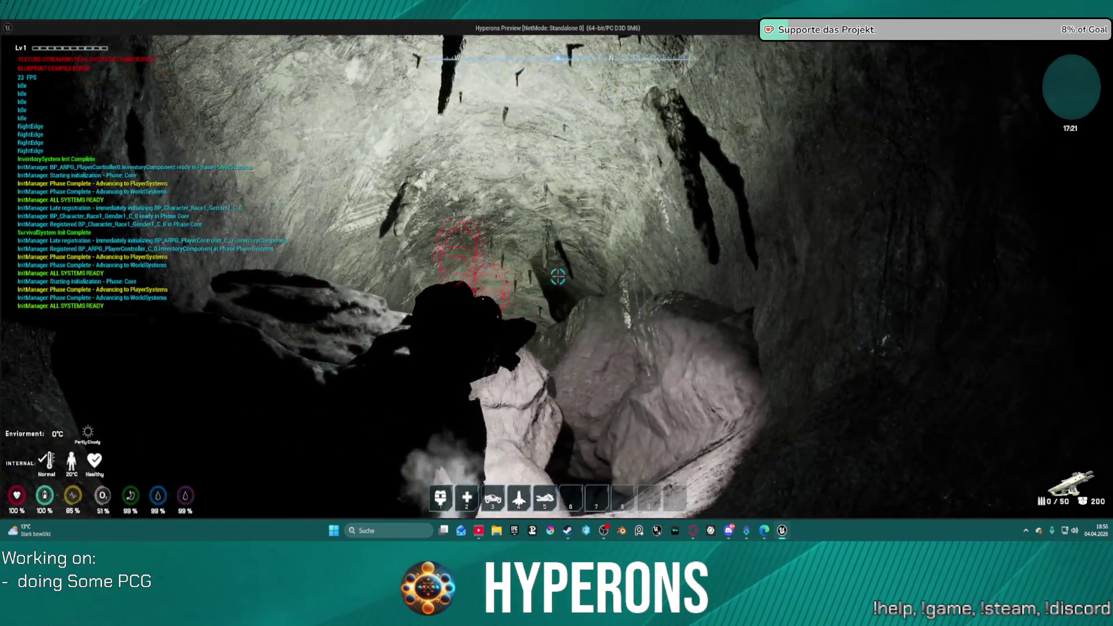
{"action": "key", "text": "w"}
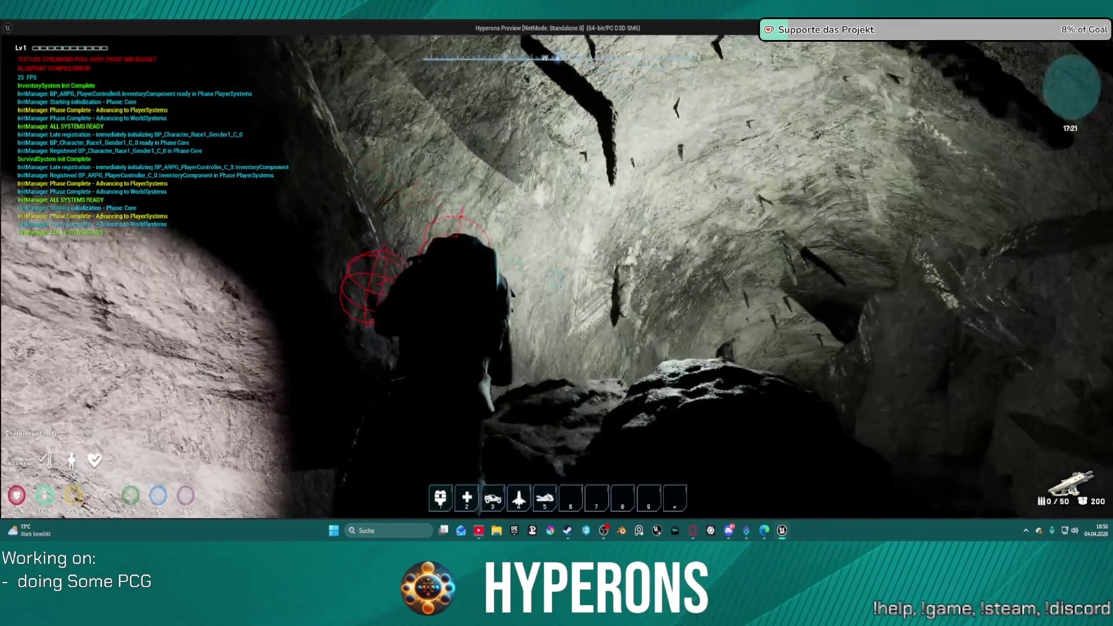
{"action": "key", "text": "w"}
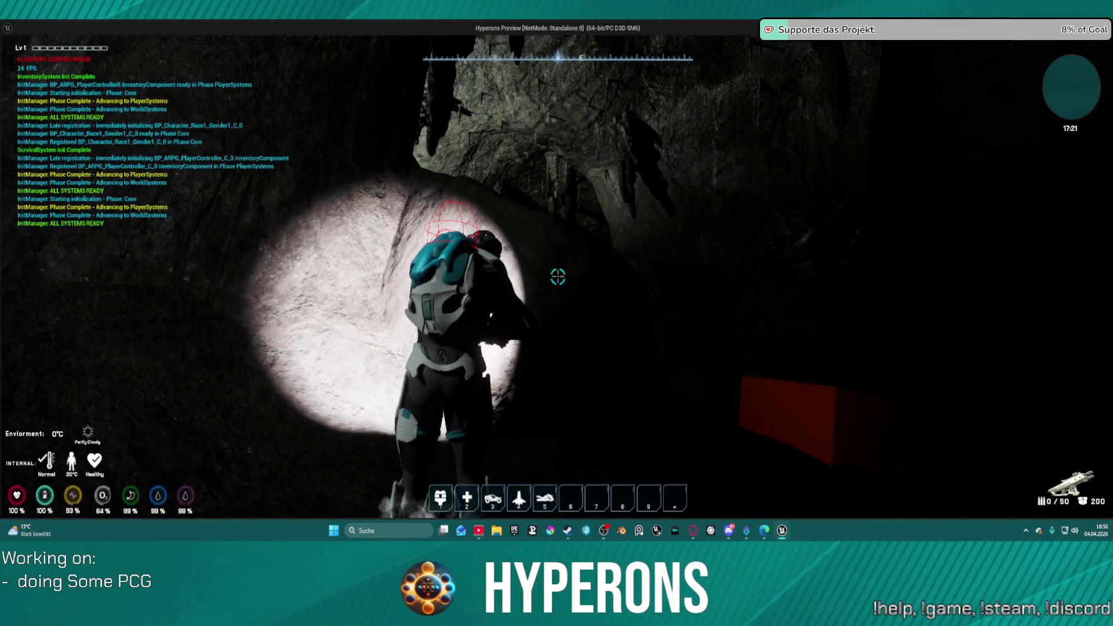
{"action": "key", "text": "w"}
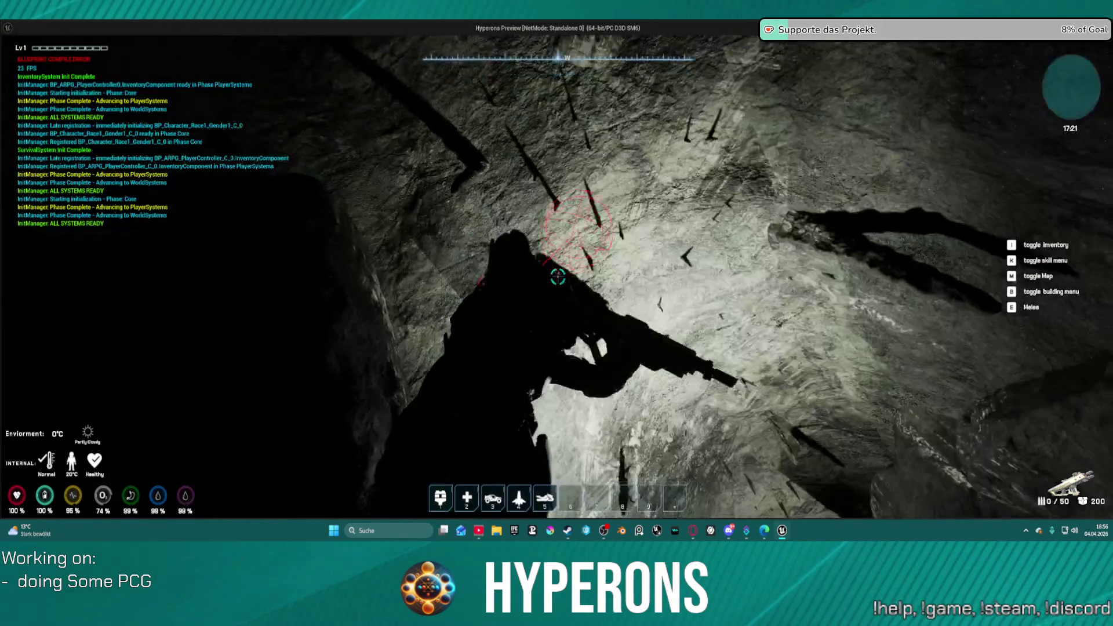
{"action": "key", "text": "w"}
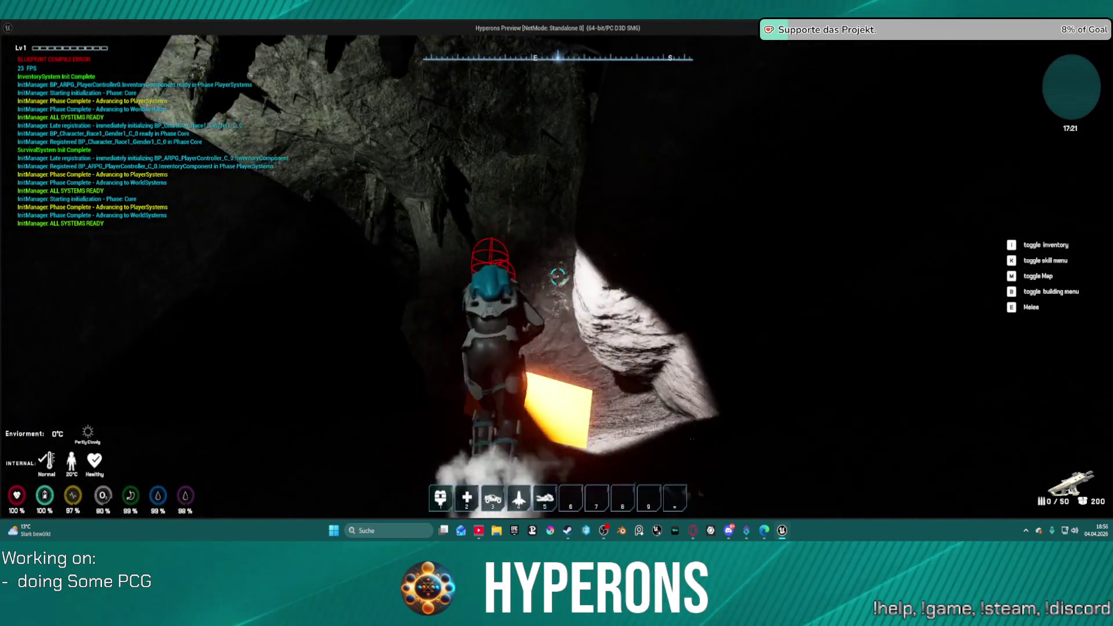
{"action": "key", "text": "w"}
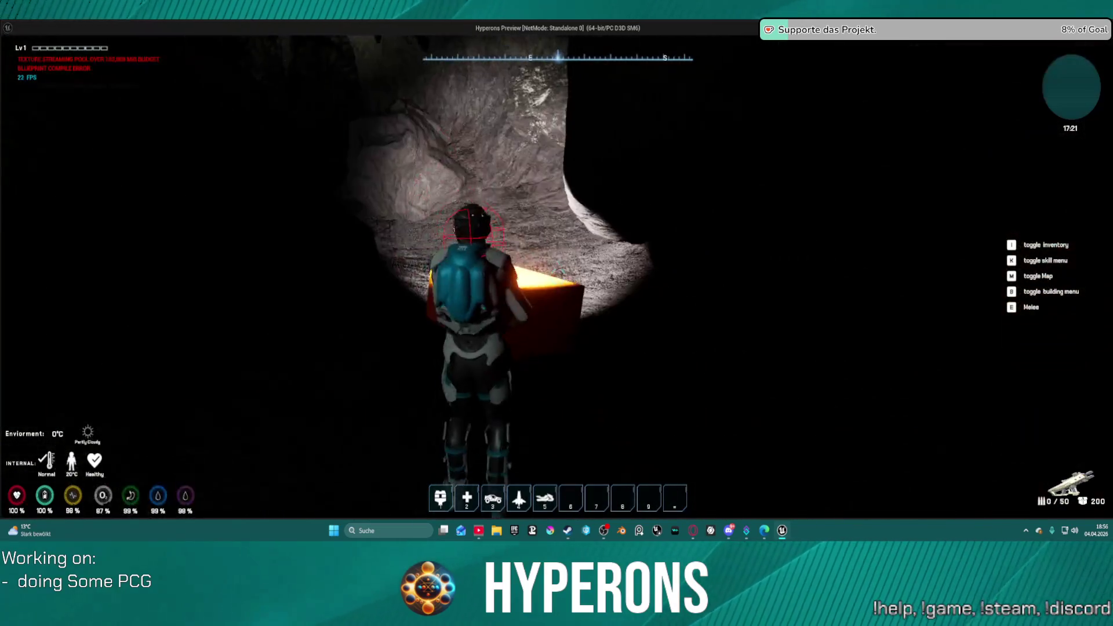
{"action": "key", "text": "w"}
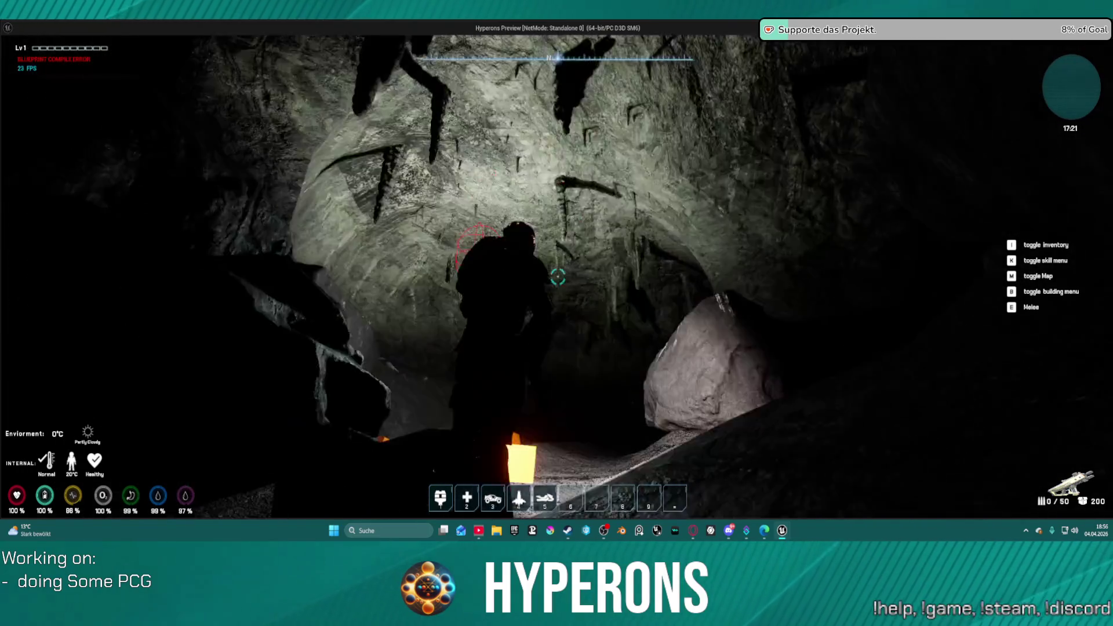
- Jetpack up, reload, and fire bursts at the orange block in the lit passage
{"action": "key", "text": "space"}
{"action": "key", "text": "w"}
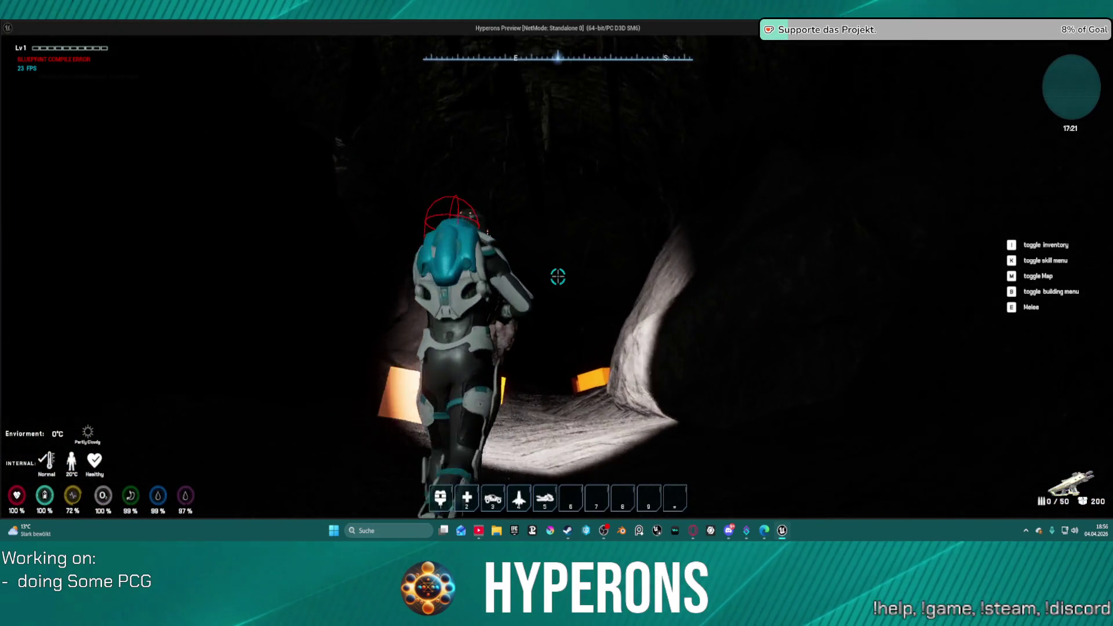
{"action": "key", "text": "w"}
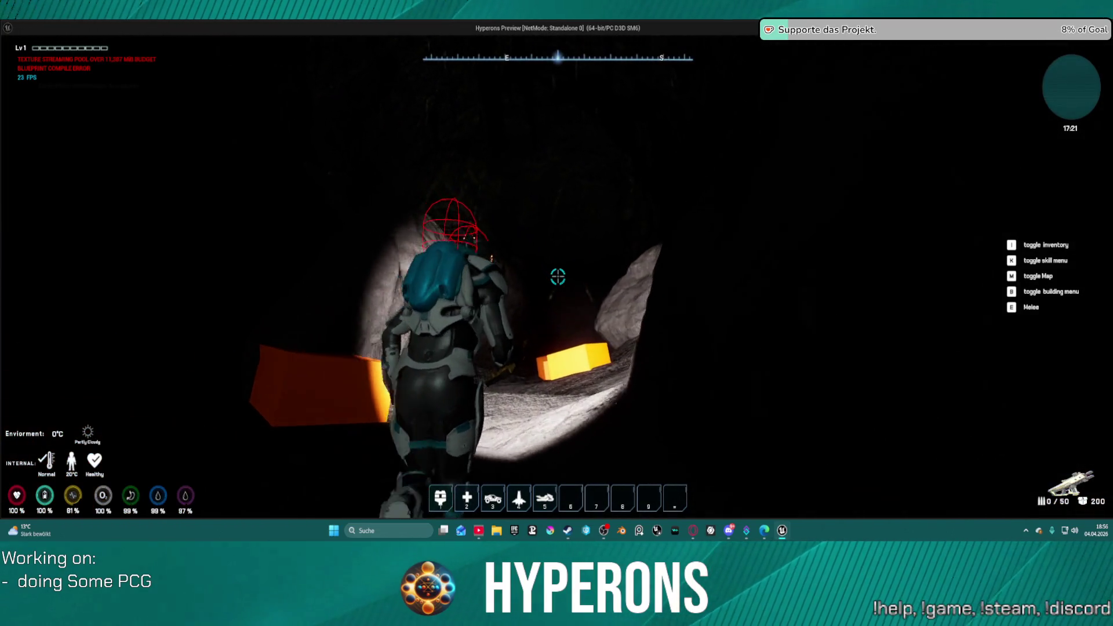
{"action": "key", "text": "r"}
{"action": "left_click", "coordinate": [558, 278]}
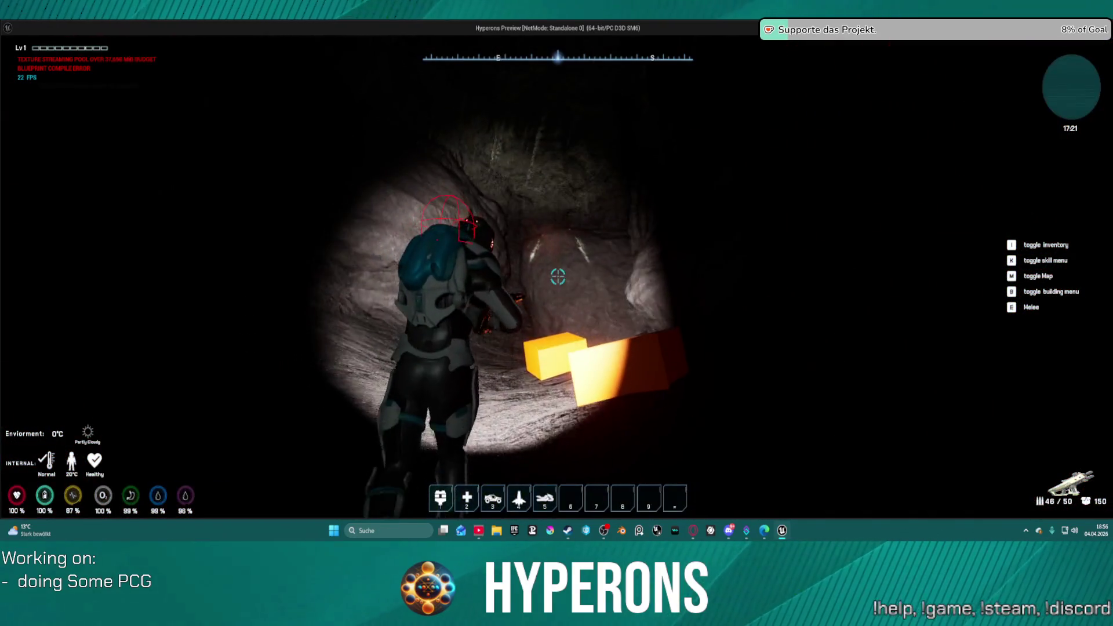
{"action": "left_click", "coordinate": [558, 277]}
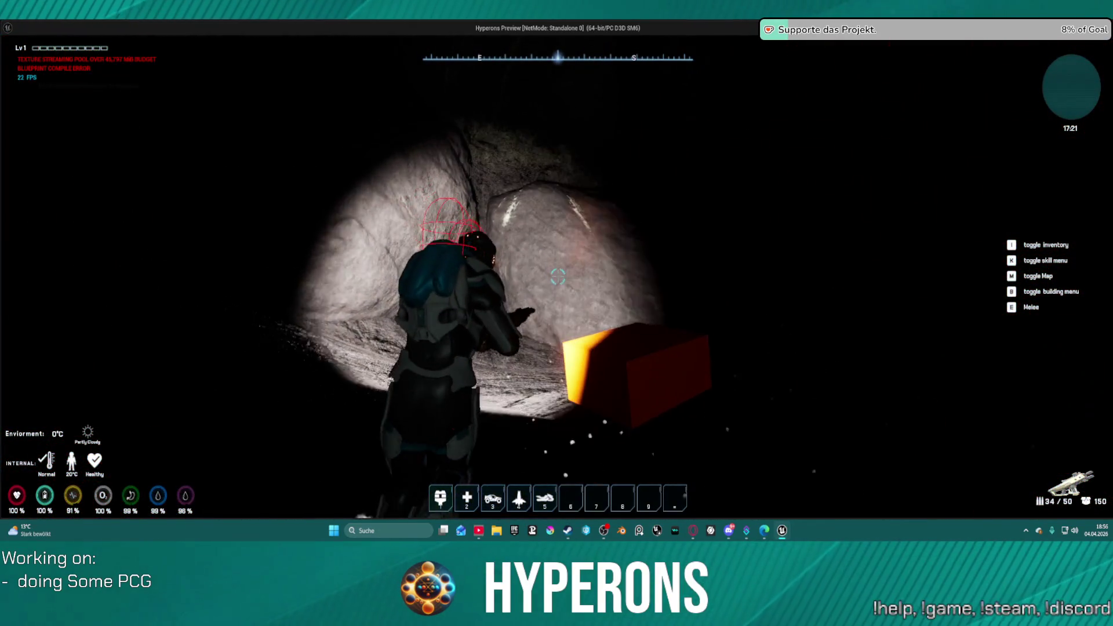
{"action": "key", "text": "w"}
{"action": "left_click", "coordinate": [558, 278]}
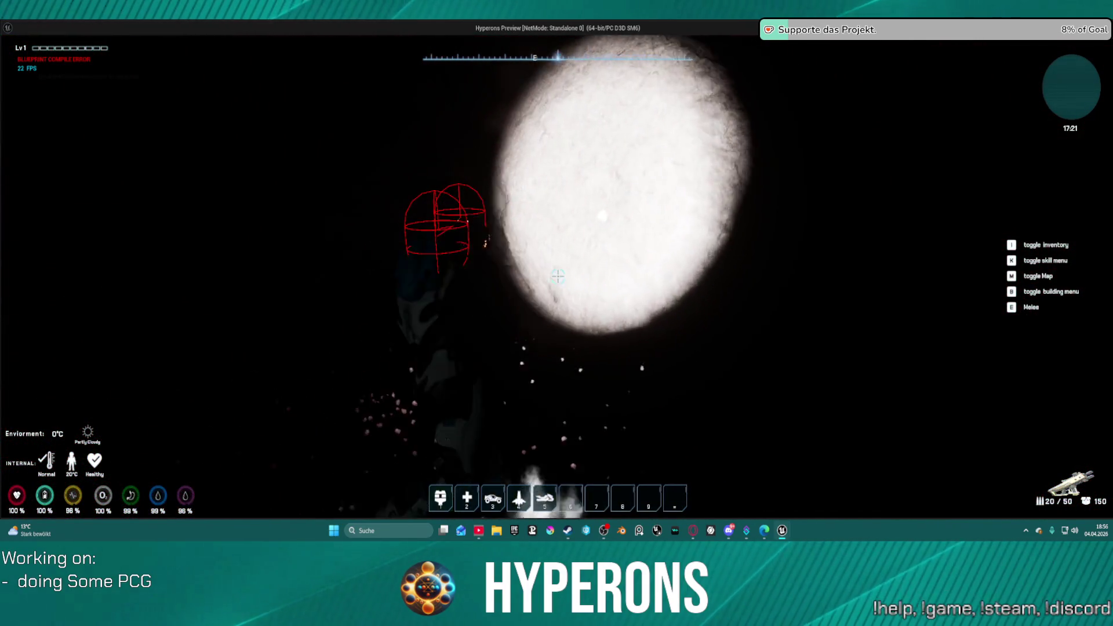
{"action": "key", "text": "w"}
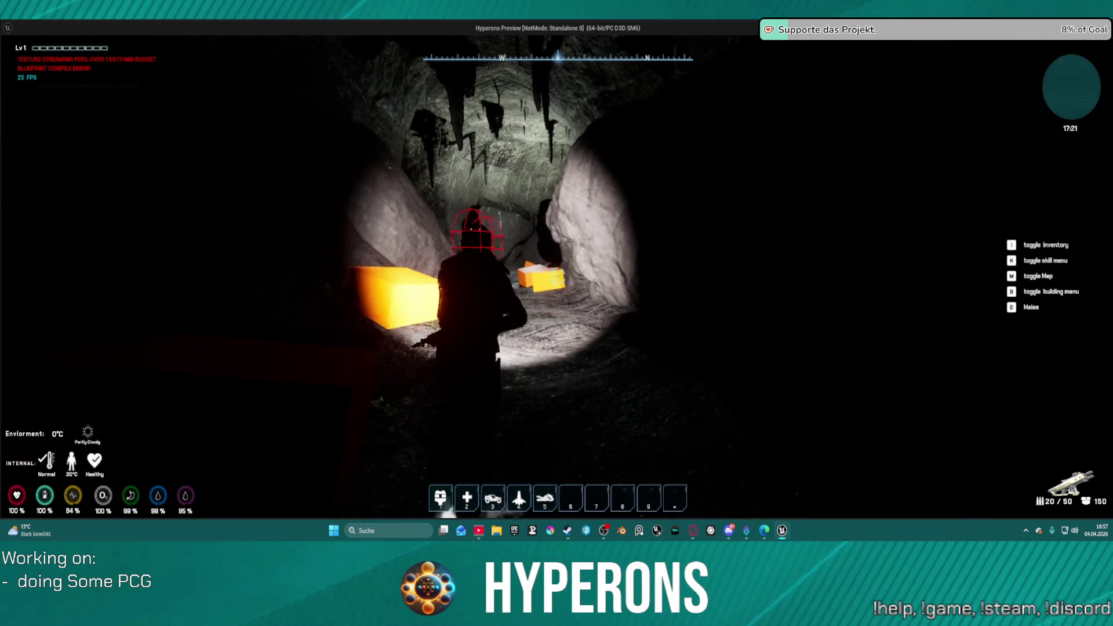
- Dash into the cave tunnel, walk down it, and climb over the rocks
{"action": "key", "text": "shift"}
{"action": "key", "text": "shift"}
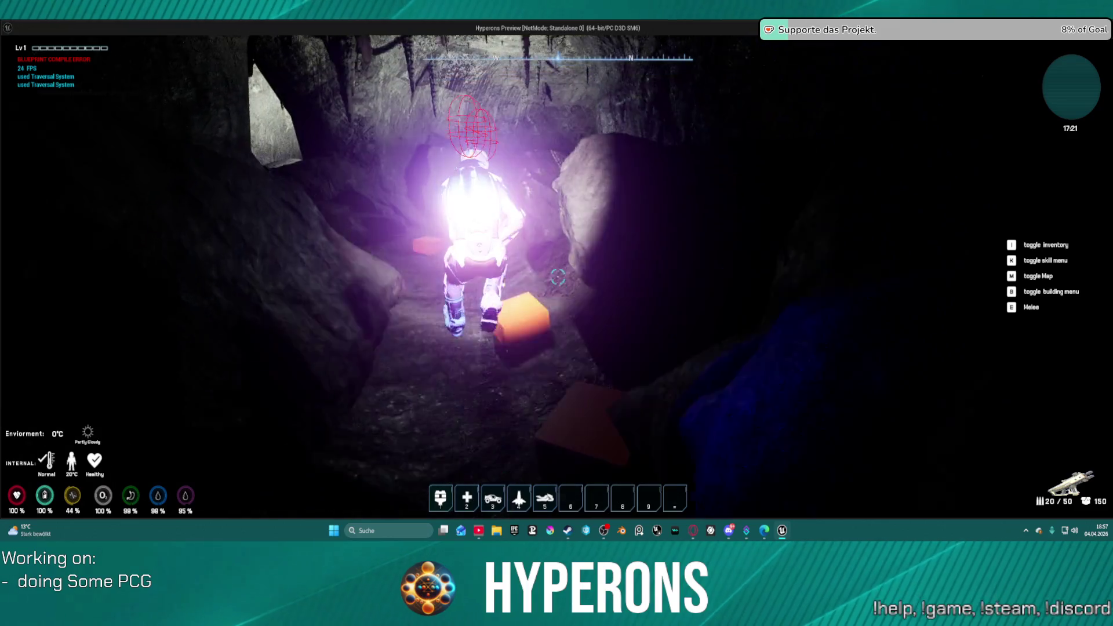
{"action": "key", "text": "w"}
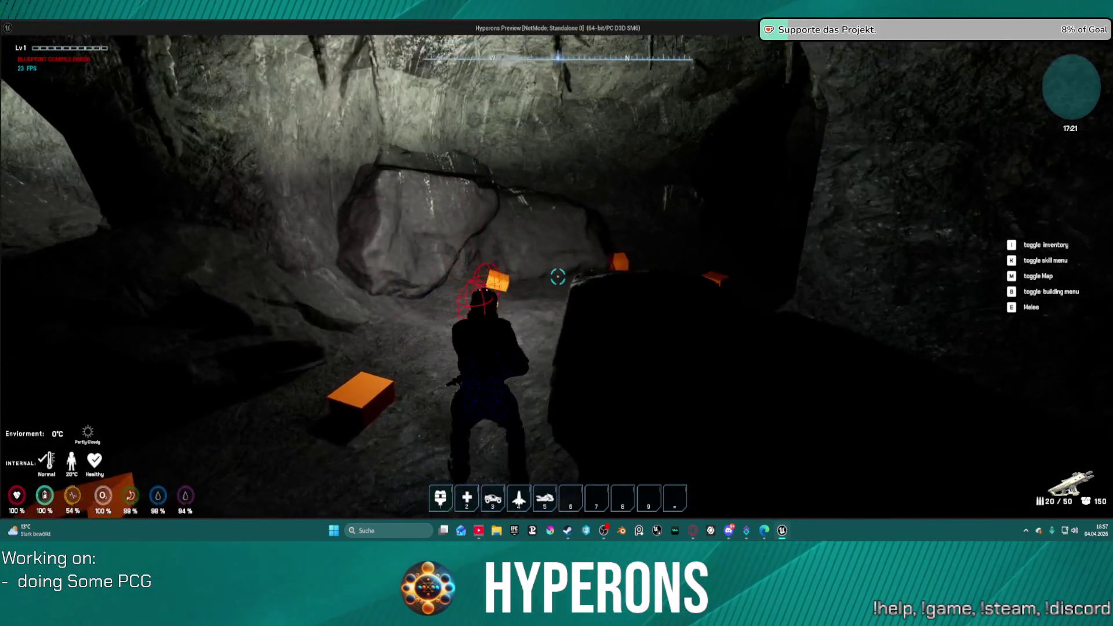
{"action": "key", "text": "w"}
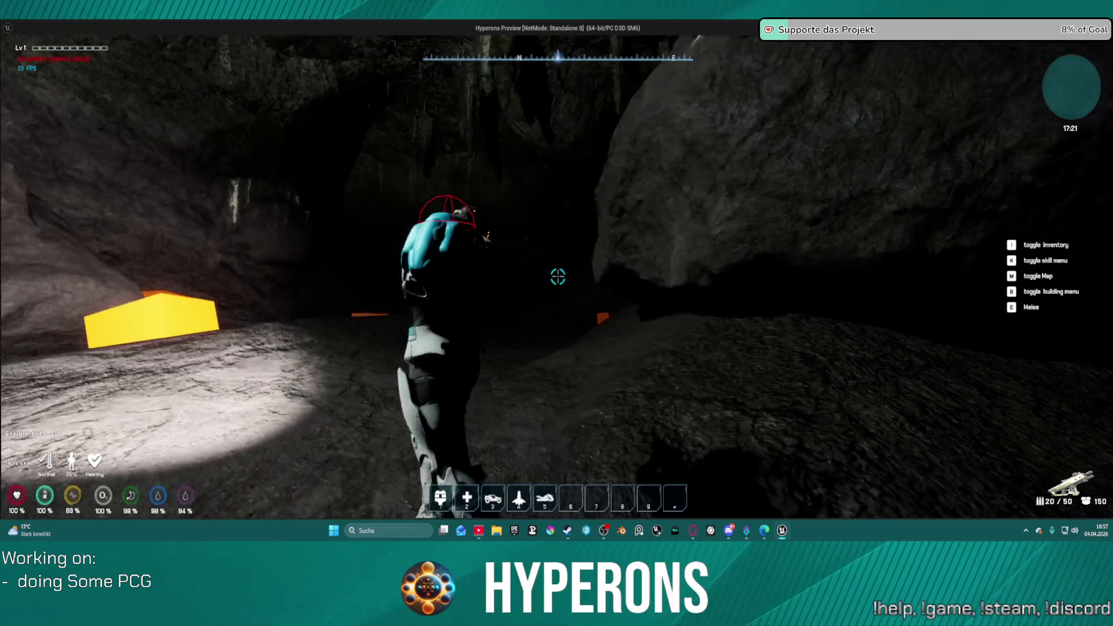
{"action": "key", "text": "w"}
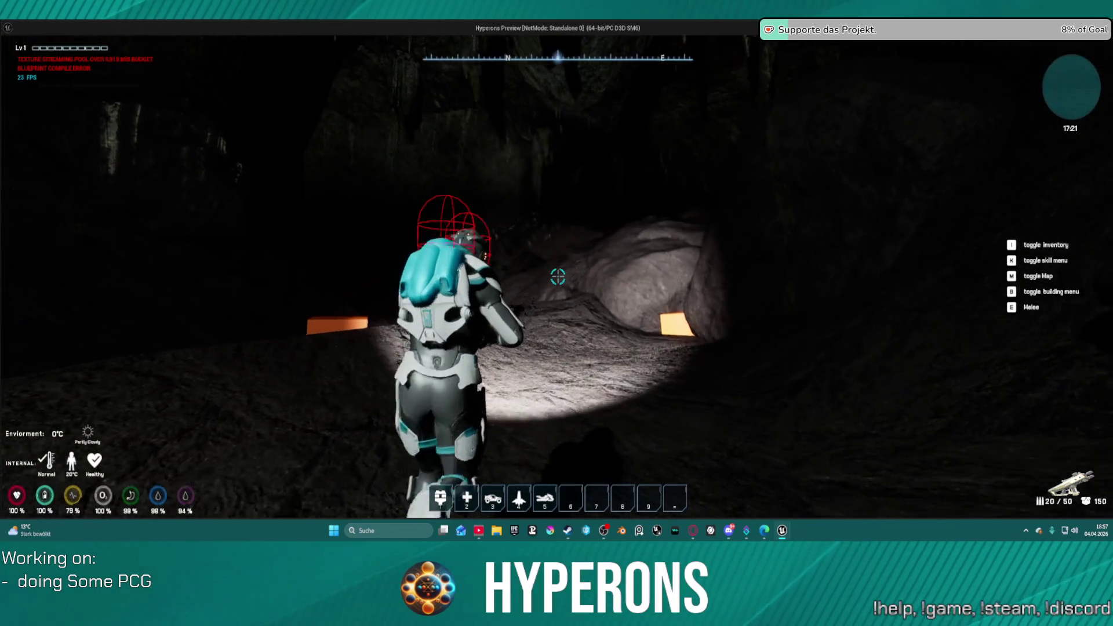
{"action": "key", "text": "w"}
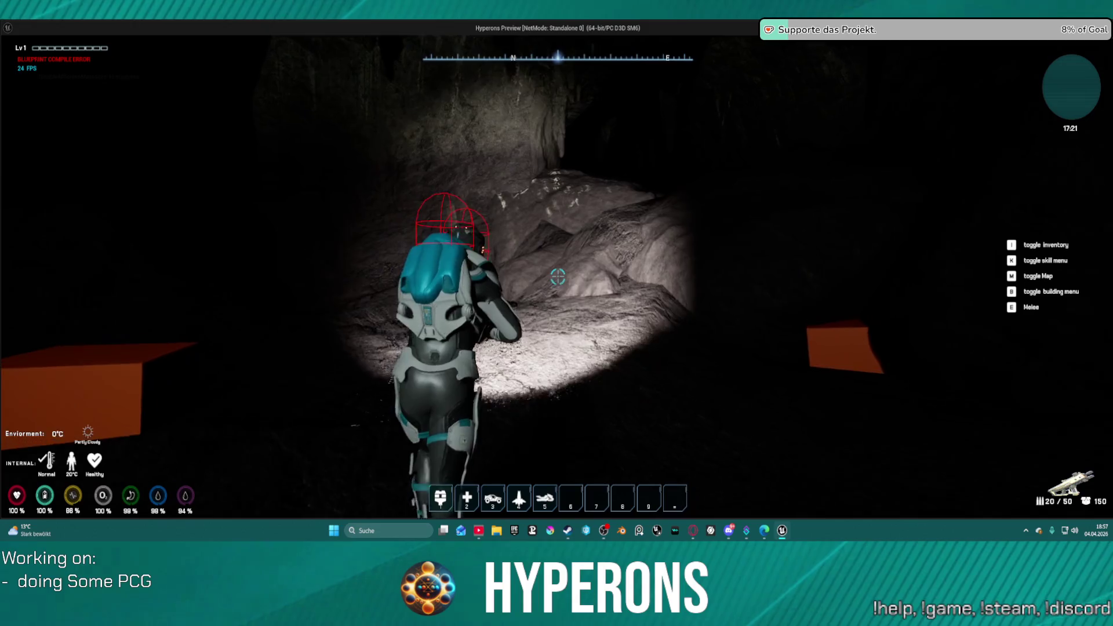
{"action": "key", "text": "w"}
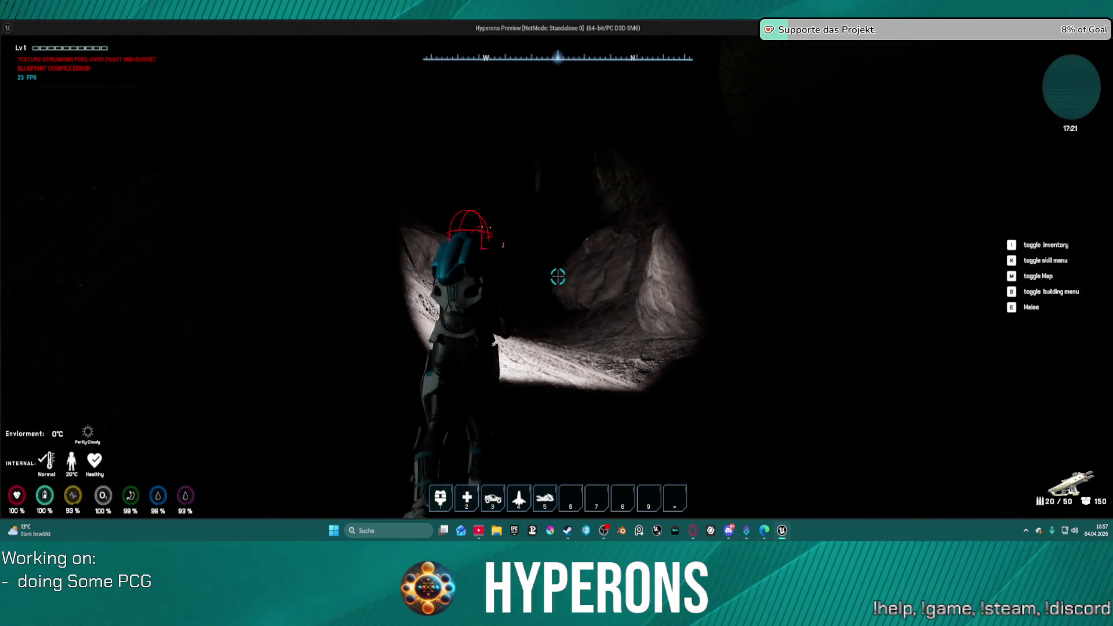
{"action": "key", "text": "w"}
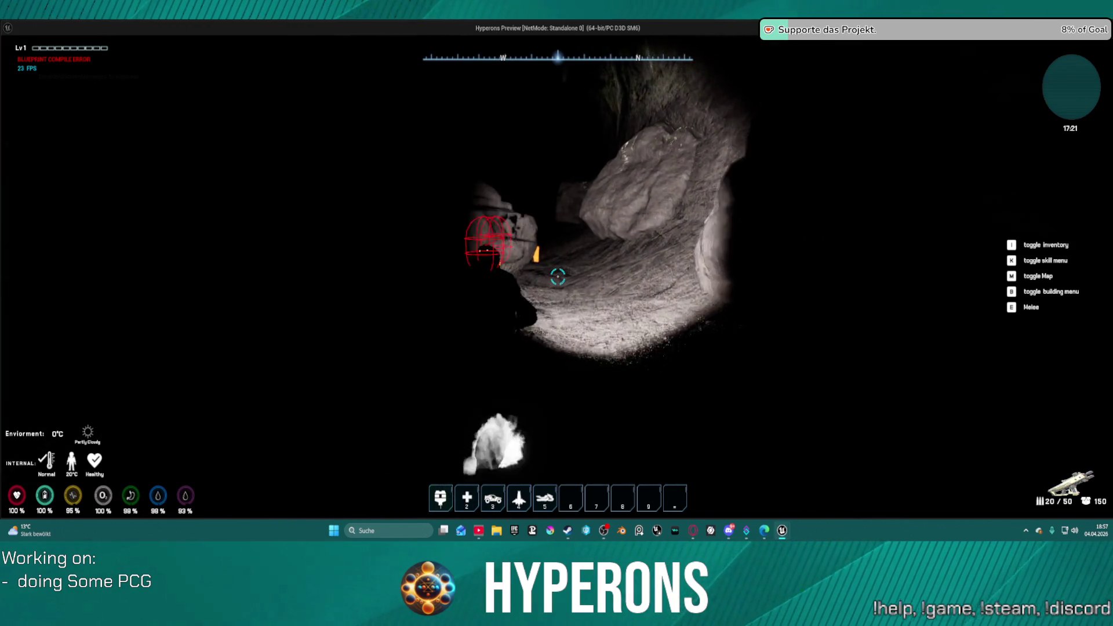
{"action": "key", "text": "w"}
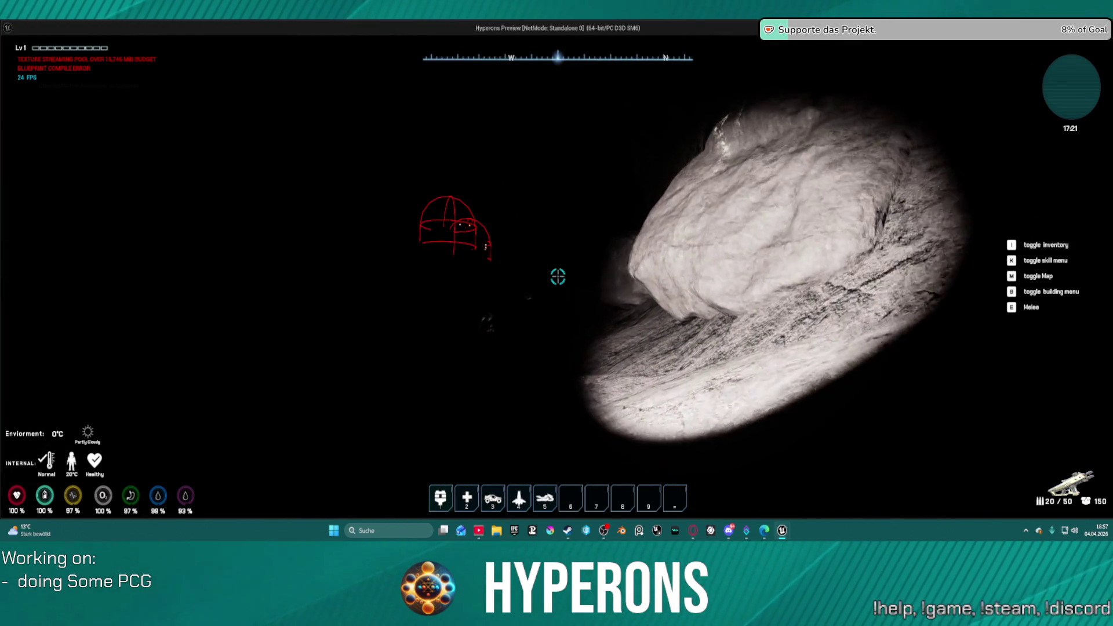
{"action": "key", "text": "w"}
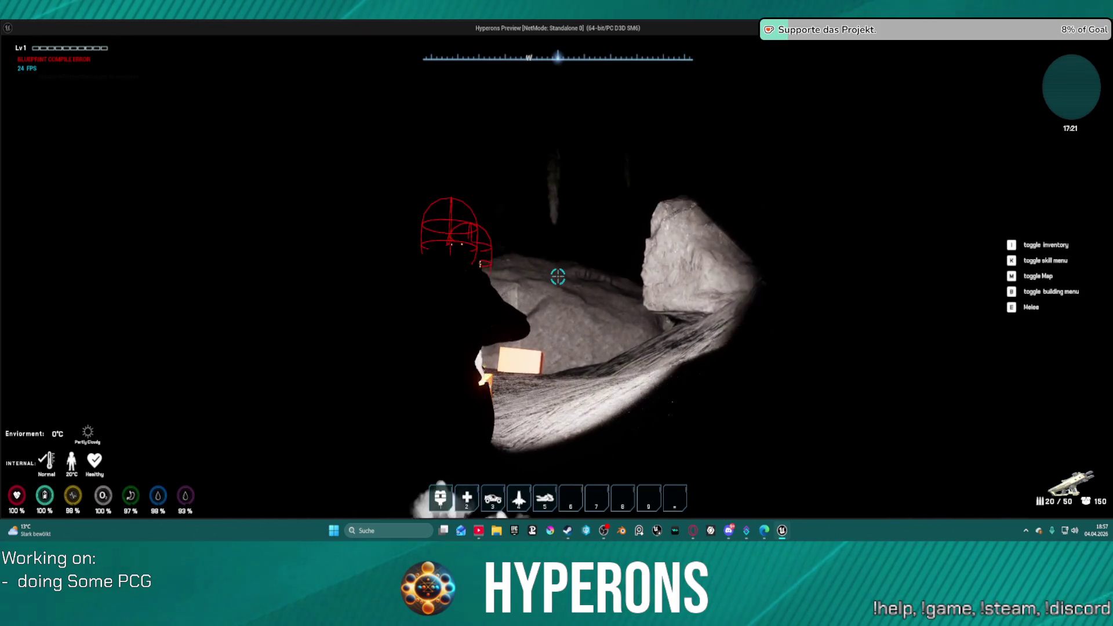
{"action": "key", "text": "w"}
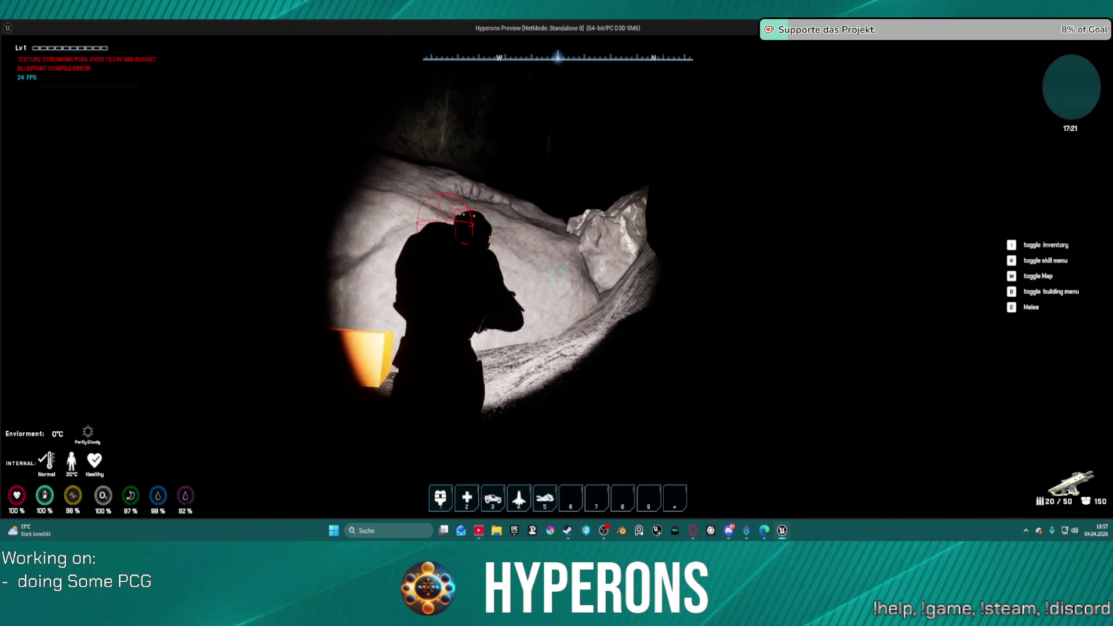
{"action": "key", "text": "space"}
- Walk through the cave tunnel toward the glowing cube under the flashlight
{"action": "key", "text": "w"}
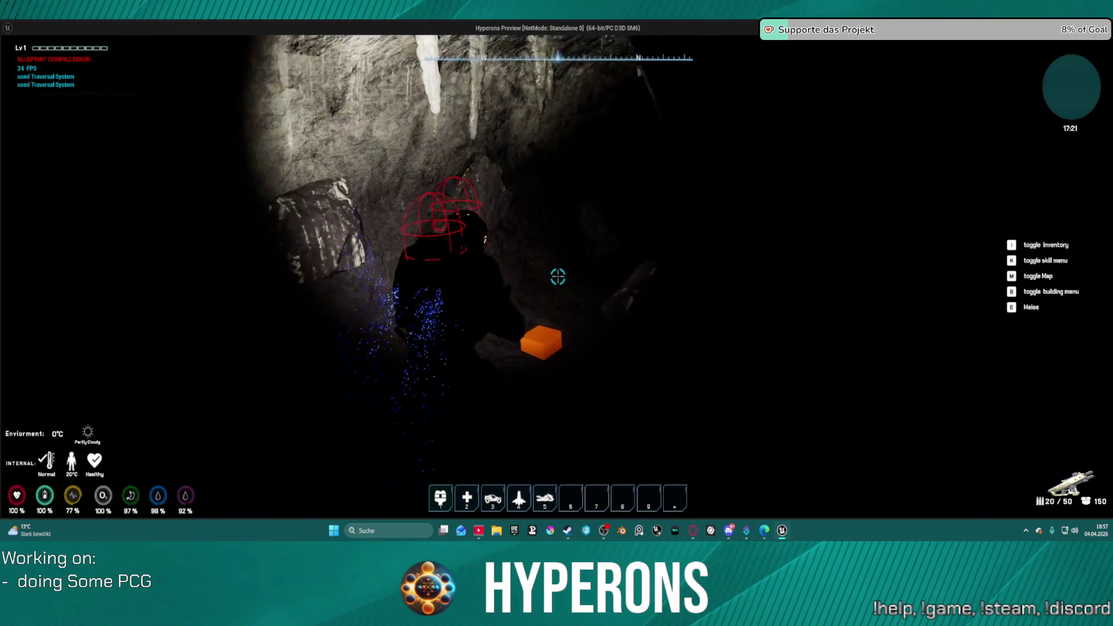
{"action": "key", "text": "w"}
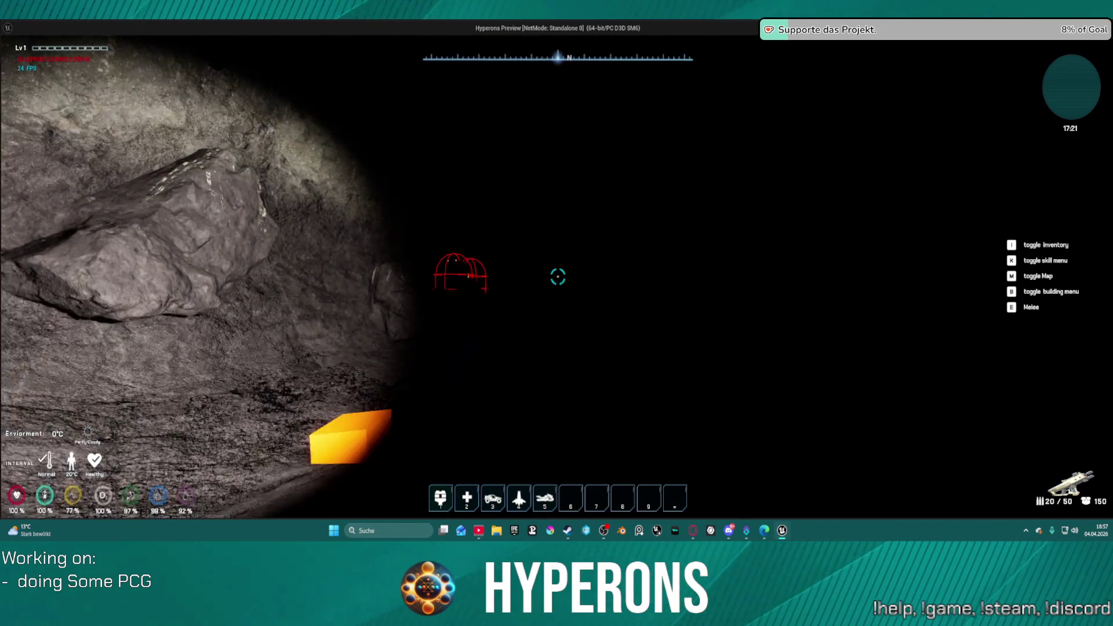
{"action": "key", "text": "w"}
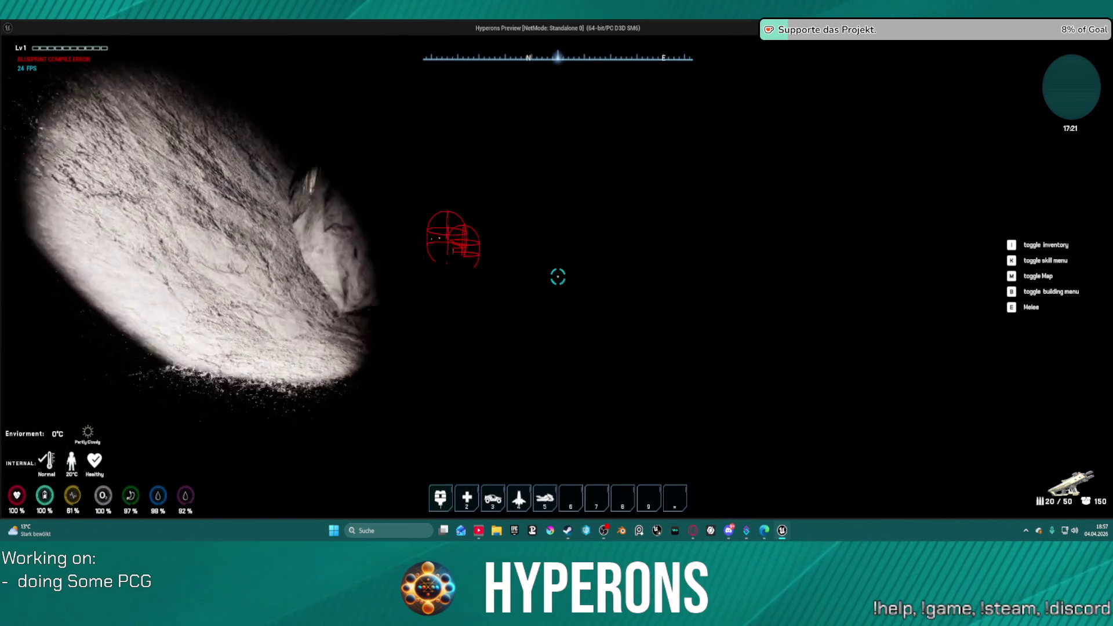
{"action": "key", "text": "w"}
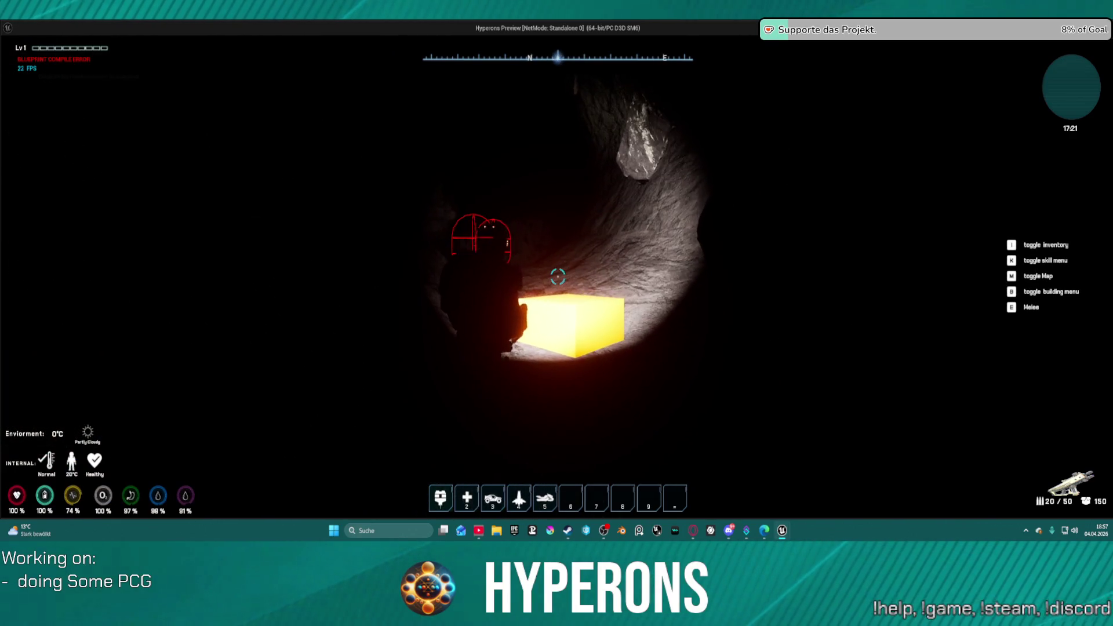
{"action": "key", "text": "w"}
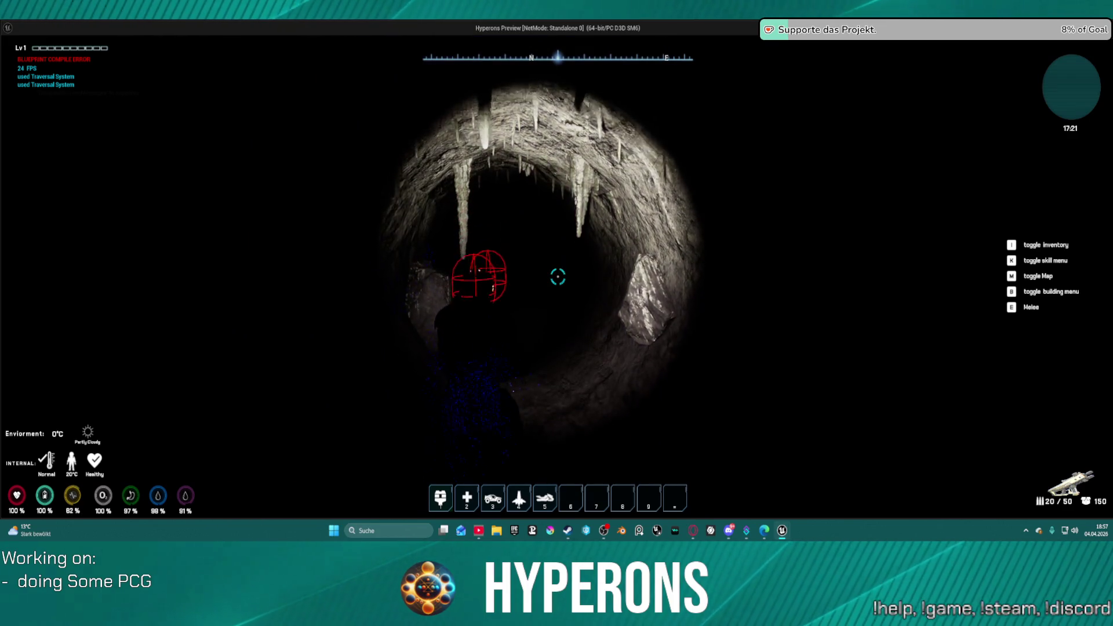
{"action": "key", "text": "w"}
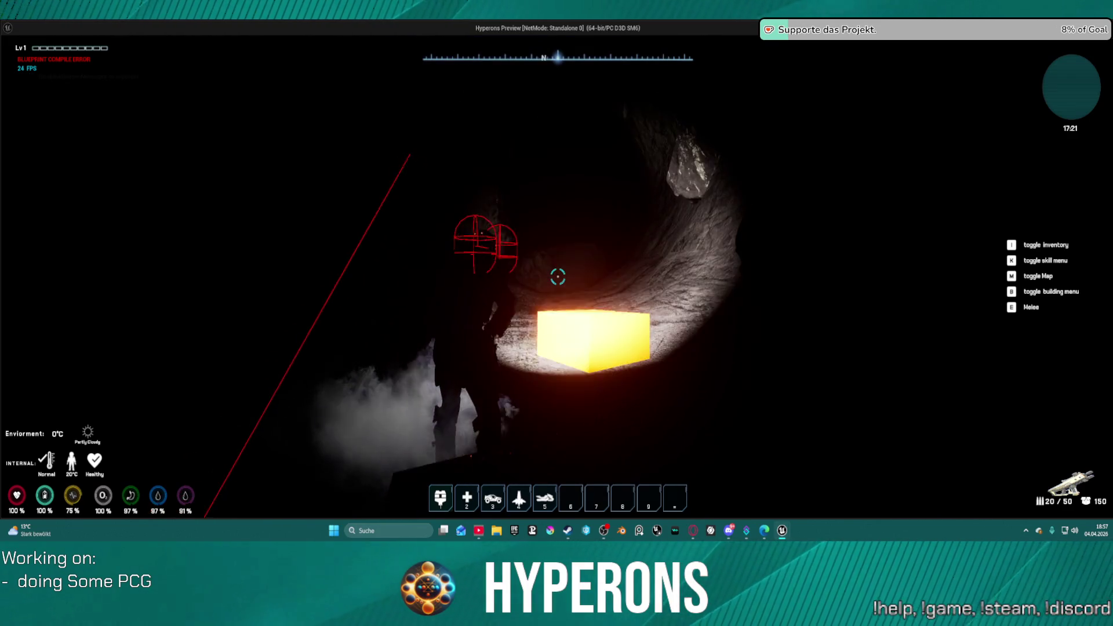
{"action": "key", "text": "w"}
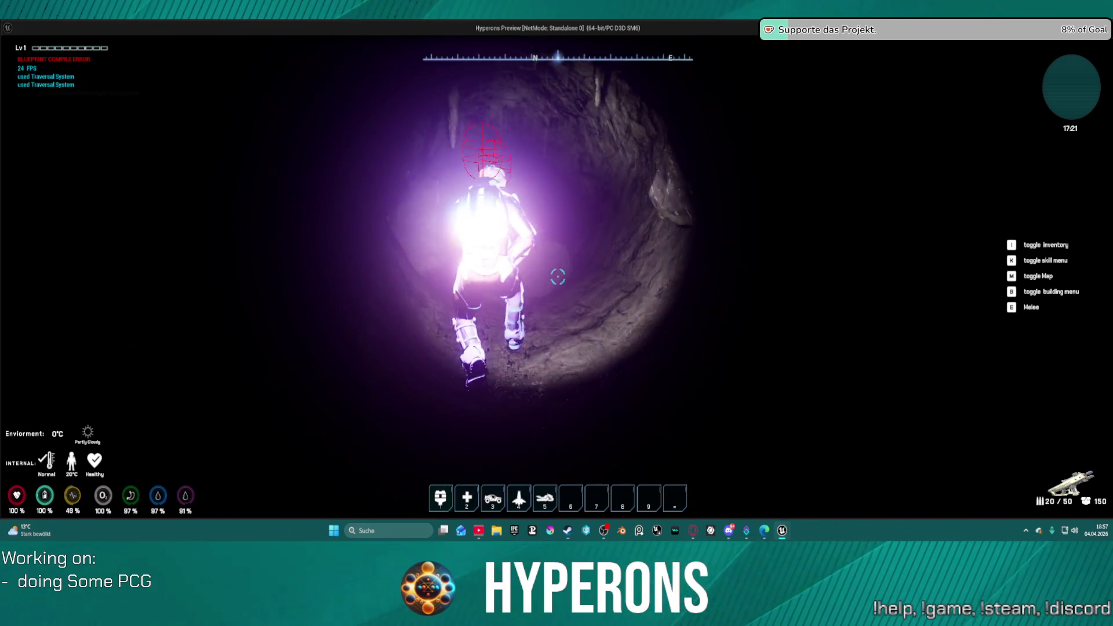
{"action": "key", "text": "w"}
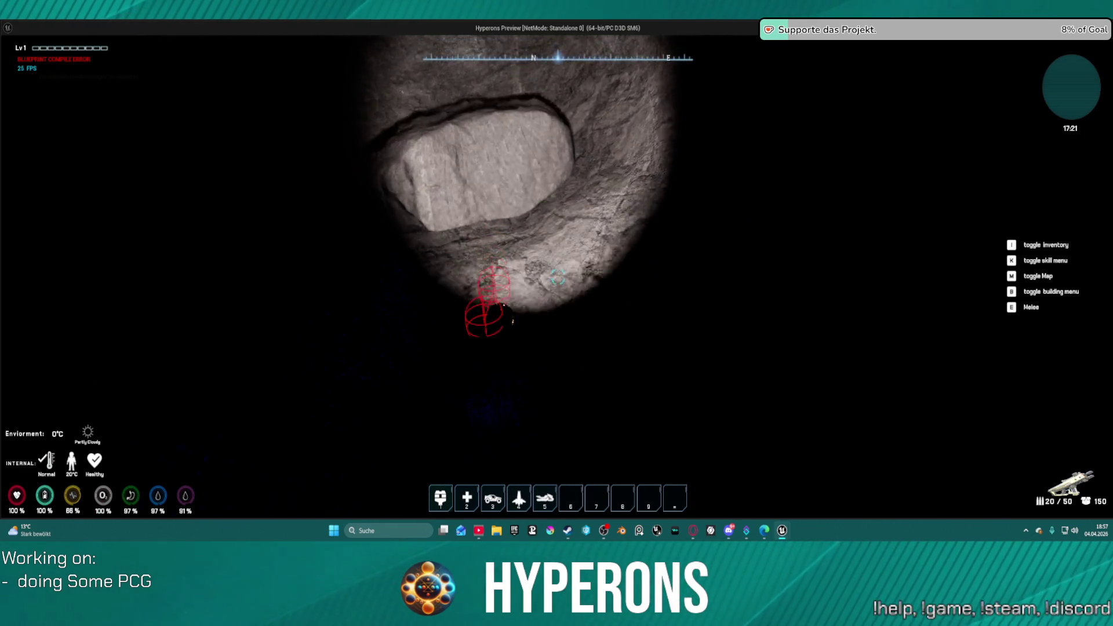
{"action": "key", "text": "w"}
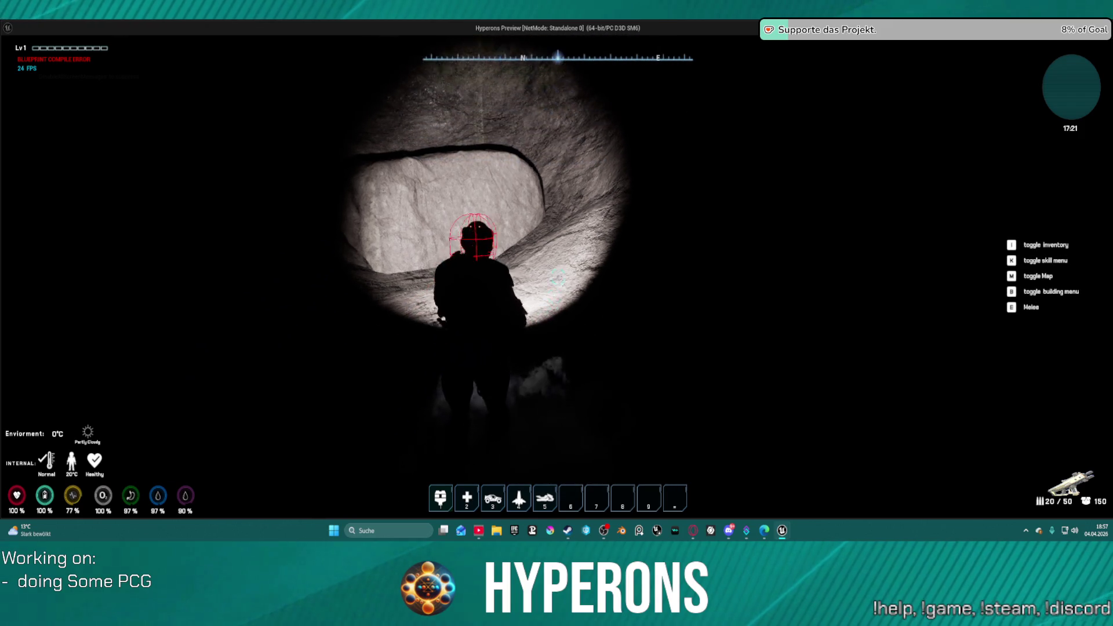
- Climb the cave wall toward the orange crates, then stop the playtest
{"action": "key", "text": "space"}
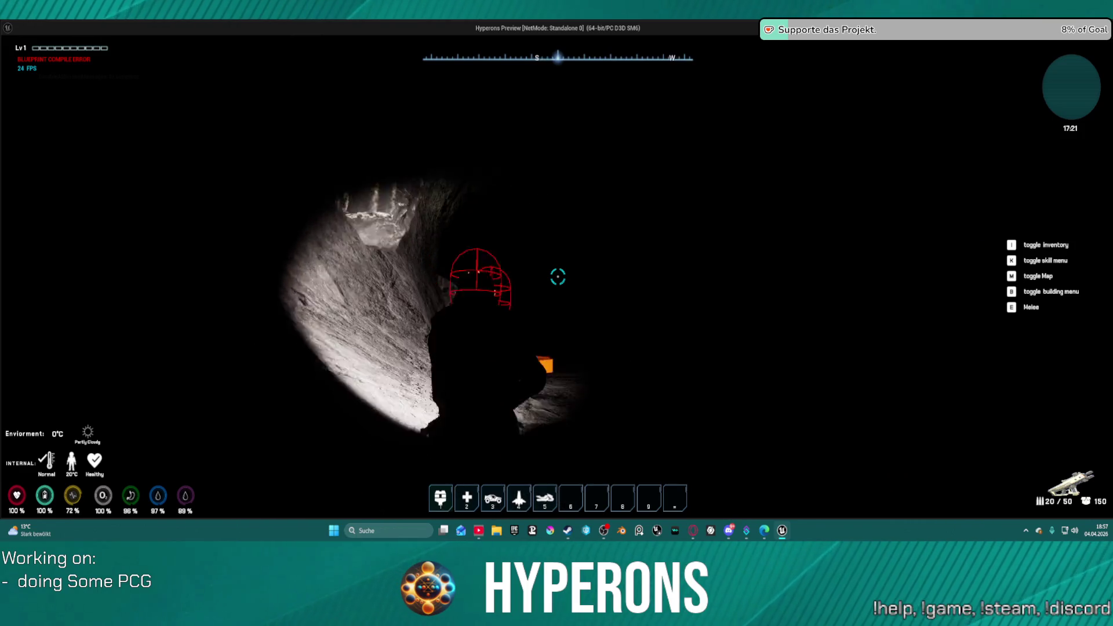
{"action": "key", "text": "space"}
{"action": "key", "text": "space"}
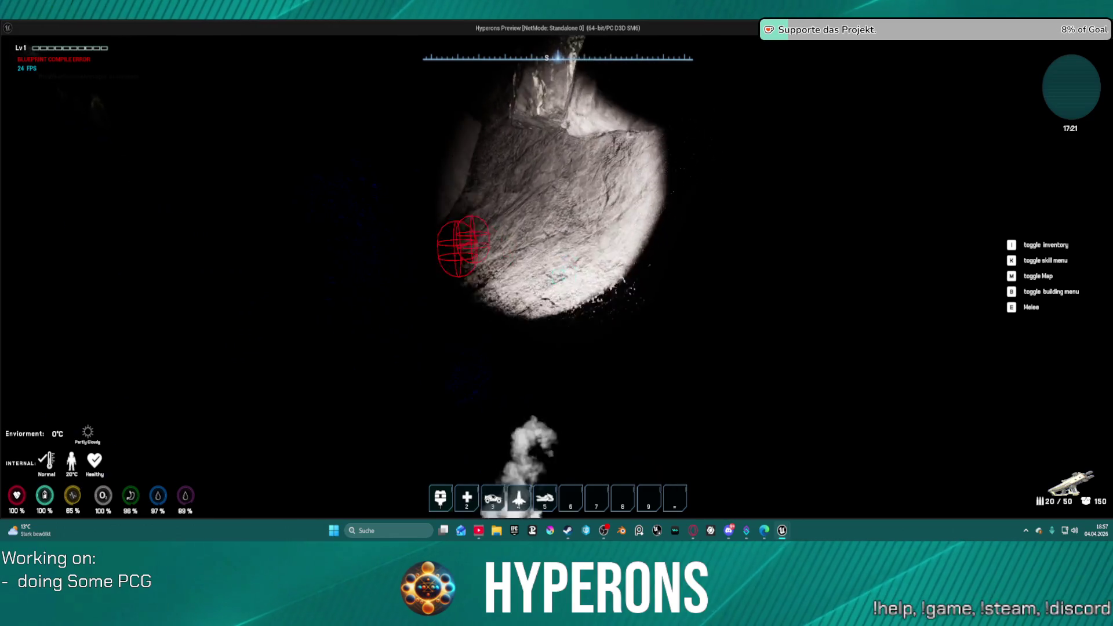
{"action": "key", "text": "space"}
{"action": "key", "text": "space"}
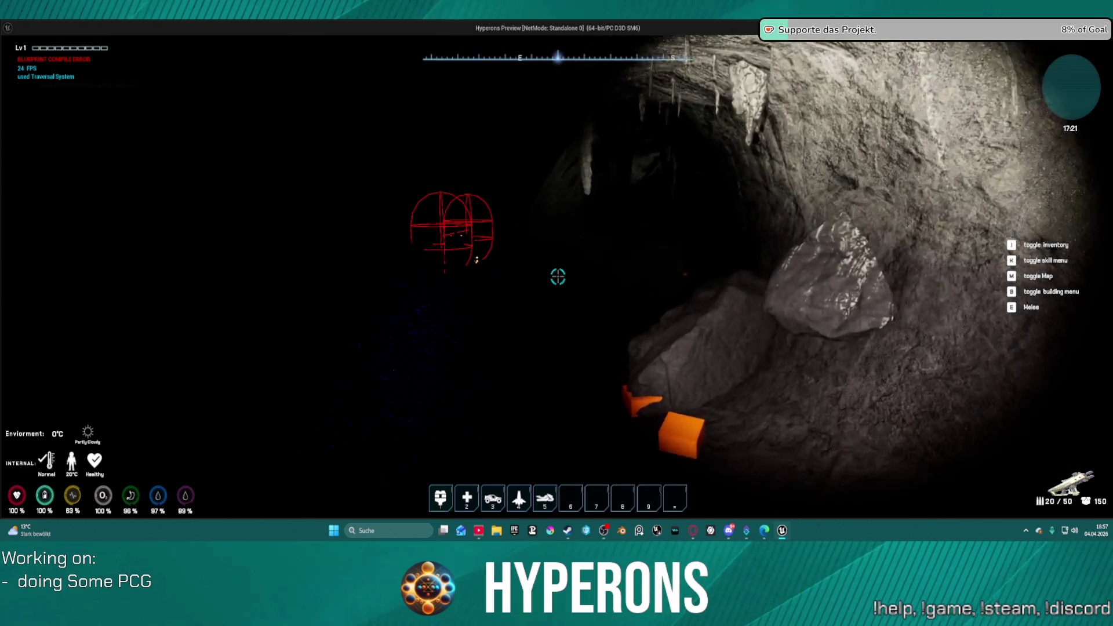
{"action": "key", "text": "space"}
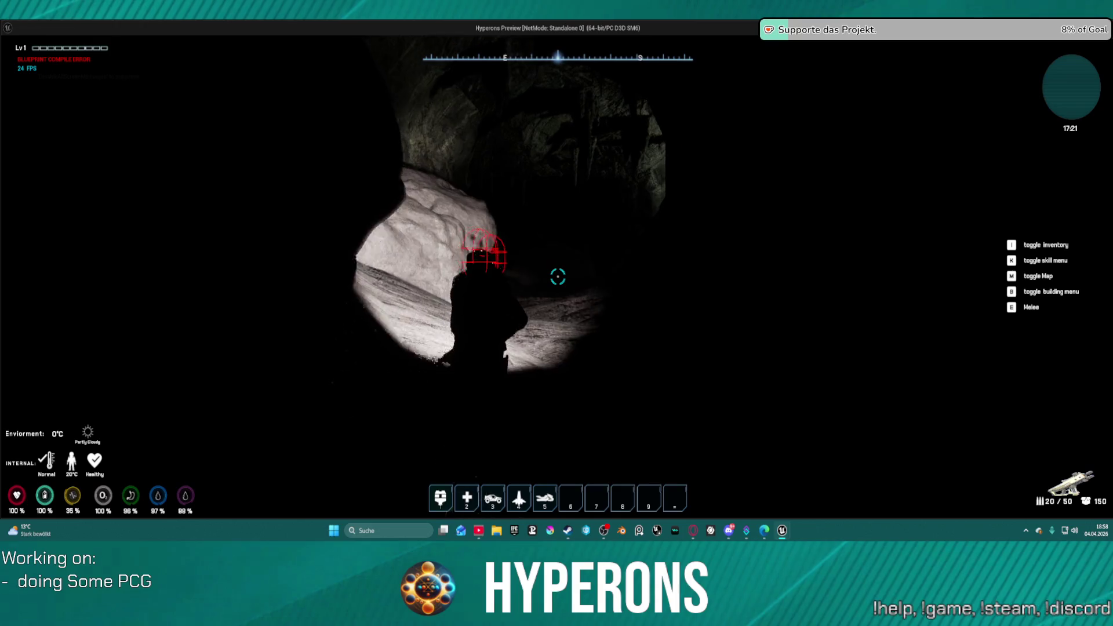
{"action": "key", "text": "space"}
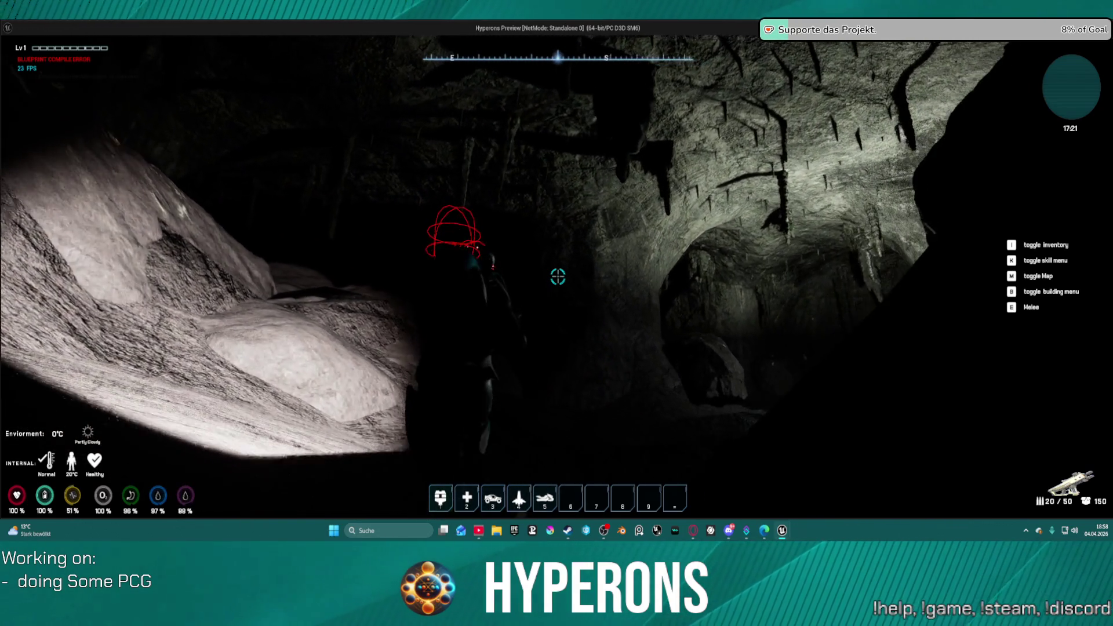
{"action": "key", "text": "space"}
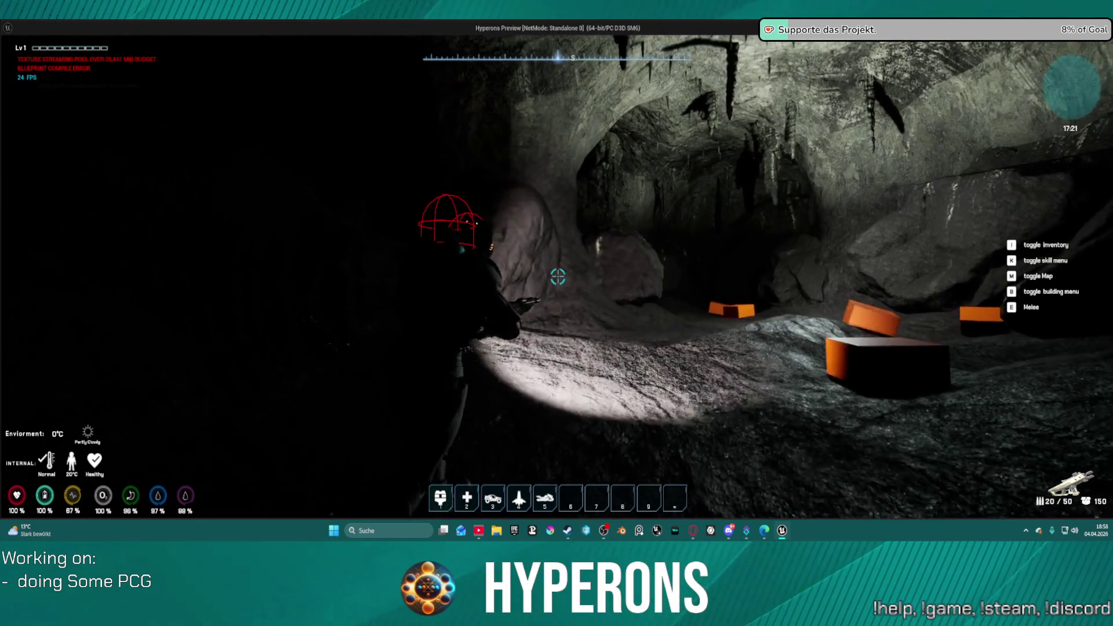
{"action": "key", "text": "Escape"}
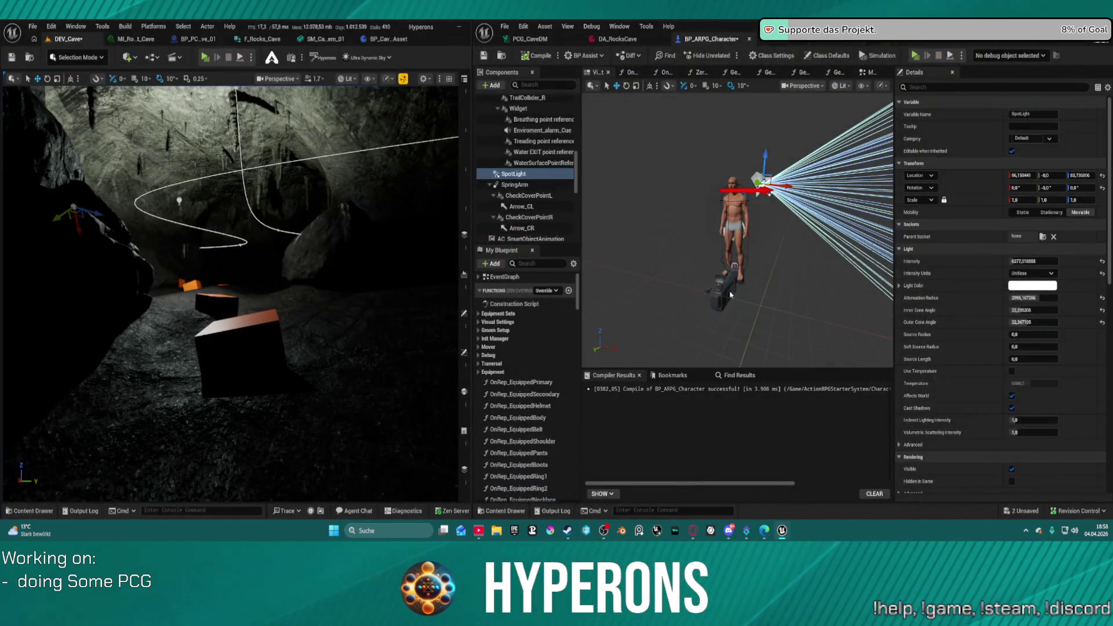
{"action": "key", "text": "f"}
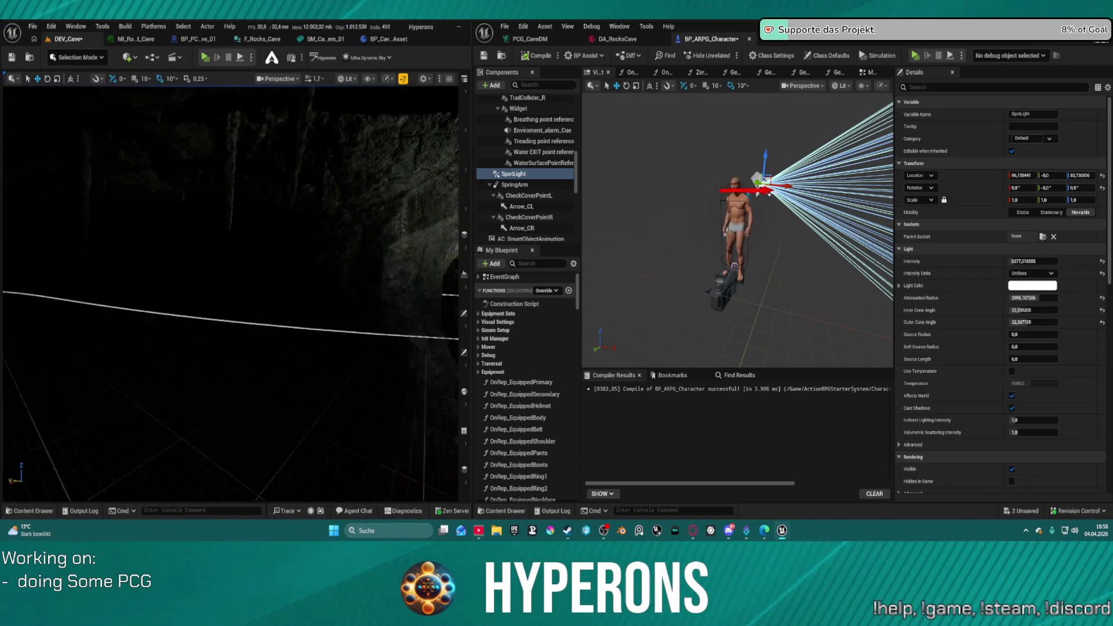
{"action": "key", "text": "w"}
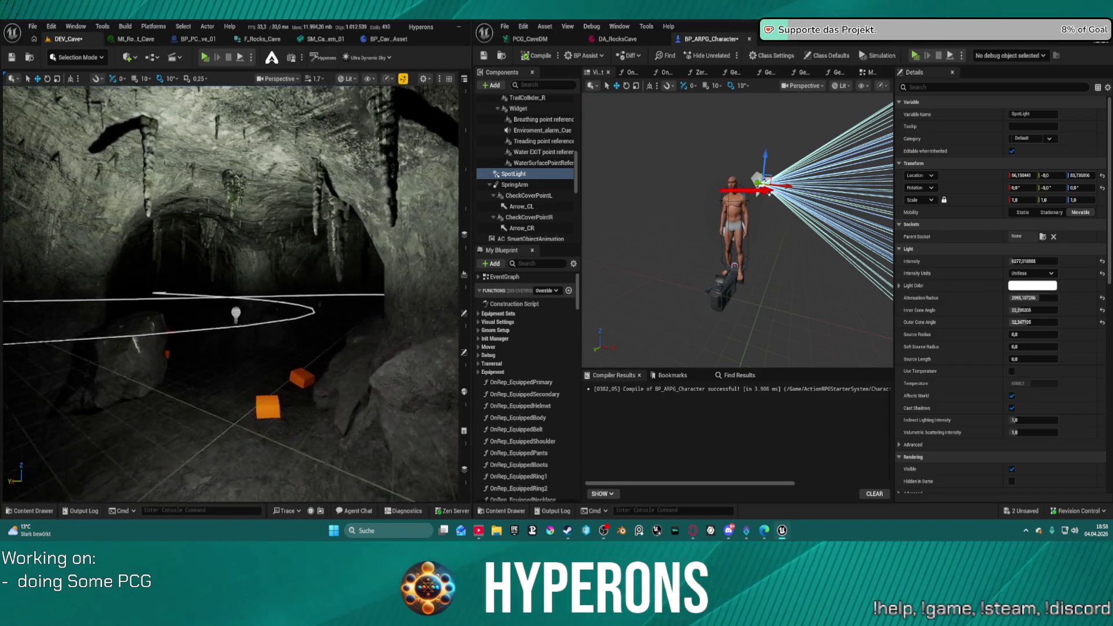
{"action": "key", "text": "w"}
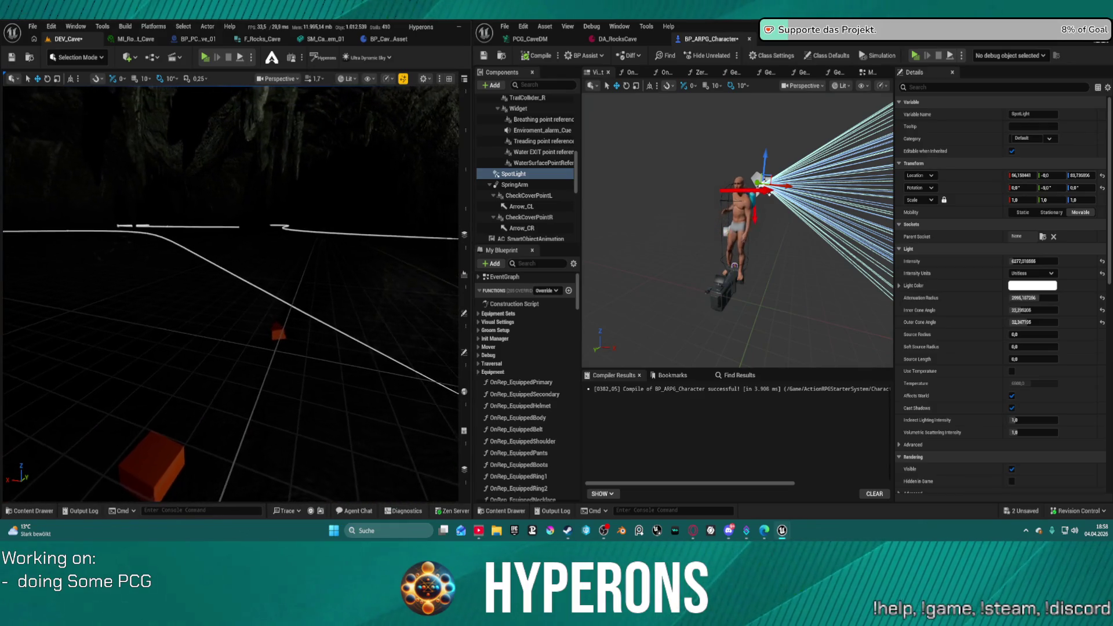
{"action": "key", "text": "w"}
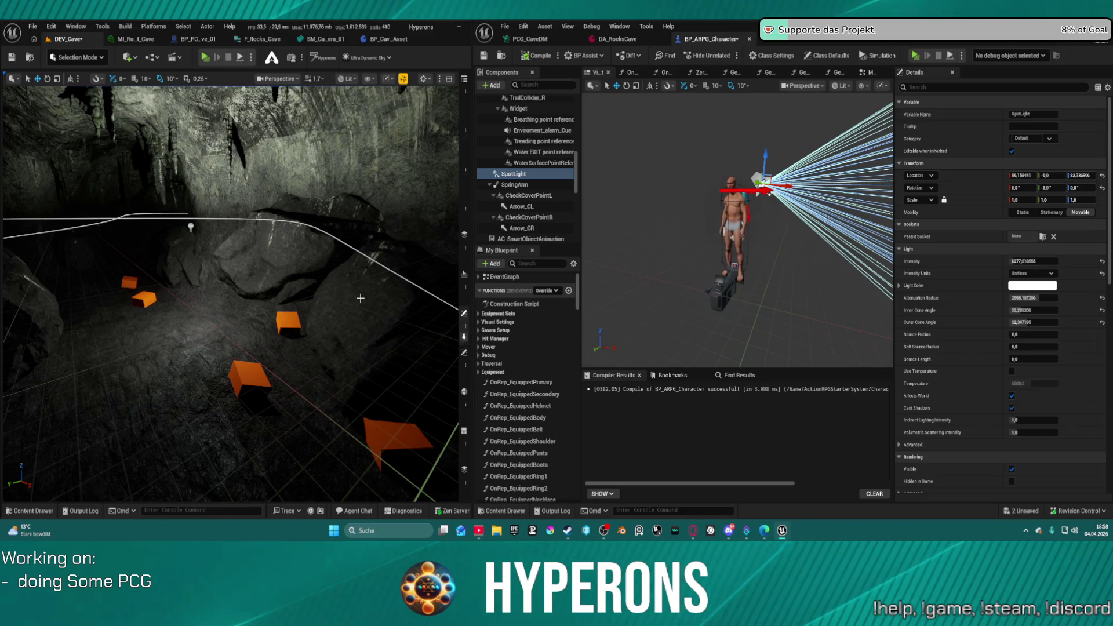
- Select the tall cave rock mesh, undo the stray scaling, and shrink it
{"action": "left_click_drag", "start_coordinate": [361, 298], "coordinate": [328, 301]}
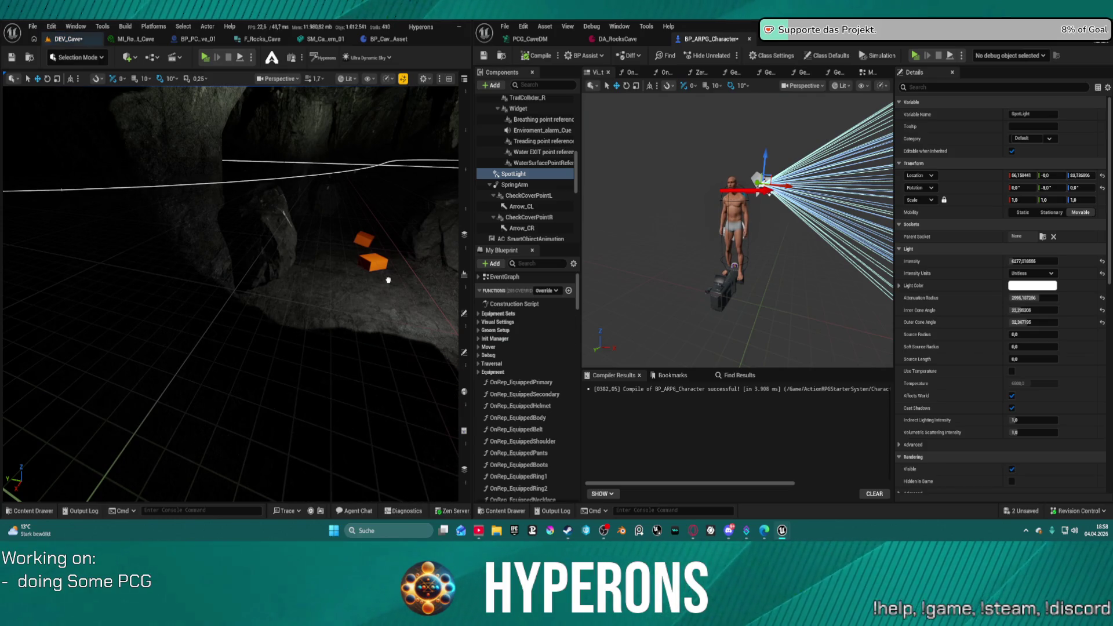
{"action": "left_click", "coordinate": [307, 272]}
{"action": "left_click_drag", "start_coordinate": [307, 273], "coordinate": [306, 284]}
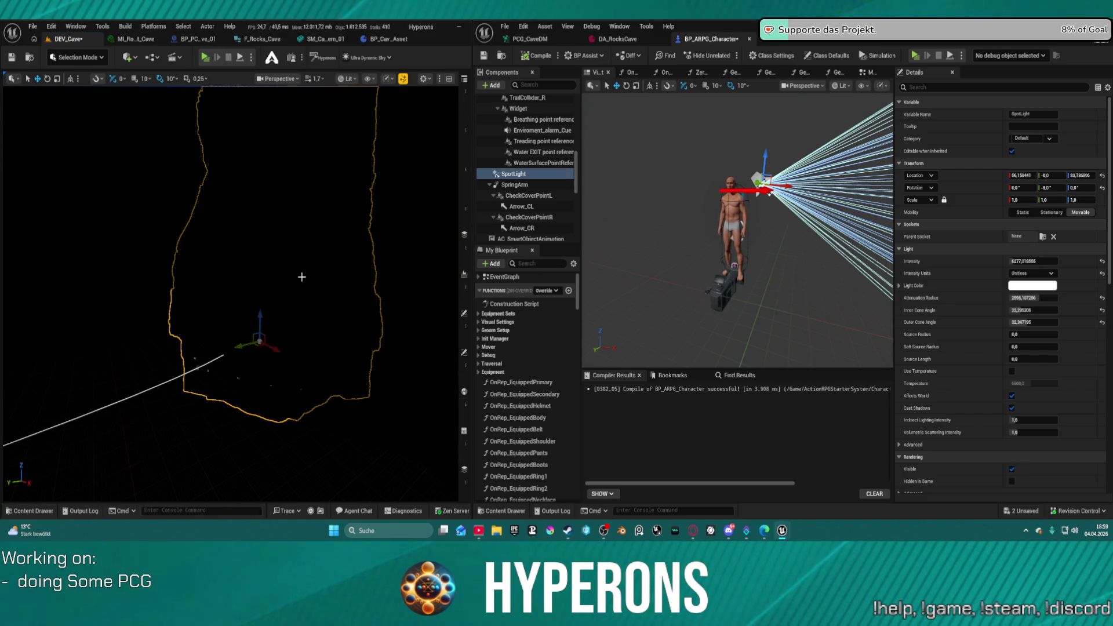
{"action": "key", "text": "w"}
{"action": "left_click_drag", "start_coordinate": [262, 324], "coordinate": [262, 341]}
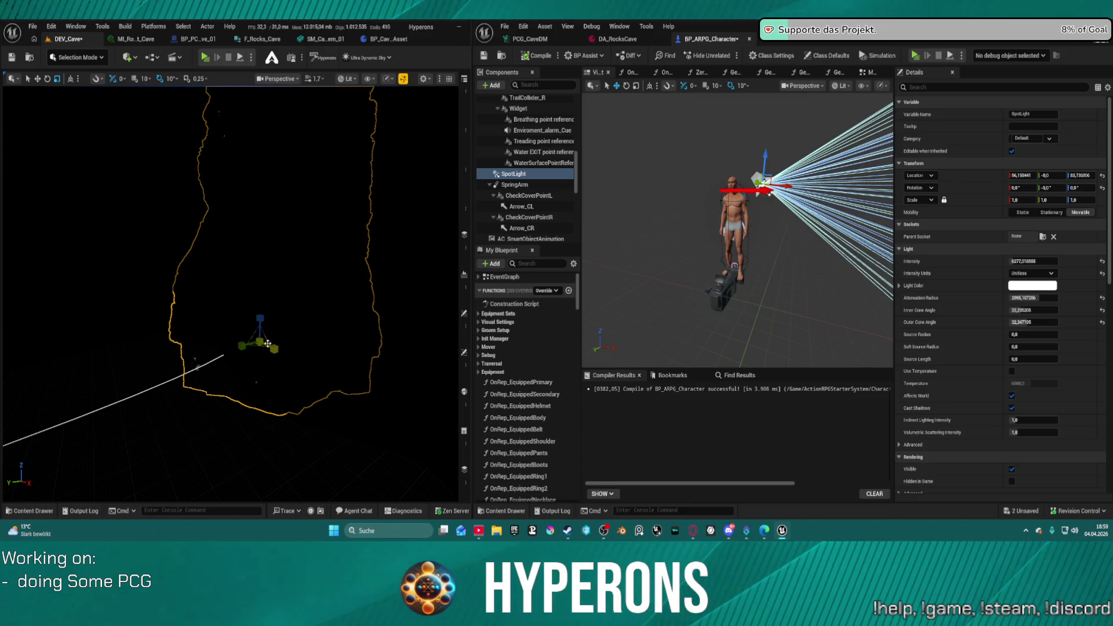
{"action": "key", "text": "ctrl+z"}
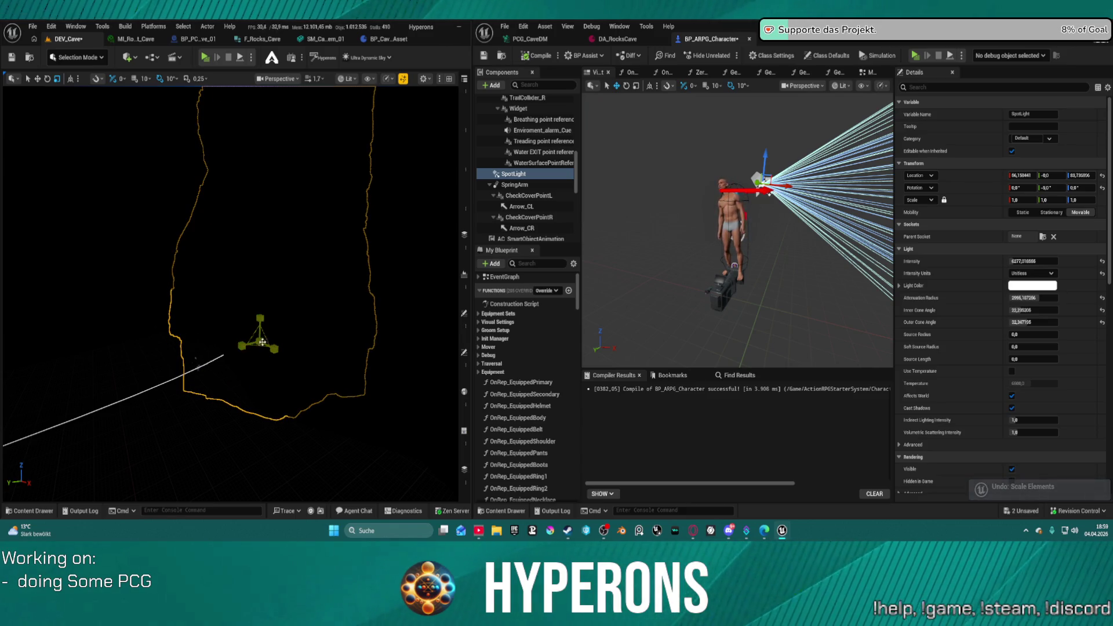
{"action": "left_click_drag", "start_coordinate": [262, 340], "coordinate": [249, 353]}
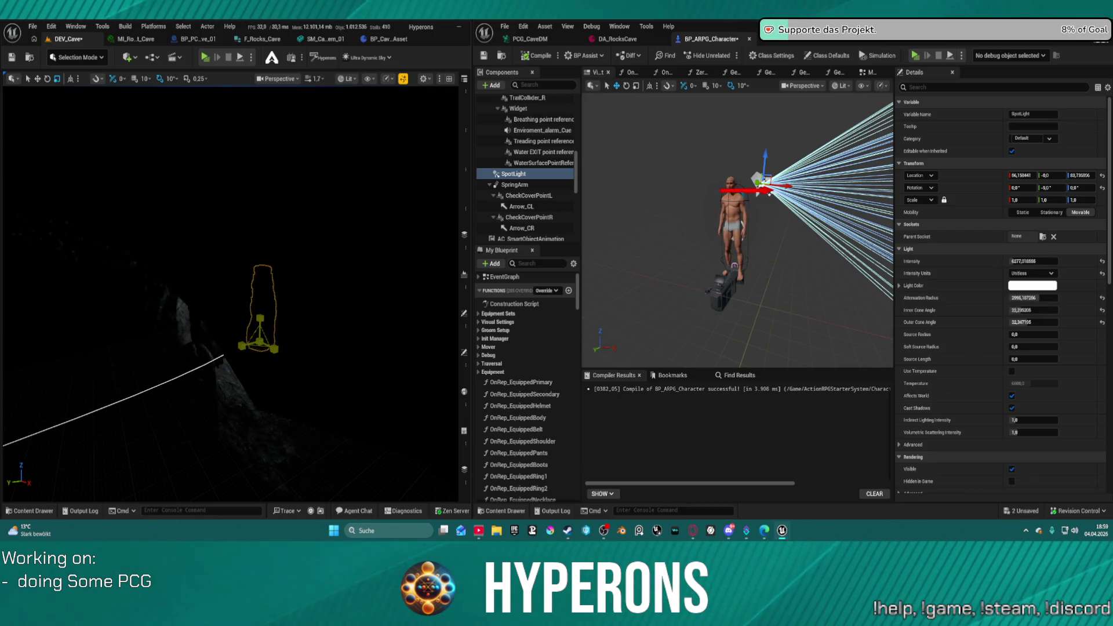
- Move the cave mesh right and lower, reframing the view on it
{"action": "key", "text": "f"}
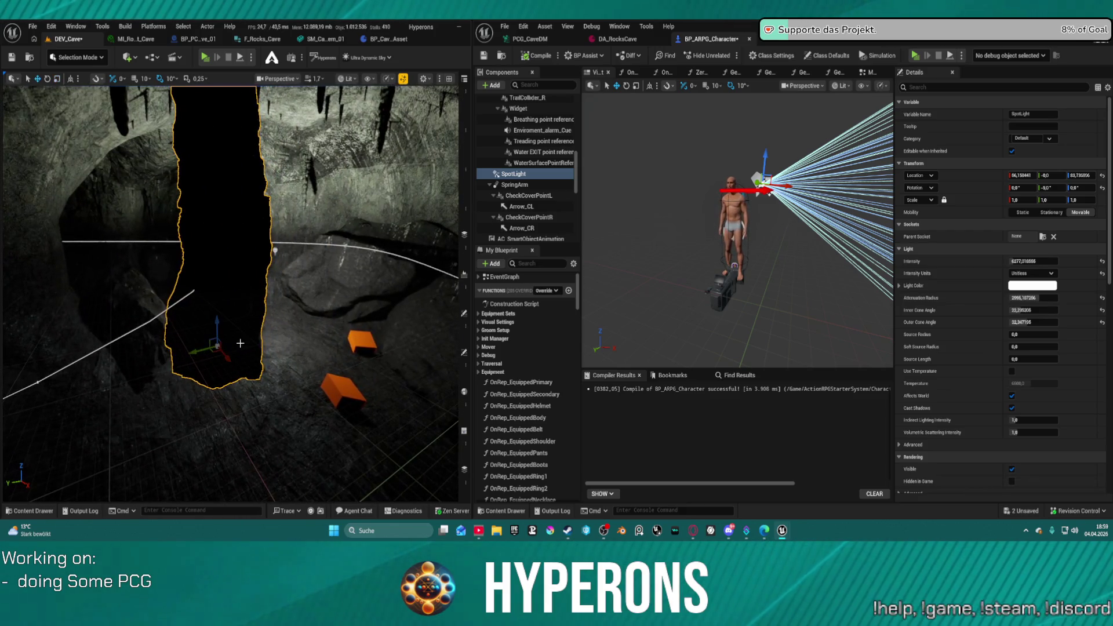
{"action": "mouse_move", "coordinate": [222, 349]}
{"action": "left_mouse_down"}
{"action": "mouse_move", "coordinate": [296, 334]}
{"action": "mouse_move", "coordinate": [280, 455]}
{"action": "left_mouse_up"}
{"action": "key", "text": "f"}
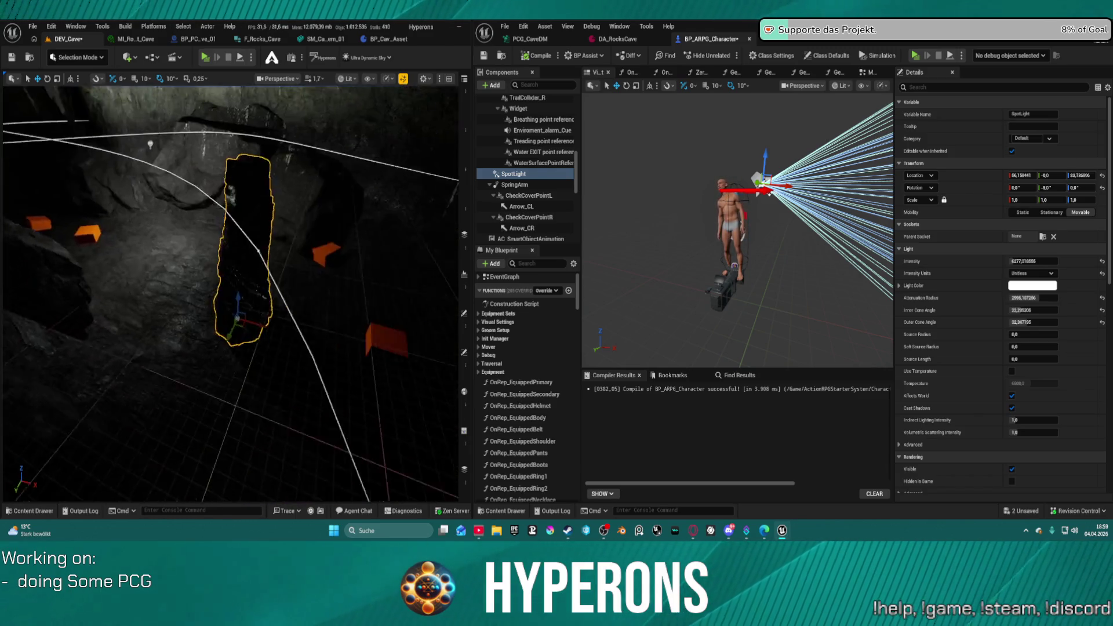
{"action": "scroll", "coordinate": [293, 425], "scroll_direction": "down", "scroll_amount": 5}
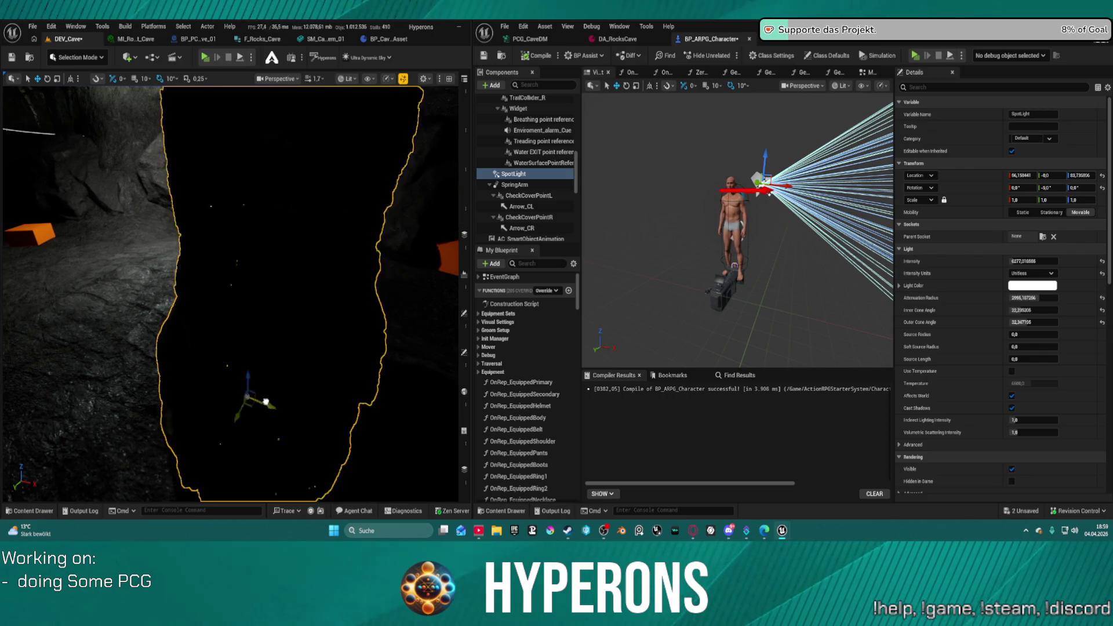
{"action": "key", "text": "f"}
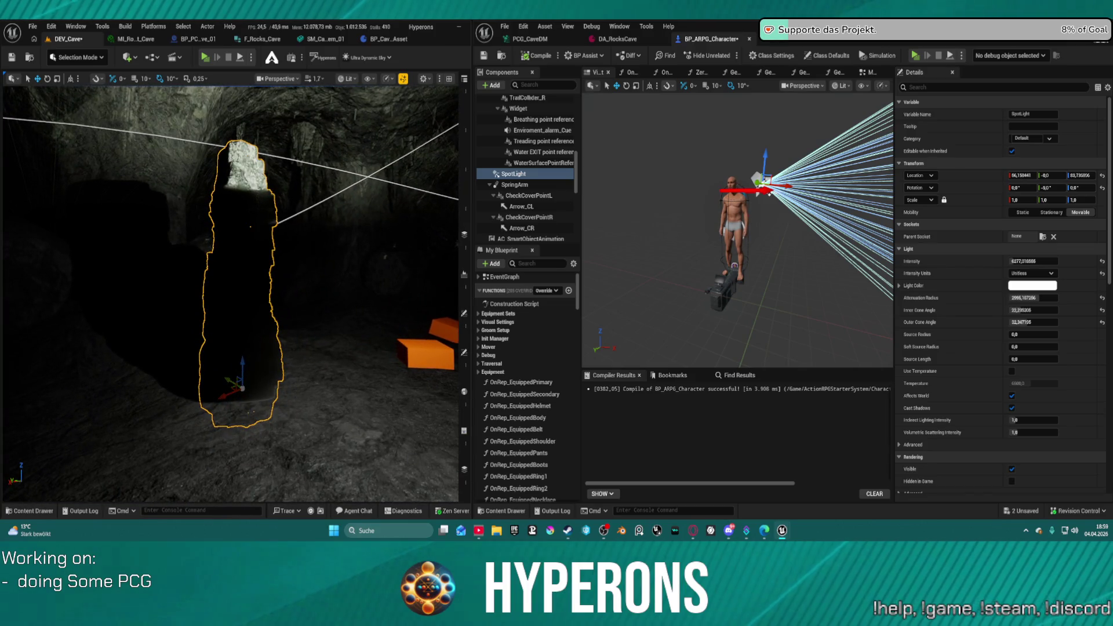
{"action": "scroll", "coordinate": [986, 260], "scroll_direction": "down", "scroll_amount": 5}
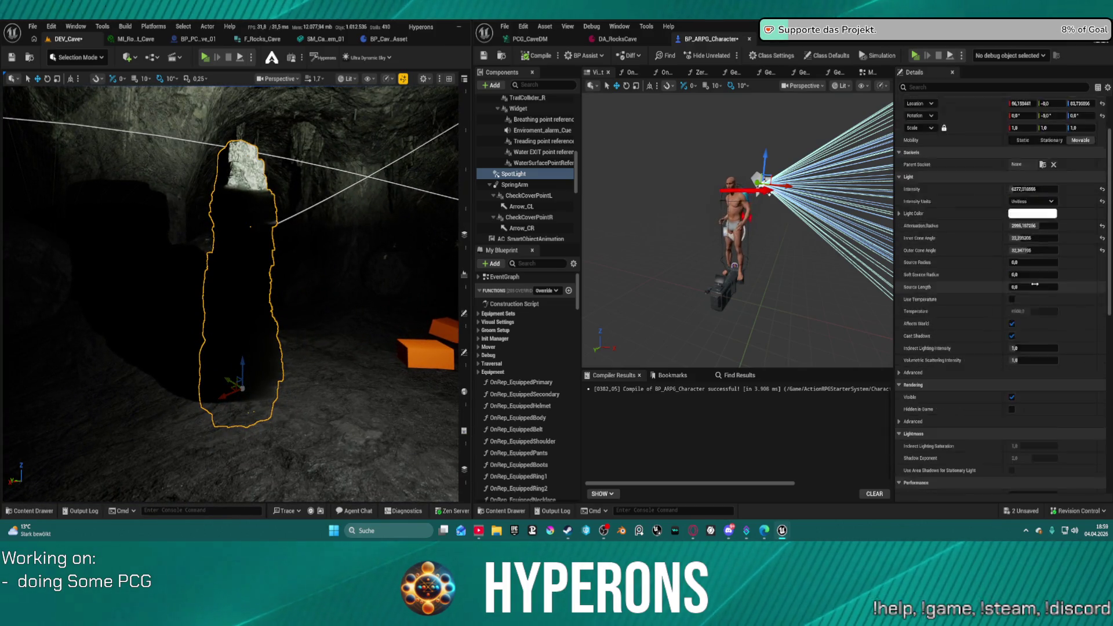
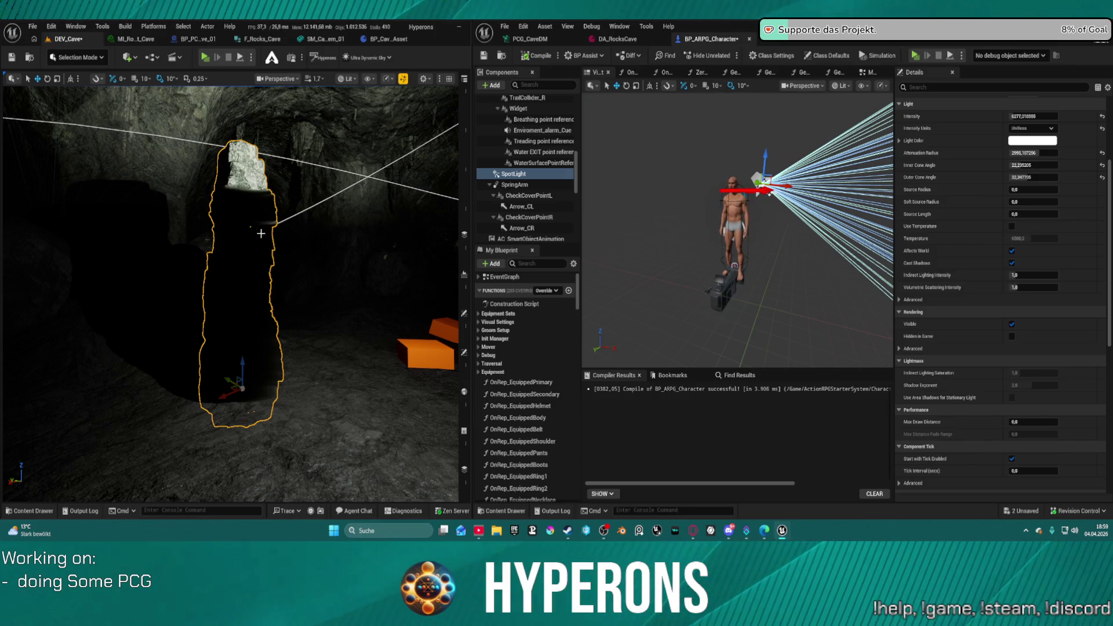
- Leave the BP_ARPG_Character Blueprint and bring the PCG_CaveDM graph tab to the front
{"action": "scroll", "coordinate": [1030, 225], "scroll_direction": "up", "scroll_amount": 5}
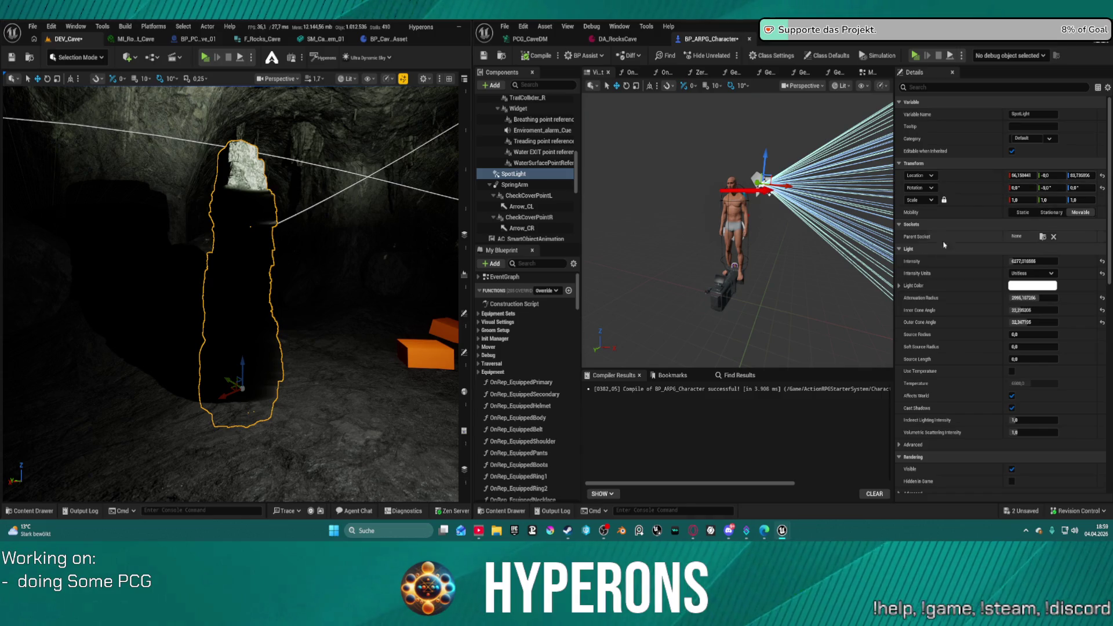
{"action": "scroll", "coordinate": [736, 232], "scroll_direction": "up", "scroll_amount": 3}
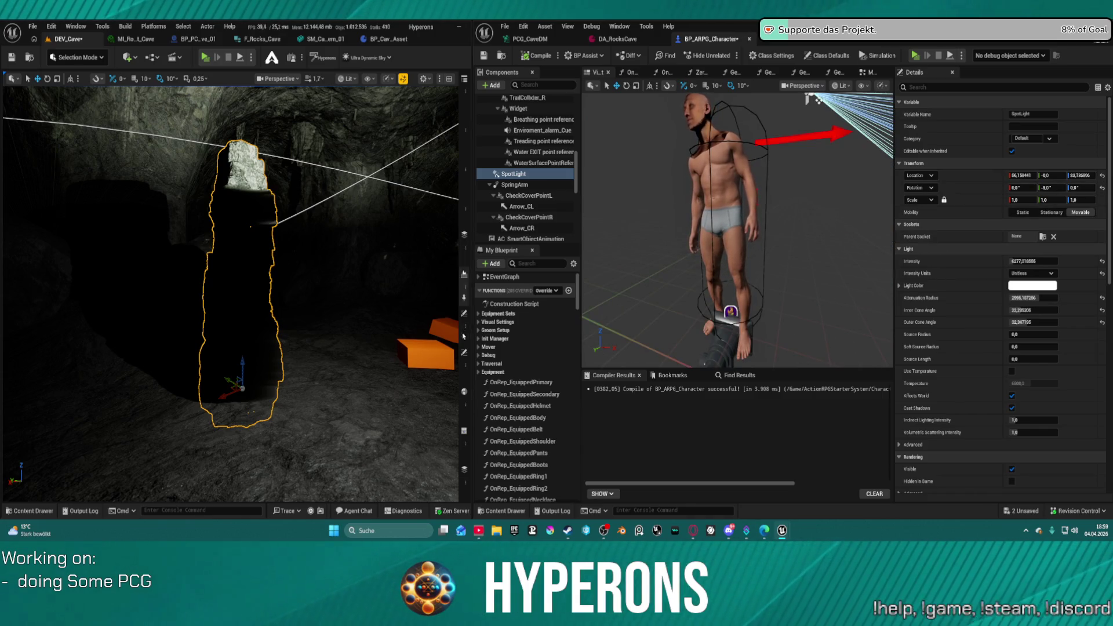
{"action": "left_click", "coordinate": [540, 27]}
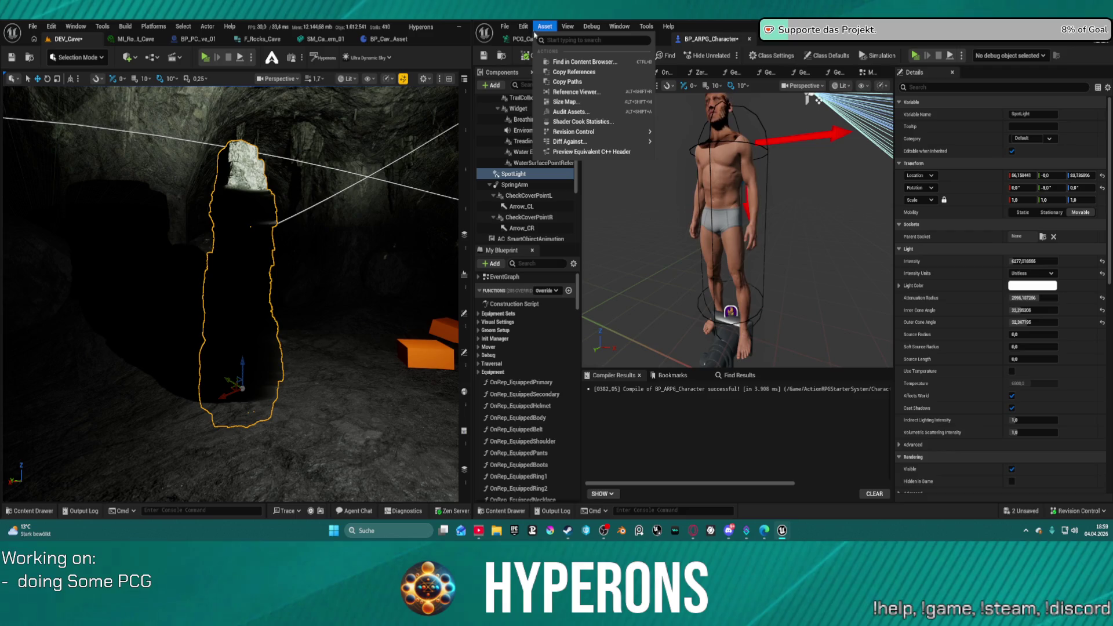
{"action": "left_click", "coordinate": [518, 39]}
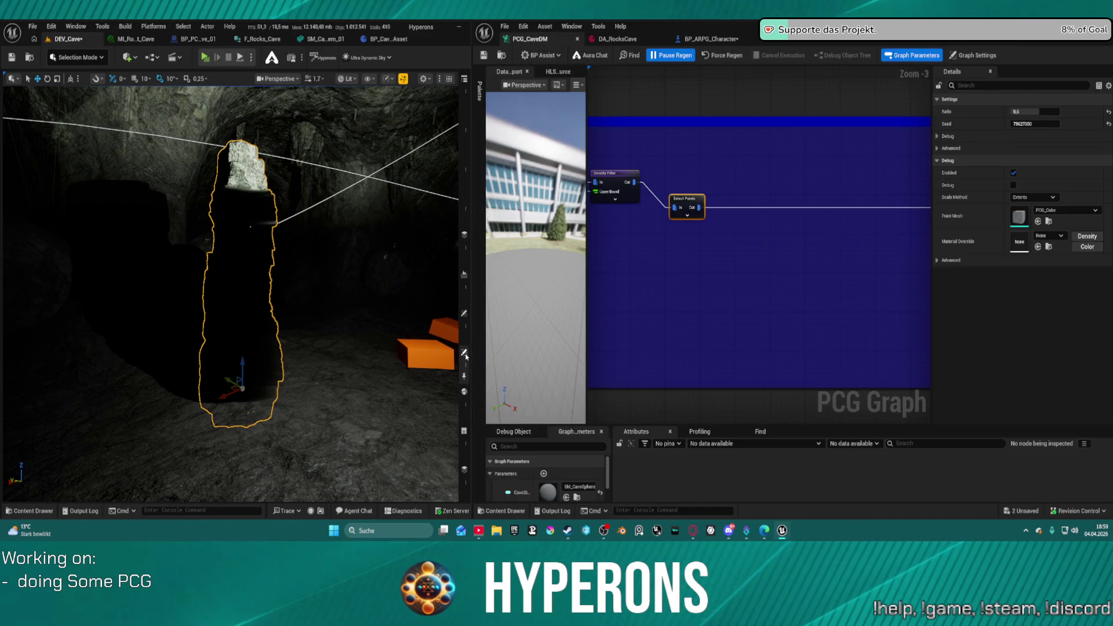
- Select only SM_Pillar_Rock_3 and undo its accidental scaling
{"action": "left_click", "coordinate": [465, 354]}
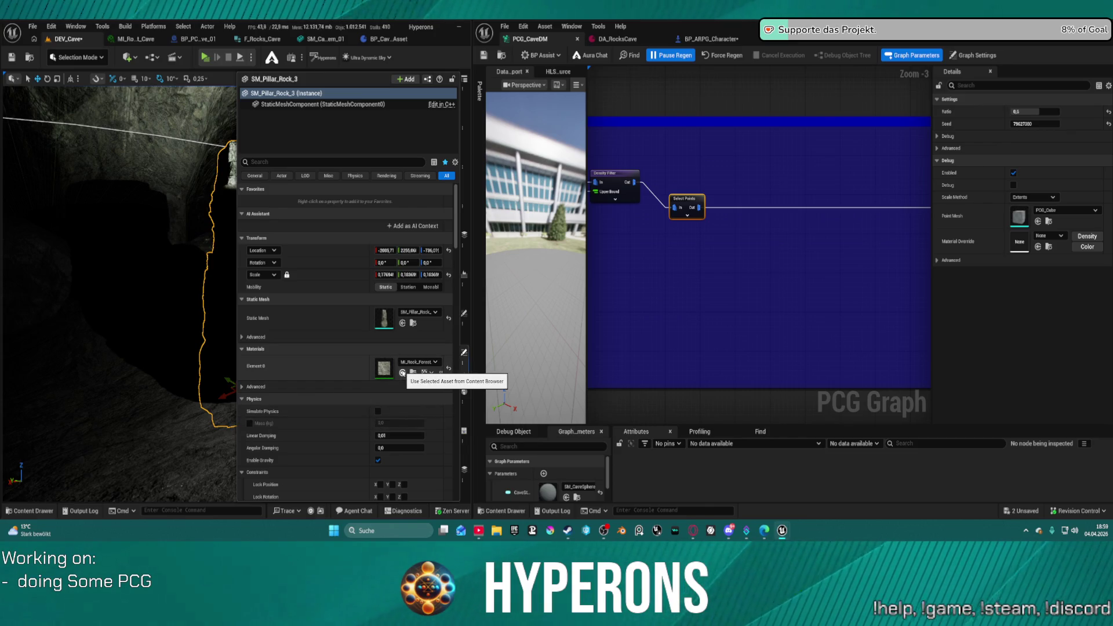
{"action": "left_click", "coordinate": [130, 217]}
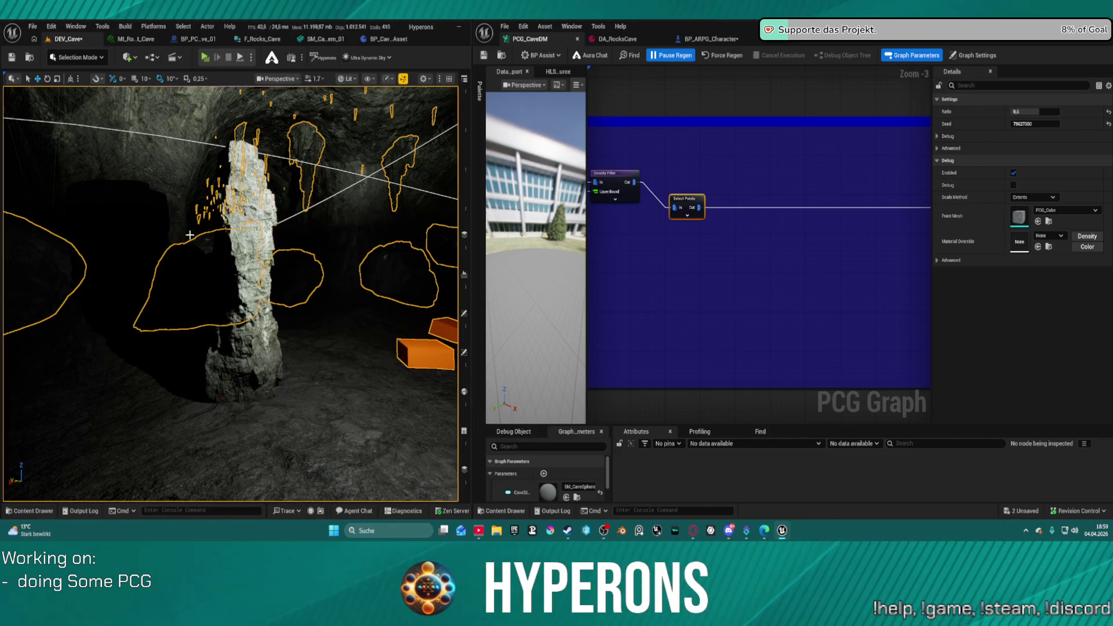
{"action": "left_click", "coordinate": [267, 302]}
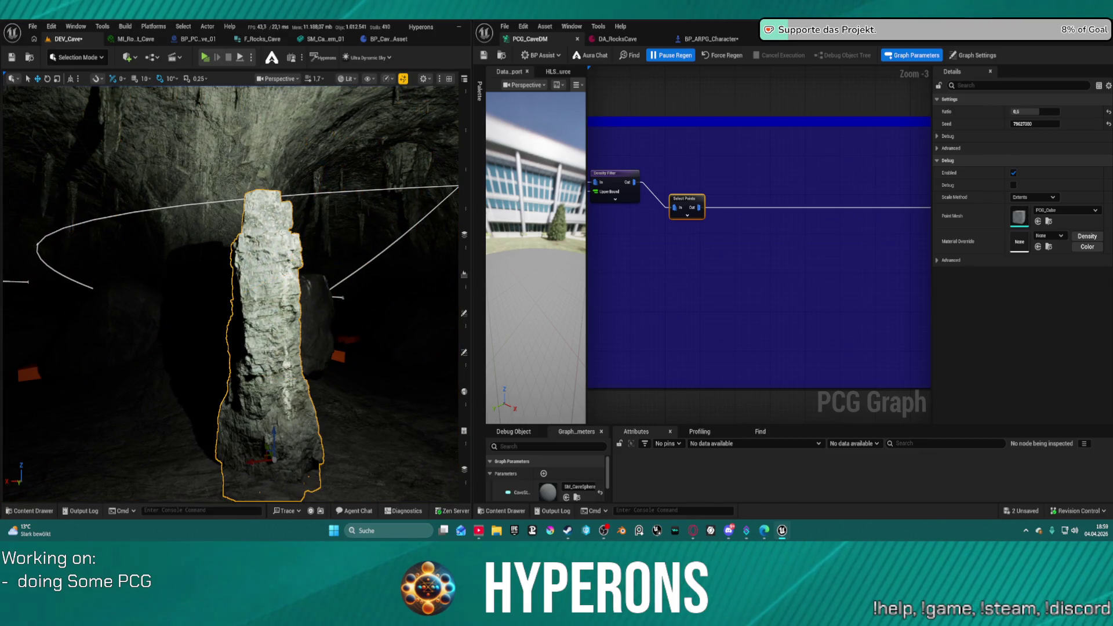
{"action": "key", "text": "ctrl+z"}
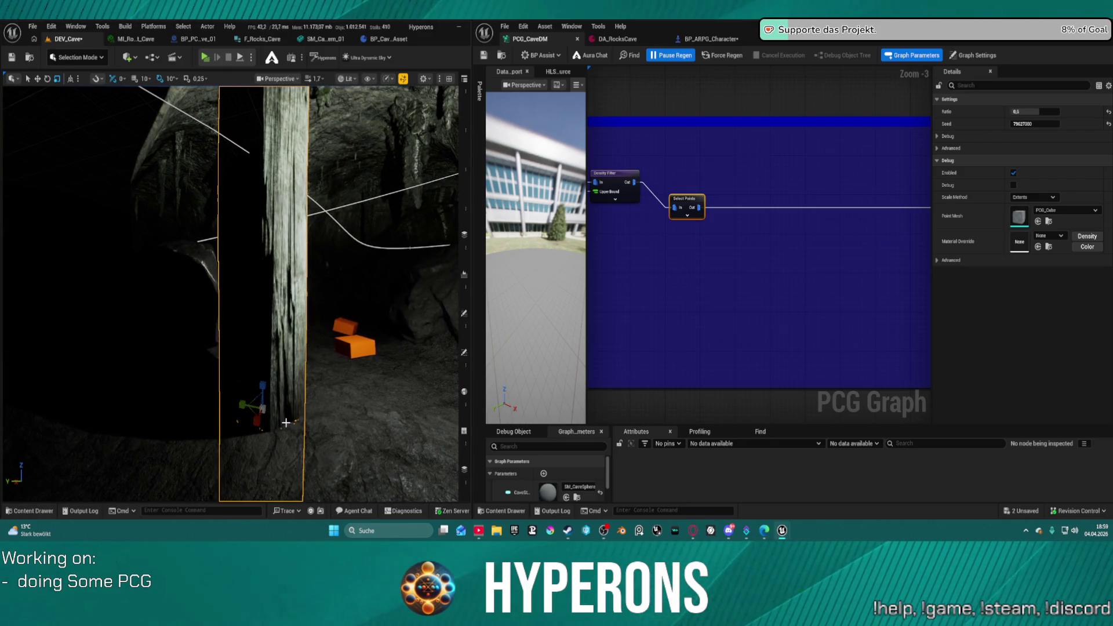
{"action": "key", "text": "ctrl+z"}
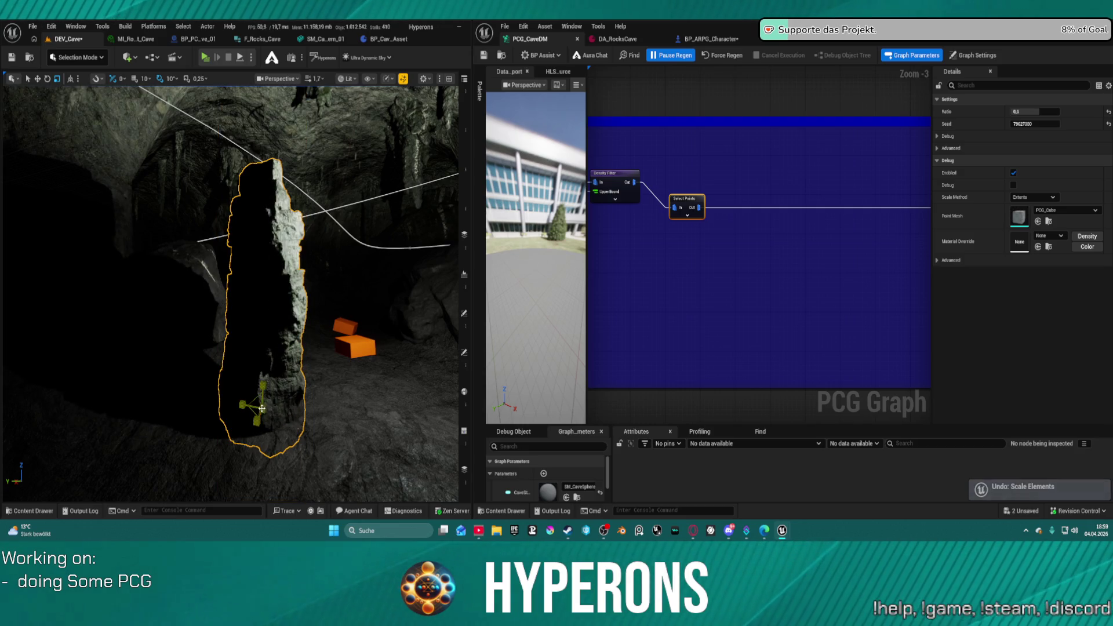
- Frame the pillar and drag it left along the Y axis, then orbit to check
{"action": "scroll", "coordinate": [262, 409], "scroll_direction": "up", "scroll_amount": 5}
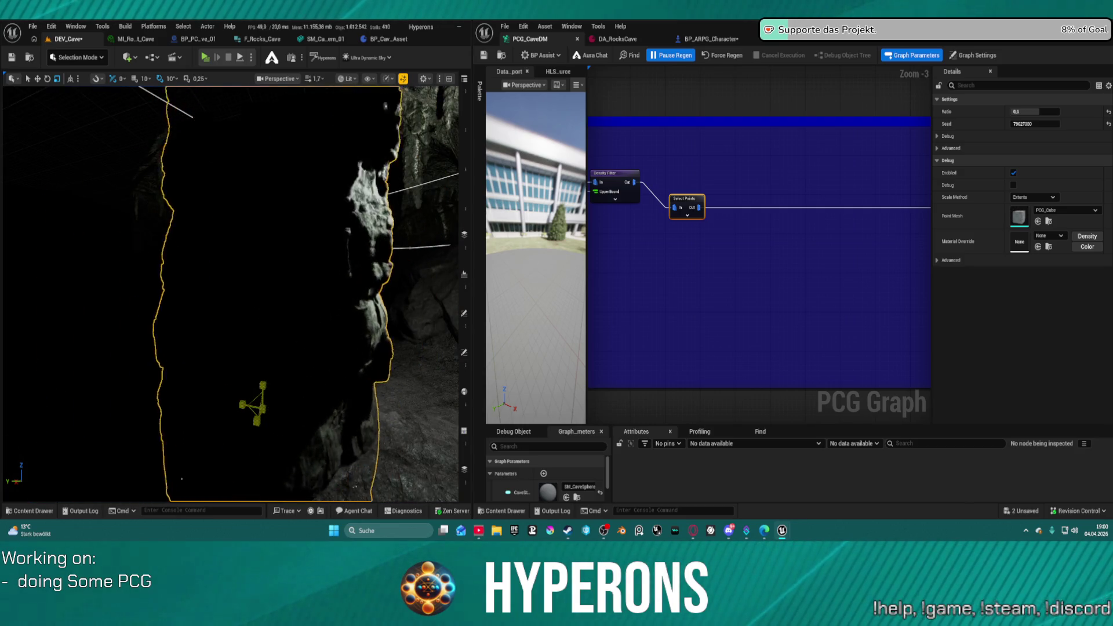
{"action": "scroll", "coordinate": [230, 293], "scroll_direction": "down", "scroll_amount": 5}
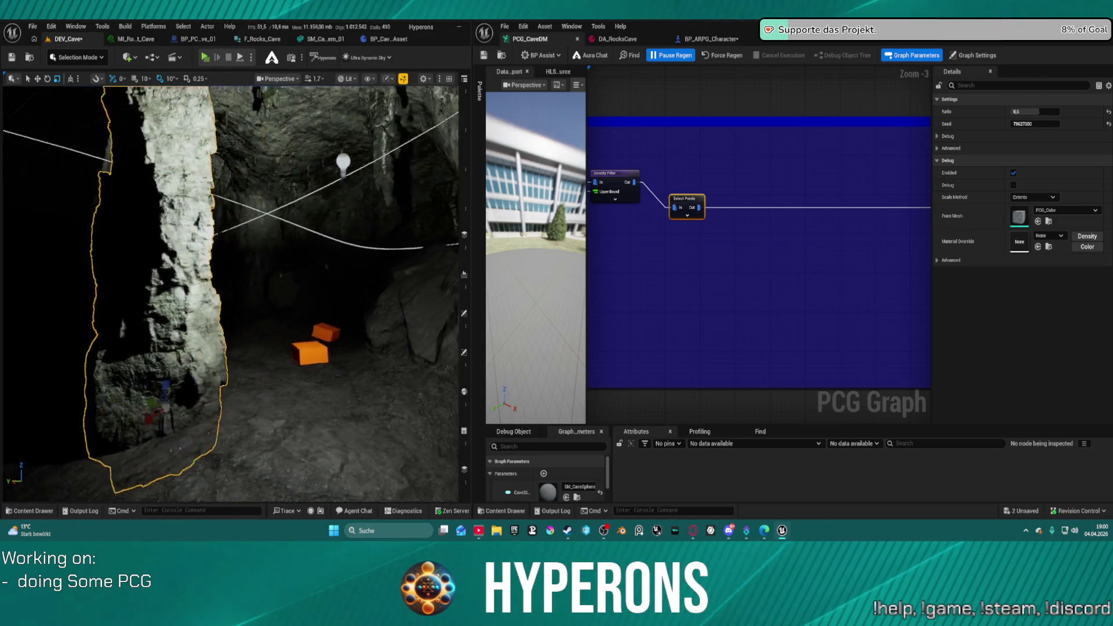
{"action": "key", "text": "f"}
{"action": "scroll", "coordinate": [230, 293], "scroll_direction": "down", "scroll_amount": 3}
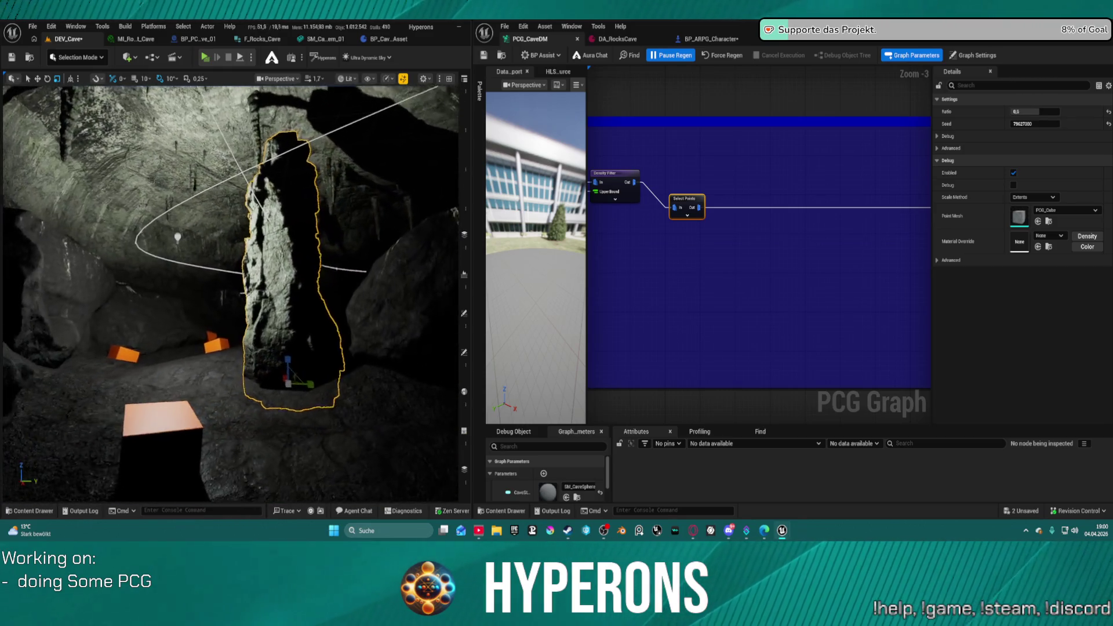
{"action": "left_click_drag", "start_coordinate": [315, 384], "coordinate": [125, 382]}
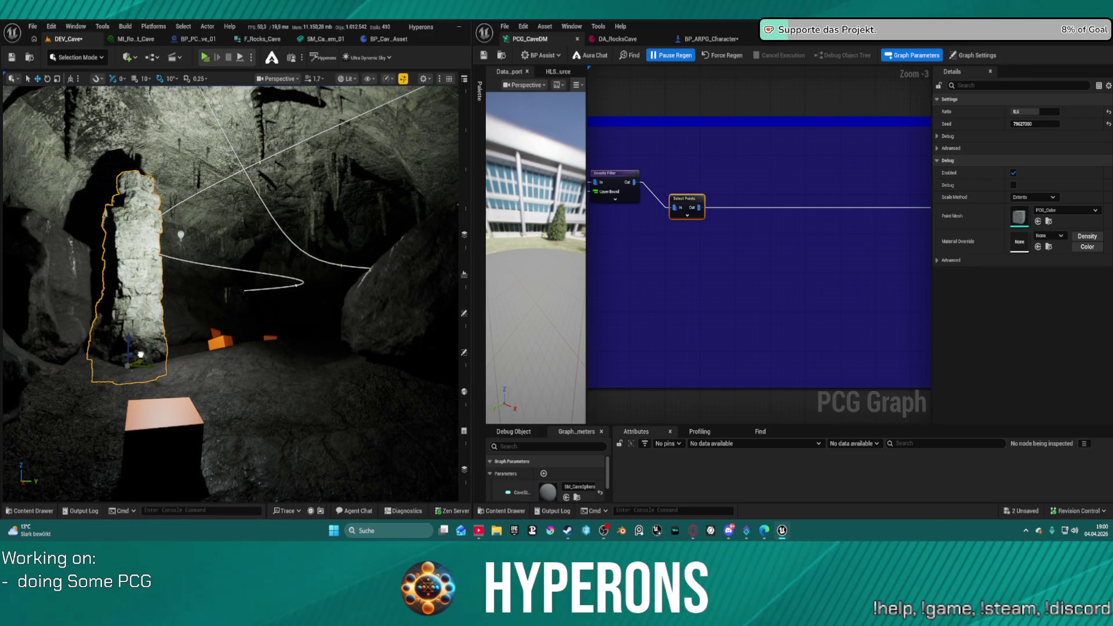
{"action": "left_click_drag", "start_coordinate": [228, 345], "coordinate": [459, 344]}
{"action": "left_click_drag", "start_coordinate": [449, 218], "coordinate": [449, 218]}
- Select the SkyLight in the Outliner and reset its Intensity Scale to 1.0
{"action": "left_click", "coordinate": [464, 235]}
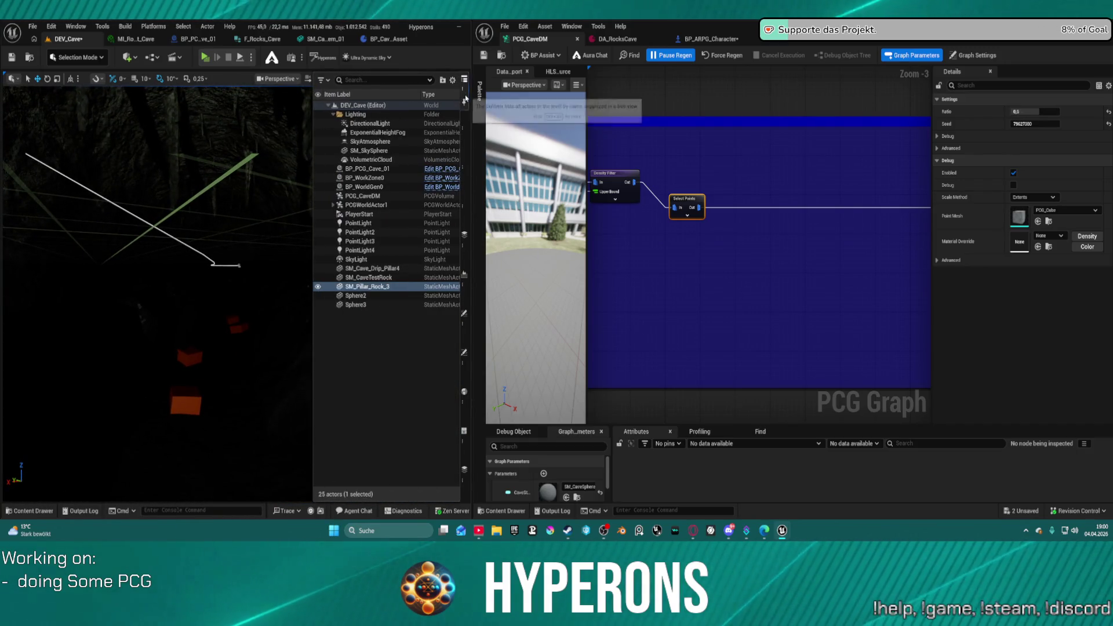
{"action": "left_click", "coordinate": [417, 260]}
{"action": "left_click", "coordinate": [464, 352]}
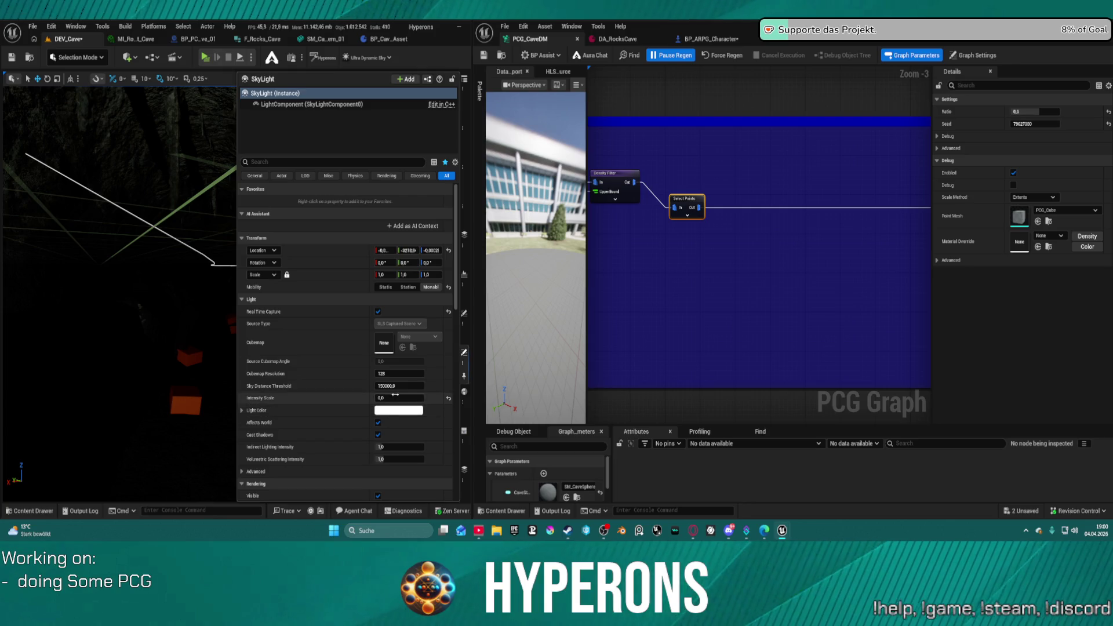
{"action": "left_click", "coordinate": [449, 399]}
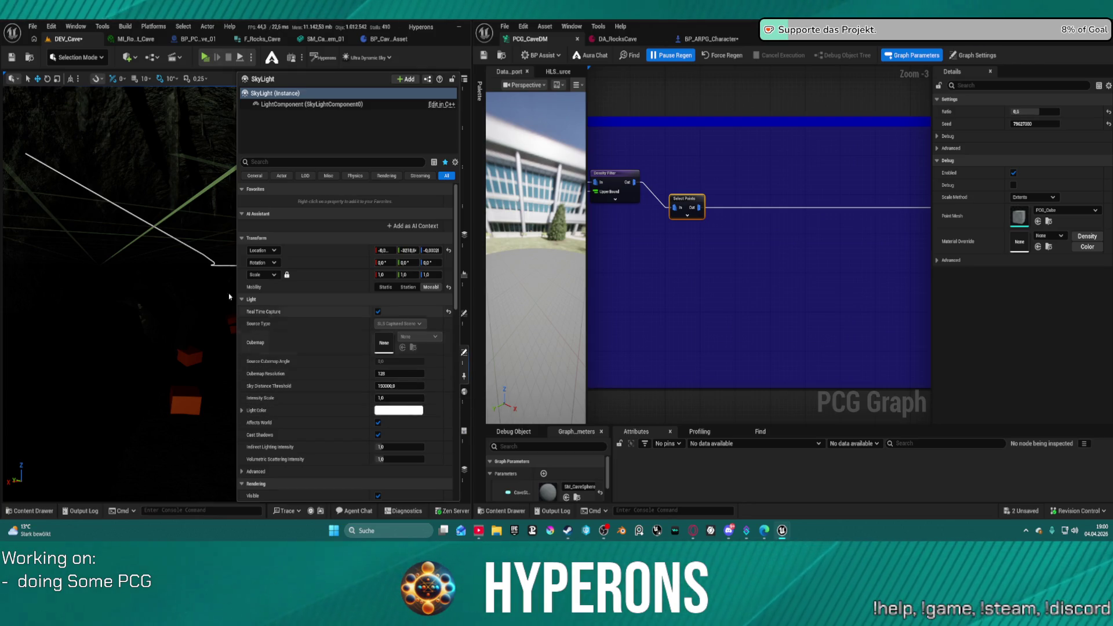
- Select the DirectionalLight and show its properties in Details
{"action": "left_click", "coordinate": [468, 91]}
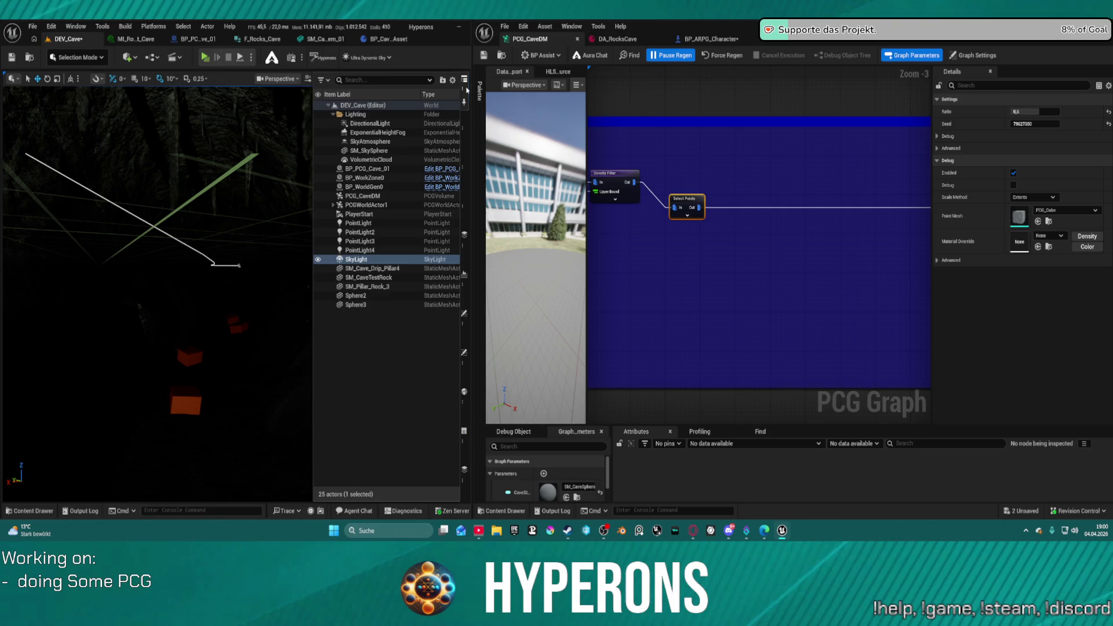
{"action": "left_click", "coordinate": [371, 123]}
{"action": "left_click", "coordinate": [465, 357]}
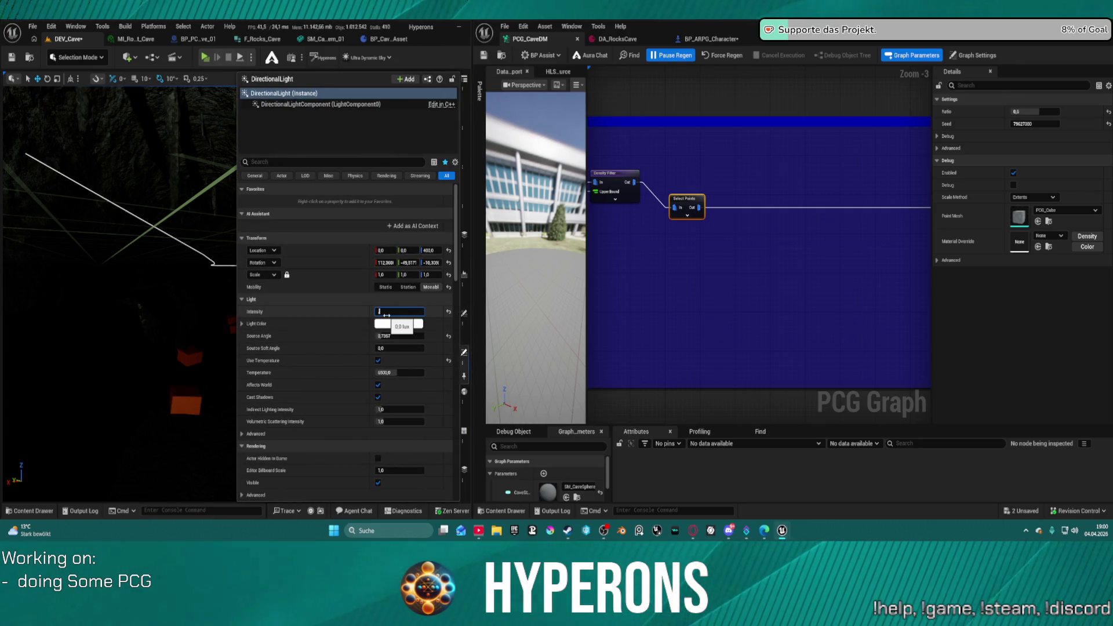
- Set the DirectionalLight intensity to 10 and frame the light
{"action": "type", "text": "10"}
{"action": "key", "text": "Return"}
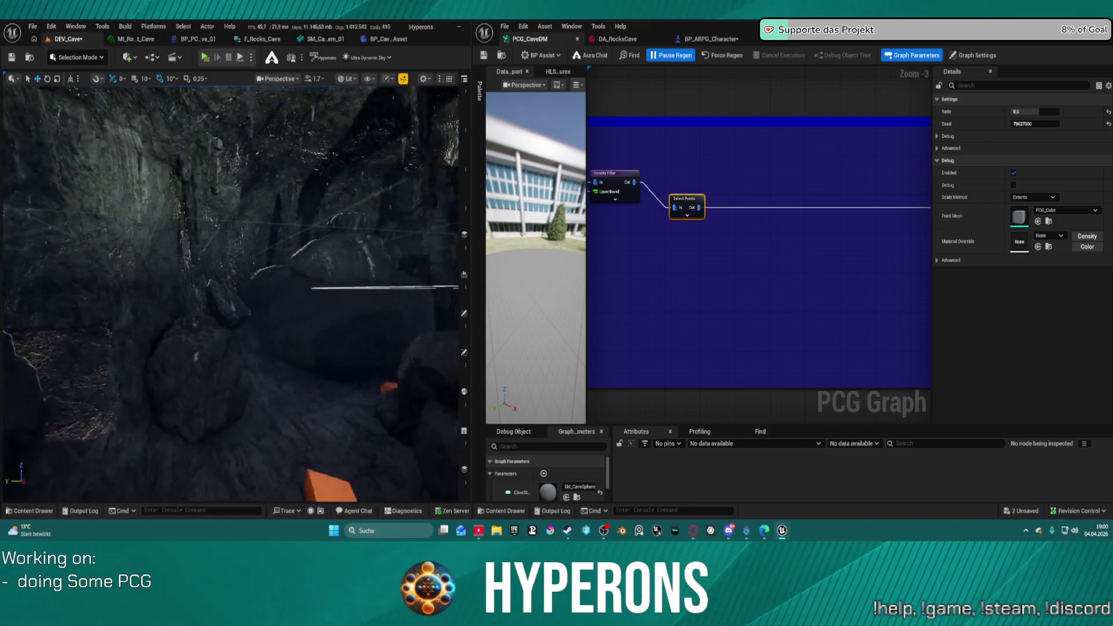
{"action": "key", "text": "f"}
- Select the stone pillar and delete it from the level
{"action": "left_click", "coordinate": [132, 403]}
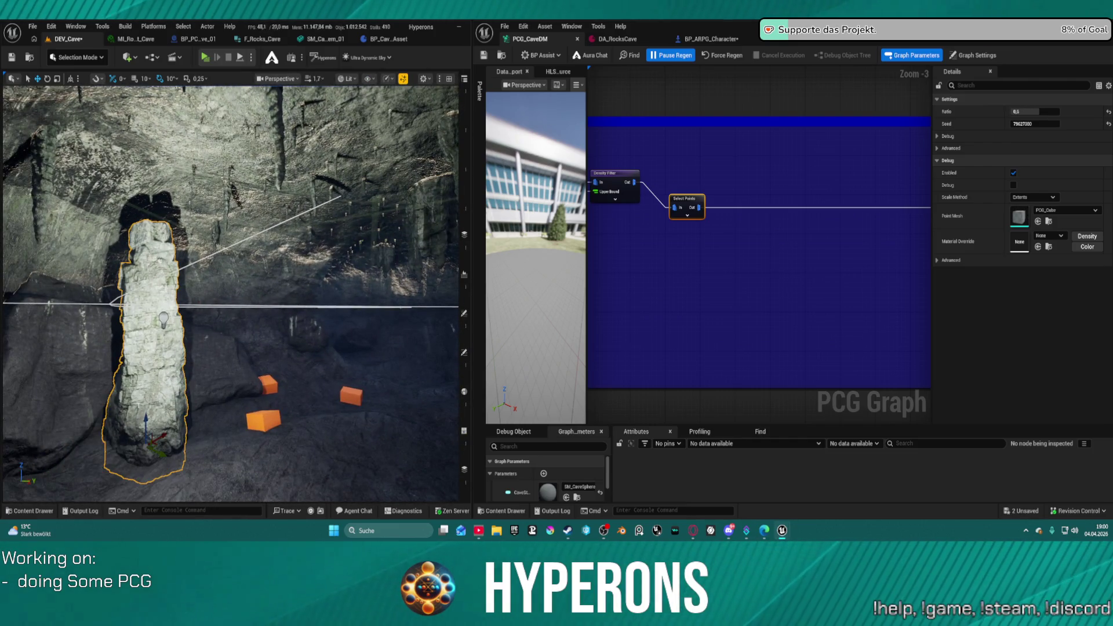
{"action": "key", "text": "Delete"}
{"action": "mouse_move", "coordinate": [232, 261]}
{"action": "left_mouse_down"}
{"action": "mouse_move", "coordinate": [232, 342]}
{"action": "mouse_move", "coordinate": [258, 351]}
{"action": "left_mouse_up"}
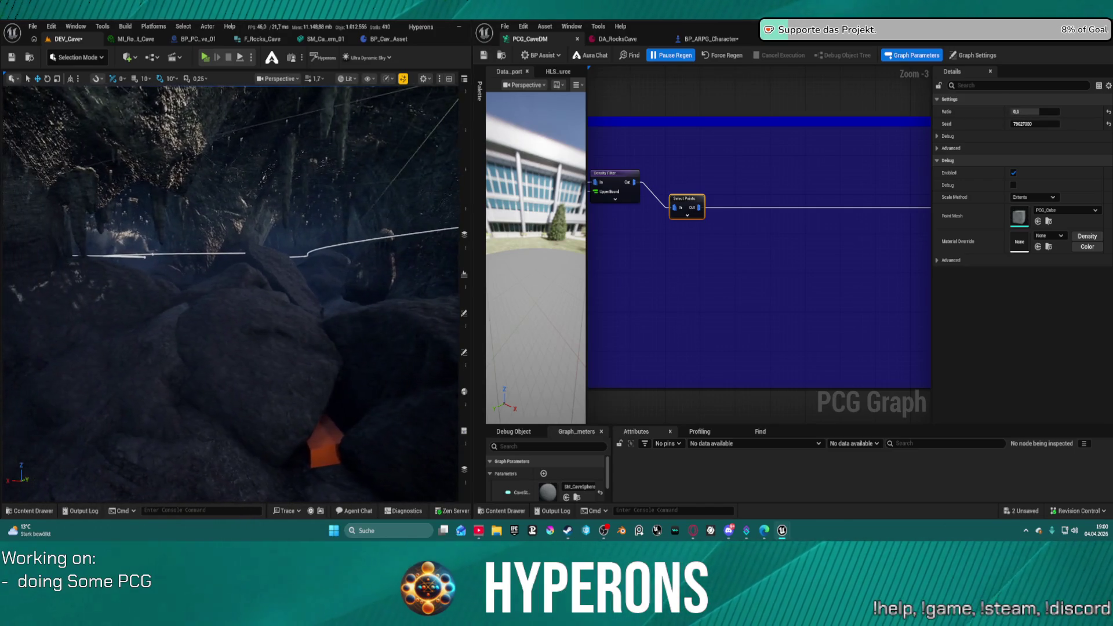
- Remove the SkyAtmosphere via the Outliner and fly back into the lit cave
{"action": "left_click", "coordinate": [464, 92]}
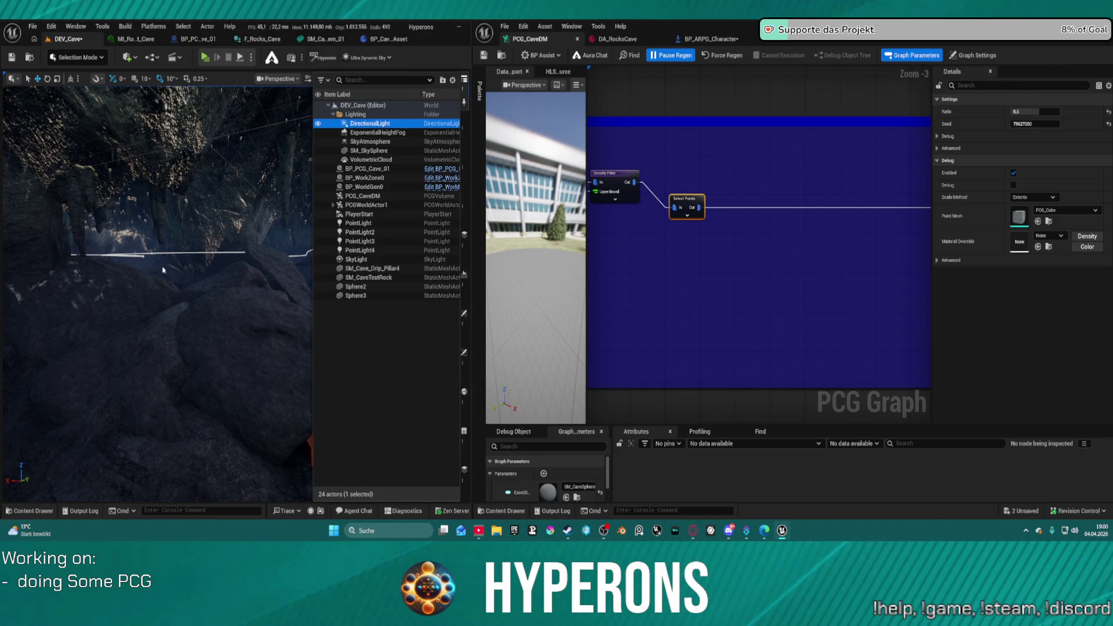
{"action": "mouse_move", "coordinate": [97, 234]}
{"action": "left_mouse_down"}
{"action": "mouse_move", "coordinate": [104, 186]}
{"action": "mouse_move", "coordinate": [107, 261]}
{"action": "left_mouse_up"}
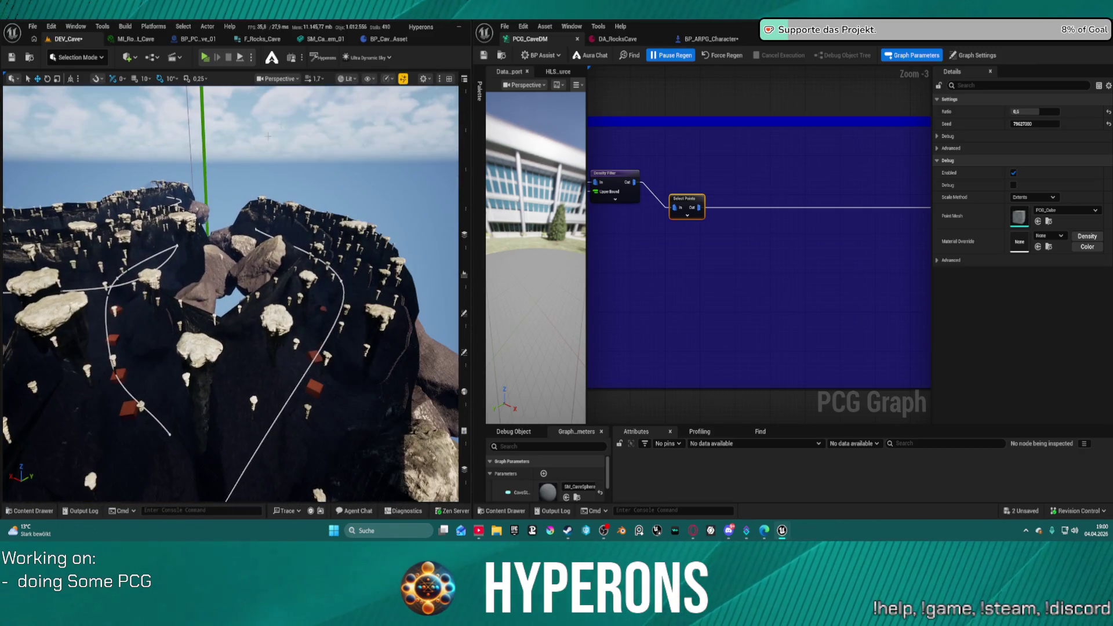
{"action": "left_click", "coordinate": [464, 97]}
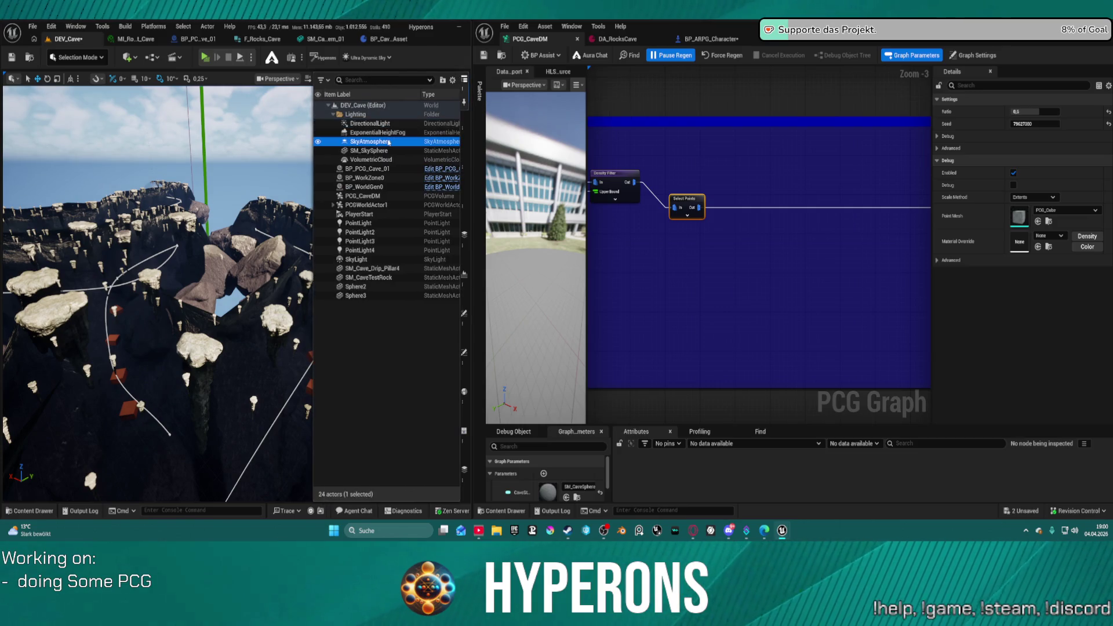
{"action": "mouse_move", "coordinate": [174, 261]}
{"action": "left_mouse_down"}
{"action": "mouse_move", "coordinate": [186, 284]}
{"action": "mouse_move", "coordinate": [159, 273]}
{"action": "mouse_move", "coordinate": [191, 298]}
{"action": "mouse_move", "coordinate": [182, 208]}
{"action": "left_mouse_up"}
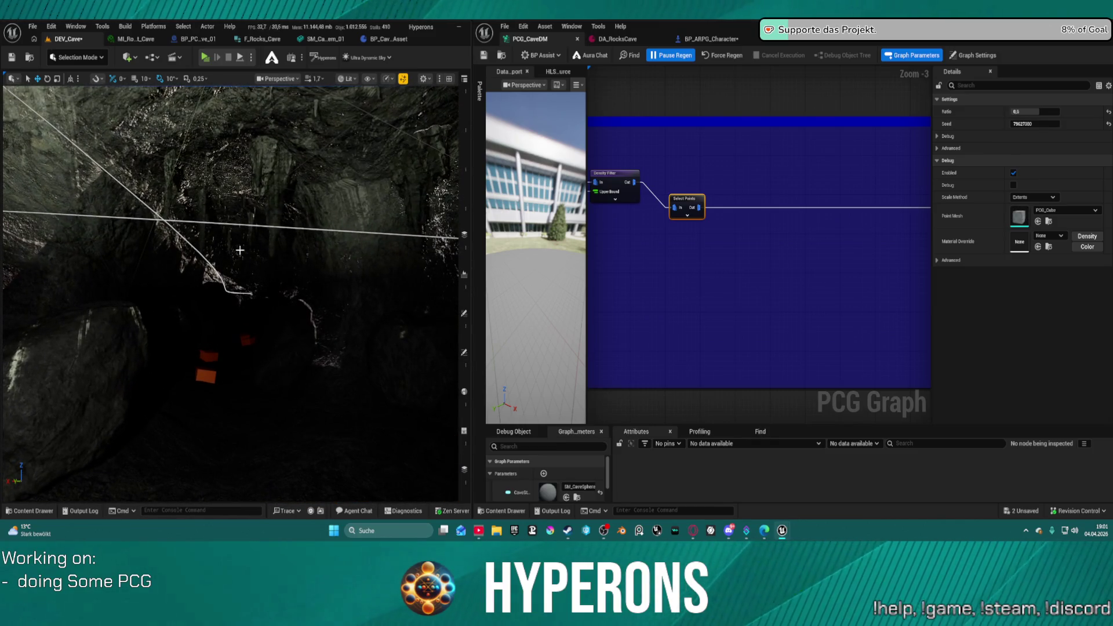
{"action": "mouse_move", "coordinate": [228, 272]}
{"action": "left_mouse_down"}
{"action": "mouse_move", "coordinate": [220, 278]}
{"action": "mouse_move", "coordinate": [250, 282]}
{"action": "left_mouse_up"}
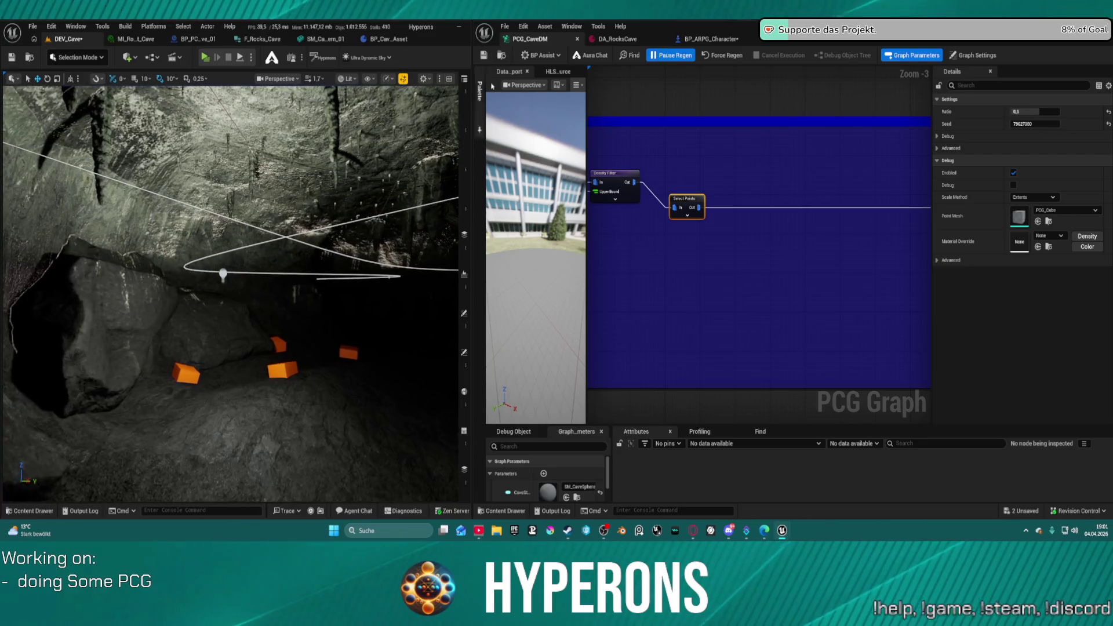
- Lower the DirectionalLight intensity to 0.01 lux and look around the darker cave
{"action": "mouse_move", "coordinate": [467, 103]}
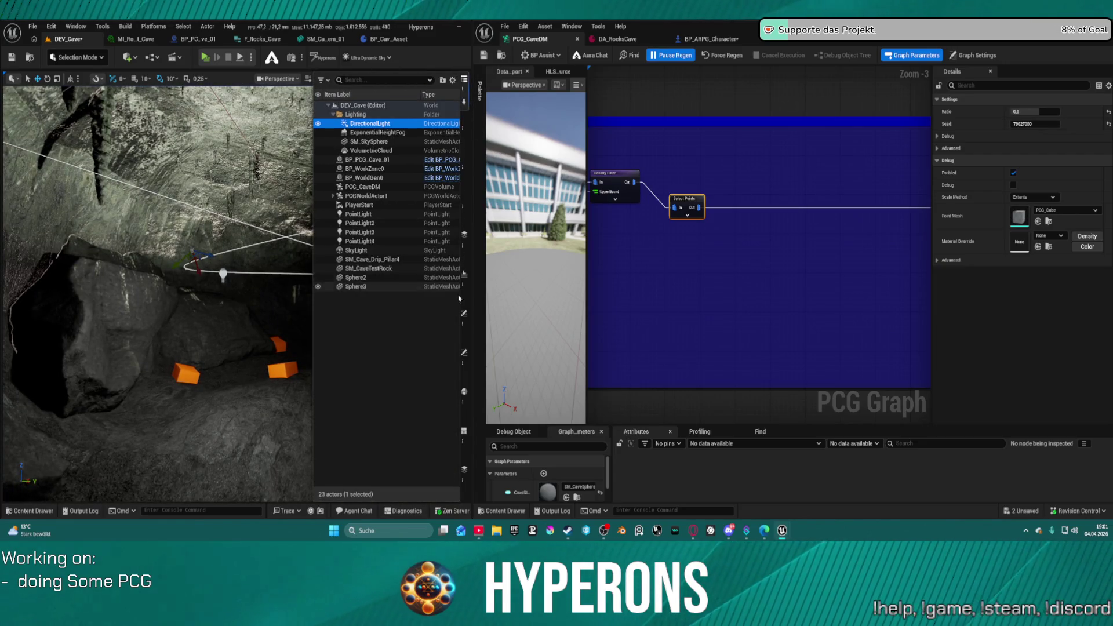
{"action": "left_click", "coordinate": [464, 330]}
{"action": "left_click", "coordinate": [399, 311]}
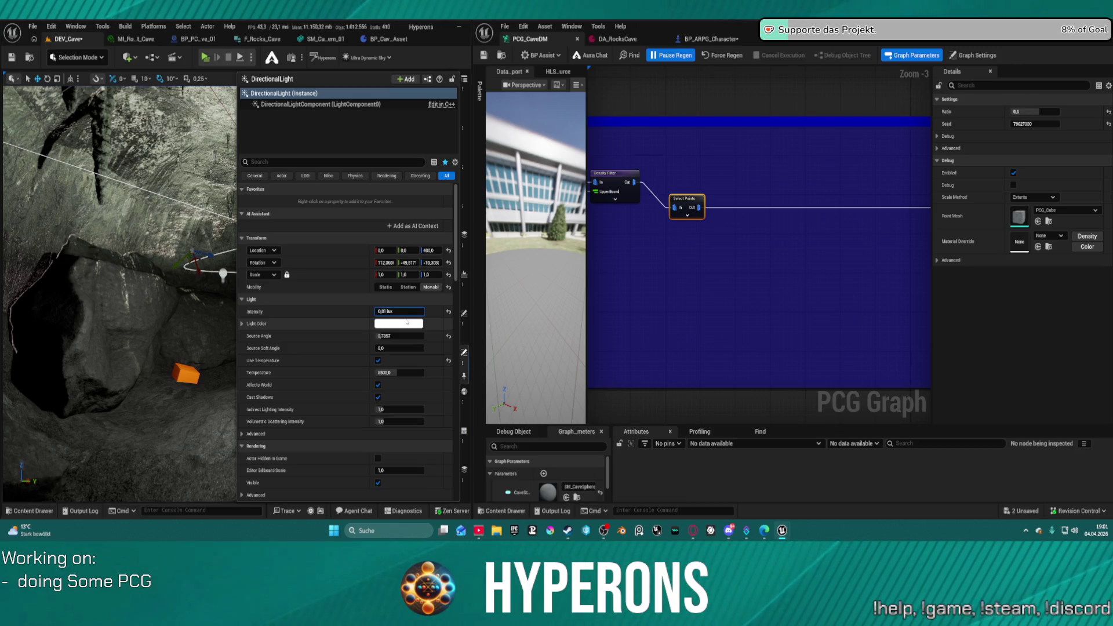
{"action": "key", "text": "Return"}
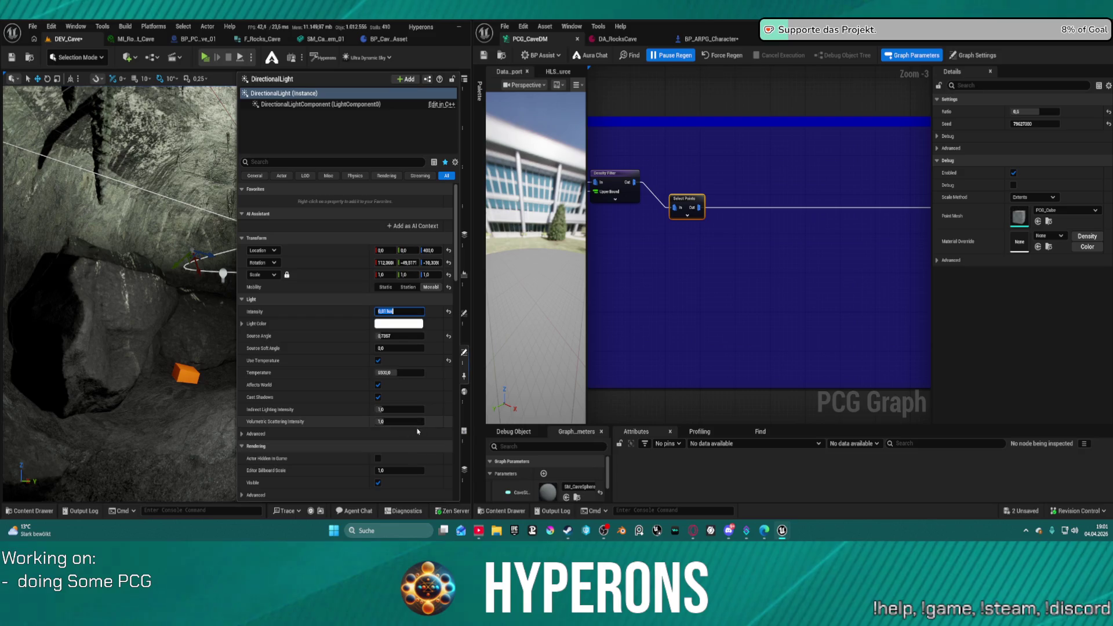
{"action": "left_click_drag", "start_coordinate": [232, 290], "coordinate": [278, 290]}
{"action": "left_click_drag", "start_coordinate": [356, 243], "coordinate": [357, 243]}
- Change the DirectionalLight intensity to 0.05 lux and fly down to the cave floor
{"action": "left_click", "coordinate": [465, 353]}
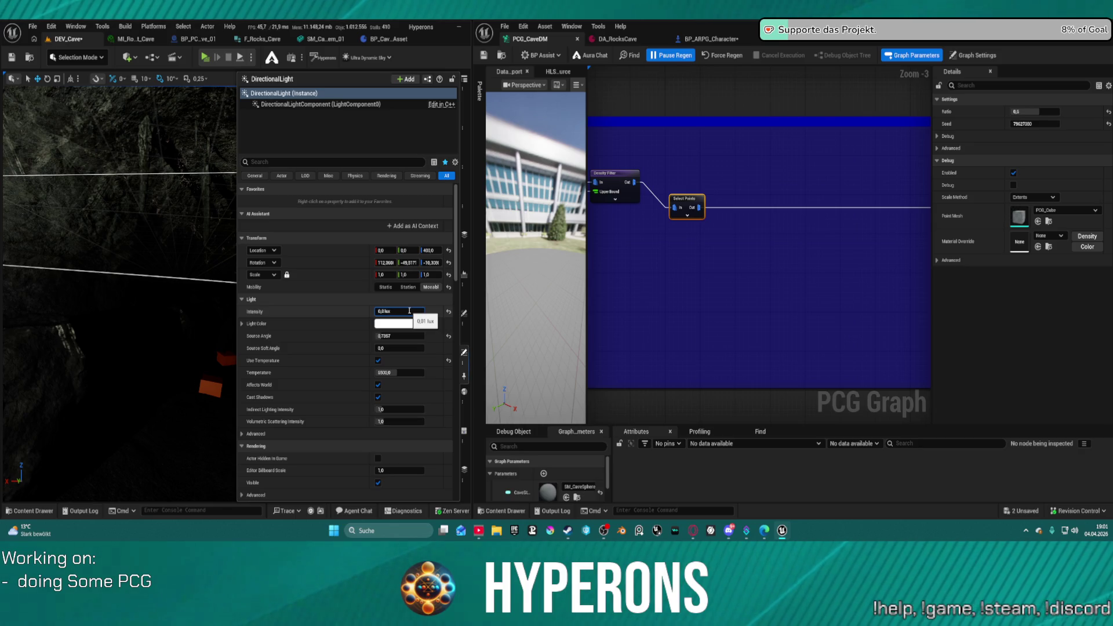
{"action": "type", "text": "5"}
{"action": "key", "text": "Return"}
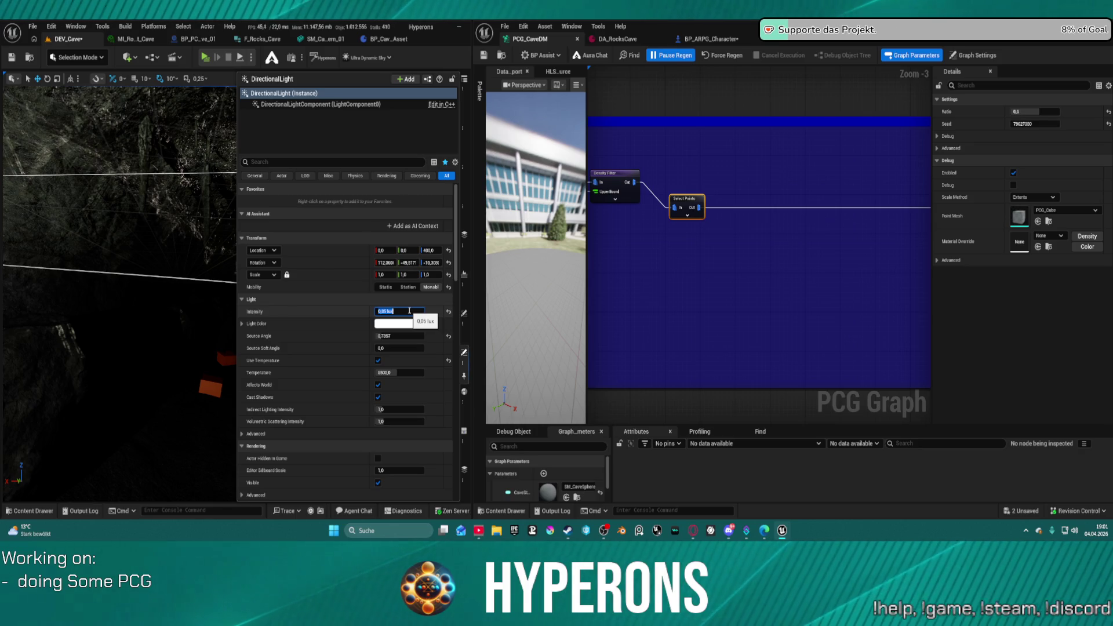
{"action": "left_click_drag", "start_coordinate": [220, 302], "coordinate": [220, 302]}
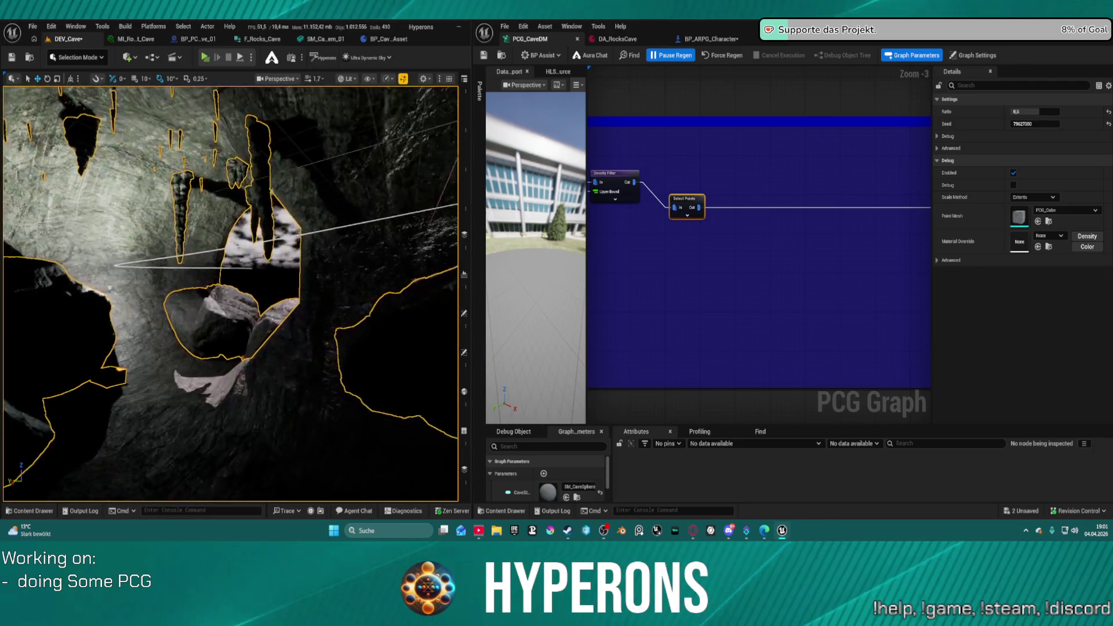
{"action": "left_click_drag", "start_coordinate": [147, 291], "coordinate": [148, 291]}
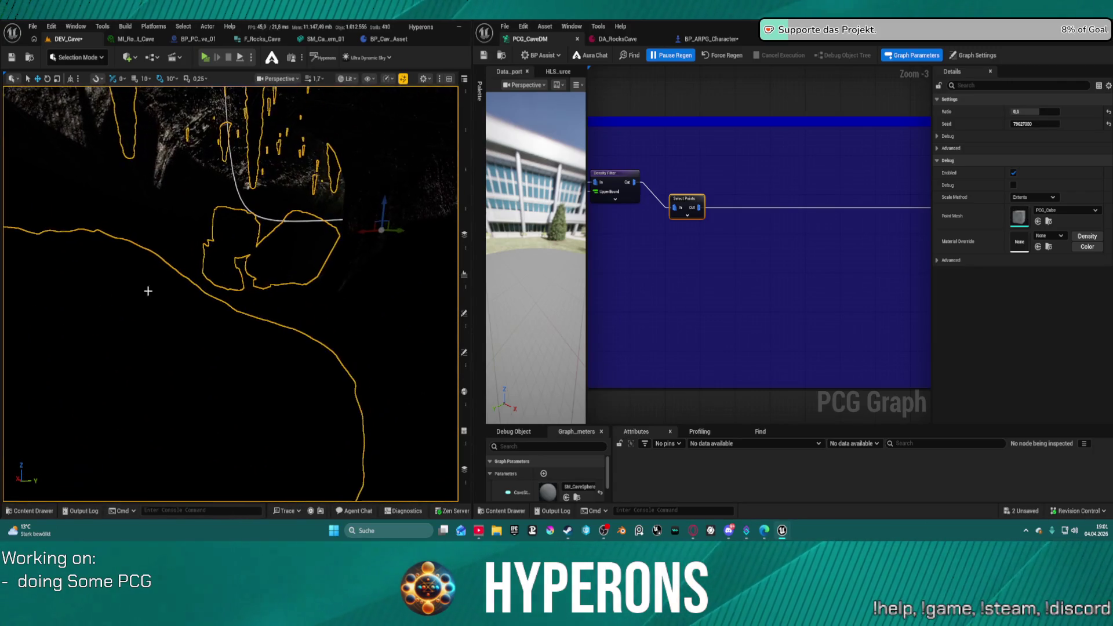
- Try a 0.1 lux intensity, inspect the stalactites, then undo that change
{"action": "left_click", "coordinate": [464, 99]}
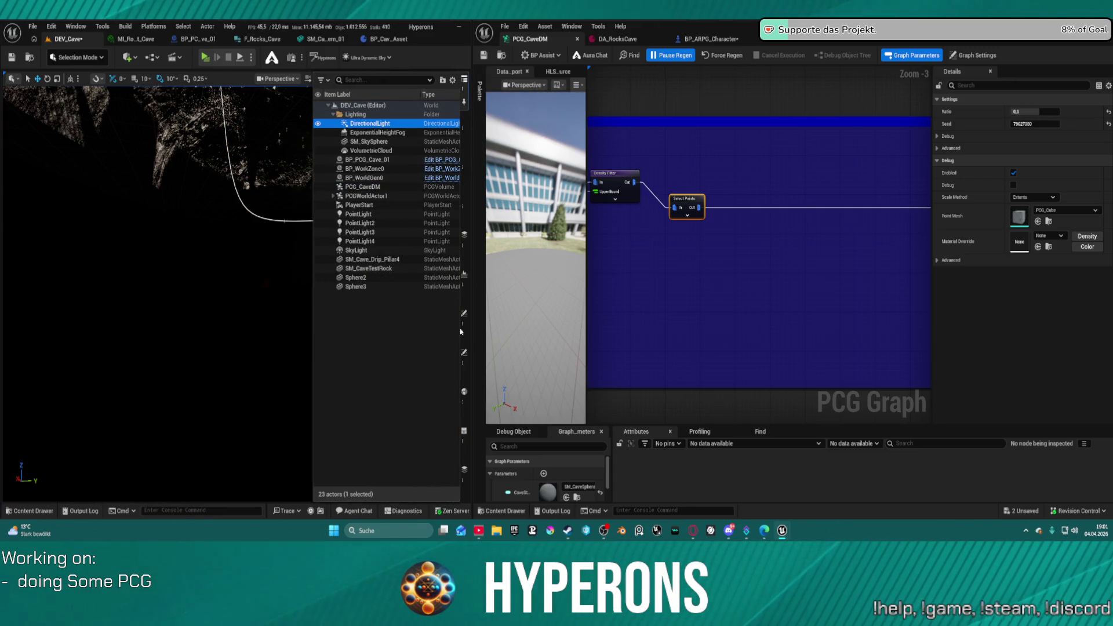
{"action": "left_click", "coordinate": [464, 352]}
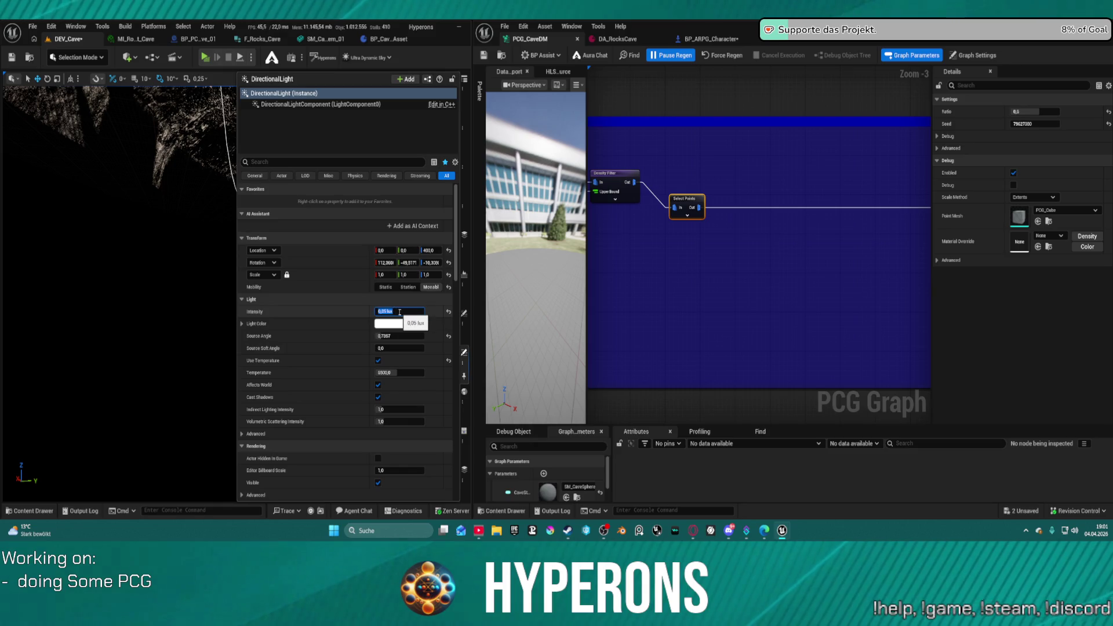
{"action": "key", "text": "Return"}
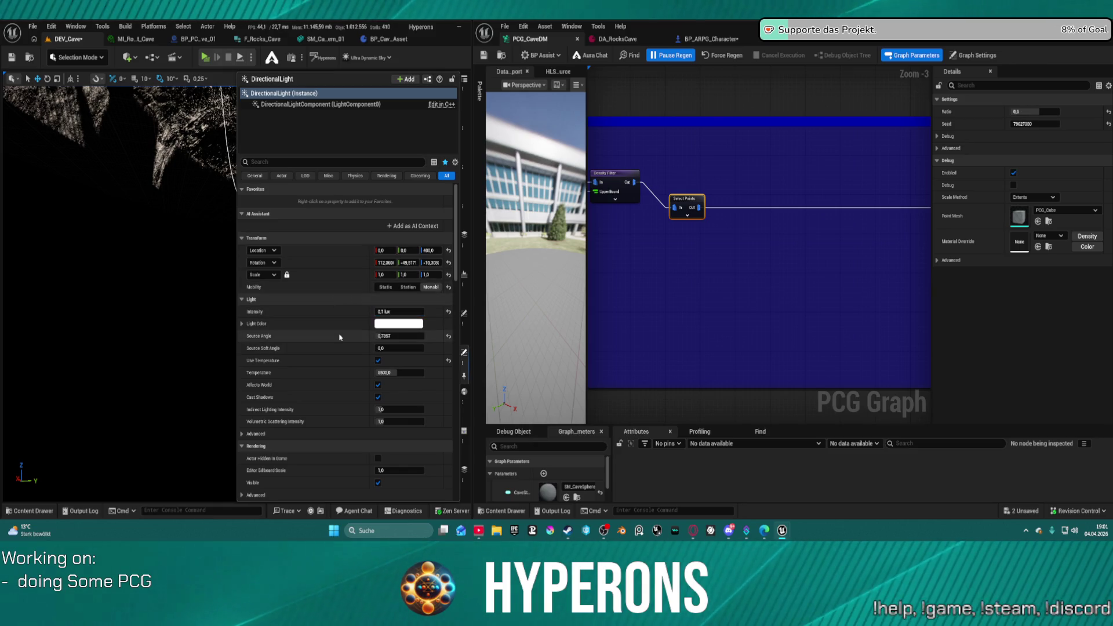
{"action": "left_click", "coordinate": [162, 274]}
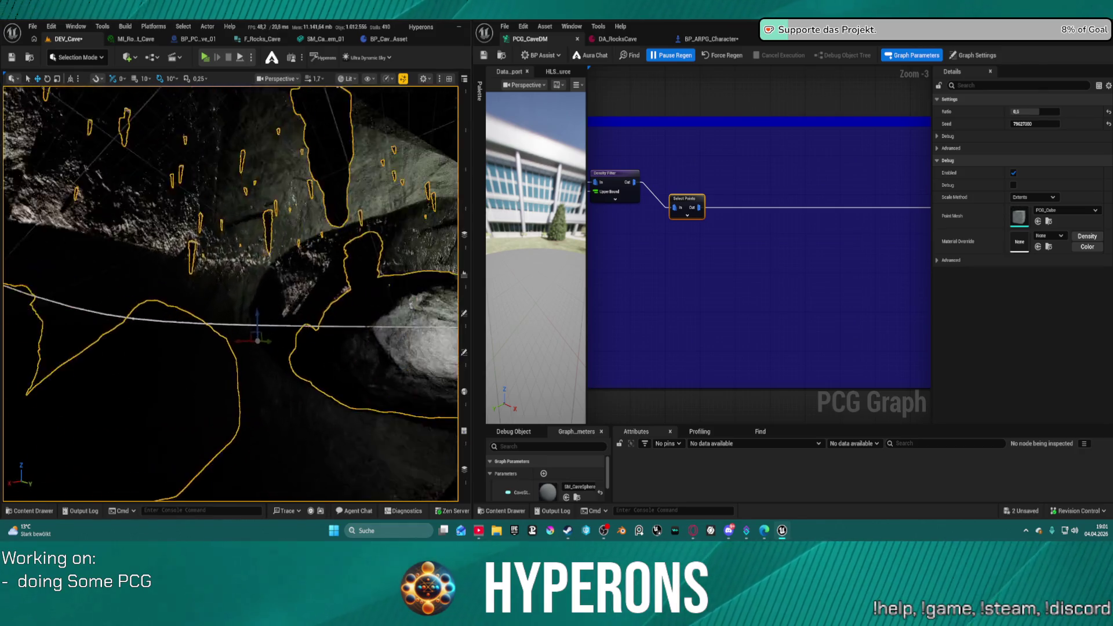
{"action": "mouse_move", "coordinate": [232, 290]}
{"action": "left_mouse_down"}
{"action": "mouse_move", "coordinate": [250, 279]}
{"action": "mouse_move", "coordinate": [294, 285]}
{"action": "left_mouse_up"}
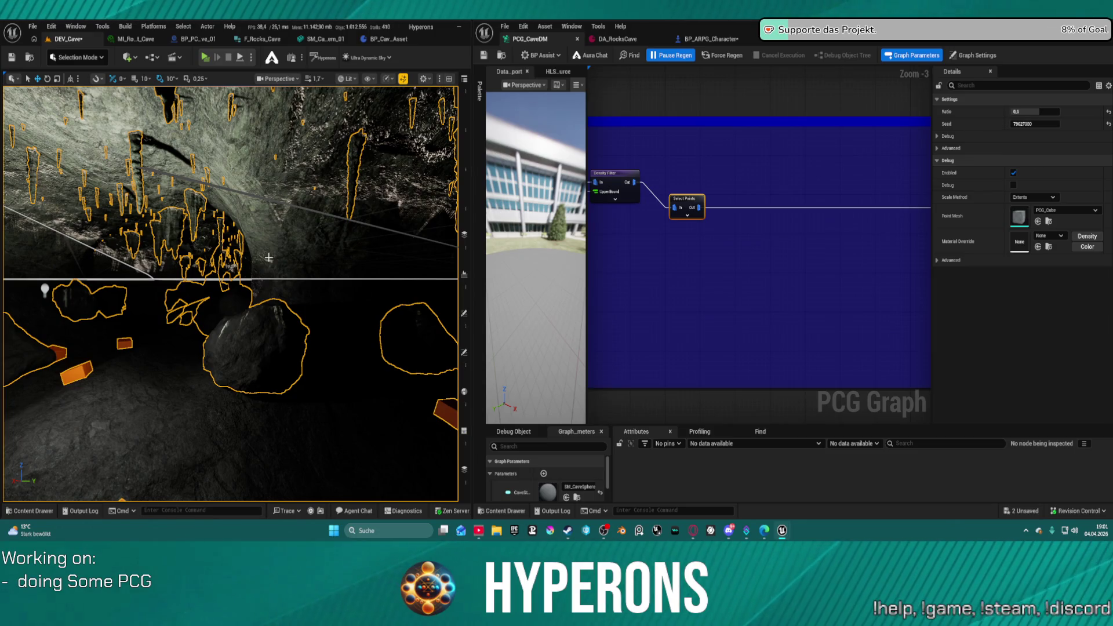
{"action": "key", "text": "ctrl+z"}
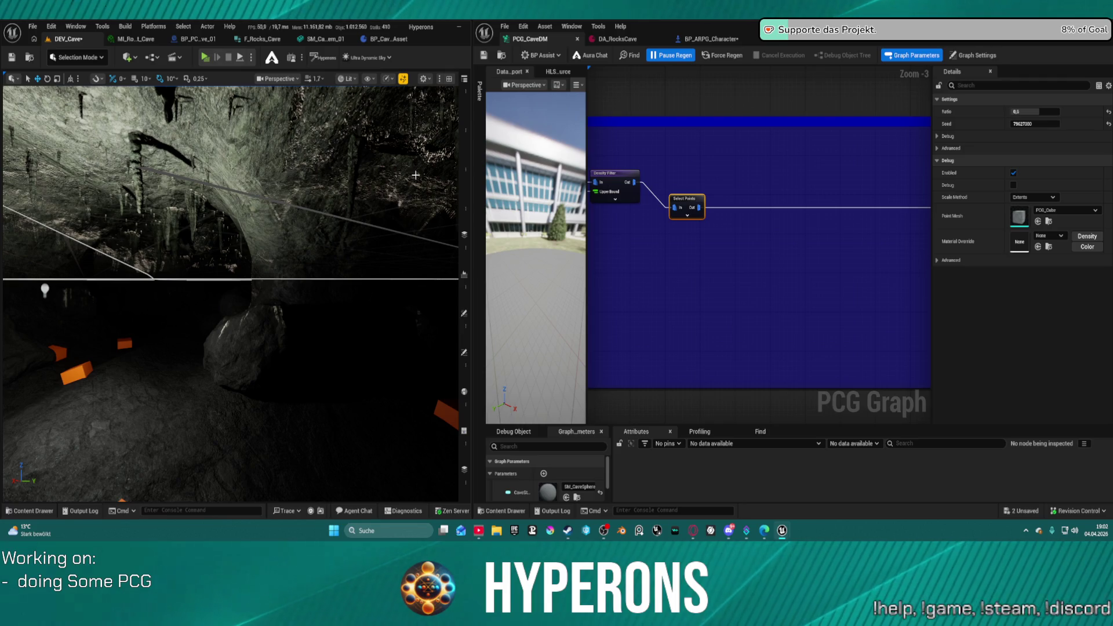
{"action": "left_click", "coordinate": [467, 102]}
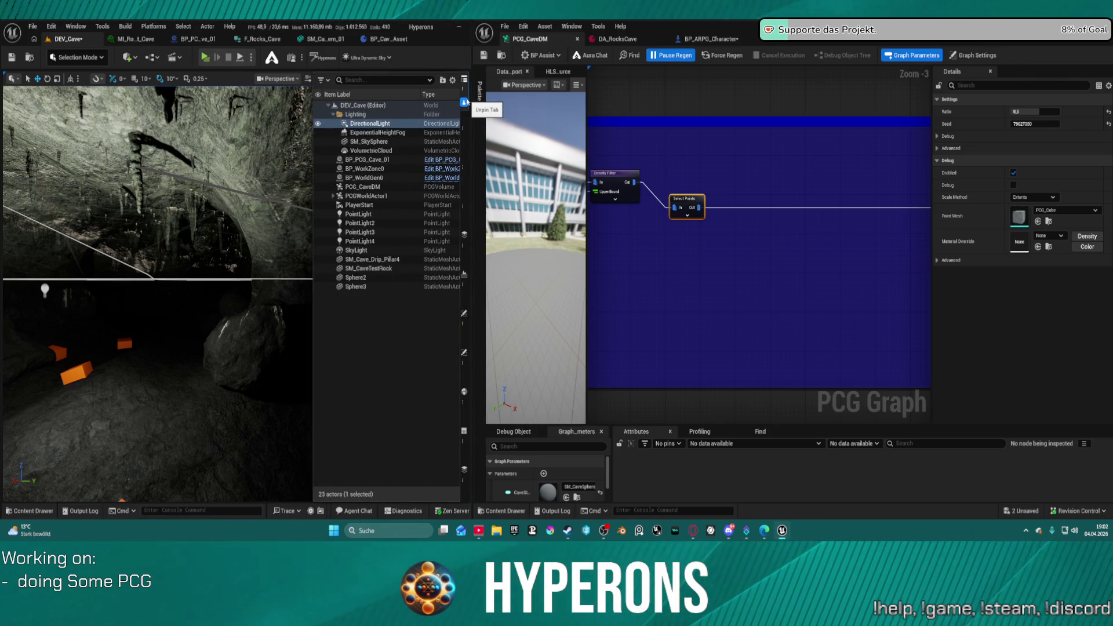
- Undo back through the history to restore the deleted SkyAtmosphere and frame it
{"action": "key", "text": "ctrl+z"}
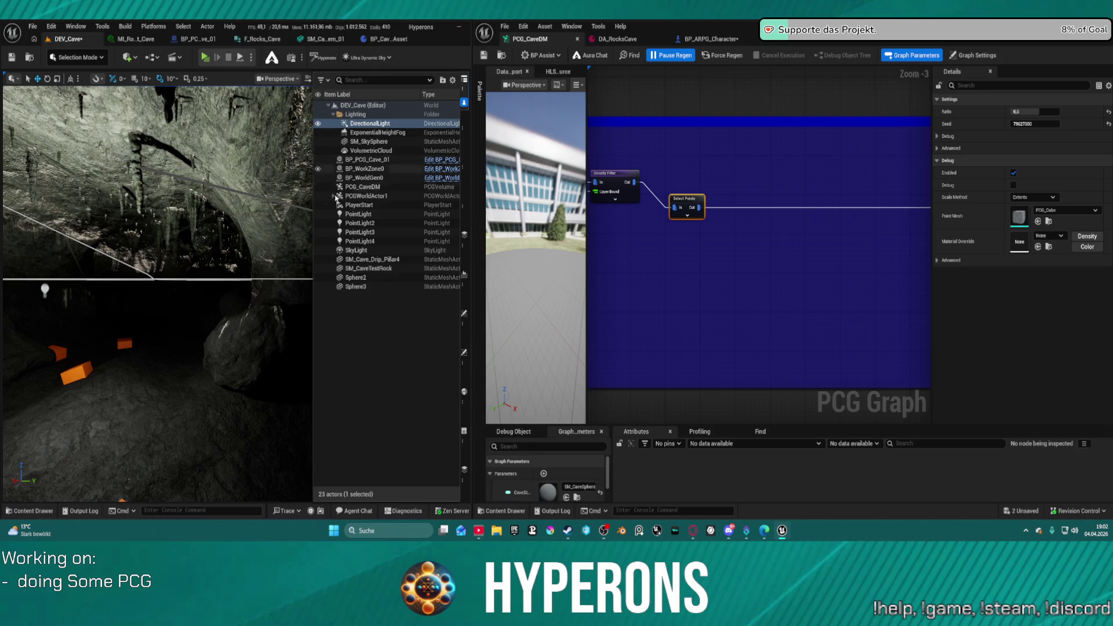
{"action": "left_click", "coordinate": [169, 355]}
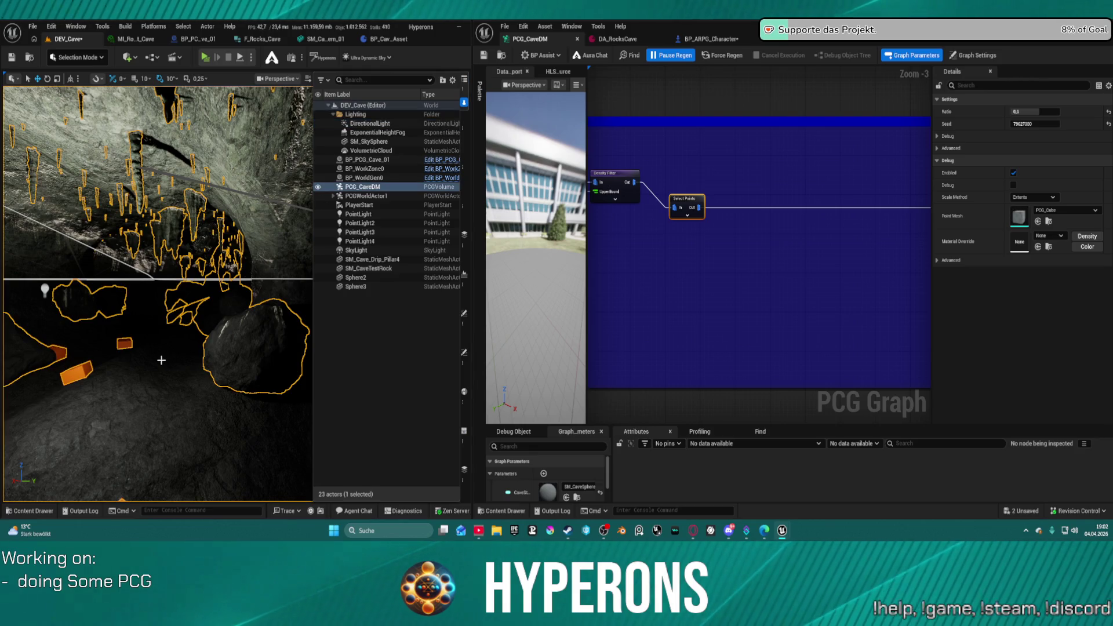
{"action": "key", "text": "ctrl+z"}
{"action": "key", "text": "Escape"}
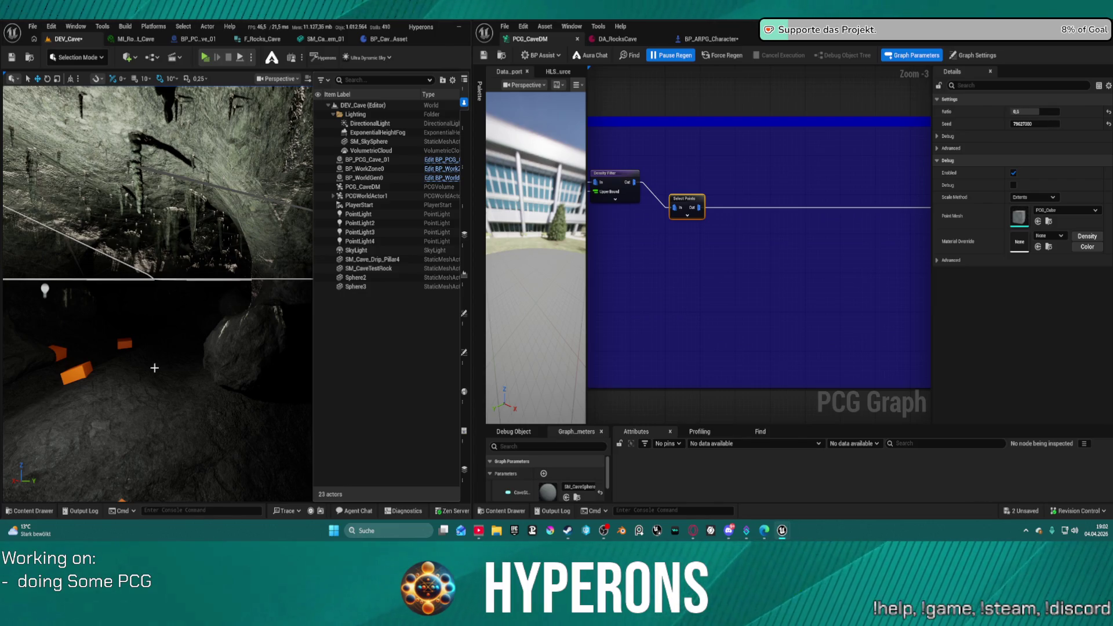
{"action": "key", "text": "ctrl+z"}
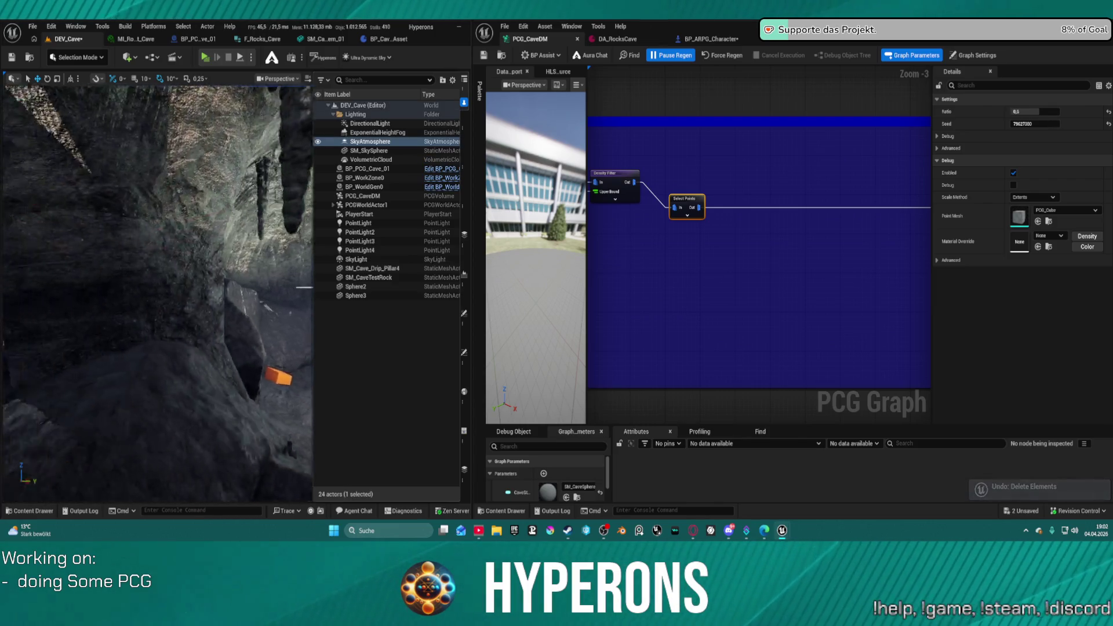
{"action": "key", "text": "f"}
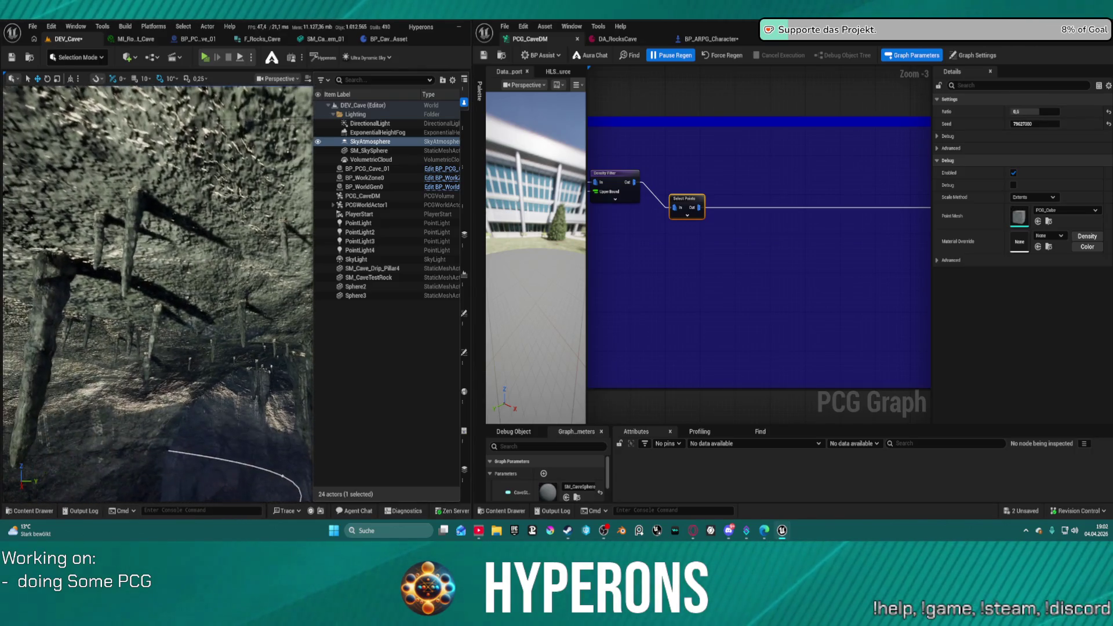
- Fly the camera along the spline to look up at the stalactites
{"action": "left_click_drag", "start_coordinate": [145, 227], "coordinate": [134, 202]}
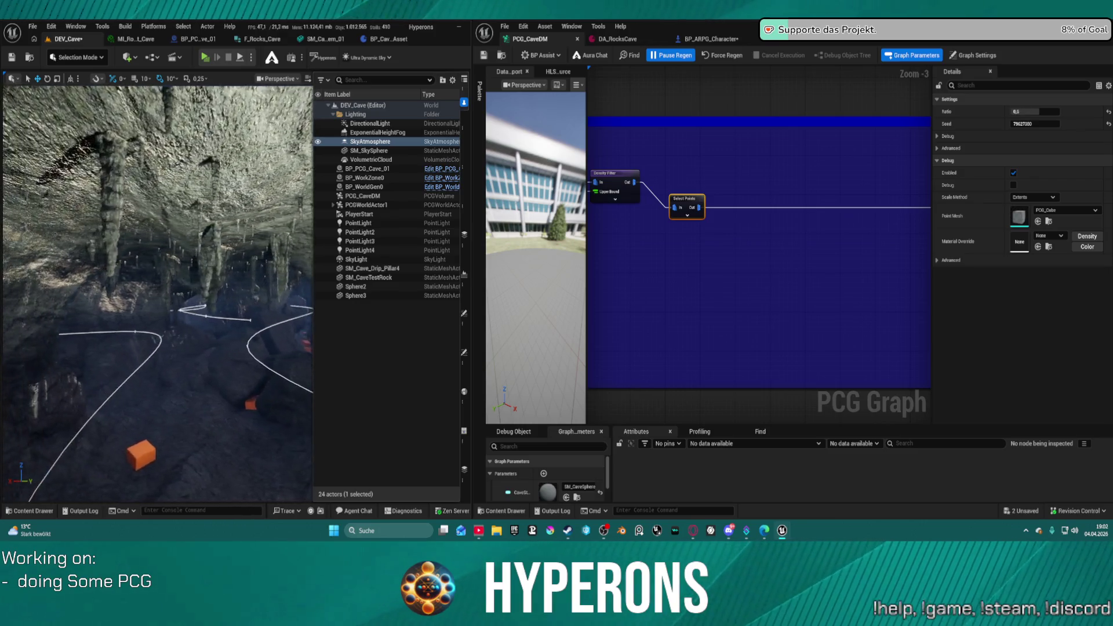
{"action": "left_click_drag", "start_coordinate": [133, 203], "coordinate": [105, 177]}
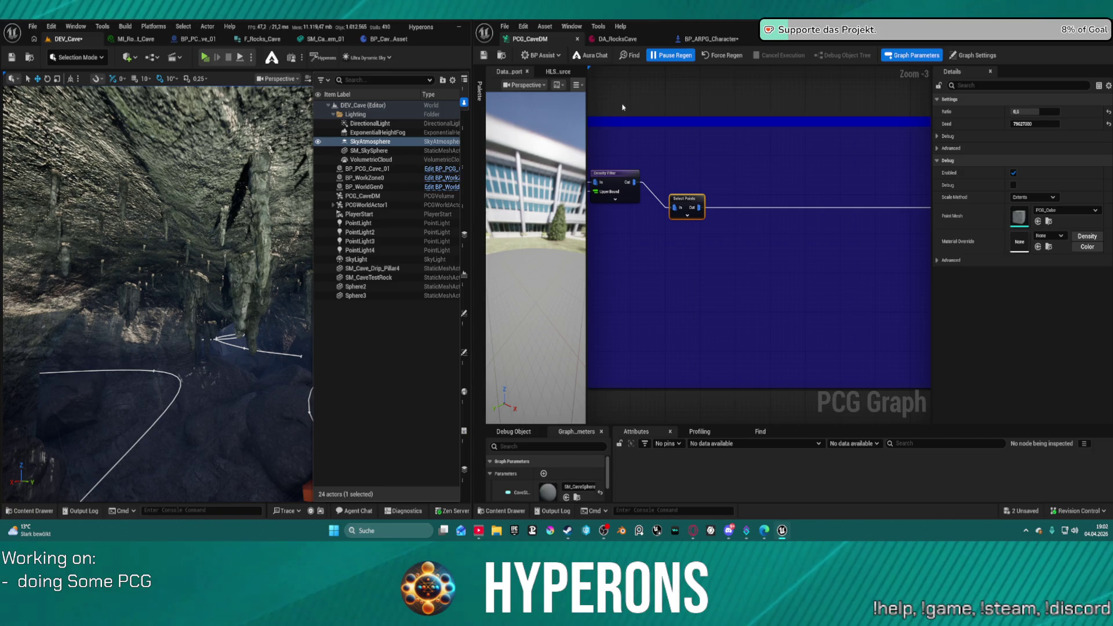
{"action": "scroll", "coordinate": [759, 232], "scroll_direction": "down", "scroll_amount": 3}
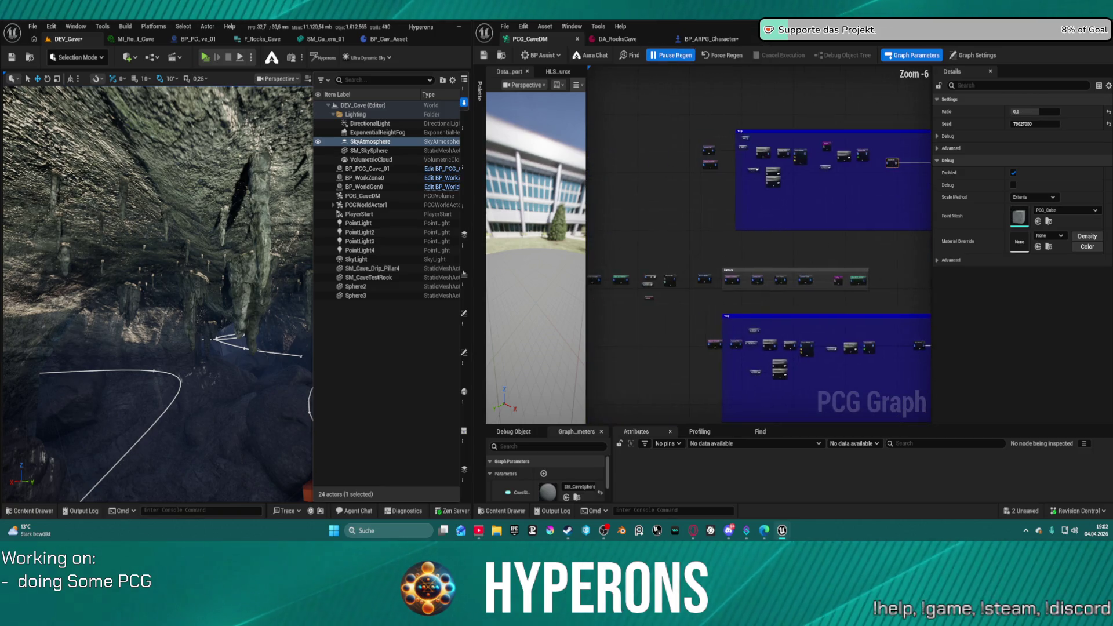
{"action": "scroll", "coordinate": [600, 192], "scroll_direction": "up", "scroll_amount": 7}
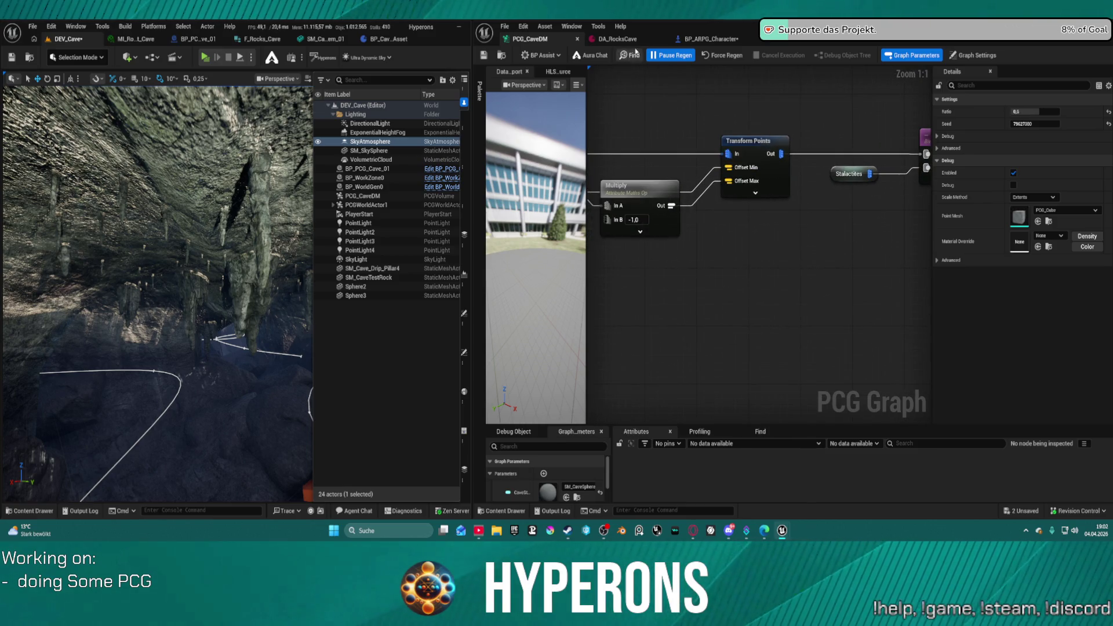
- Set DA_RocksCave's SecondaryRocksMaxScale to 0,9, save, and inspect the regenerated rocks
{"action": "left_click", "coordinate": [617, 39]}
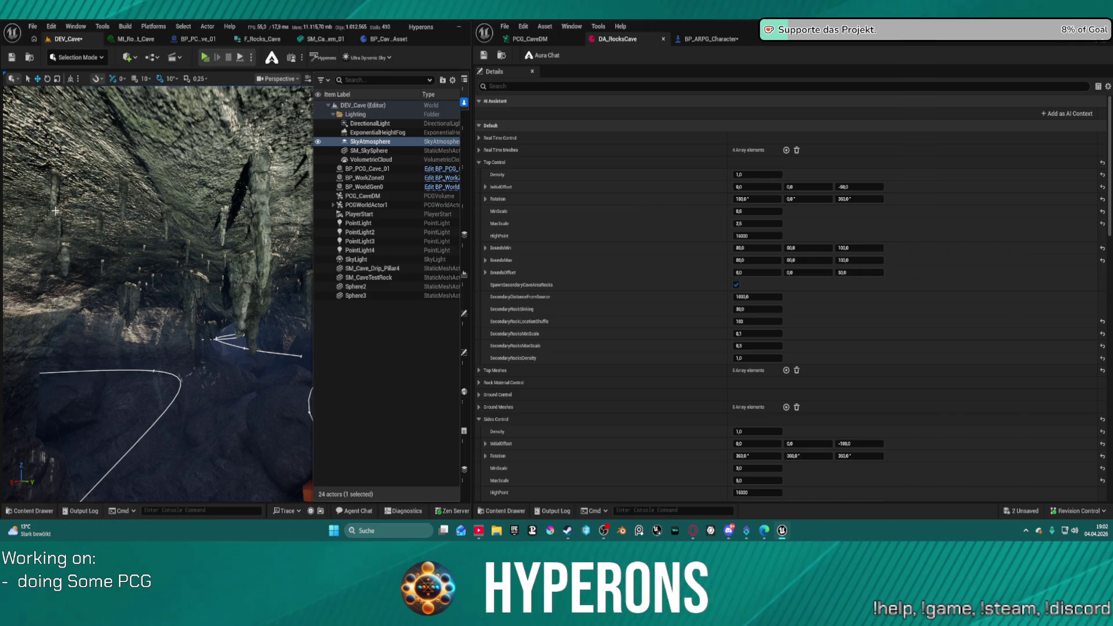
{"action": "scroll", "coordinate": [699, 424], "scroll_direction": "down", "scroll_amount": 3}
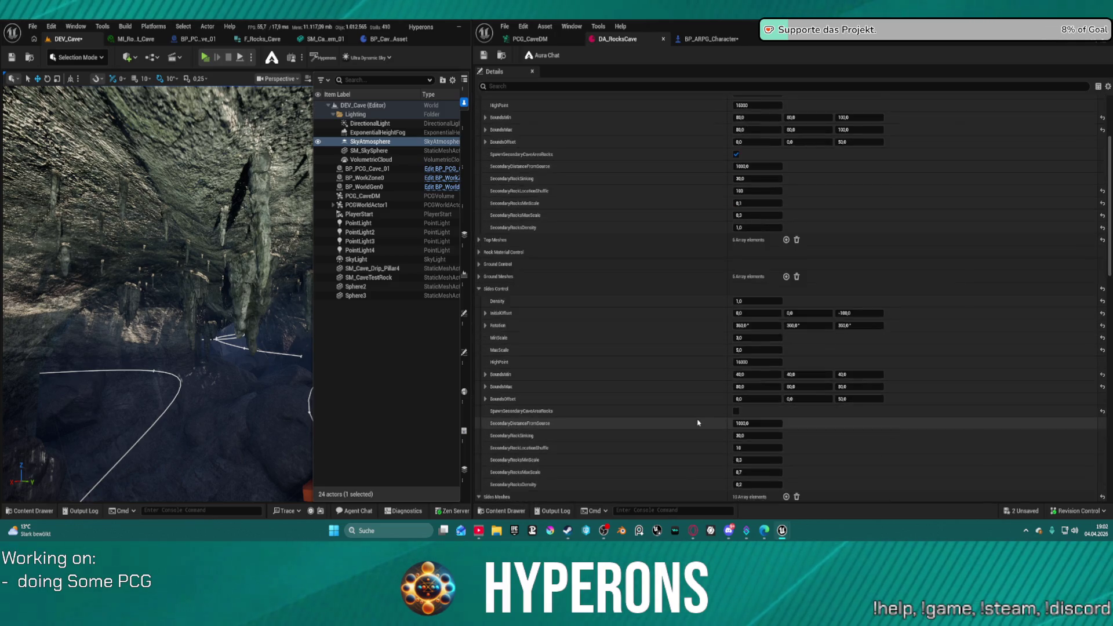
{"action": "scroll", "coordinate": [699, 423], "scroll_direction": "down", "scroll_amount": 1}
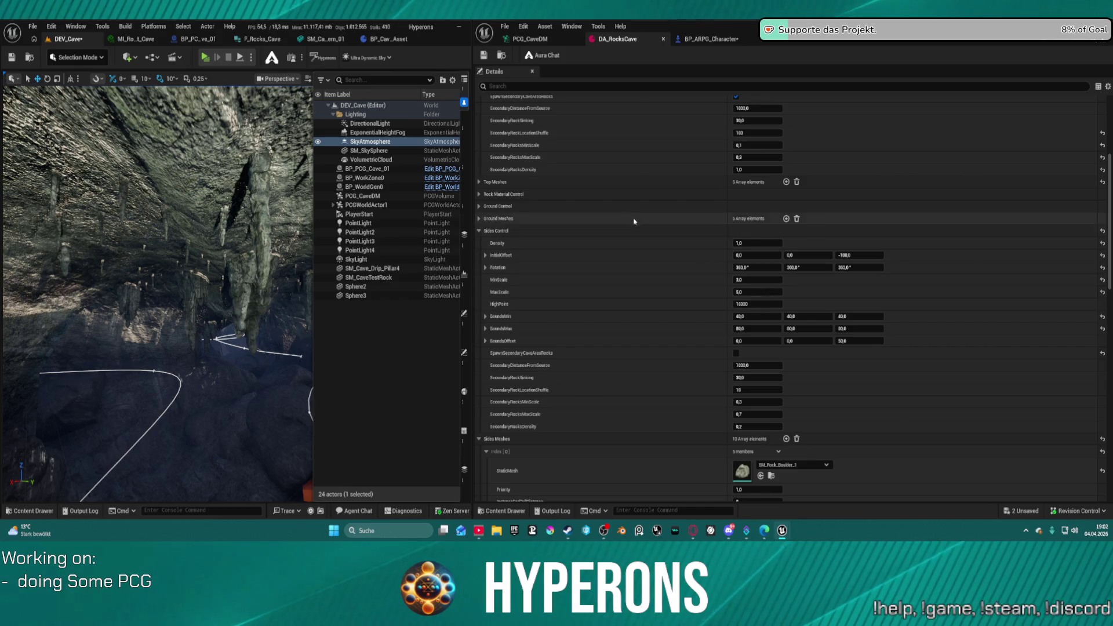
{"action": "scroll", "coordinate": [669, 294], "scroll_direction": "up", "scroll_amount": 3}
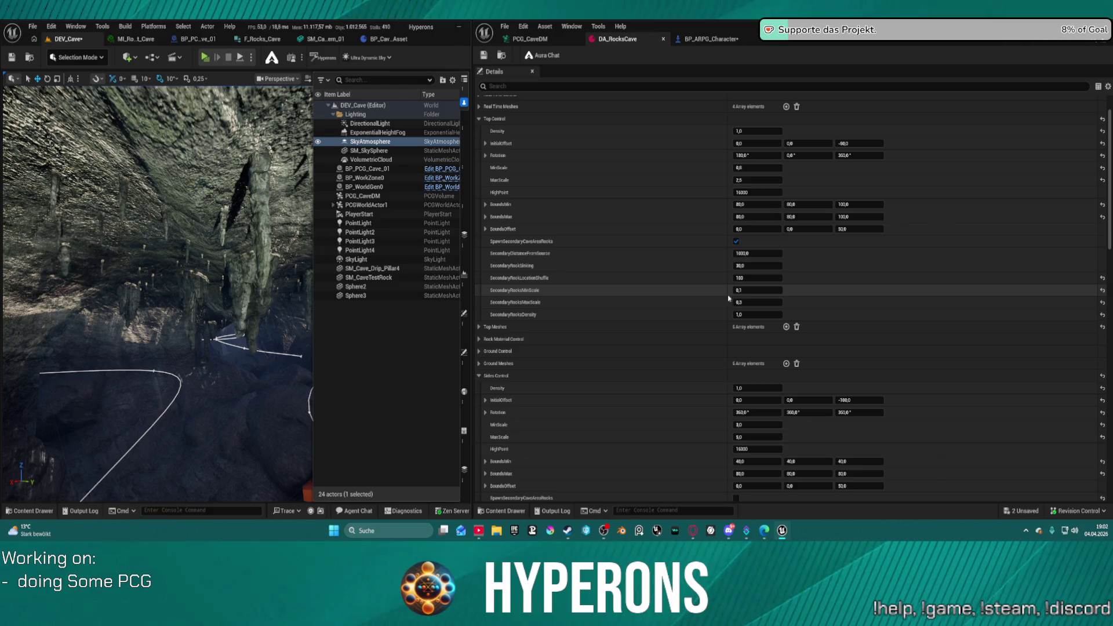
{"action": "left_click", "coordinate": [758, 299]}
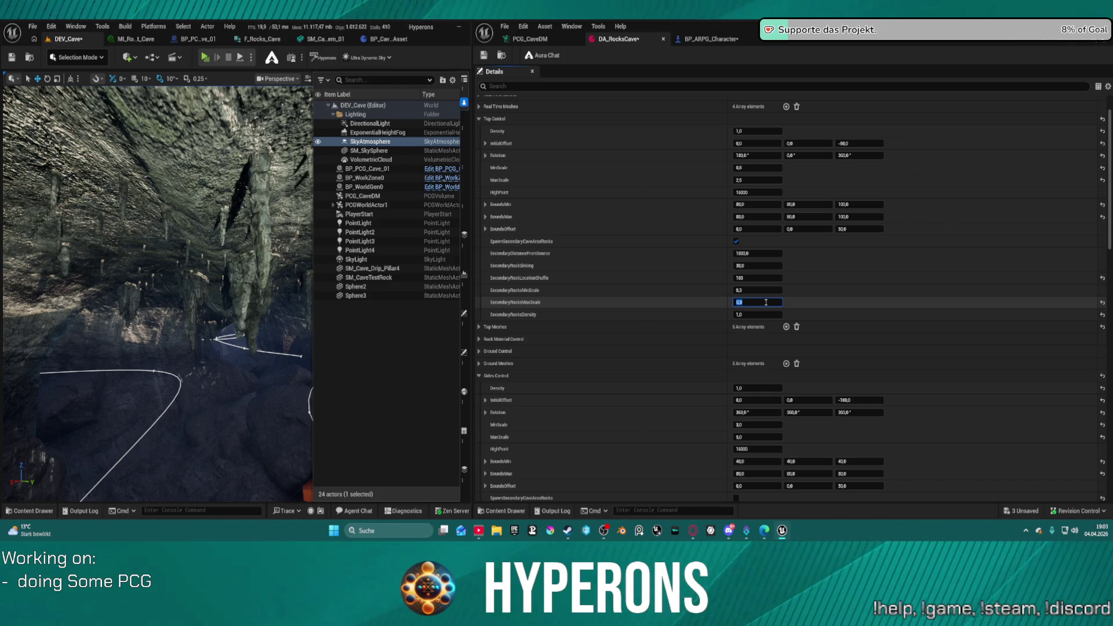
{"action": "key", "text": "ctrl+s"}
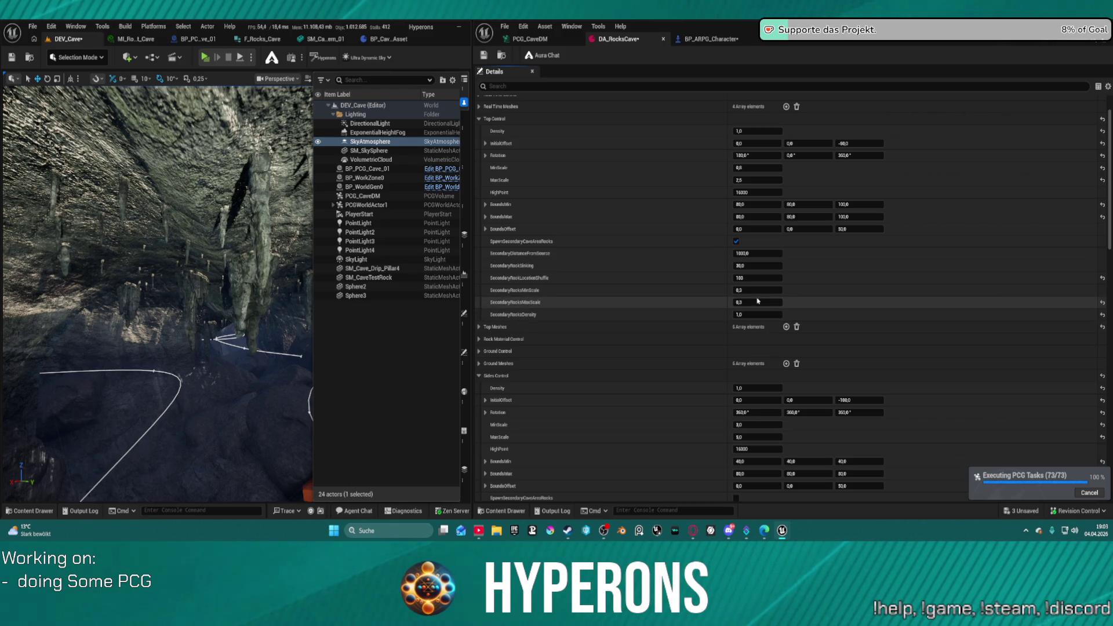
{"action": "left_click", "coordinate": [759, 301]}
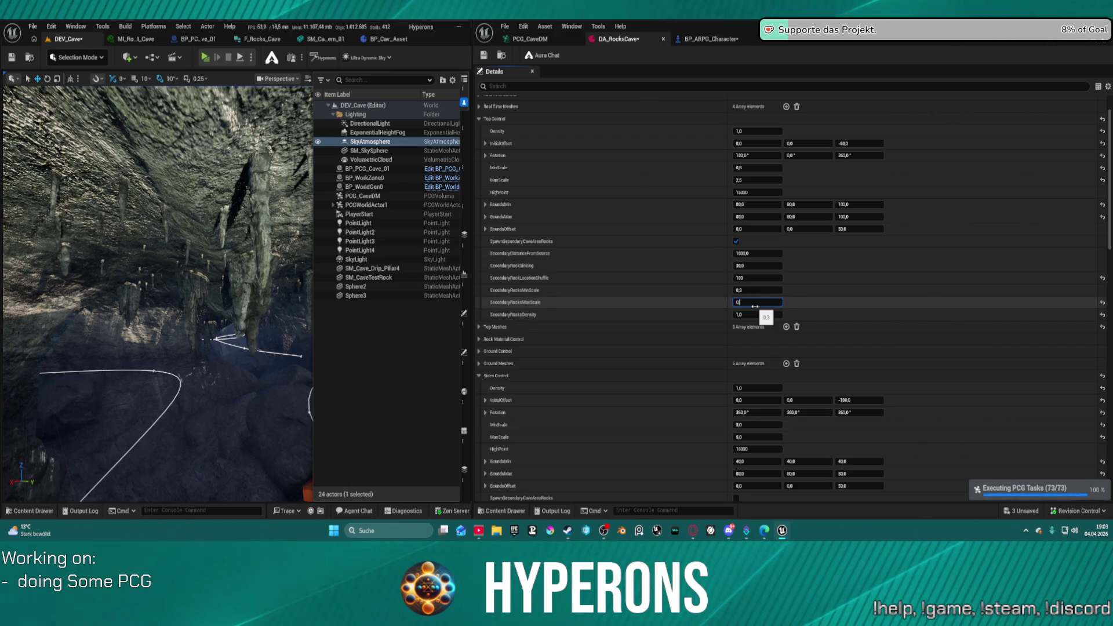
{"action": "type", "text": ",9"}
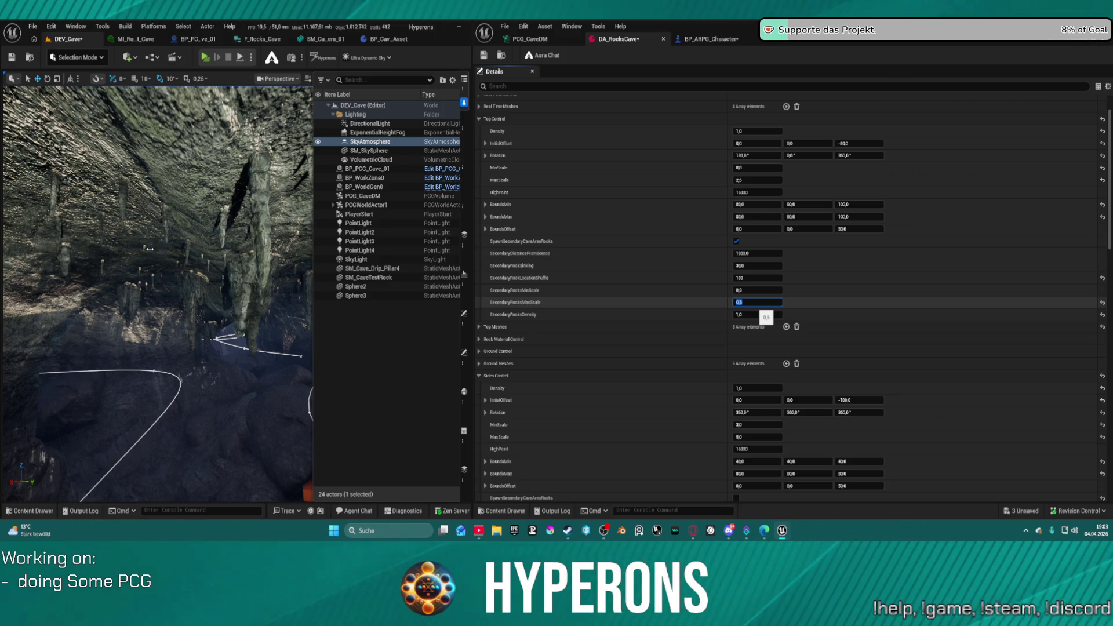
{"action": "key", "text": "ctrl+s"}
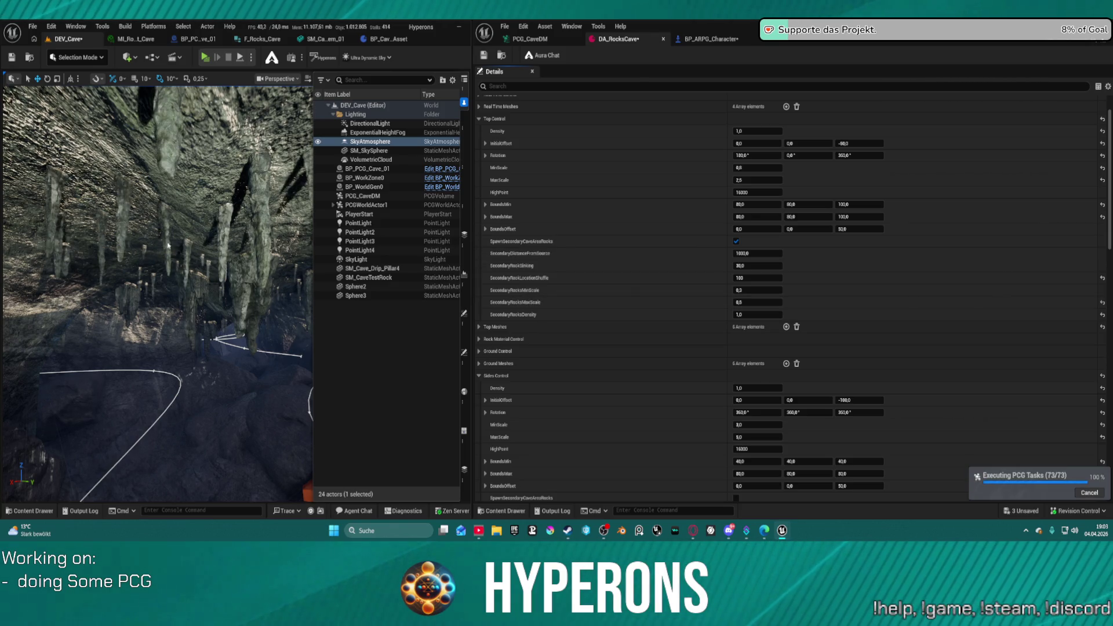
{"action": "left_click_drag", "start_coordinate": [184, 246], "coordinate": [161, 264]}
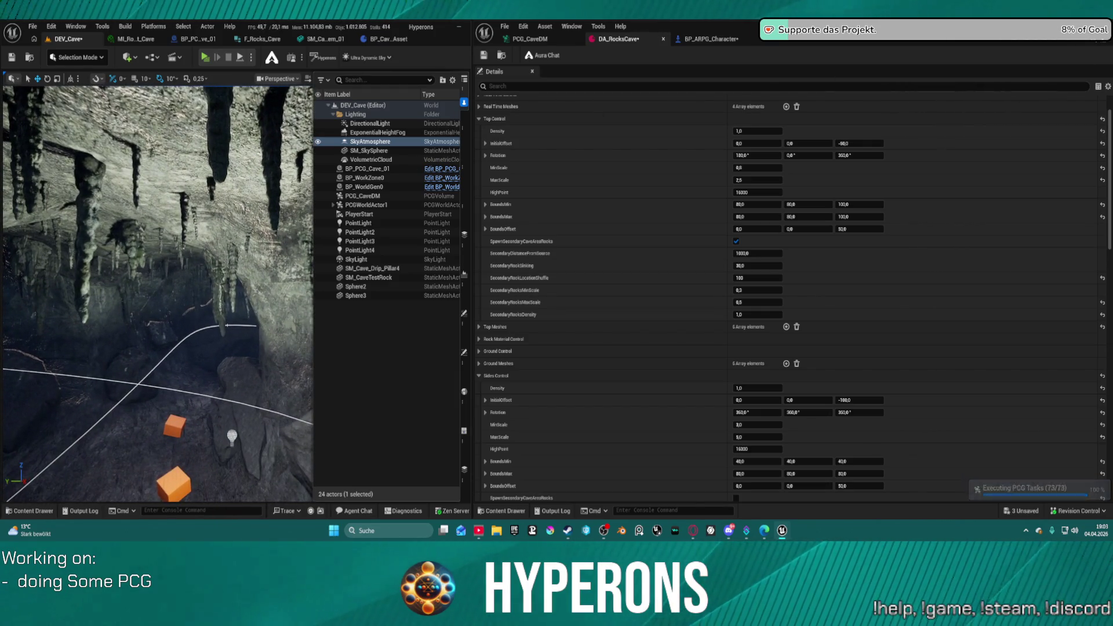
{"action": "left_click", "coordinate": [531, 39]}
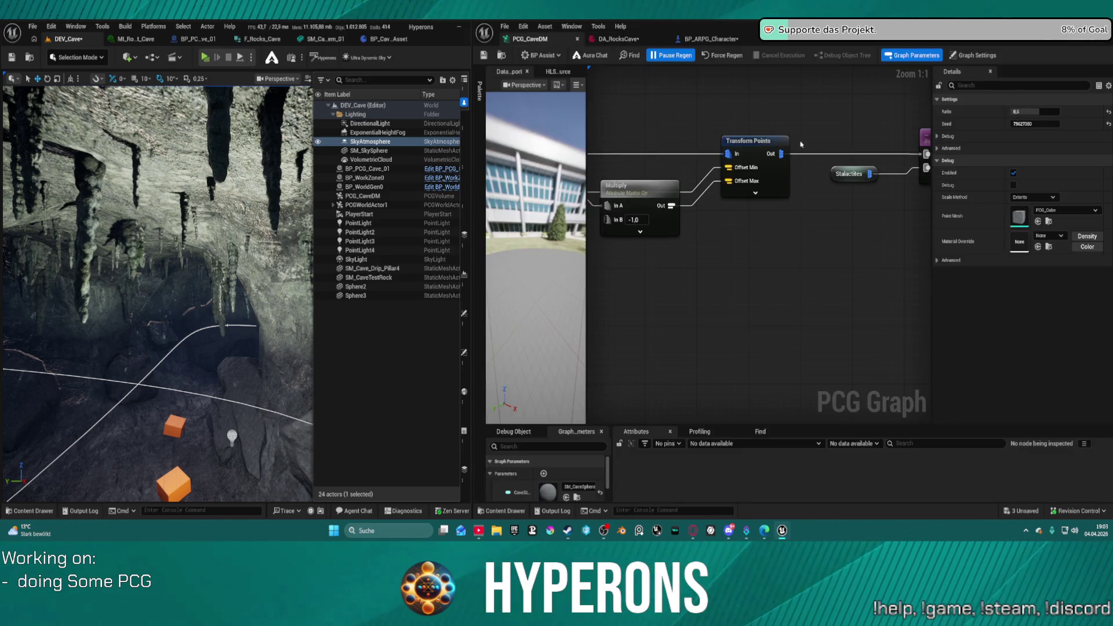
- Pan the PCG graph to the Transform Points node and select it
{"action": "scroll", "coordinate": [898, 200], "scroll_direction": "down", "scroll_amount": 1}
{"action": "scroll", "coordinate": [898, 200], "scroll_direction": "down", "scroll_amount": 11}
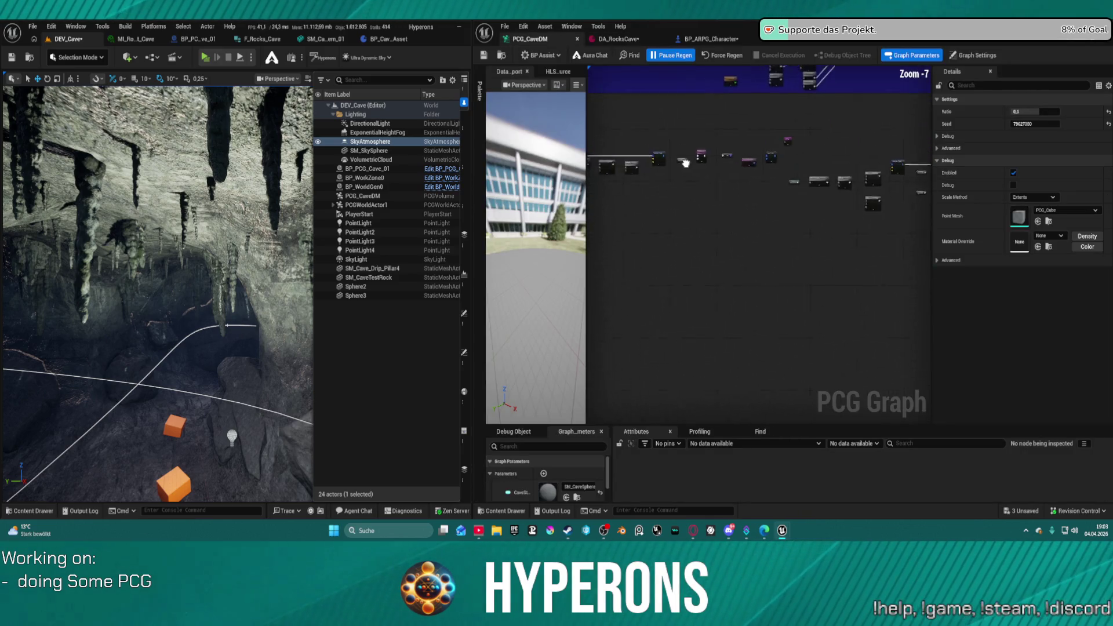
{"action": "scroll", "coordinate": [809, 226], "scroll_direction": "up", "scroll_amount": 11}
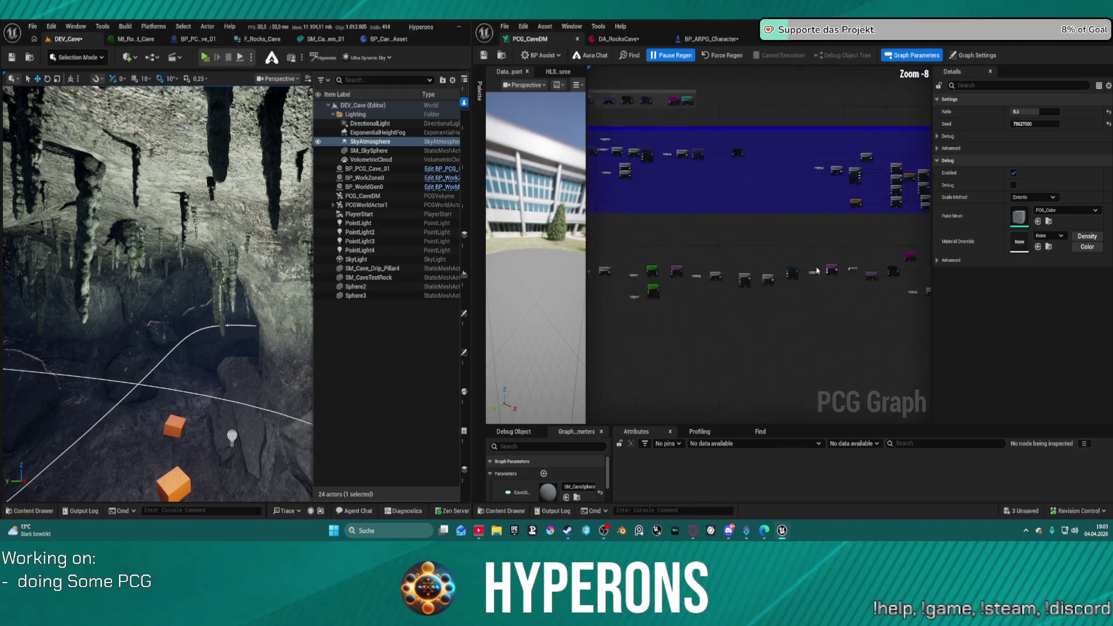
{"action": "mouse_move", "coordinate": [811, 260]}
{"action": "left_mouse_down"}
{"action": "mouse_move", "coordinate": [632, 219]}
{"action": "mouse_move", "coordinate": [577, 243]}
{"action": "mouse_move", "coordinate": [710, 221]}
{"action": "mouse_move", "coordinate": [527, 236]}
{"action": "left_mouse_up"}
{"action": "mouse_move", "coordinate": [754, 231]}
{"action": "left_mouse_down"}
{"action": "mouse_move", "coordinate": [580, 244]}
{"action": "mouse_move", "coordinate": [818, 232]}
{"action": "left_mouse_up"}
{"action": "mouse_move", "coordinate": [794, 128]}
{"action": "left_mouse_down"}
{"action": "mouse_move", "coordinate": [774, 153]}
{"action": "mouse_move", "coordinate": [698, 184]}
{"action": "mouse_move", "coordinate": [725, 165]}
{"action": "mouse_move", "coordinate": [872, 137]}
{"action": "left_mouse_up"}
{"action": "left_click", "coordinate": [606, 216]}
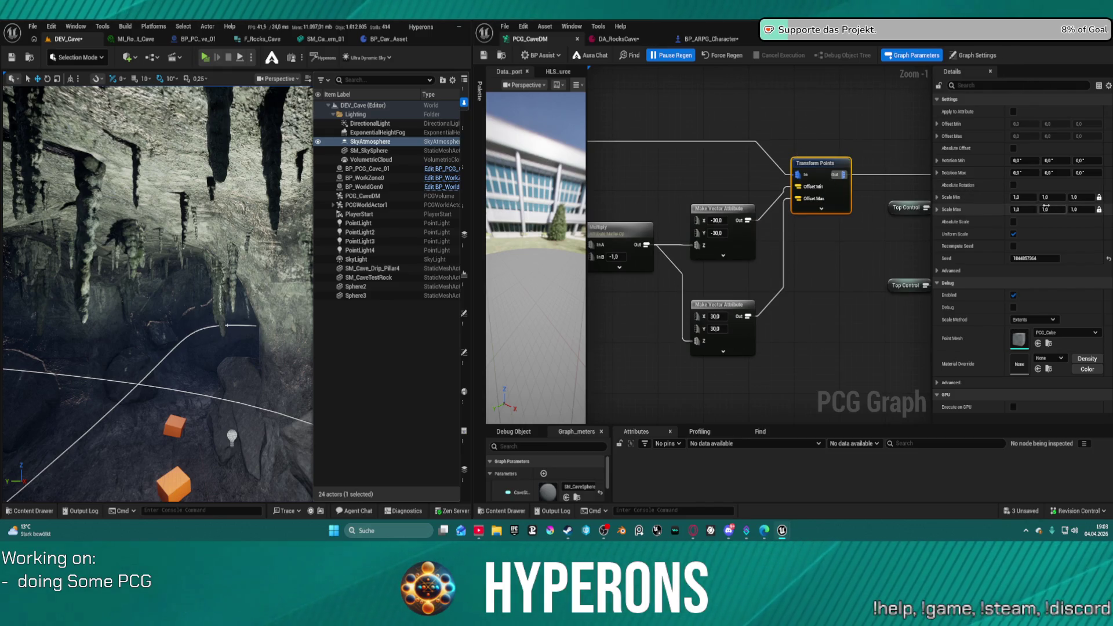
- Unlock scale, disable Uniform Scale, set Scale Max Z to 3,0, and save
{"action": "left_click", "coordinate": [1079, 210]}
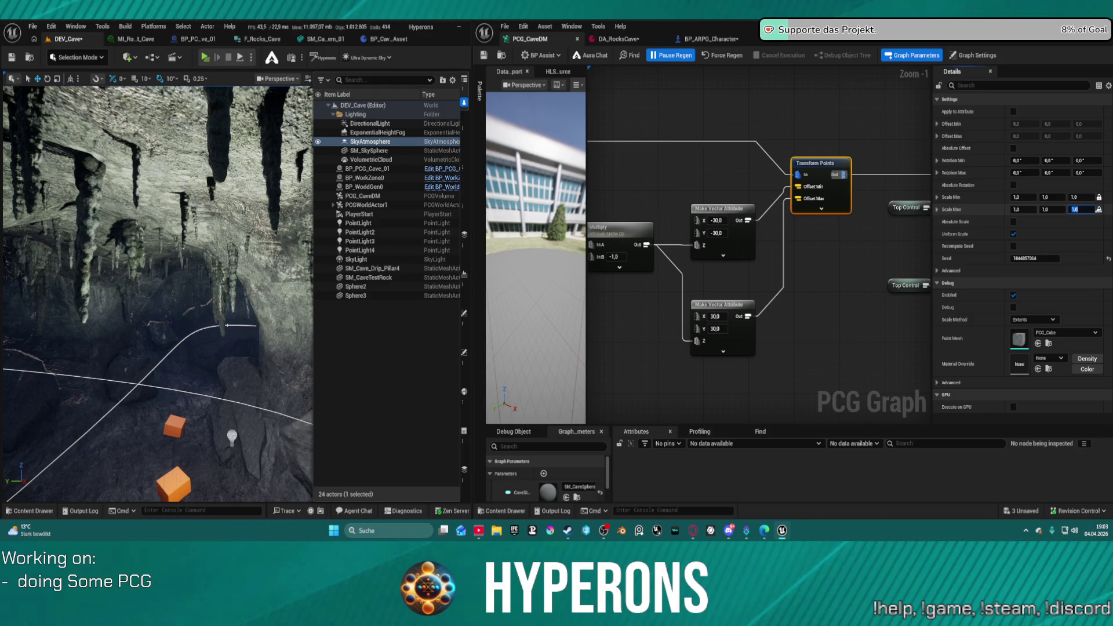
{"action": "left_click", "coordinate": [1099, 210]}
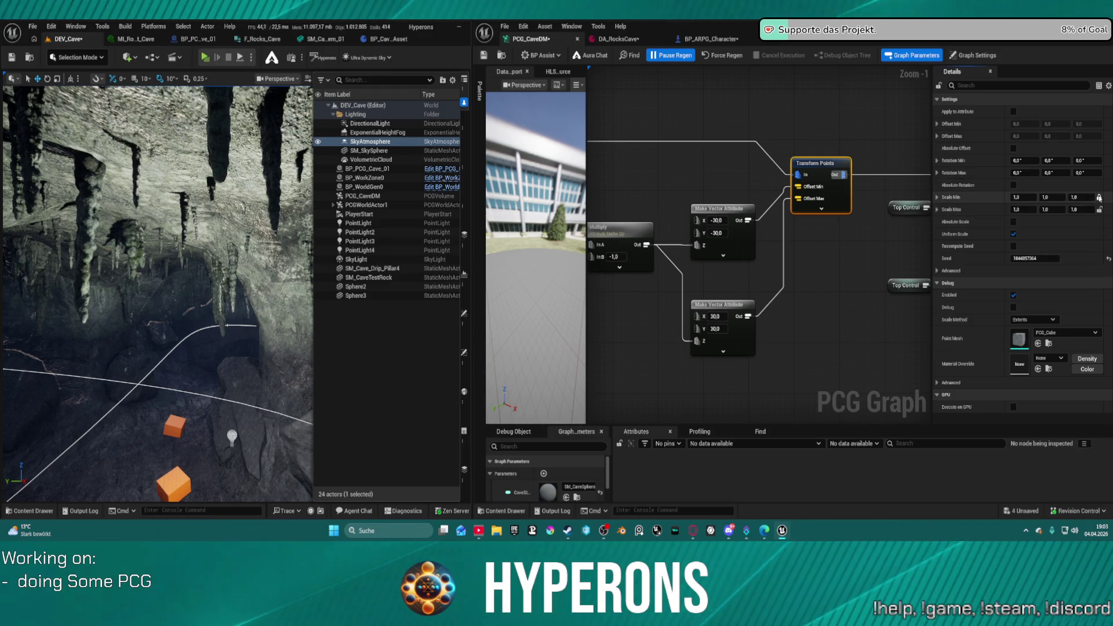
{"action": "left_click", "coordinate": [1014, 235]}
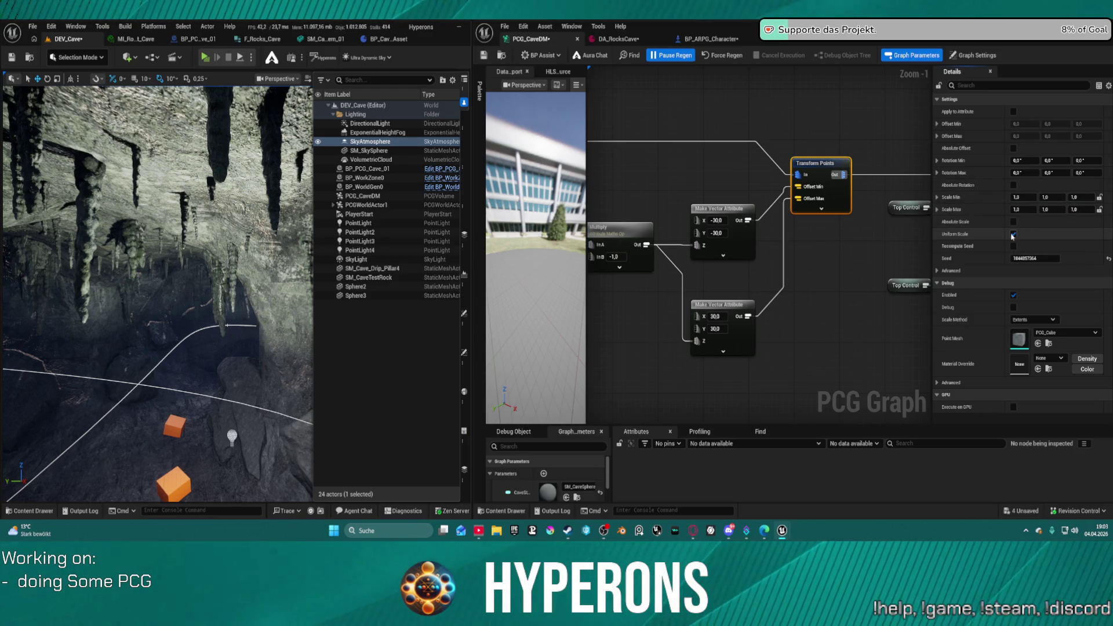
{"action": "left_click", "coordinate": [1080, 198]}
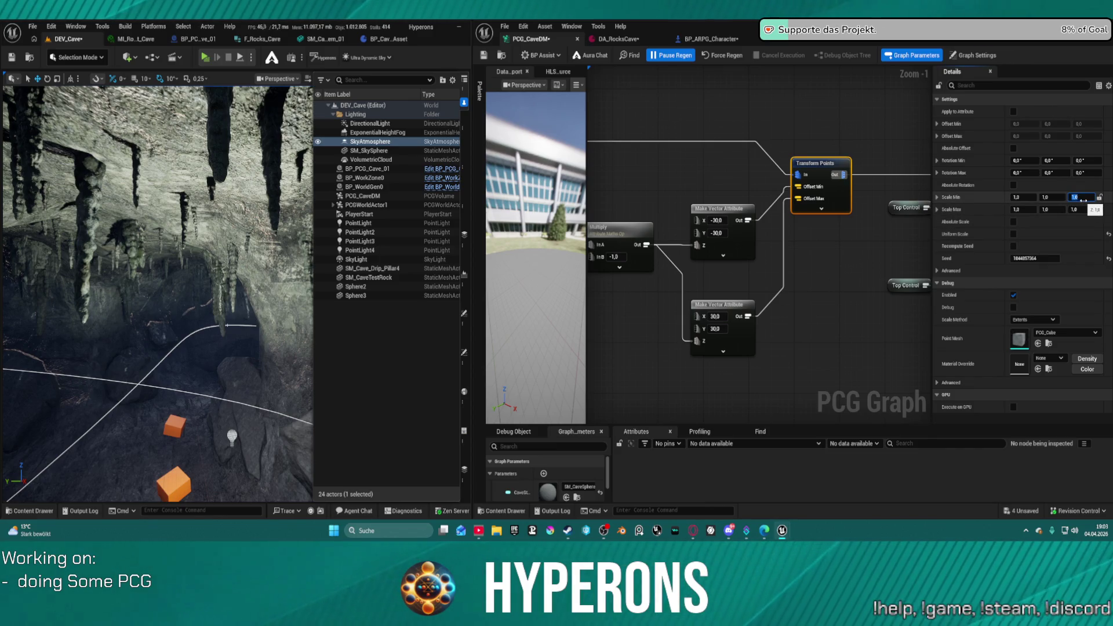
{"action": "left_click", "coordinate": [1083, 210]}
{"action": "type", "text": "3"}
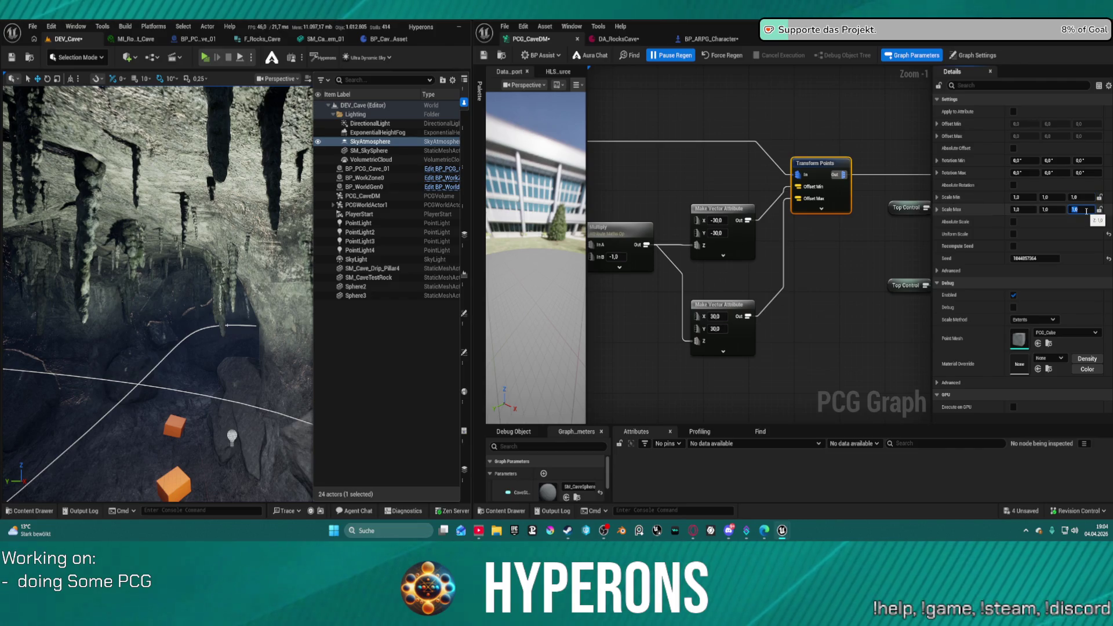
{"action": "left_click", "coordinate": [218, 300]}
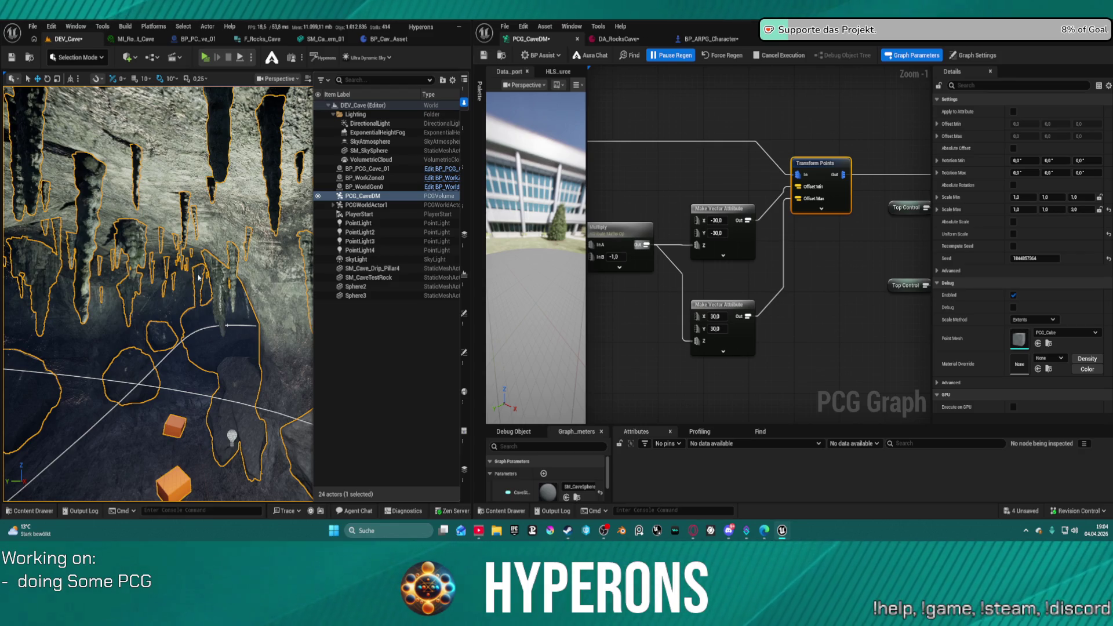
{"action": "key", "text": "ctrl+s"}
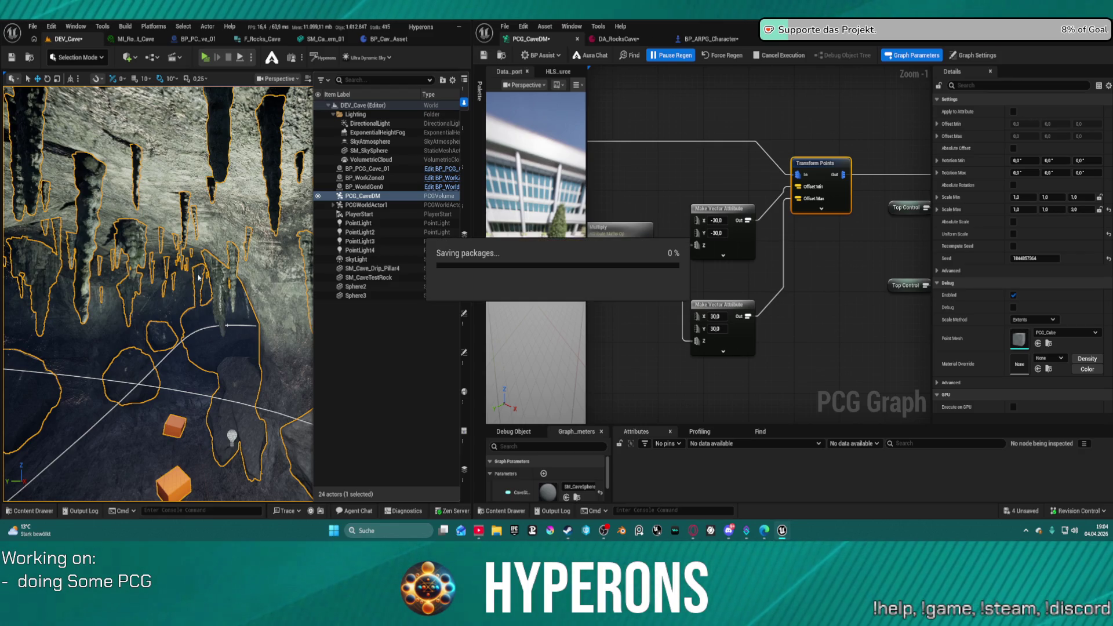
{"action": "left_click_drag", "start_coordinate": [198, 277], "coordinate": [217, 224]}
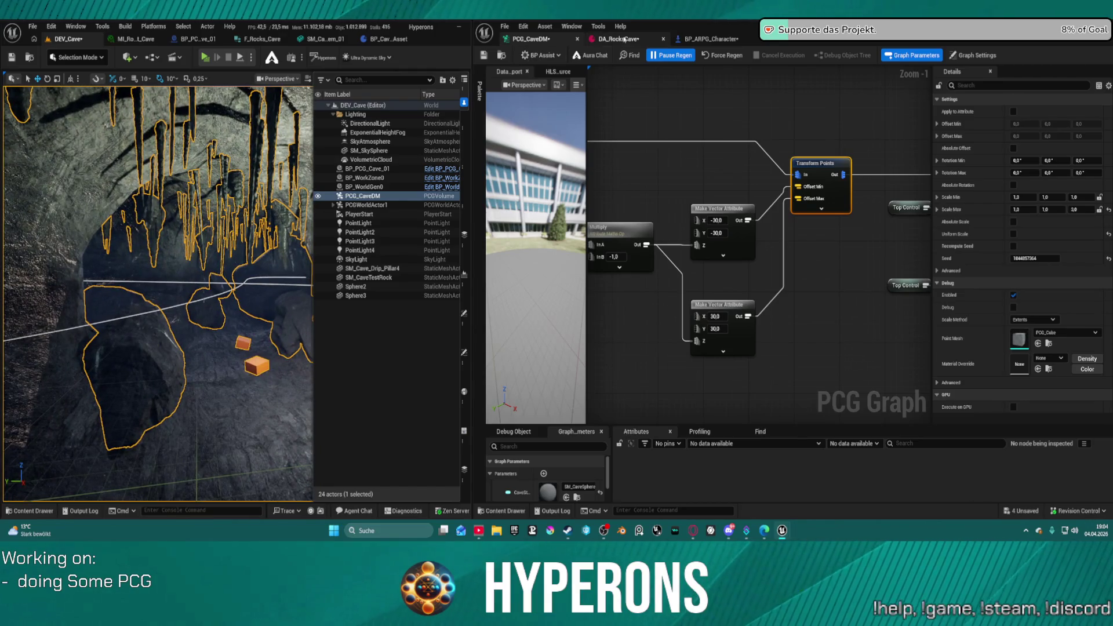
- In DA_RocksCave, set SecondaryRocksMinScale to 0,2
{"action": "left_click", "coordinate": [625, 39]}
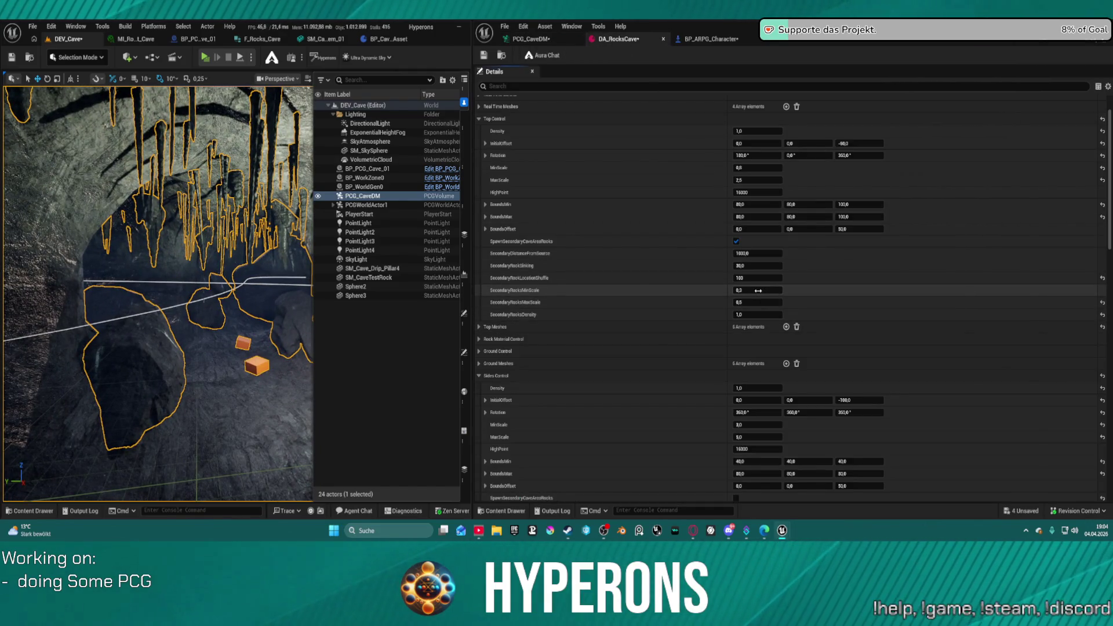
{"action": "left_click", "coordinate": [758, 290]}
{"action": "type", "text": "0,5"}
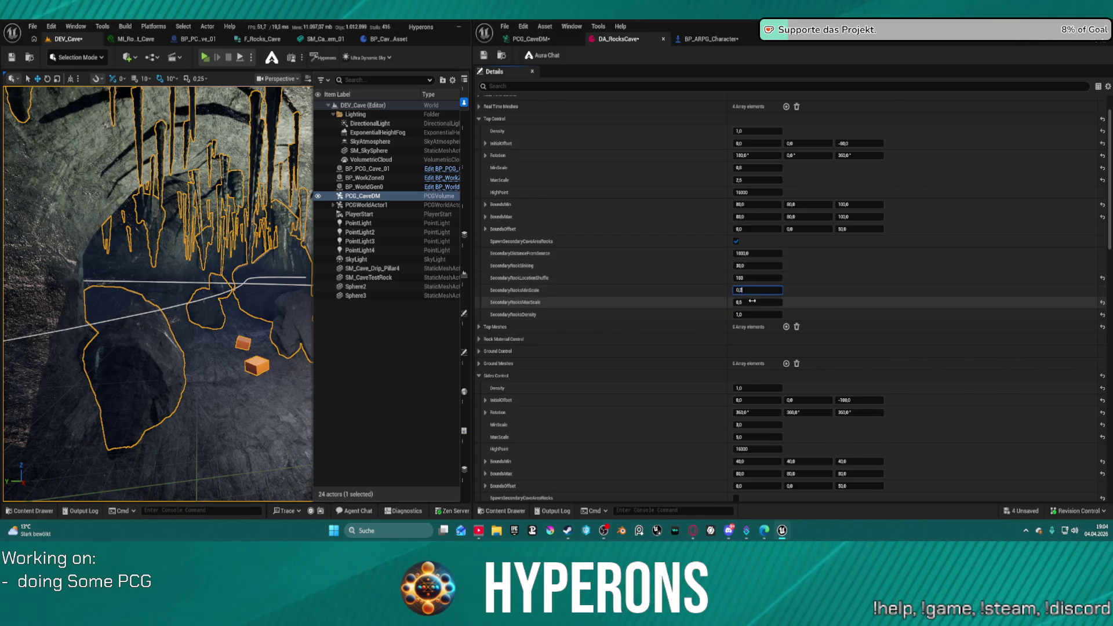
{"action": "type", "text": "2"}
{"action": "key", "text": "Return"}
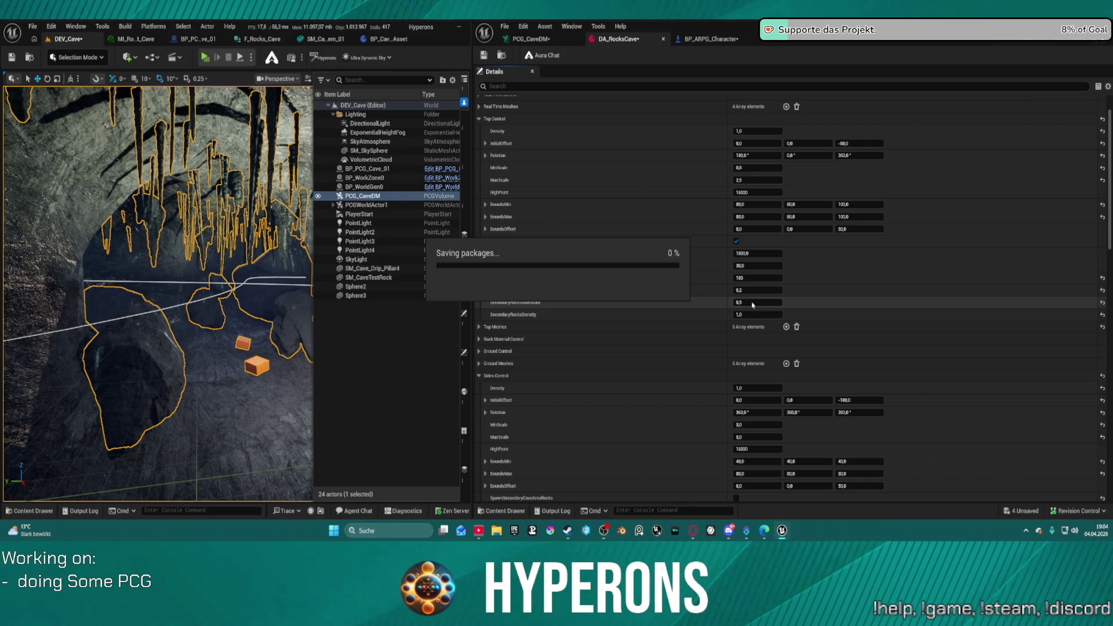
- Set SecondaryRocksMaxScale to 0,4, save, and view the regenerated cave
{"action": "left_click", "coordinate": [752, 302]}
{"action": "type", "text": "0,6"}
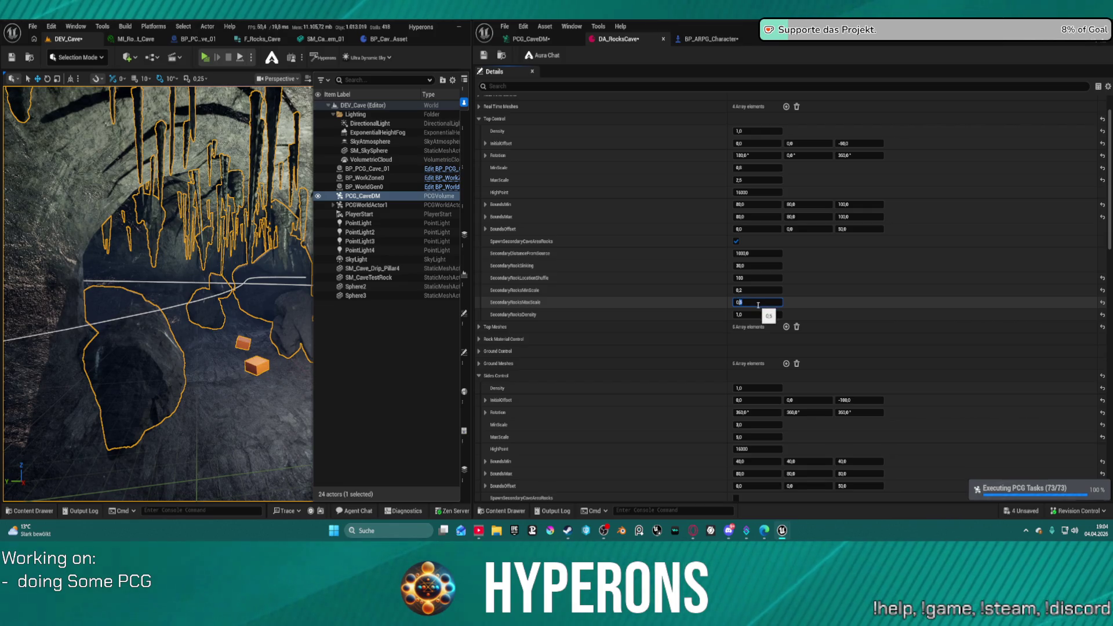
{"action": "key", "text": "BackSpace"}
{"action": "type", "text": "4"}
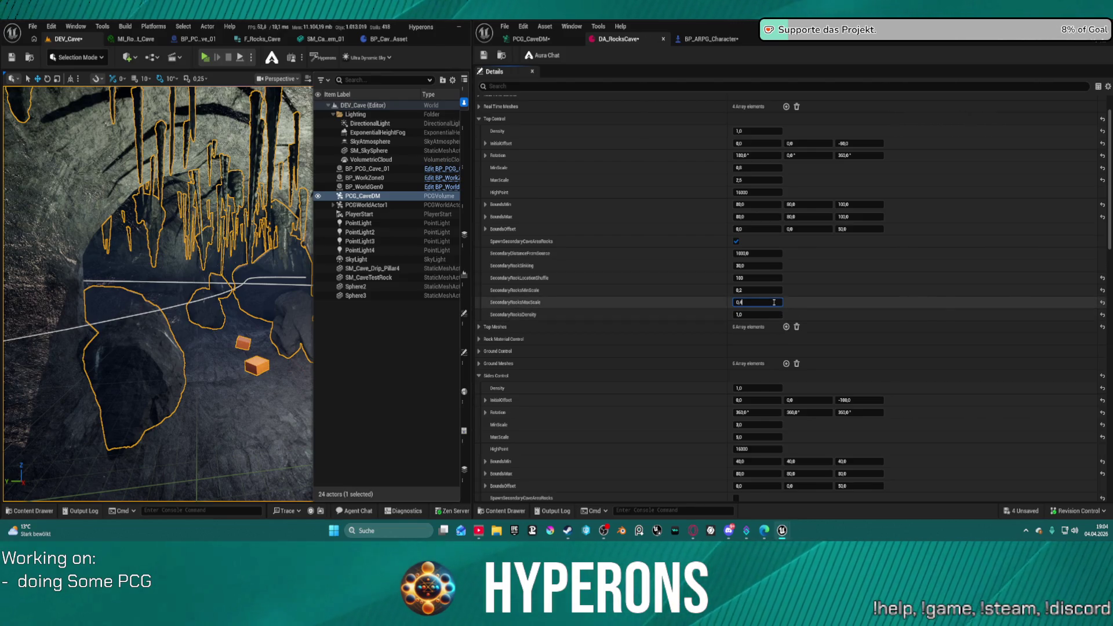
{"action": "key", "text": "Return"}
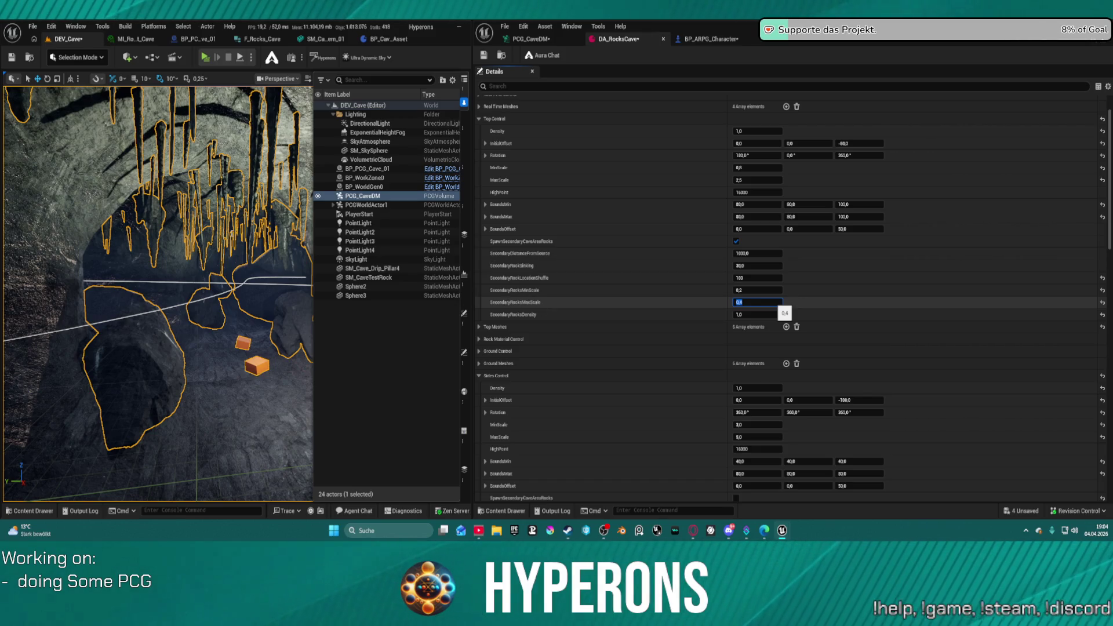
{"action": "key", "text": "ctrl+s"}
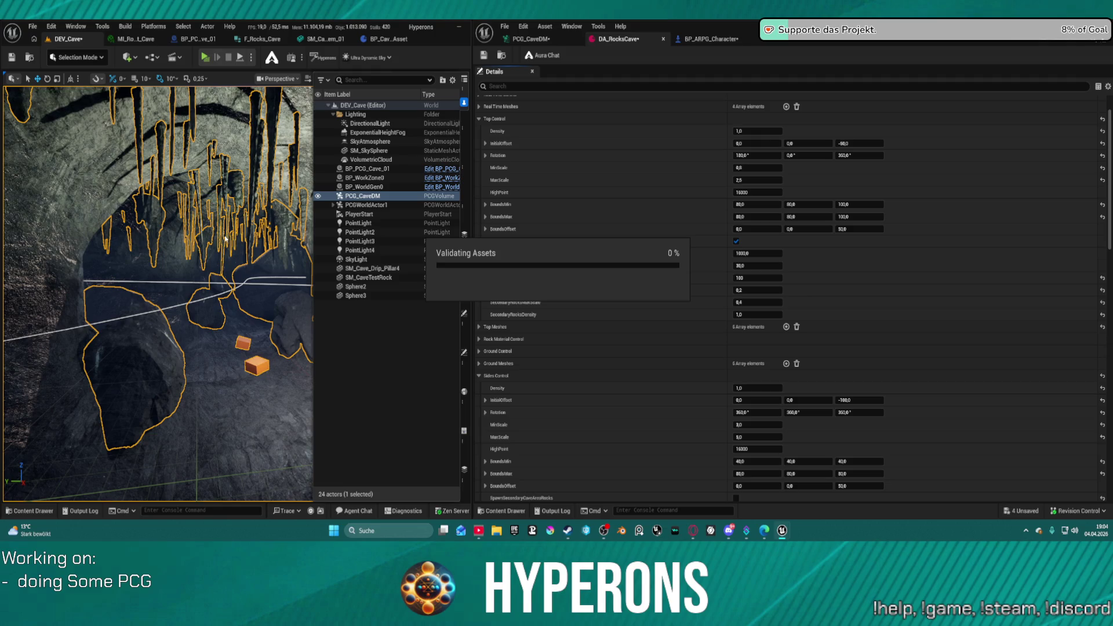
{"action": "left_click_drag", "start_coordinate": [223, 236], "coordinate": [221, 198]}
{"action": "left_click", "coordinate": [712, 39]}
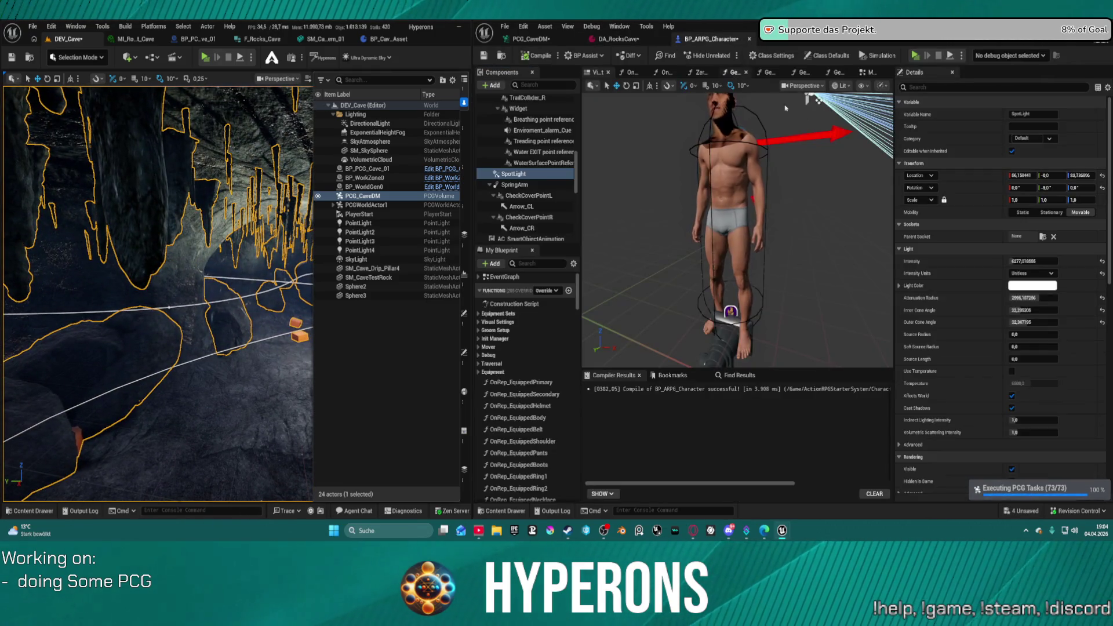
- Set Transform Points Scale Max Z to 2,0 and Scale Min Z to 0,5, then force-regenerate
{"action": "left_click", "coordinate": [528, 39]}
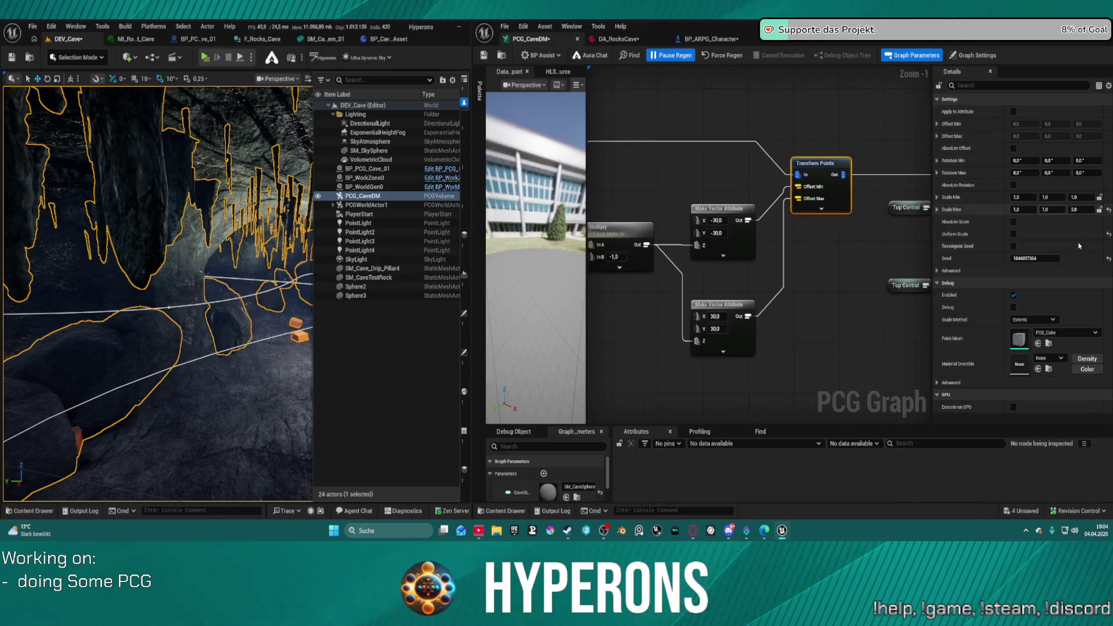
{"action": "left_click", "coordinate": [1077, 209]}
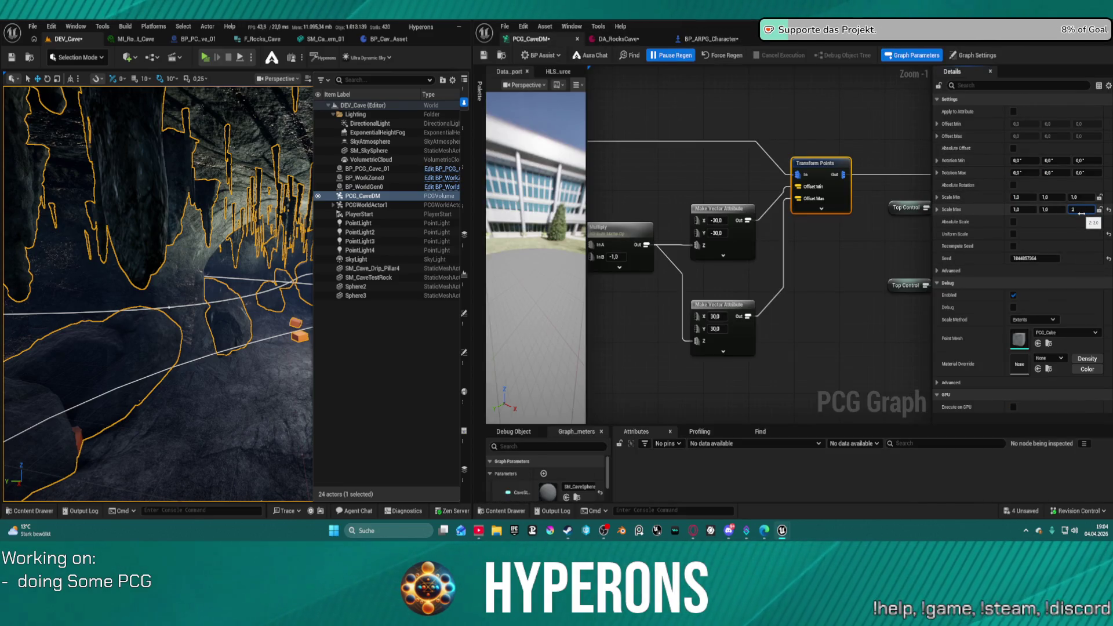
{"action": "left_click", "coordinate": [1082, 198]}
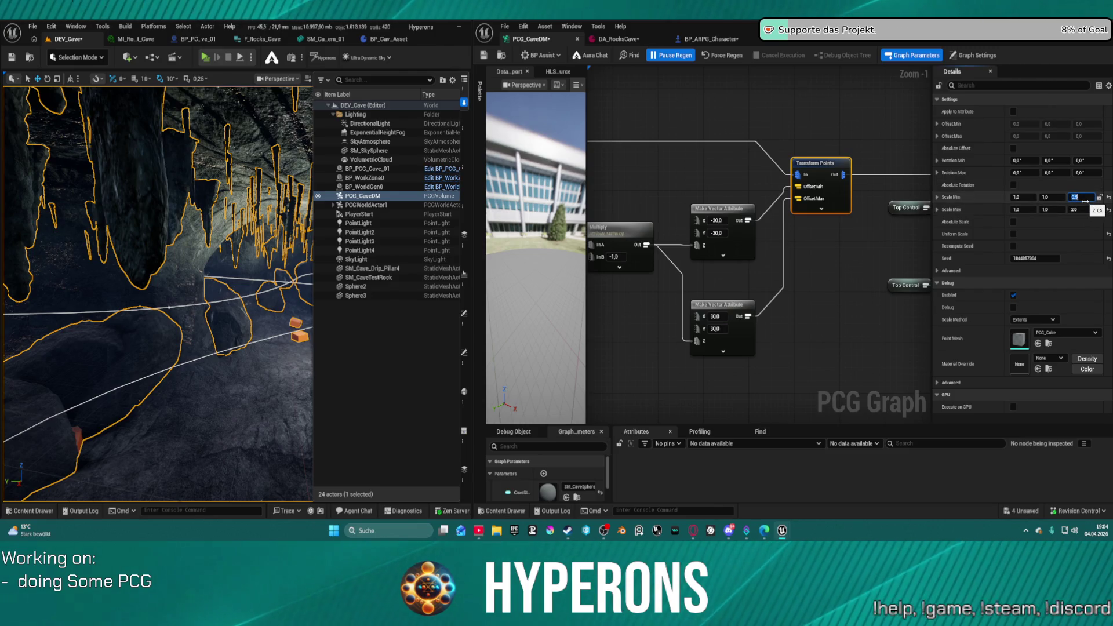
{"action": "type", "text": "0,5"}
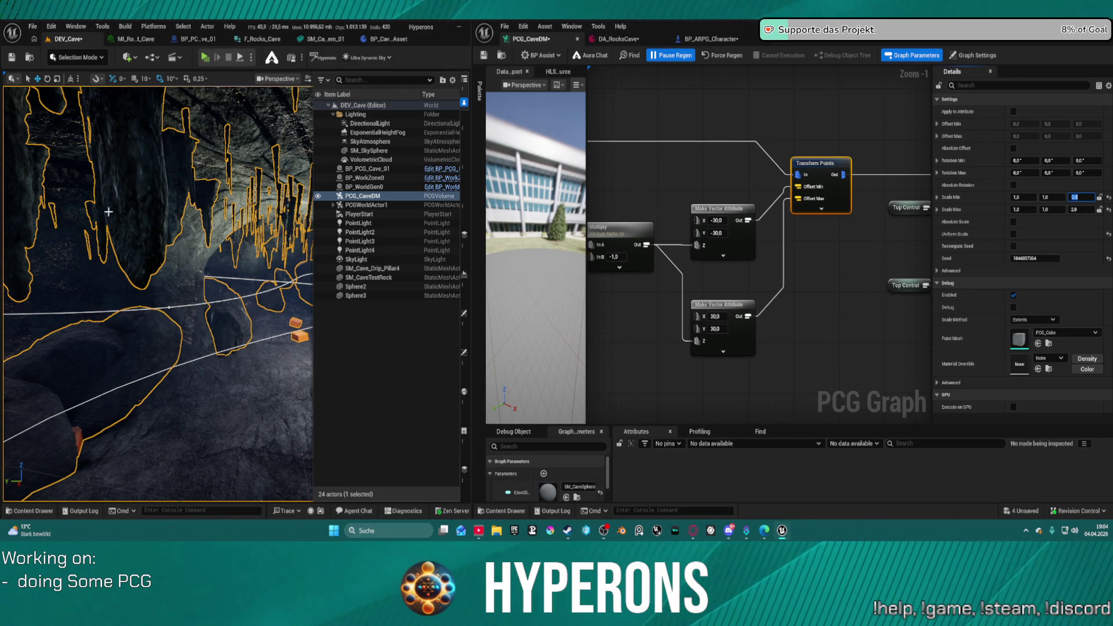
{"action": "mouse_move", "coordinate": [237, 142]}
{"action": "left_mouse_down"}
{"action": "mouse_move", "coordinate": [237, 203]}
{"action": "mouse_move", "coordinate": [237, 133]}
{"action": "left_mouse_up"}
{"action": "left_click", "coordinate": [723, 58]}
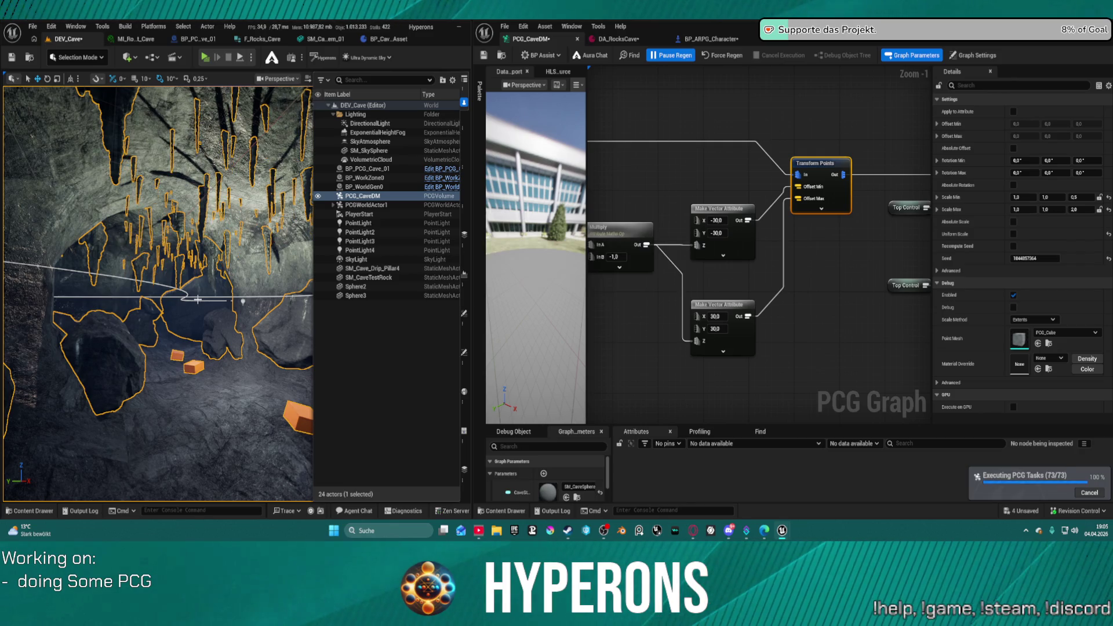
{"action": "left_click_drag", "start_coordinate": [197, 300], "coordinate": [186, 302]}
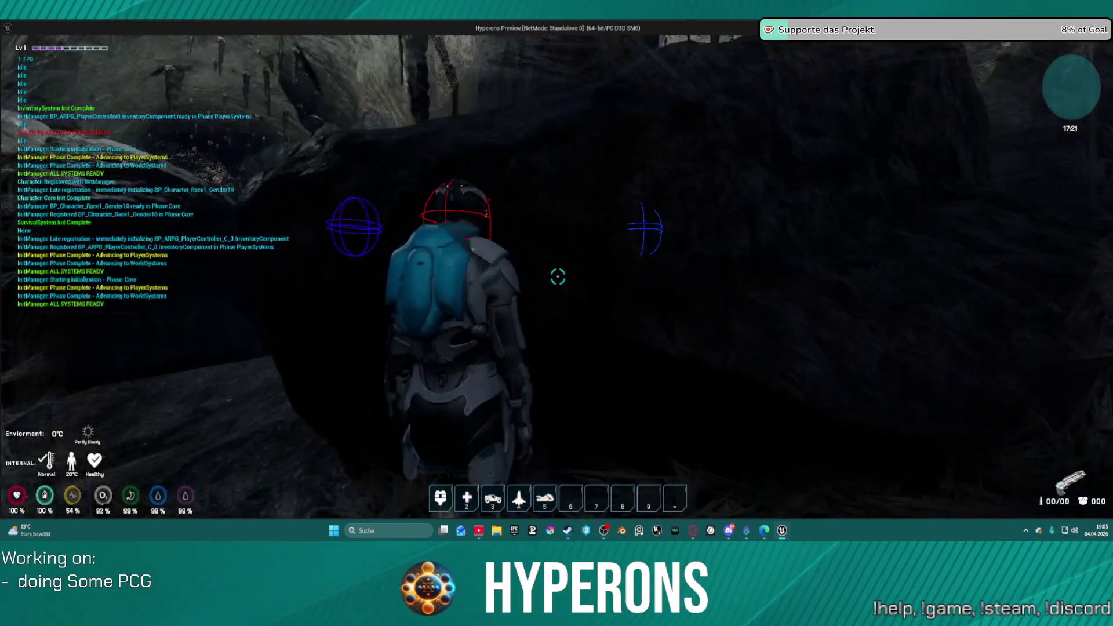
- Walk forward down the cave tunnel past the stalactites toward the passage with the orange crate
{"action": "key", "text": "w"}
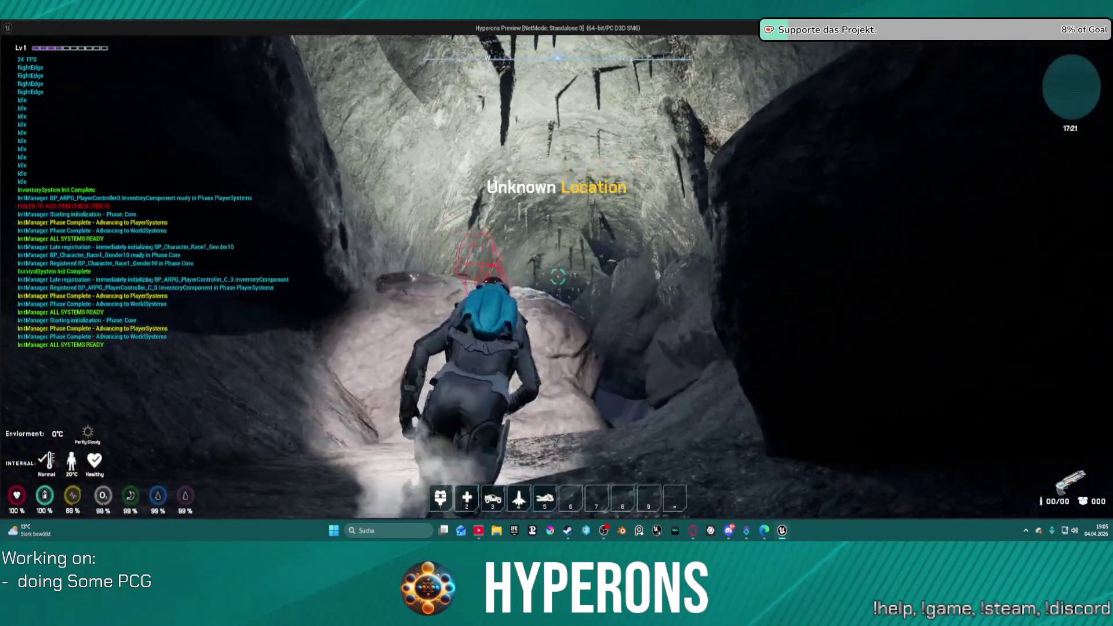
{"action": "key", "text": "w"}
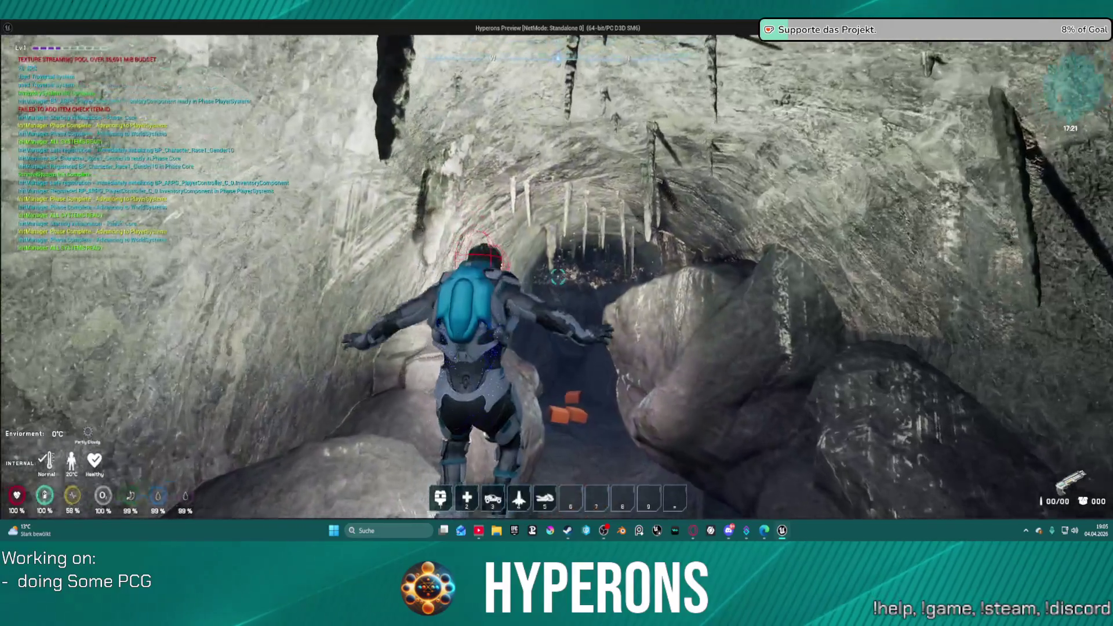
{"action": "key", "text": "w"}
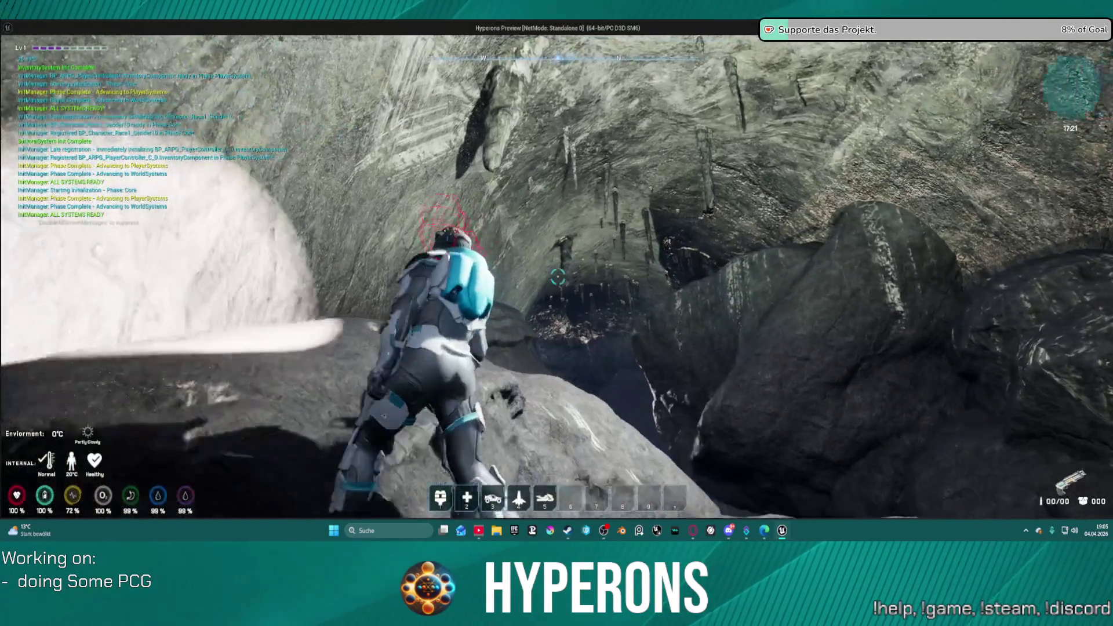
{"action": "key", "text": "w"}
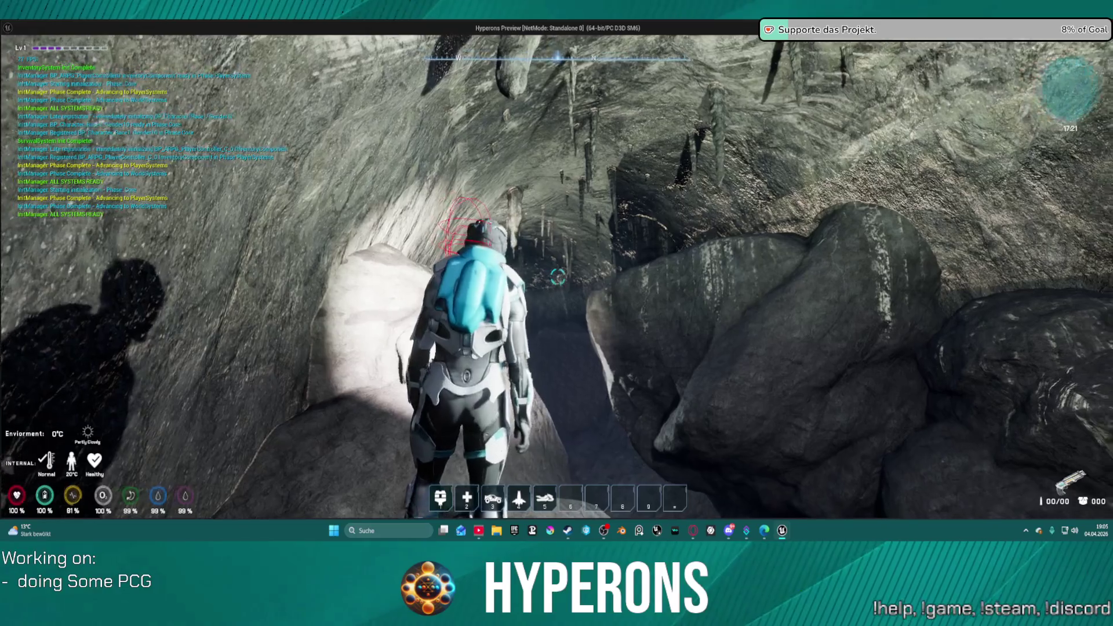
{"action": "key", "text": "w"}
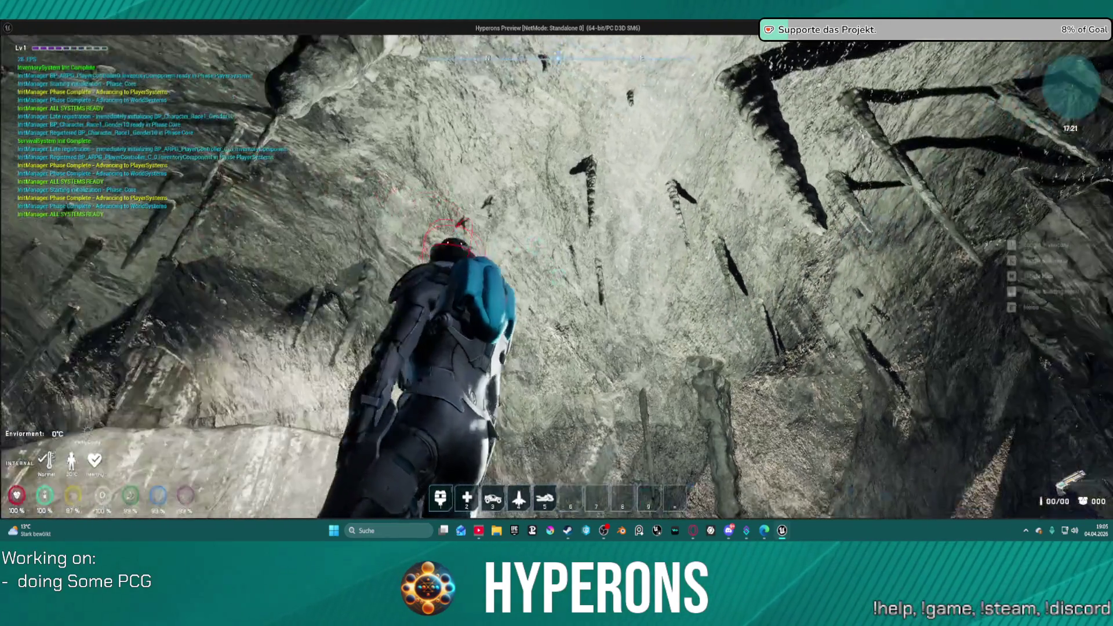
{"action": "key", "text": "w"}
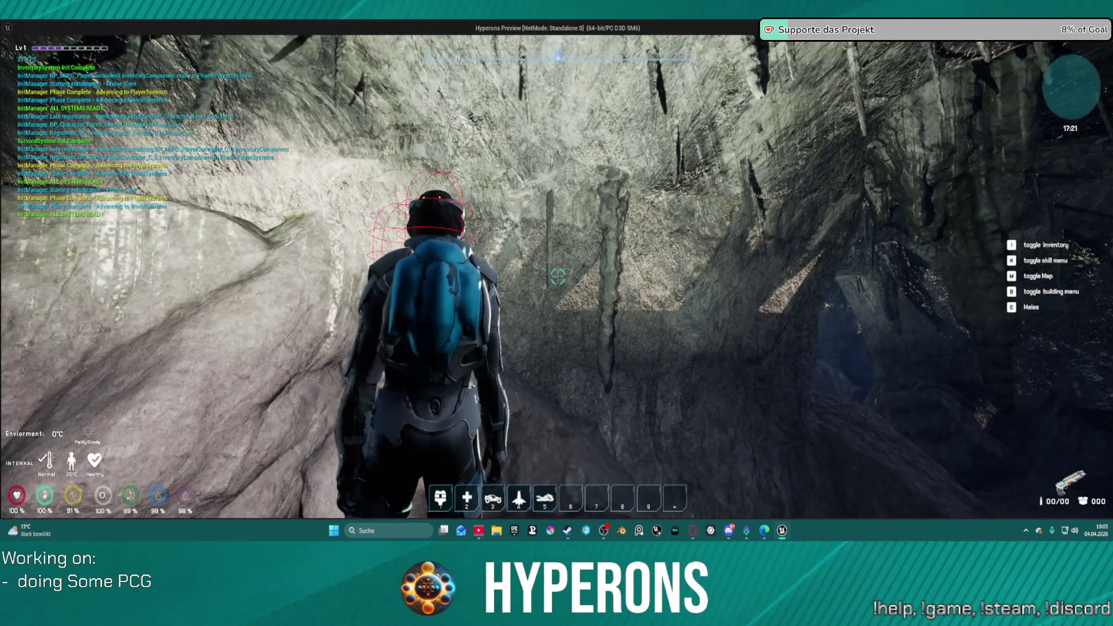
{"action": "key", "text": "w"}
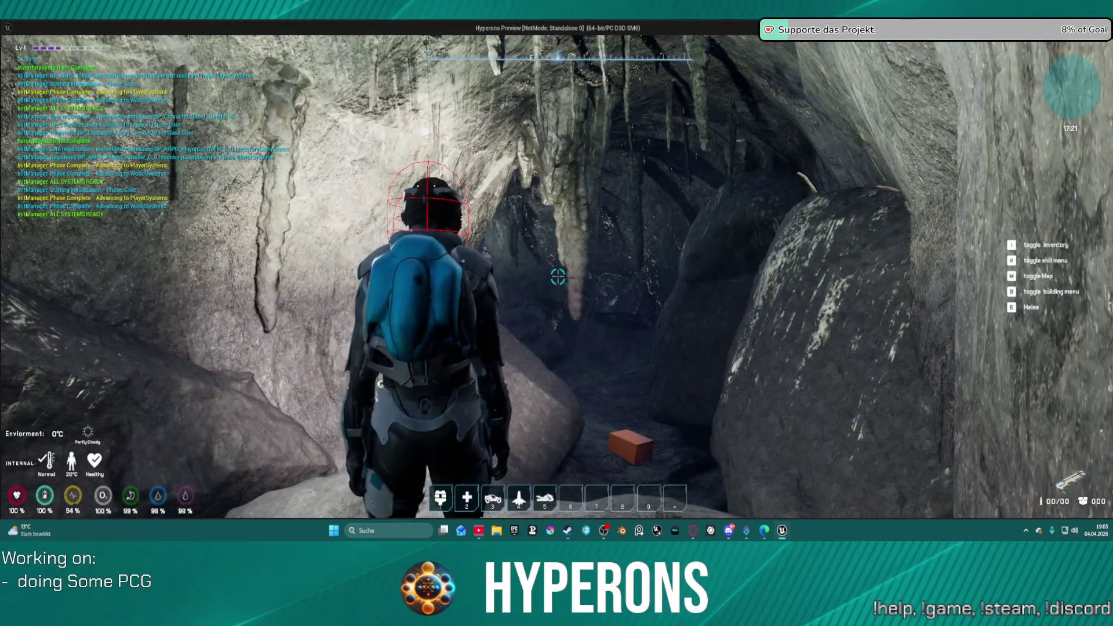
{"action": "key", "text": "w"}
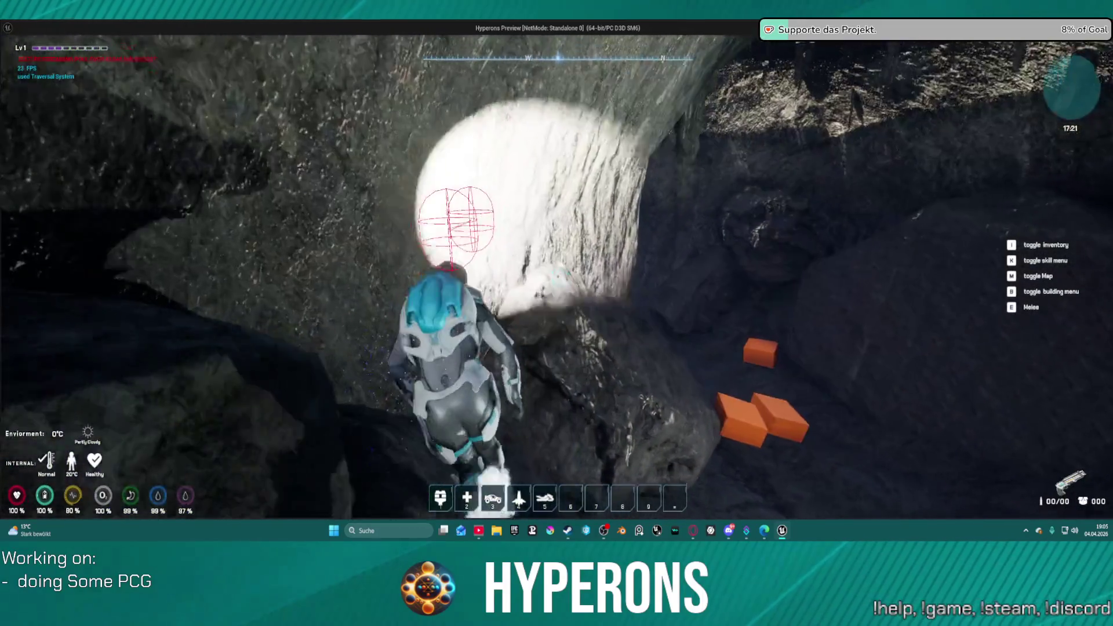
- Continue through the passages, jump up the slope into the lit chamber, then stop the preview
{"action": "key", "text": "w"}
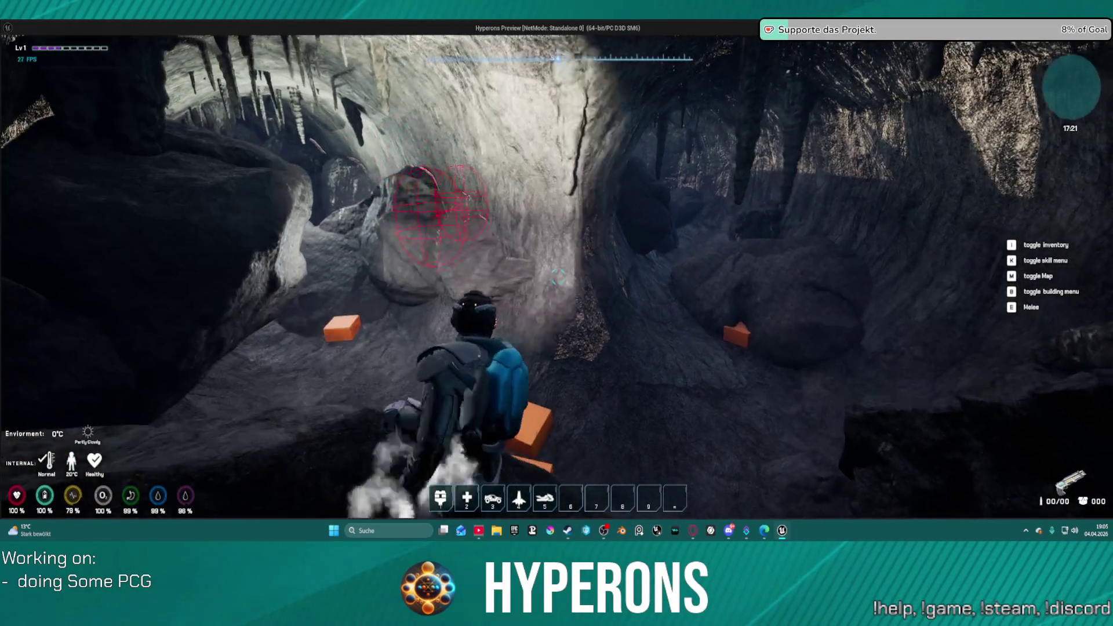
{"action": "key", "text": "w"}
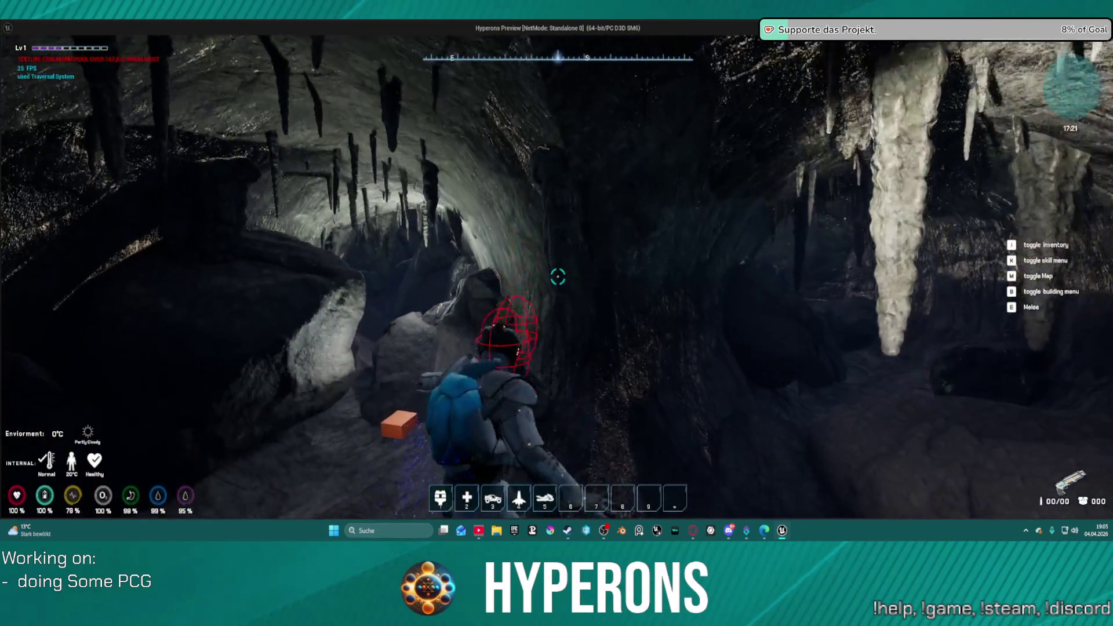
{"action": "key", "text": "w"}
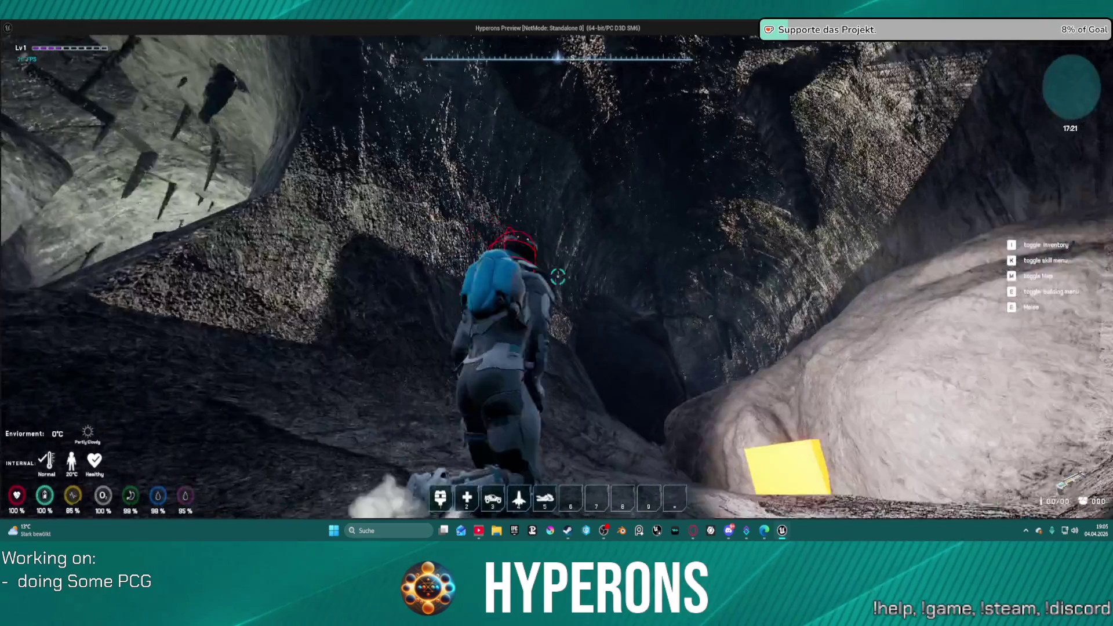
{"action": "key", "text": "space"}
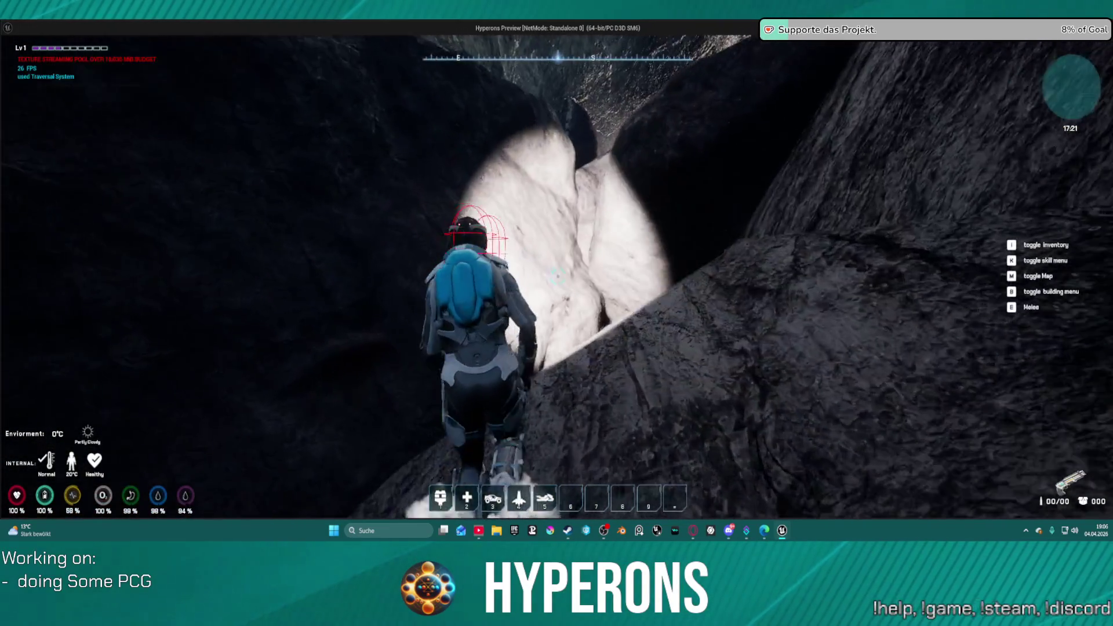
{"action": "key", "text": "w"}
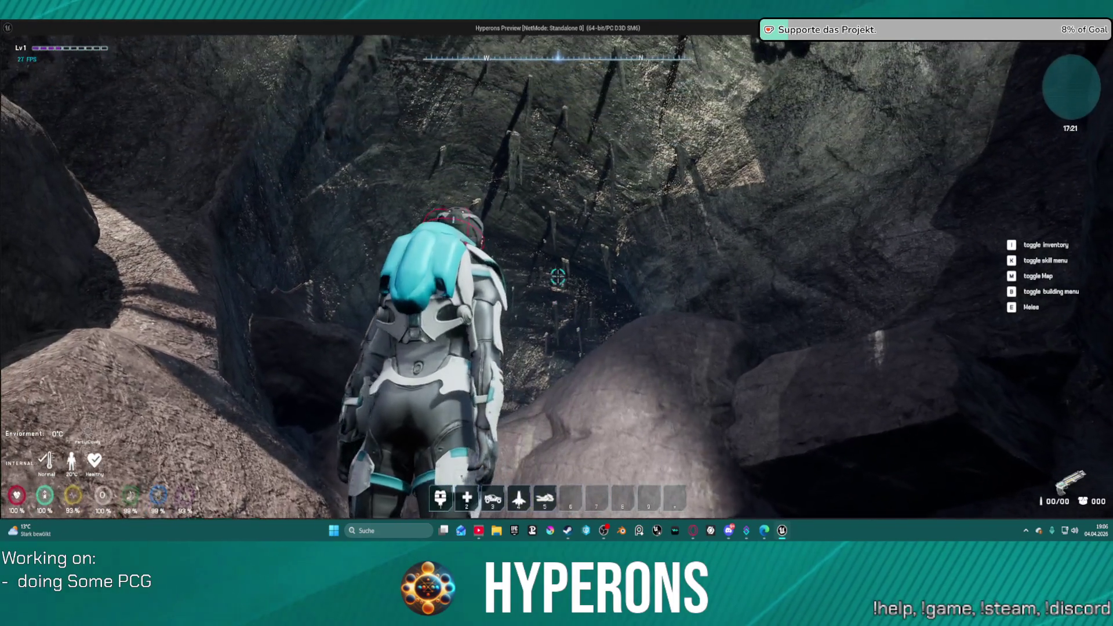
{"action": "key", "text": "w"}
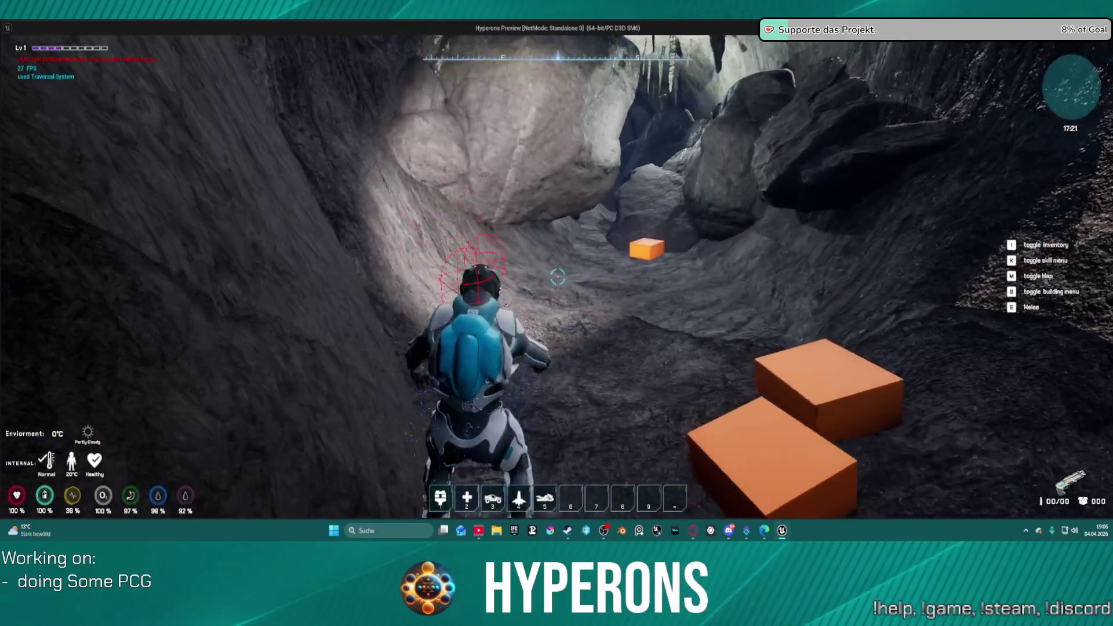
{"action": "key", "text": "Escape"}
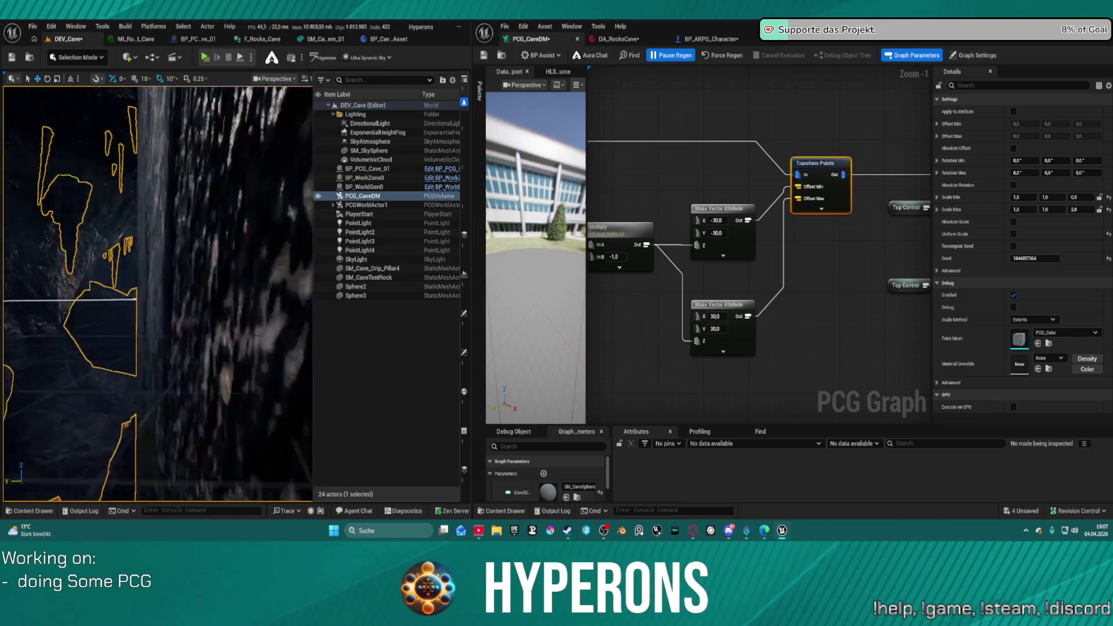
{"action": "double_click", "coordinate": [360, 214]}
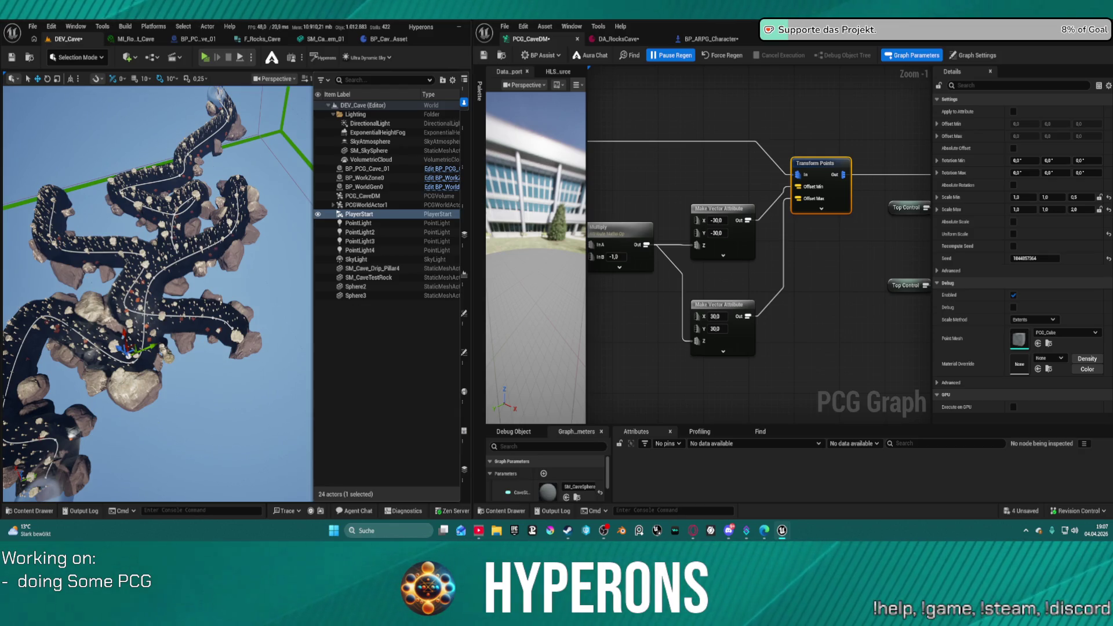
- Select PCG_CaveDM and zoom the viewport over the branching cave tunnels around the player start
{"action": "left_click", "coordinate": [204, 248]}
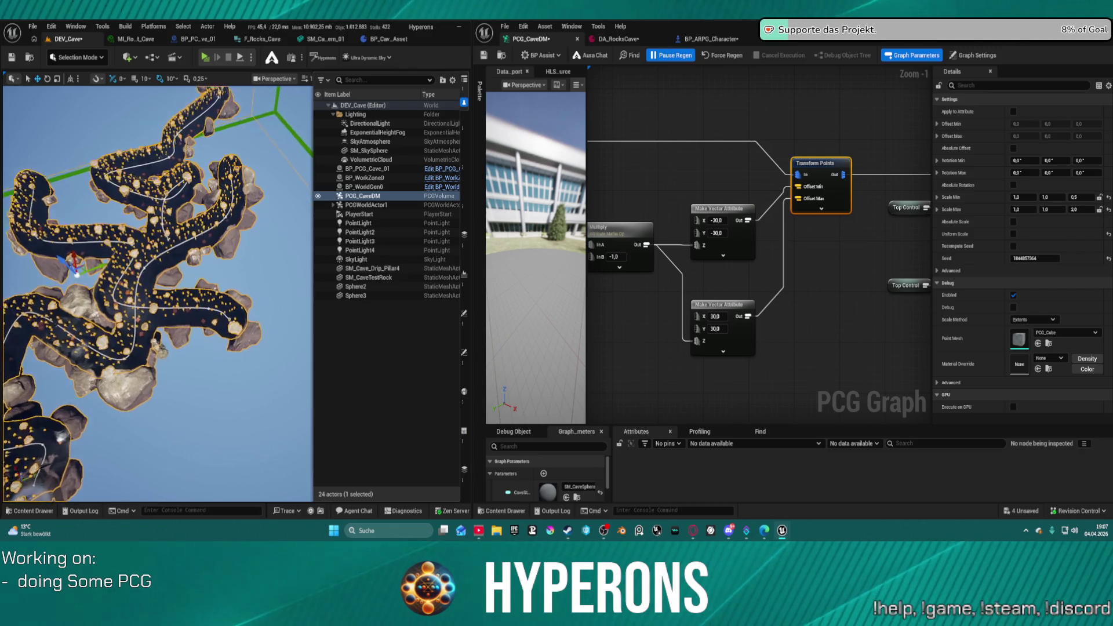
{"action": "scroll", "coordinate": [162, 268], "scroll_direction": "up", "scroll_amount": 5}
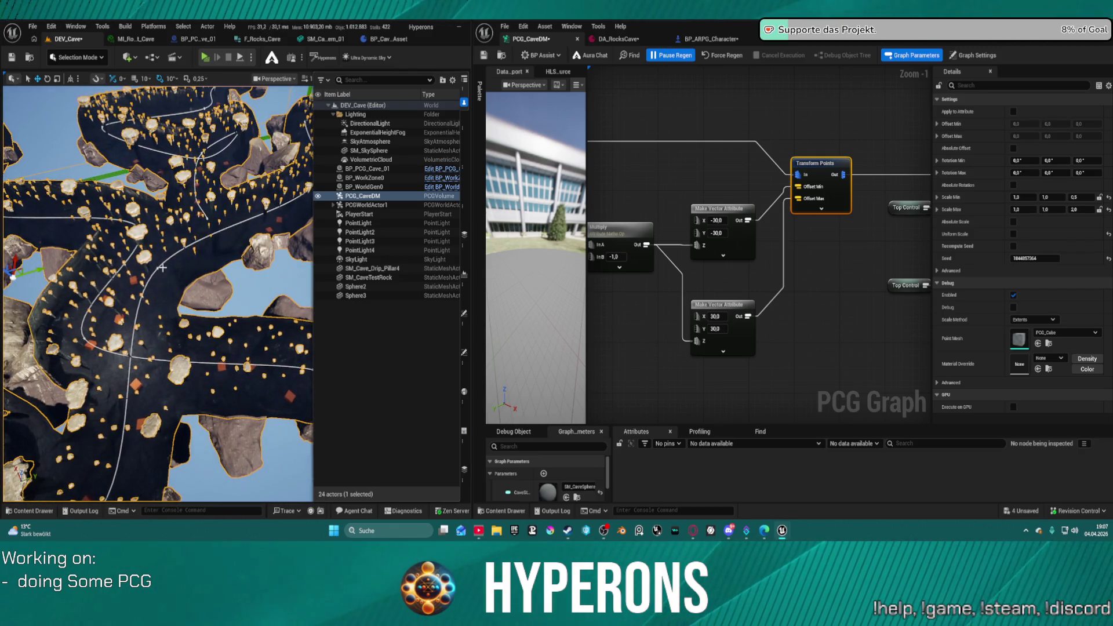
- Select BP_PCG_Cave_01, drag a spline point to reshape the cave path, and save
{"action": "left_click", "coordinate": [160, 268]}
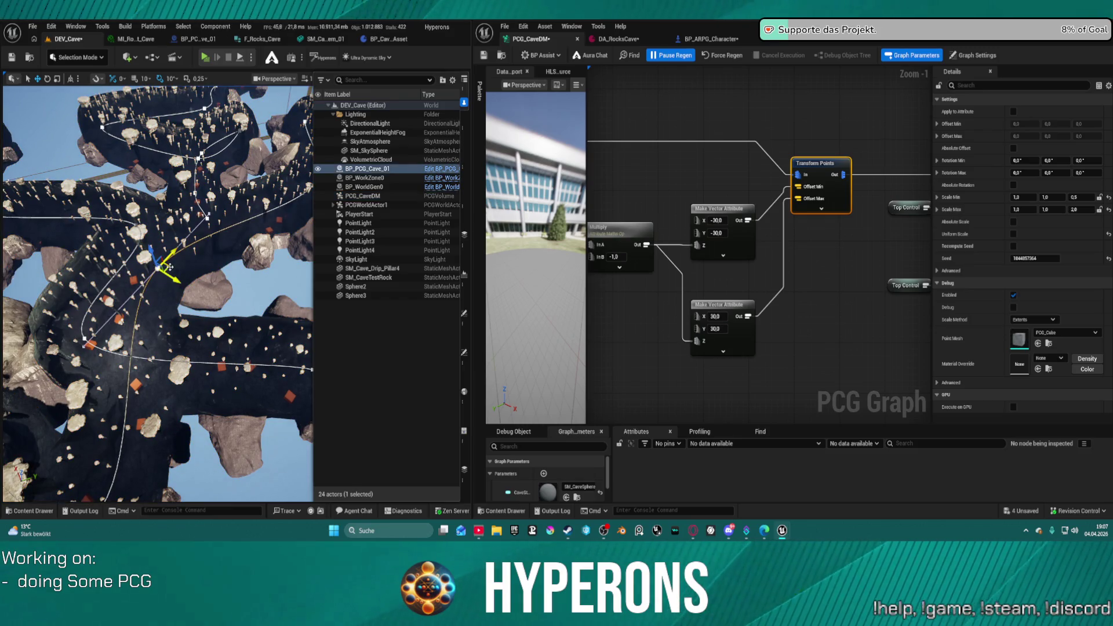
{"action": "left_click_drag", "start_coordinate": [165, 268], "coordinate": [256, 233]}
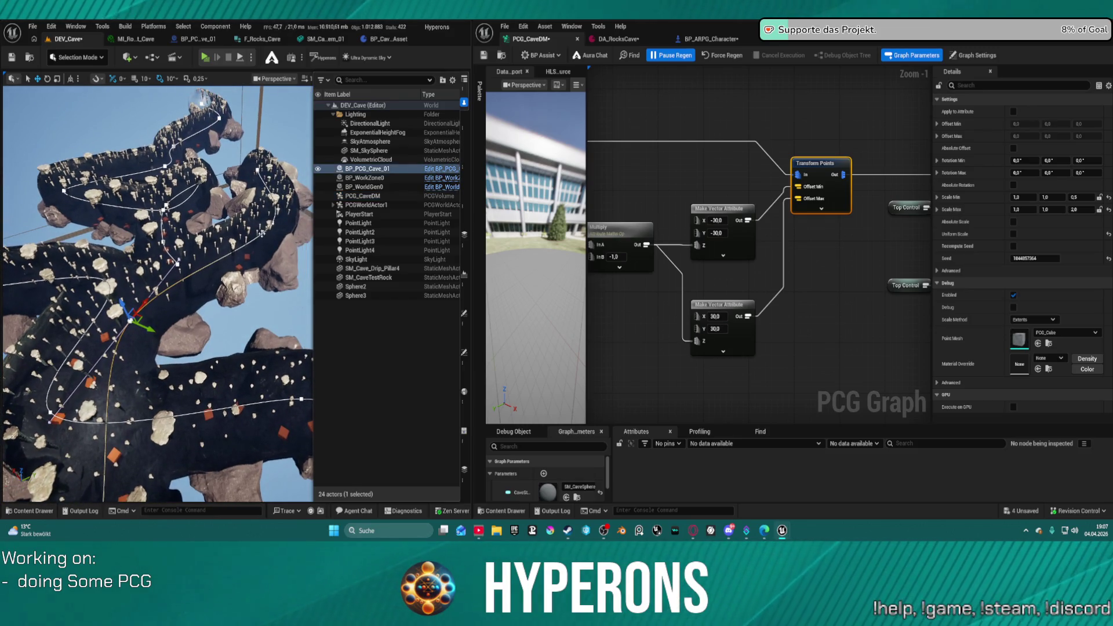
{"action": "mouse_move", "coordinate": [130, 320]}
{"action": "left_mouse_down"}
{"action": "mouse_move", "coordinate": [273, 222]}
{"action": "mouse_move", "coordinate": [415, 250]}
{"action": "left_mouse_up"}
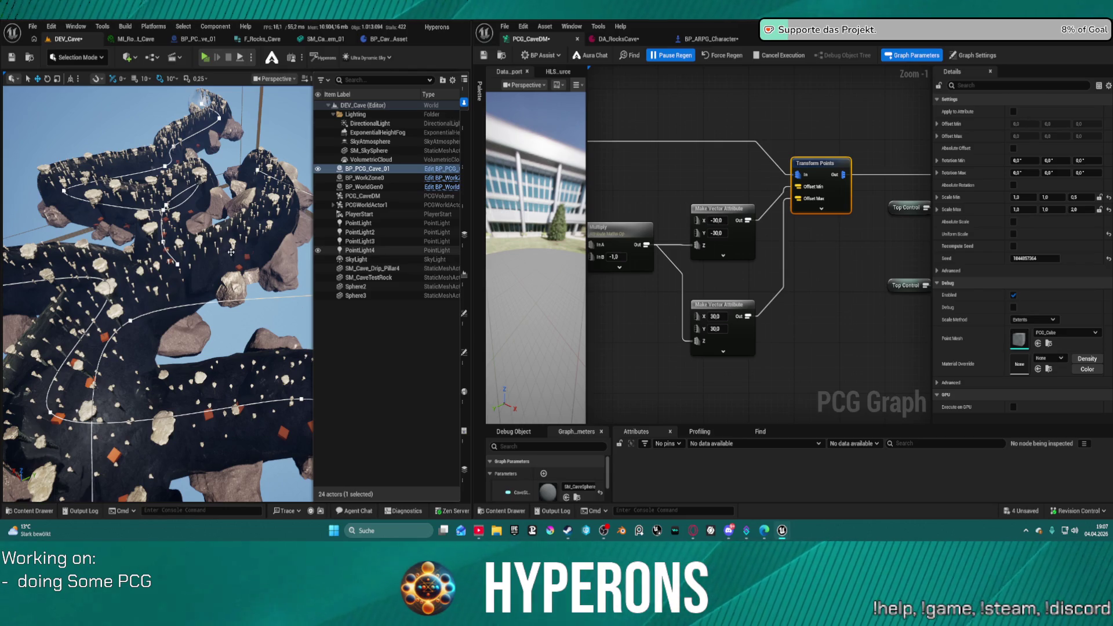
{"action": "key", "text": "ctrl+s"}
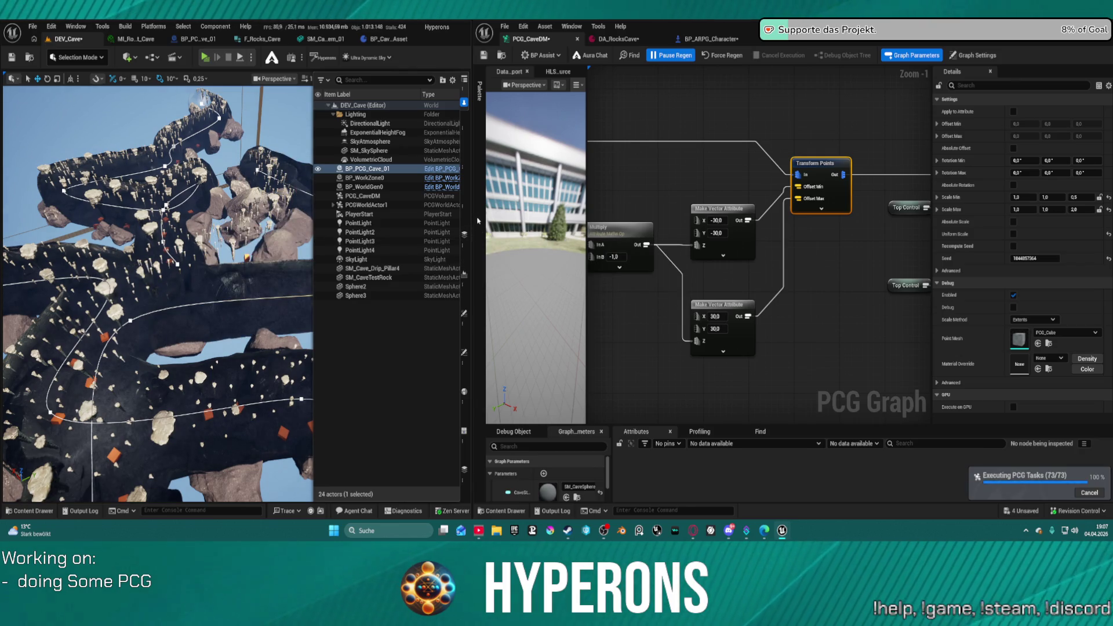
- Widen the level editor, frame the spline, and pull its end point down to extend the cave
{"action": "left_click_drag", "start_coordinate": [466, 202], "coordinate": [730, 191]}
{"action": "key", "text": "f"}
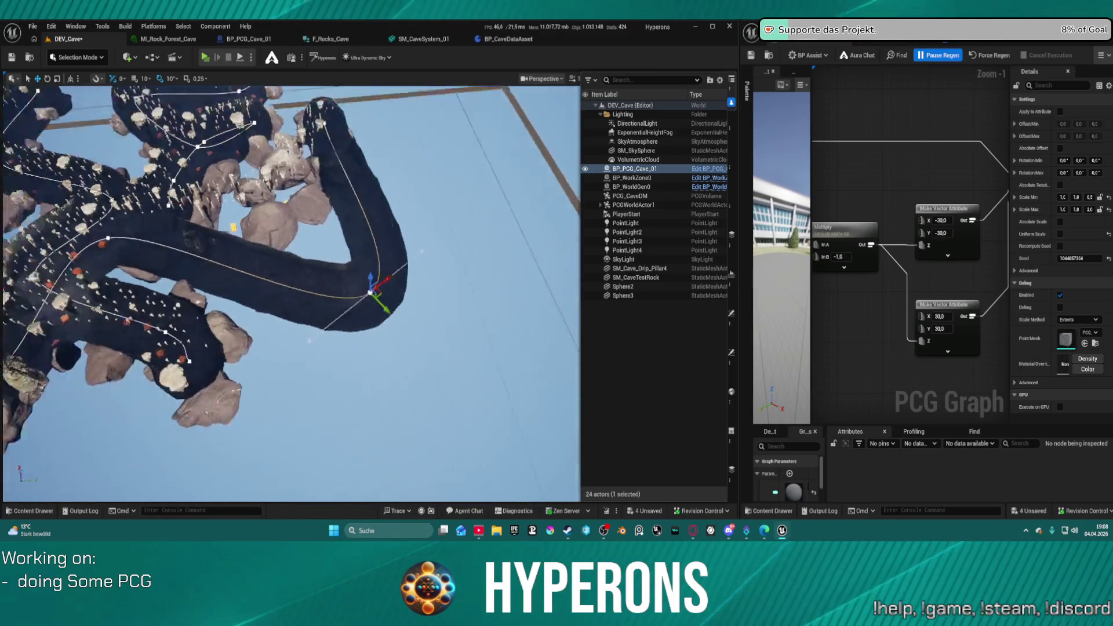
{"action": "left_click_drag", "start_coordinate": [290, 290], "coordinate": [331, 290]}
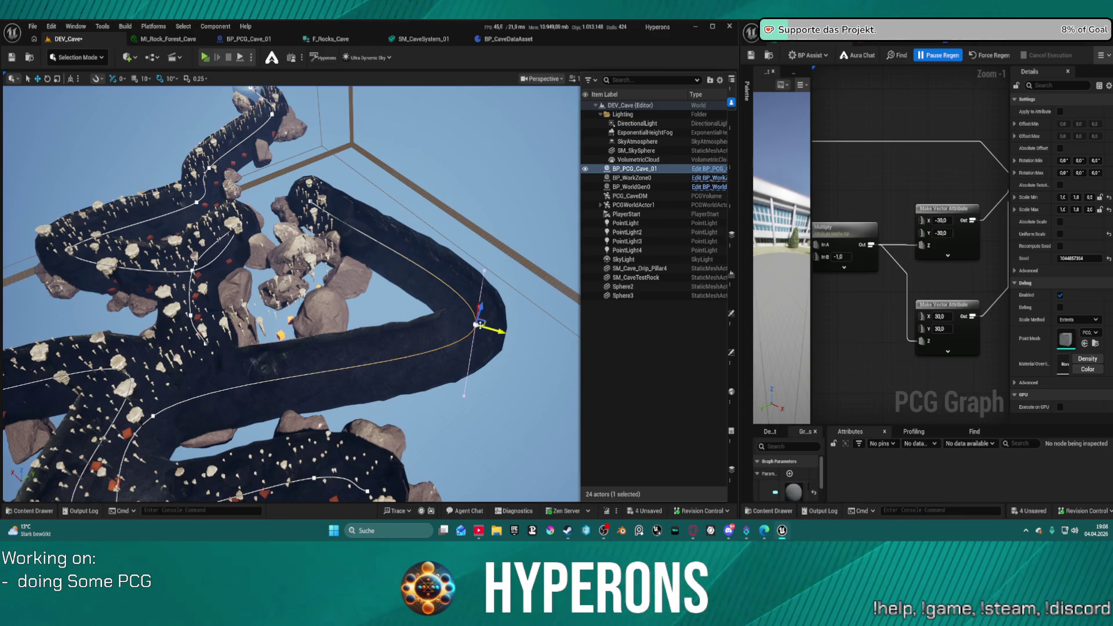
{"action": "left_click_drag", "start_coordinate": [477, 304], "coordinate": [470, 401]}
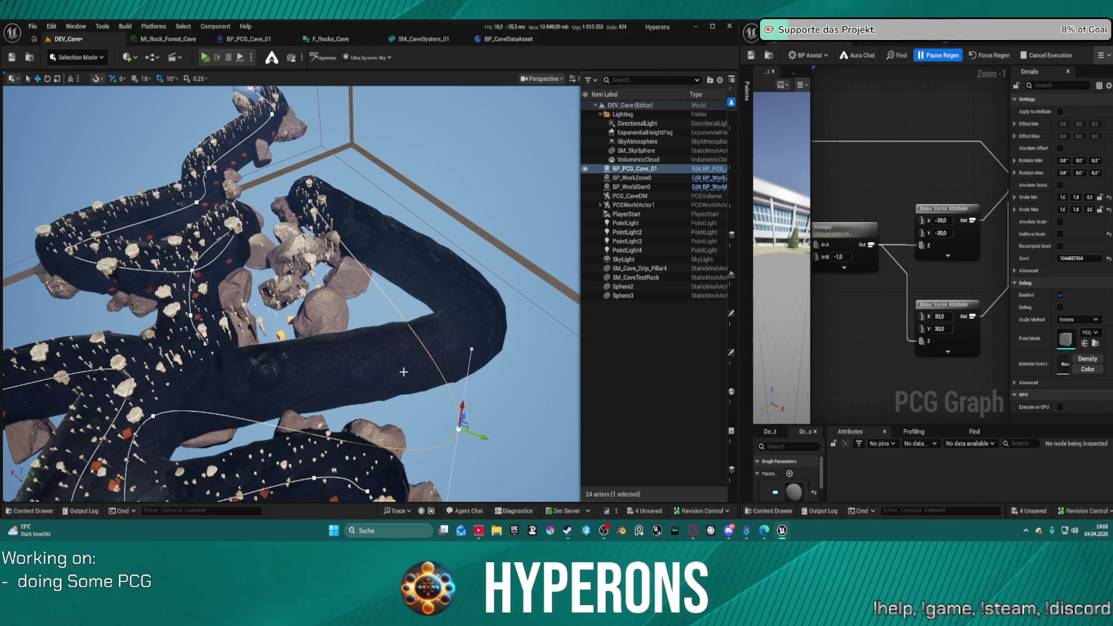
- Fly the view through the regenerated cave, then widen and pan the PCG graph window
{"action": "right_click", "coordinate": [439, 416]}
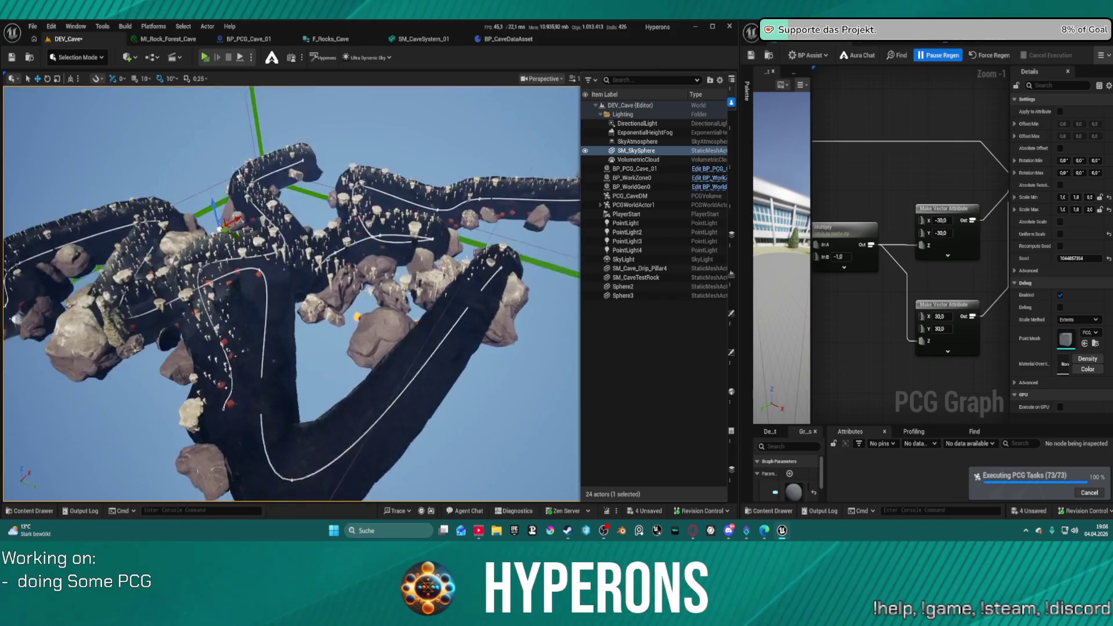
{"action": "key", "text": "w"}
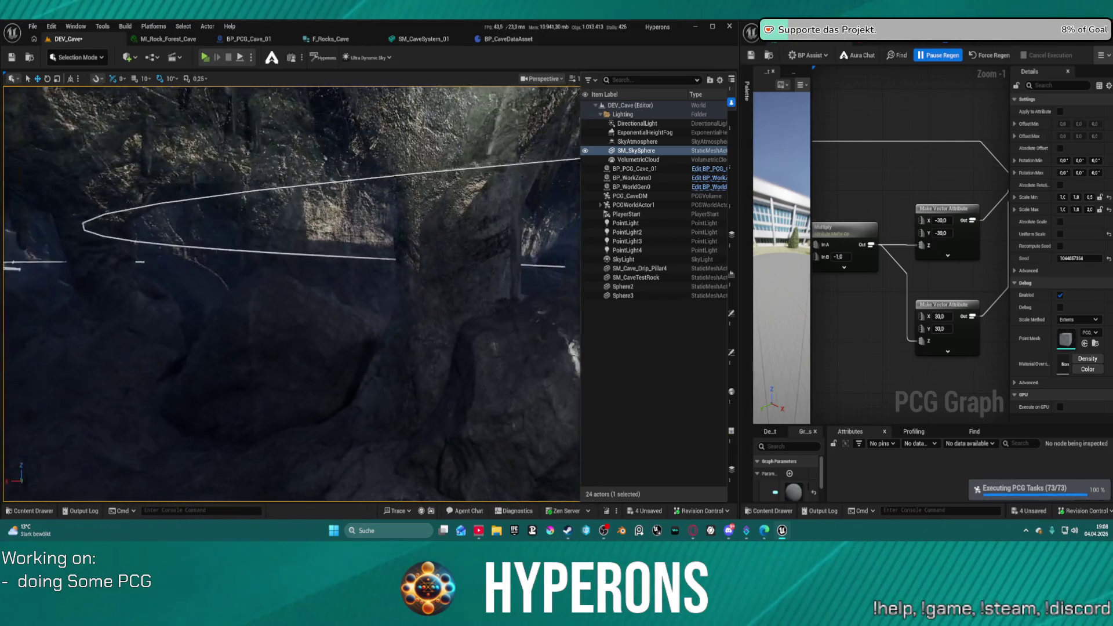
{"action": "key", "text": "w"}
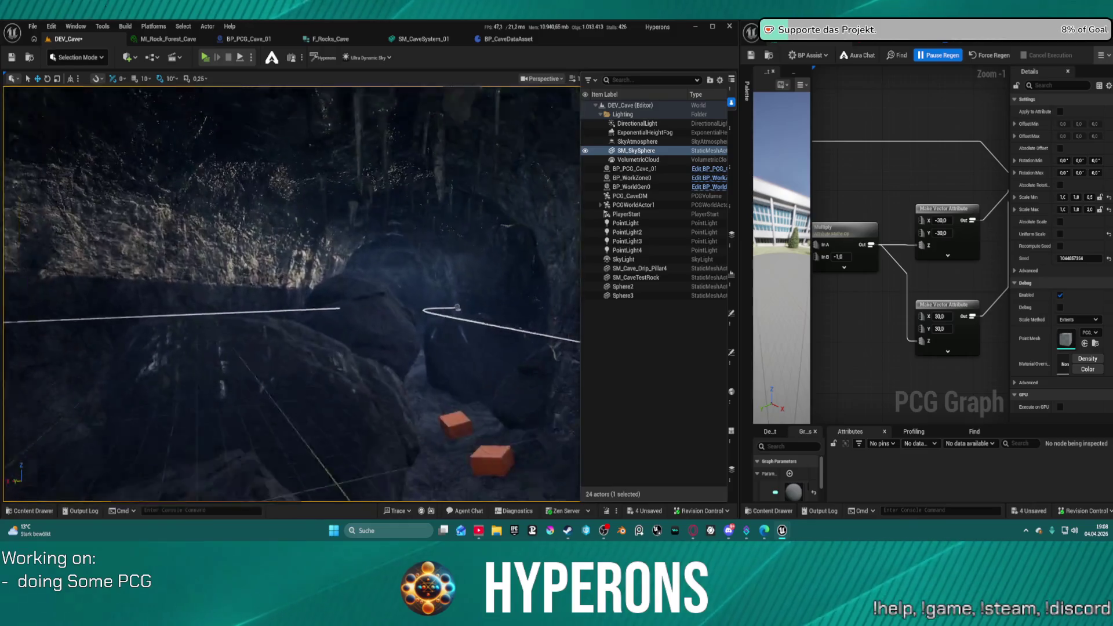
{"action": "key", "text": "s"}
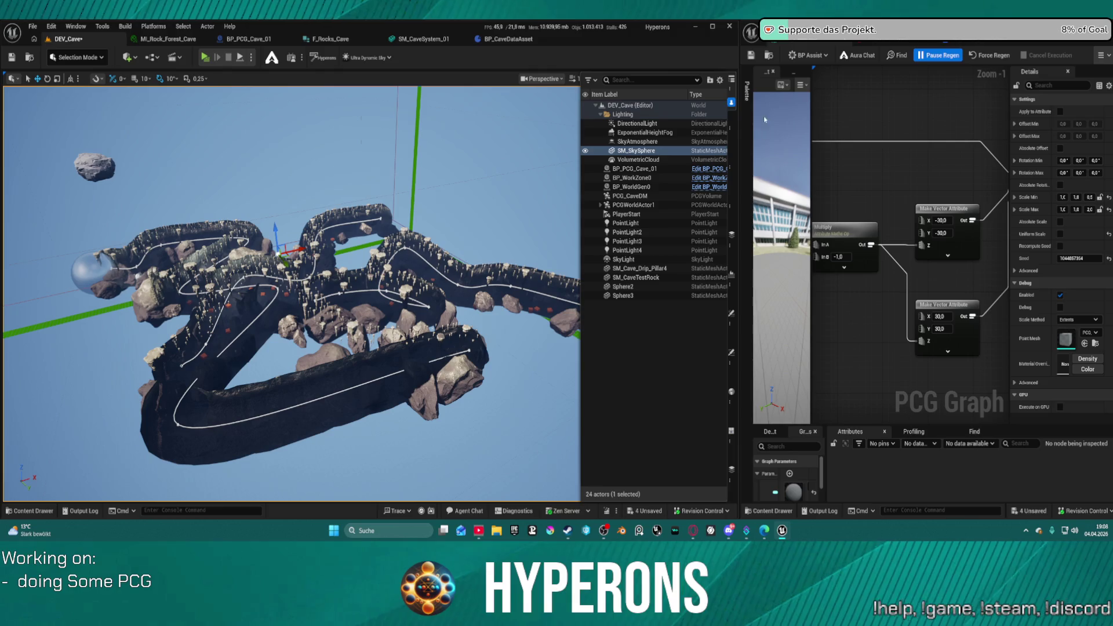
{"action": "left_click_drag", "start_coordinate": [739, 119], "coordinate": [336, 119]}
{"action": "mouse_move", "coordinate": [760, 151]}
{"action": "left_mouse_down"}
{"action": "mouse_move", "coordinate": [783, 232]}
{"action": "mouse_move", "coordinate": [807, 254]}
{"action": "left_mouse_up"}
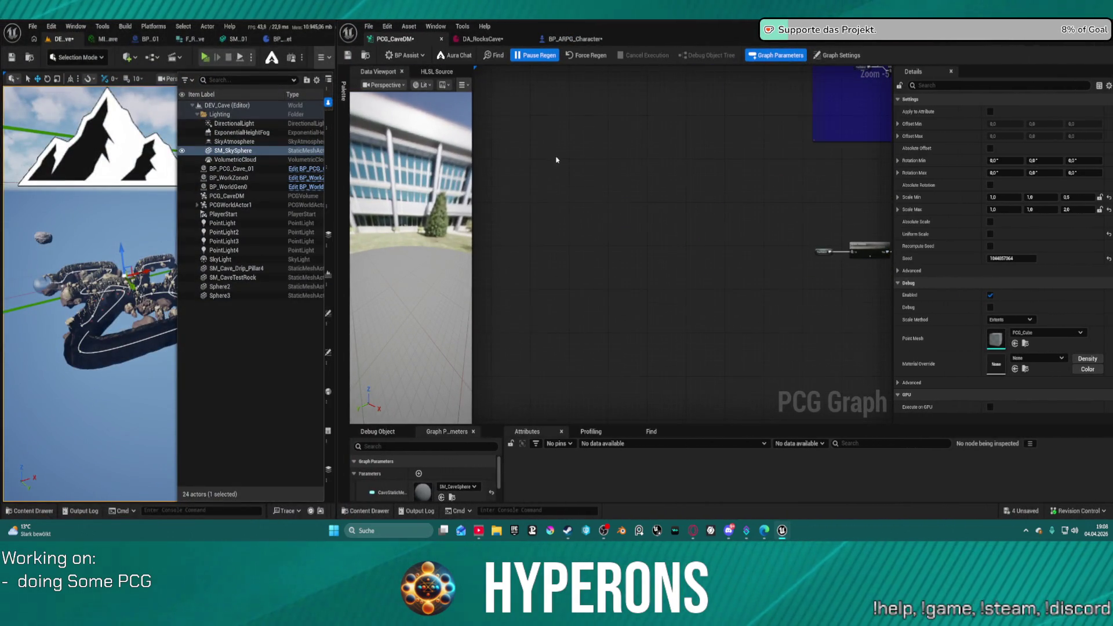
- Undo twice to hide the comment boxes and put the Displacement node after Solidify
{"action": "scroll", "coordinate": [556, 160], "scroll_direction": "down", "scroll_amount": 3}
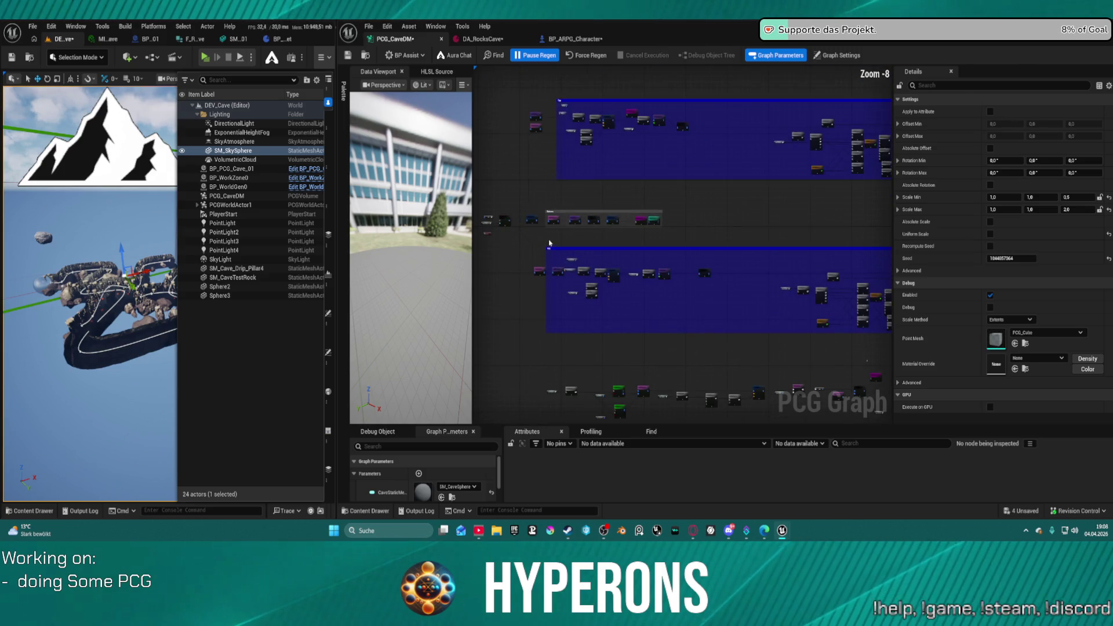
{"action": "key", "text": "ctrl+z"}
{"action": "key", "text": "ctrl+z"}
{"action": "key", "text": "ctrl+z"}
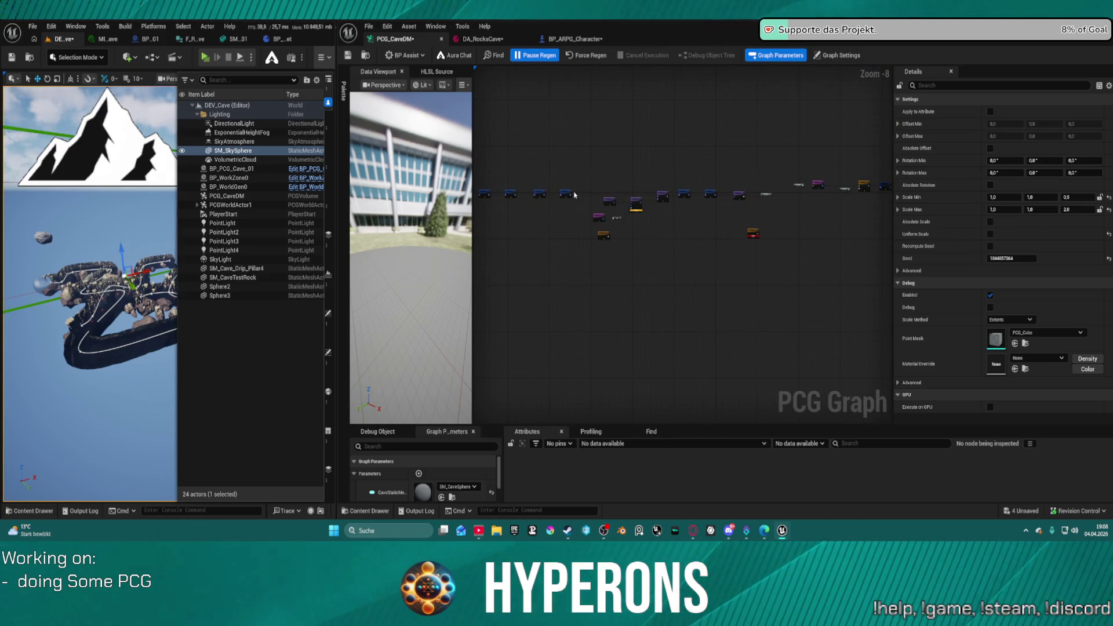
{"action": "scroll", "coordinate": [574, 195], "scroll_direction": "up", "scroll_amount": 8}
{"action": "key", "text": "ctrl+z"}
{"action": "key", "text": "ctrl+z"}
{"action": "key", "text": "ctrl+z"}
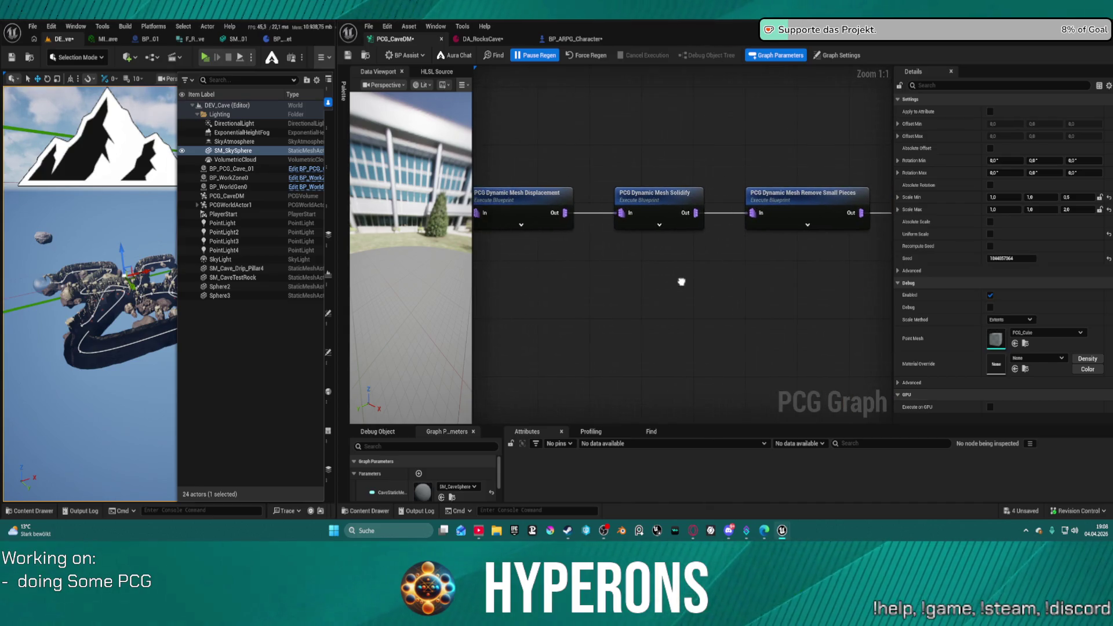
- Open the Dynamic Mesh Displacement node's Details and its texture asset list
{"action": "left_click", "coordinate": [754, 190]}
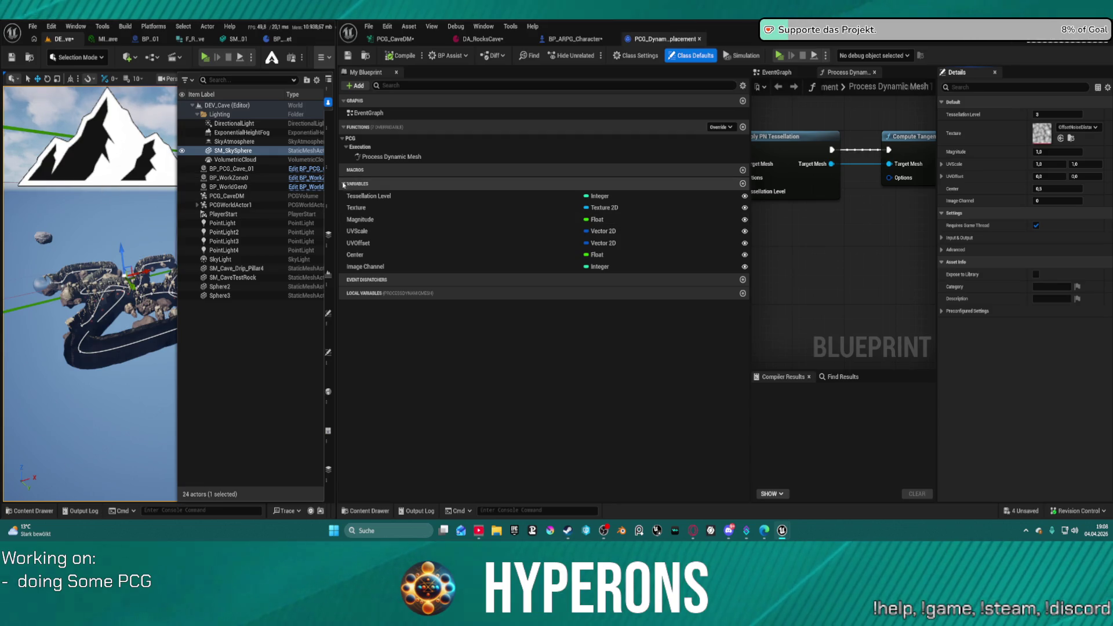
{"action": "mouse_move", "coordinate": [336, 181]}
{"action": "left_mouse_down"}
{"action": "mouse_move", "coordinate": [726, 181]}
{"action": "mouse_move", "coordinate": [571, 186]}
{"action": "left_mouse_up"}
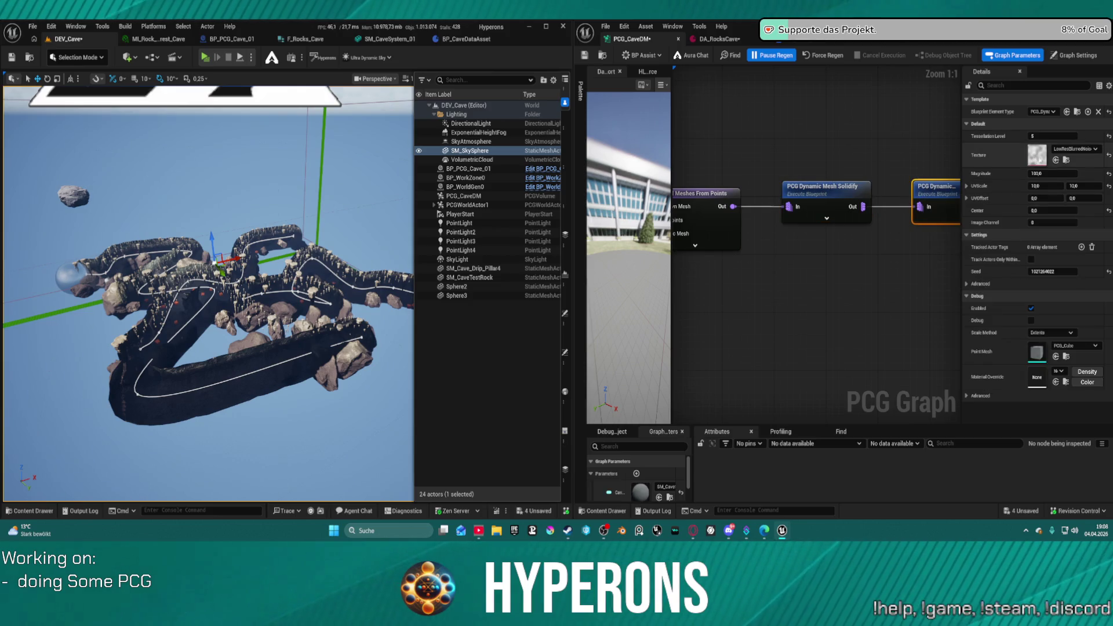
{"action": "left_click", "coordinate": [1086, 153]}
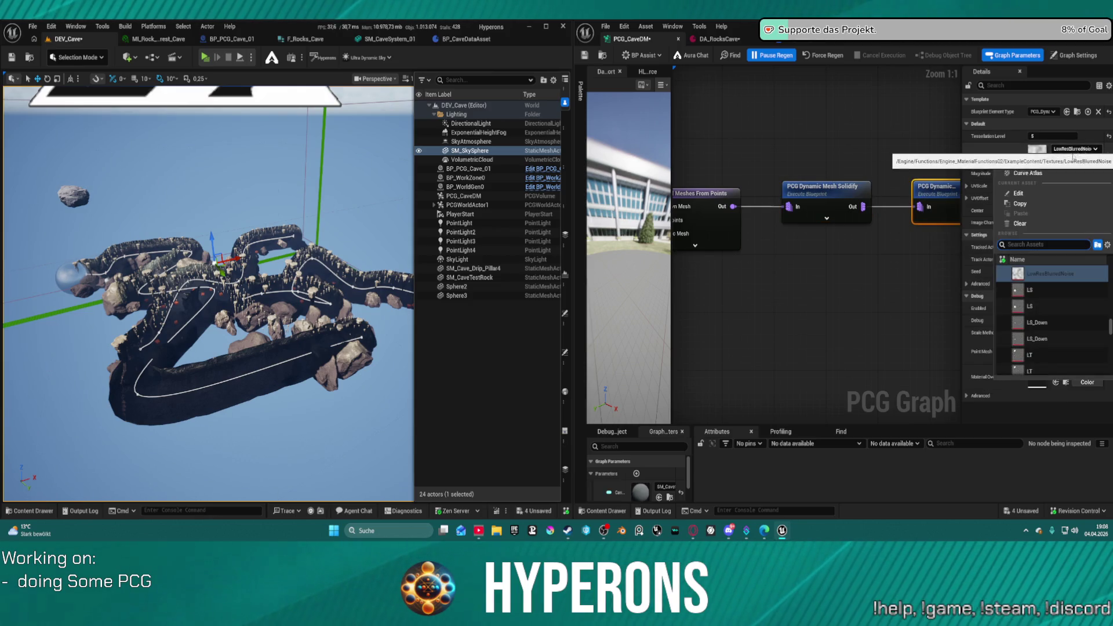
- Close the texture list, leaving LowResBlurredNoise as the displacement texture for now
{"action": "left_click", "coordinate": [1046, 274]}
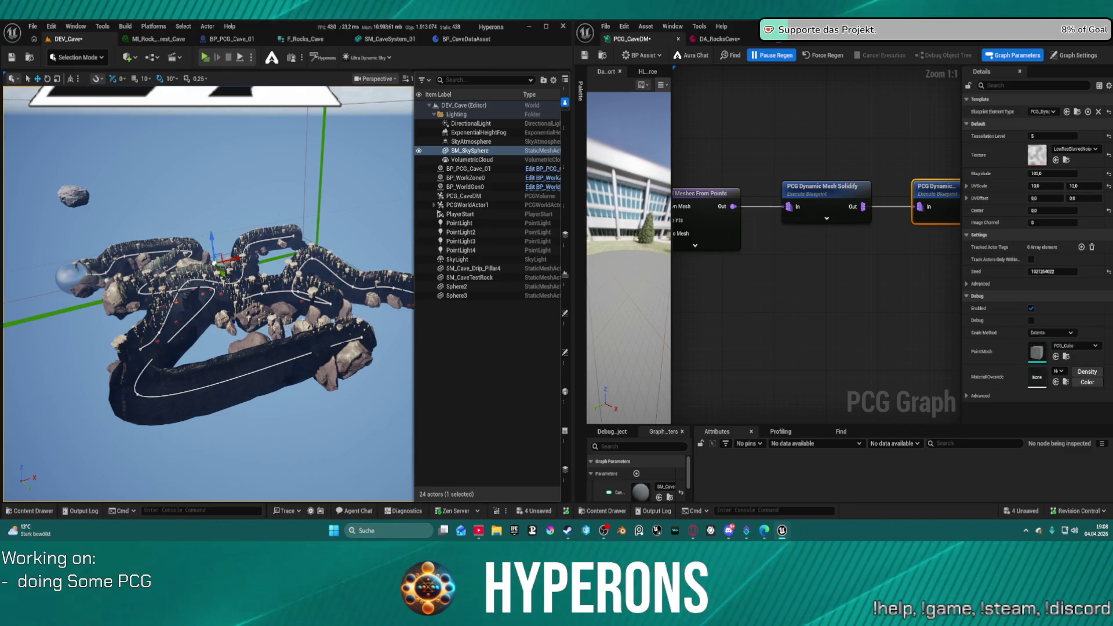
{"action": "scroll", "coordinate": [209, 293], "scroll_direction": "up", "scroll_amount": 10}
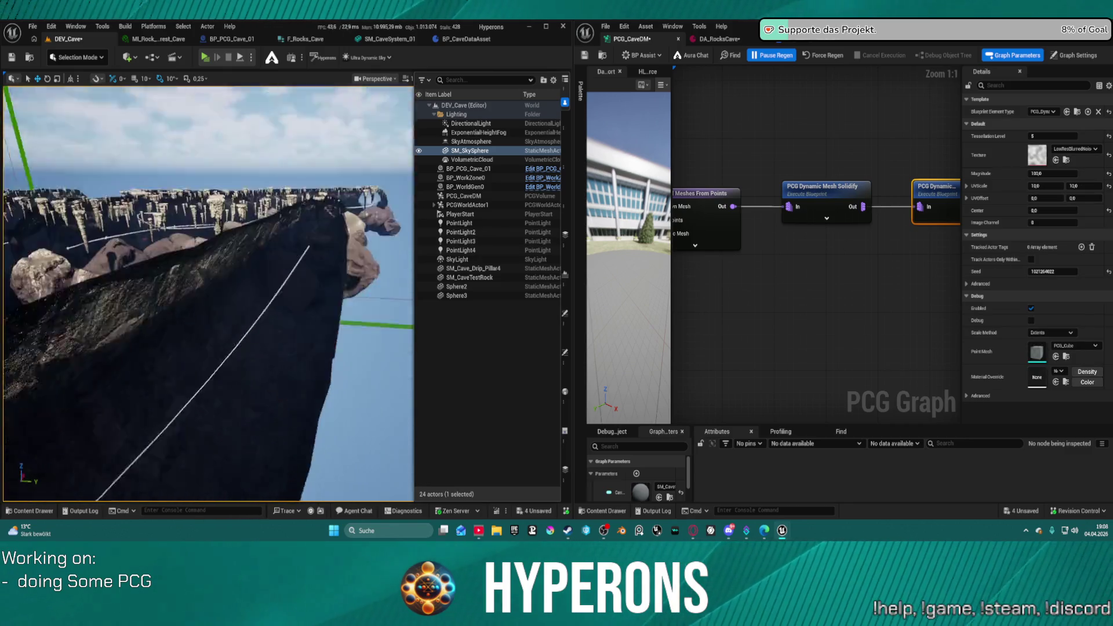
{"action": "scroll", "coordinate": [208, 293], "scroll_direction": "down", "scroll_amount": 8}
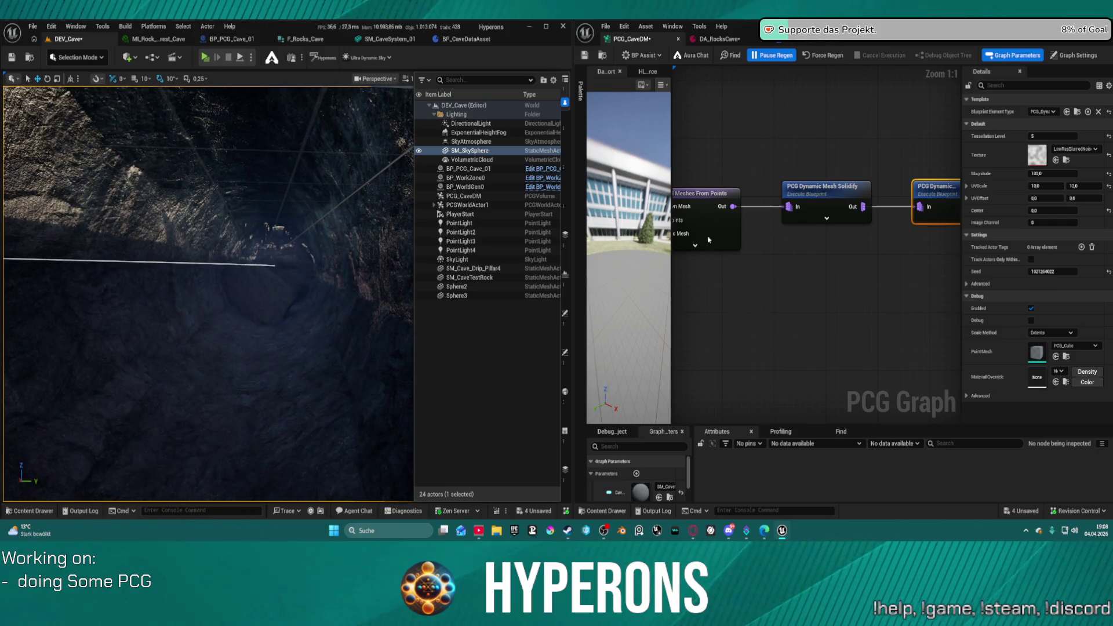
- Search 'noise', set the displacement texture to T_Abstract_Noise_008, and save
{"action": "left_click", "coordinate": [1076, 150]}
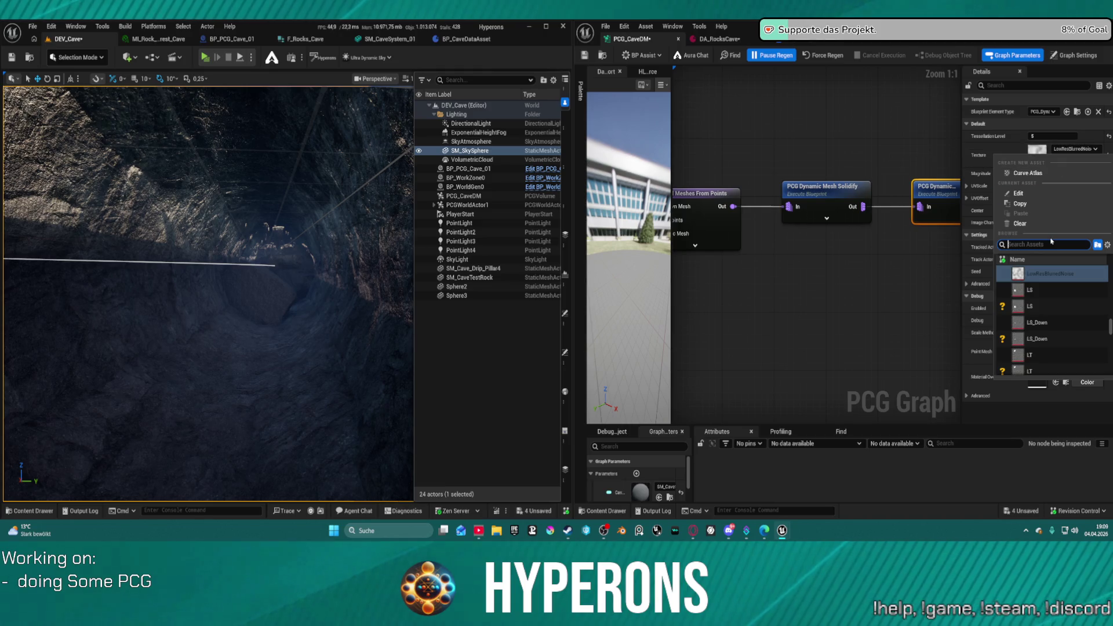
{"action": "type", "text": "noise"}
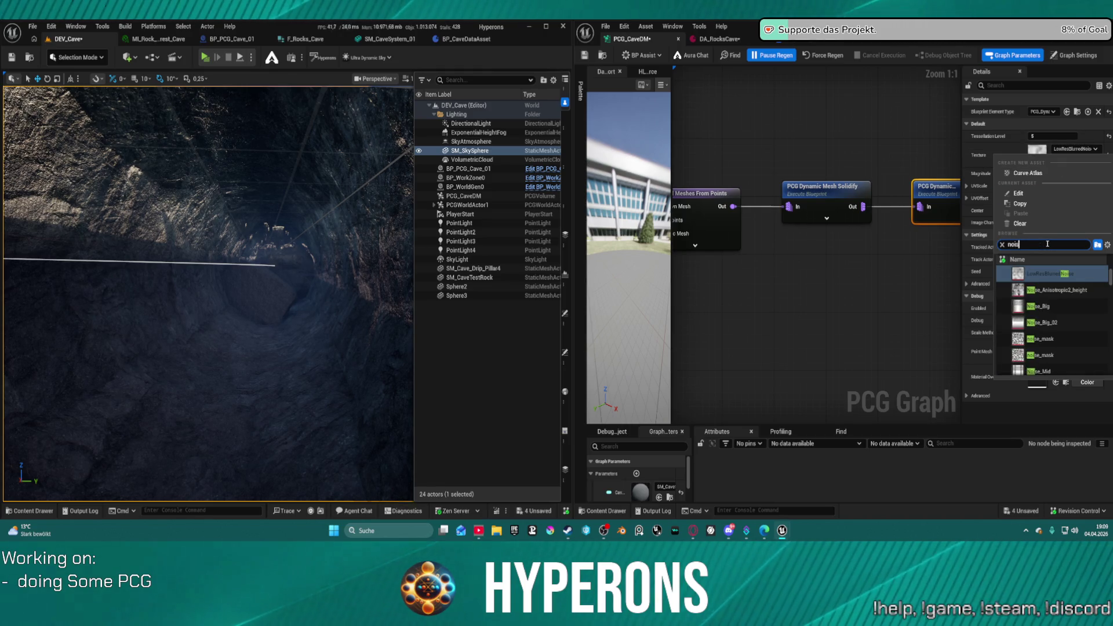
{"action": "scroll", "coordinate": [1056, 325], "scroll_direction": "down", "scroll_amount": 5}
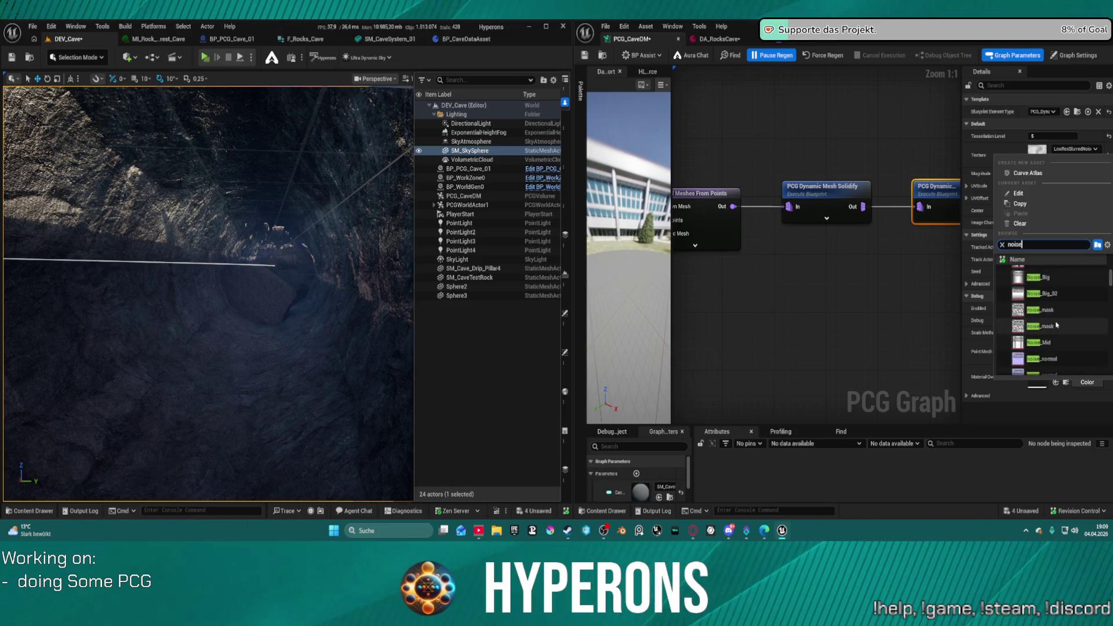
{"action": "scroll", "coordinate": [1056, 325], "scroll_direction": "down", "scroll_amount": 1}
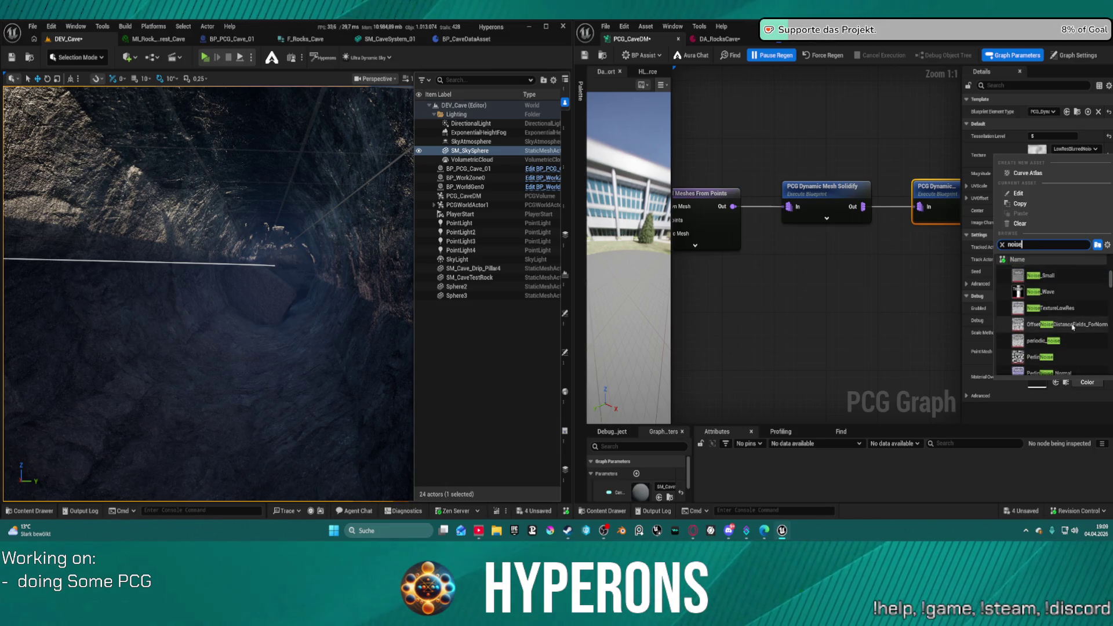
{"action": "scroll", "coordinate": [1072, 326], "scroll_direction": "up", "scroll_amount": 5}
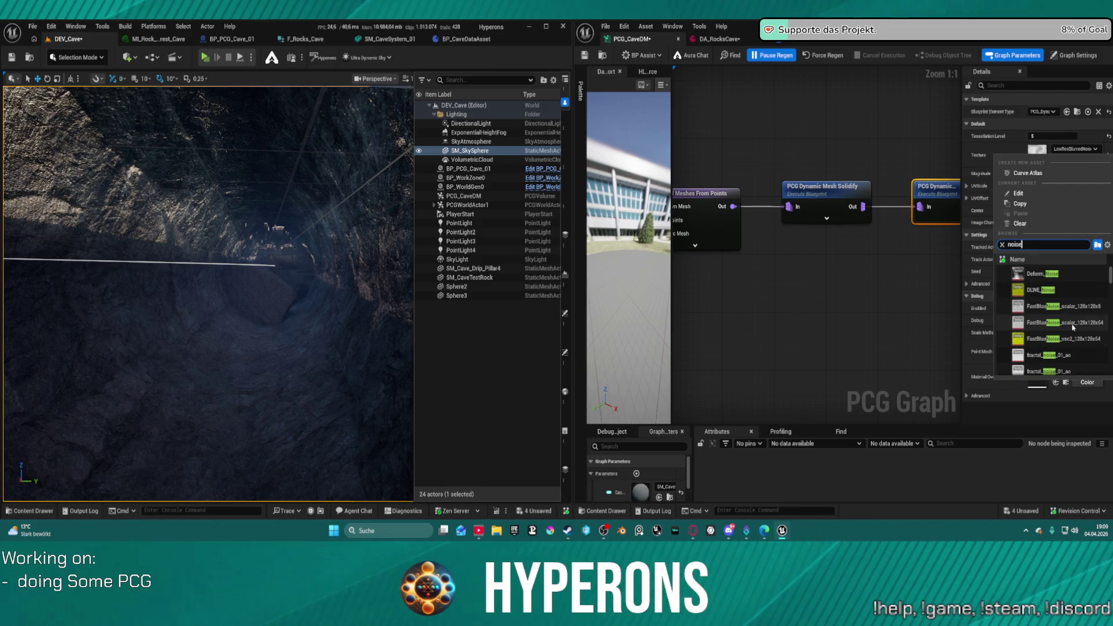
{"action": "scroll", "coordinate": [1072, 325], "scroll_direction": "down", "scroll_amount": 2}
{"action": "scroll", "coordinate": [1068, 319], "scroll_direction": "down", "scroll_amount": 3}
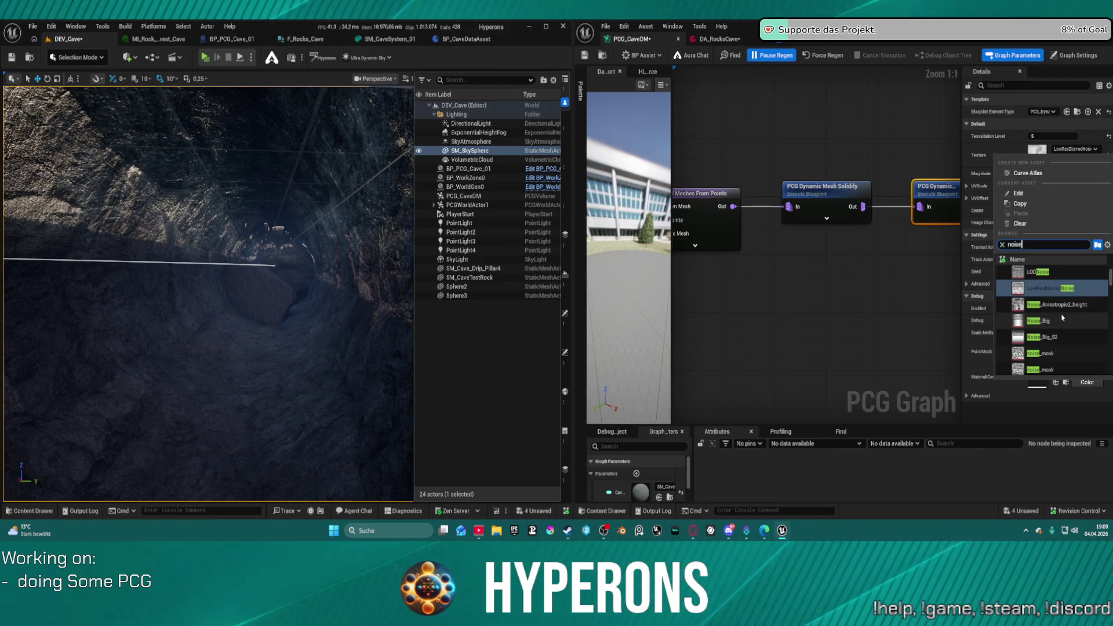
{"action": "scroll", "coordinate": [1061, 317], "scroll_direction": "down", "scroll_amount": 2}
{"action": "scroll", "coordinate": [1056, 315], "scroll_direction": "down", "scroll_amount": 5}
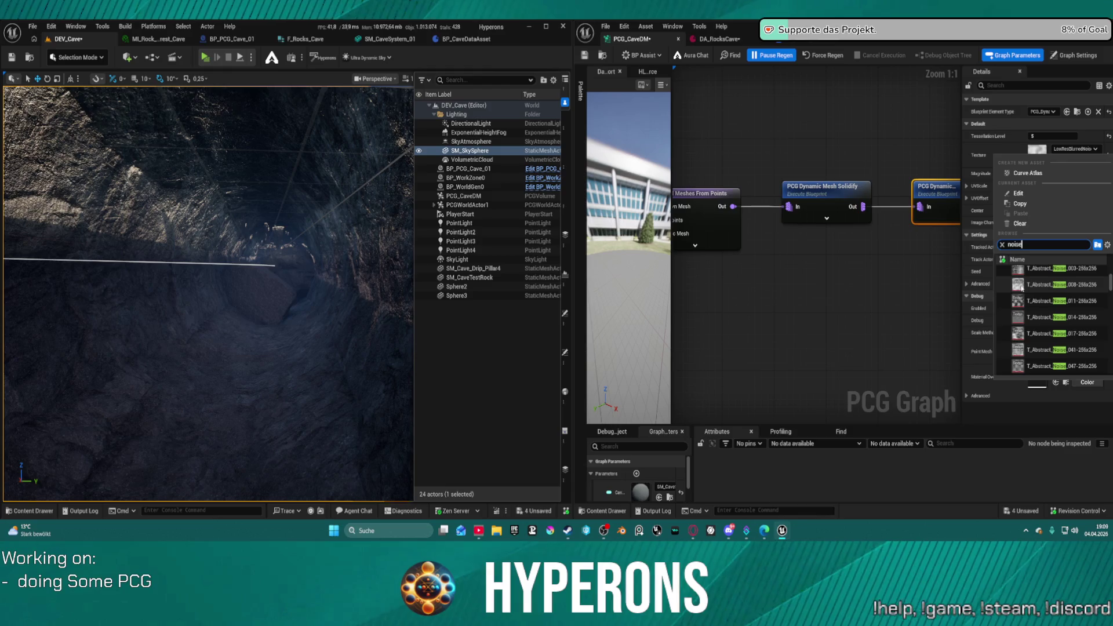
{"action": "mouse_move", "coordinate": [1022, 288]}
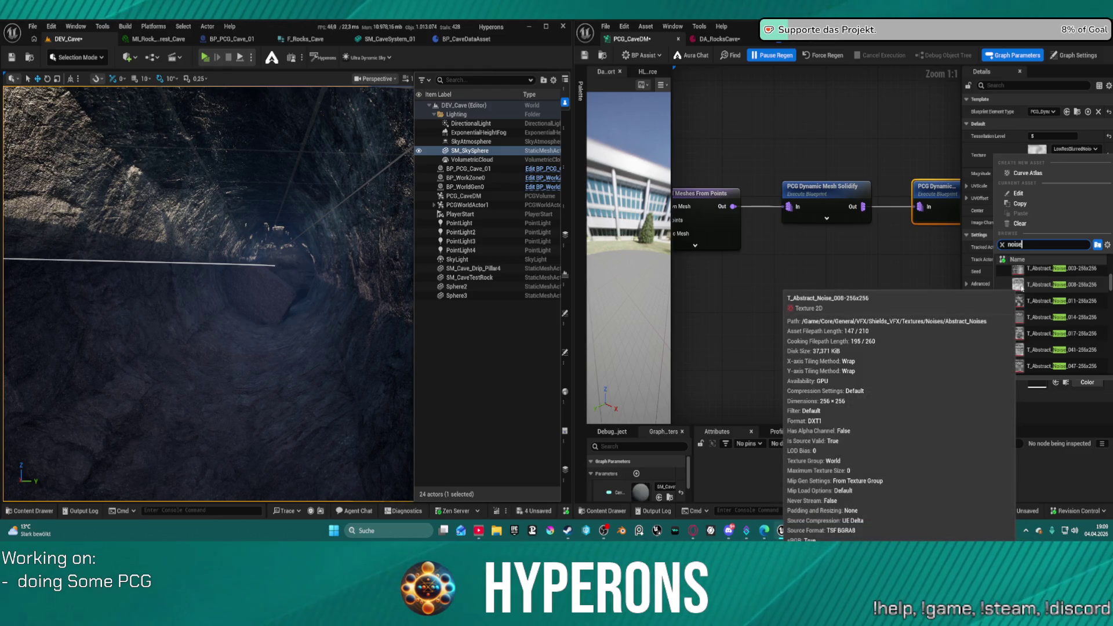
{"action": "left_click", "coordinate": [1021, 285]}
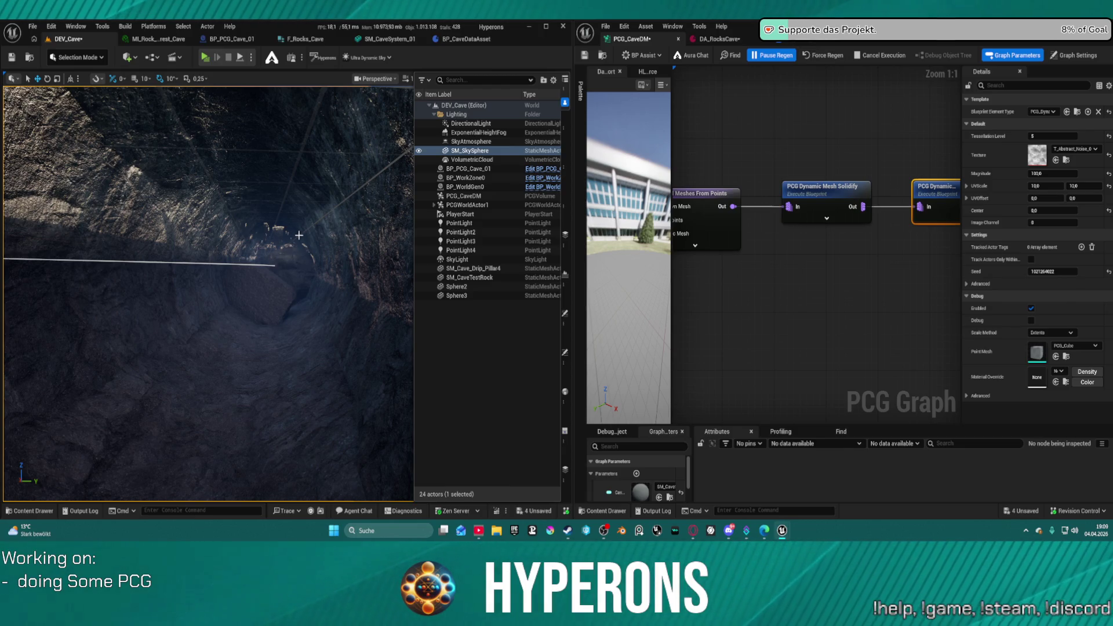
{"action": "key", "text": "ctrl+s"}
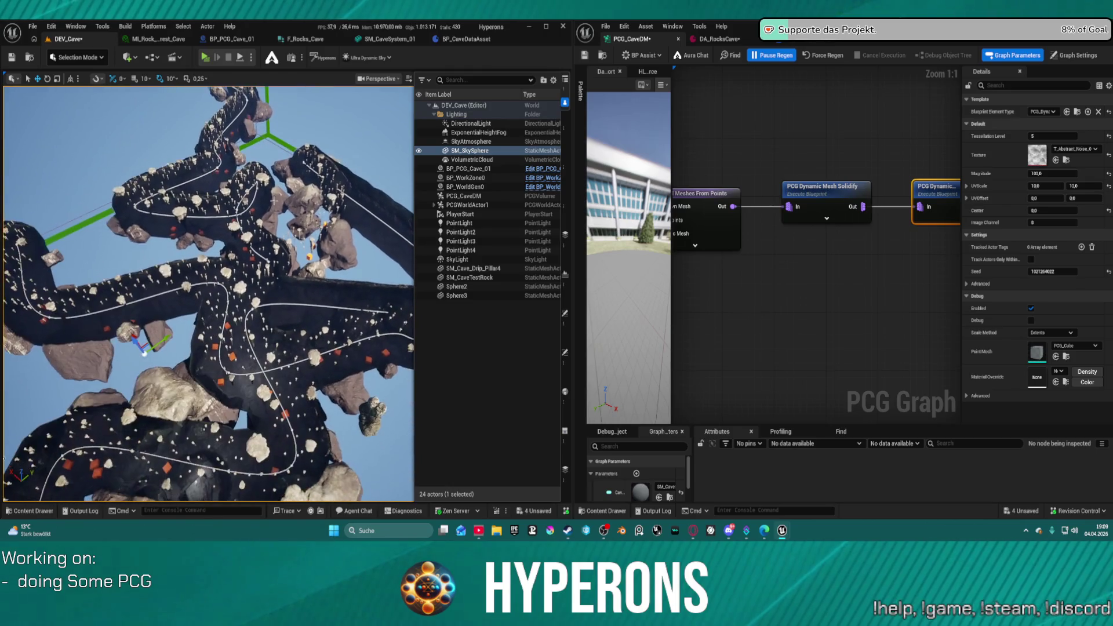
- Select PCG_CaveDM and frame the whole regenerated cave network in the viewport
{"action": "left_click", "coordinate": [273, 200]}
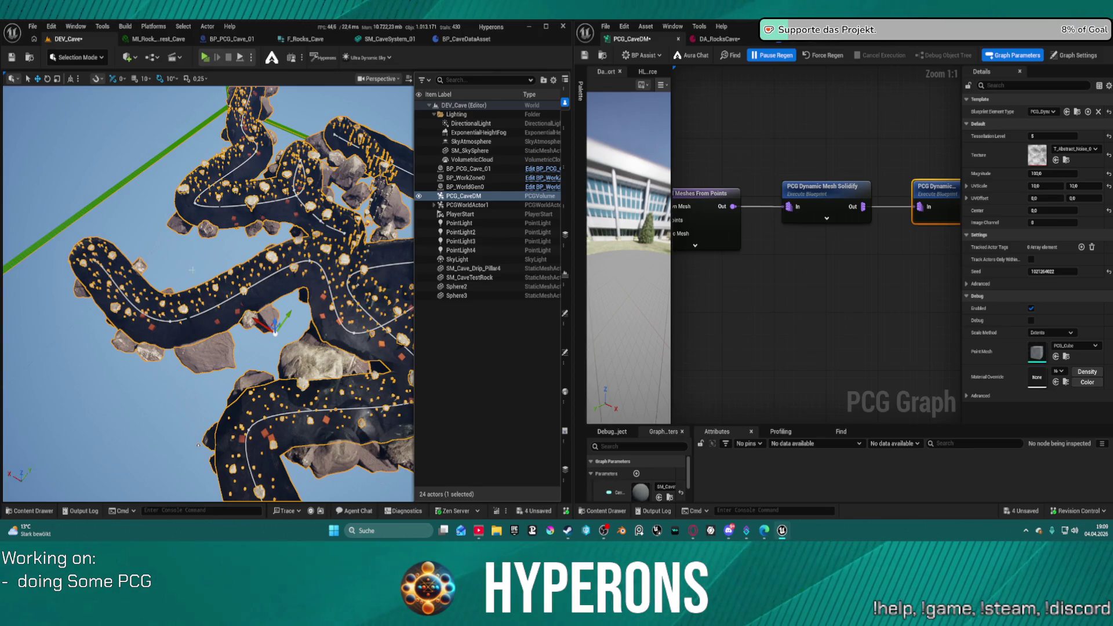
{"action": "scroll", "coordinate": [209, 293], "scroll_direction": "down", "scroll_amount": 5}
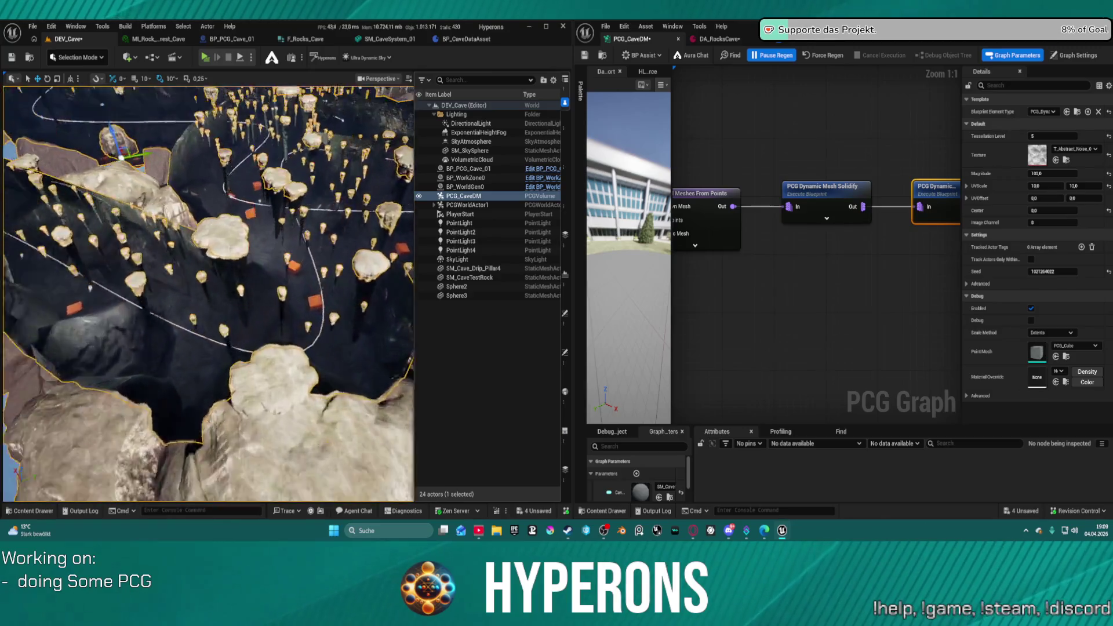
{"action": "key", "text": "f"}
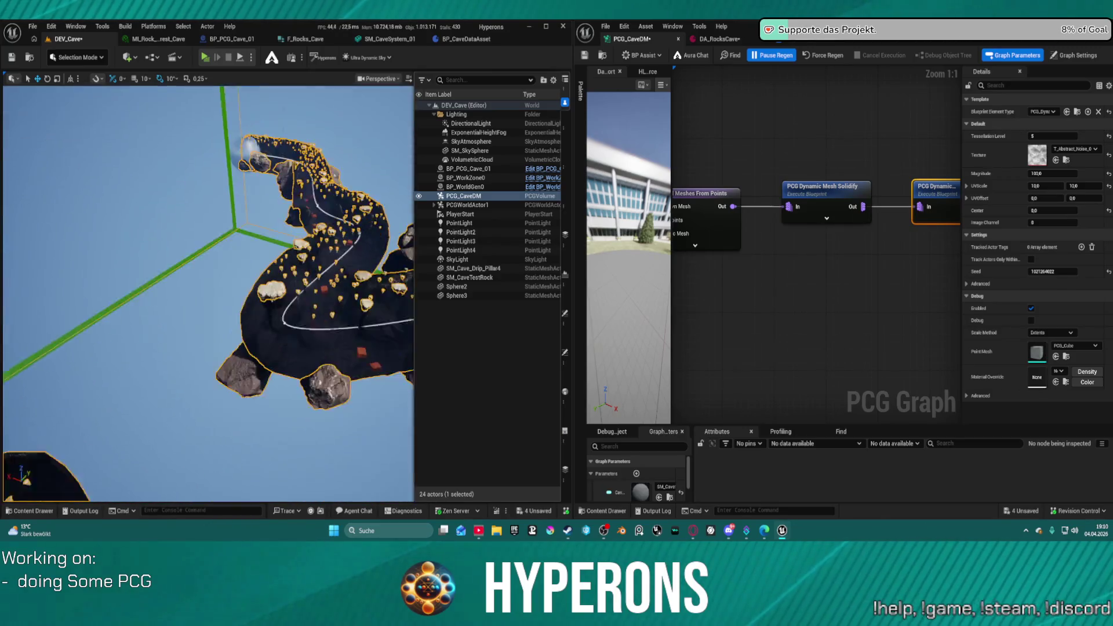
{"action": "scroll", "coordinate": [209, 292], "scroll_direction": "up", "scroll_amount": 5}
{"action": "scroll", "coordinate": [230, 286], "scroll_direction": "up", "scroll_amount": 3}
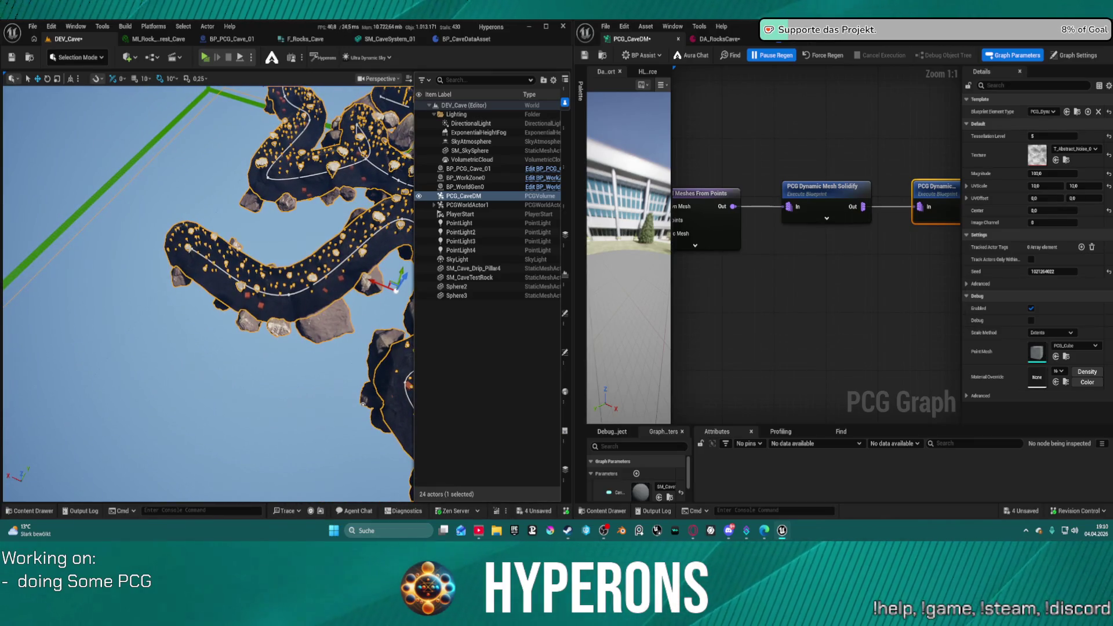
{"action": "scroll", "coordinate": [208, 293], "scroll_direction": "up", "scroll_amount": 5}
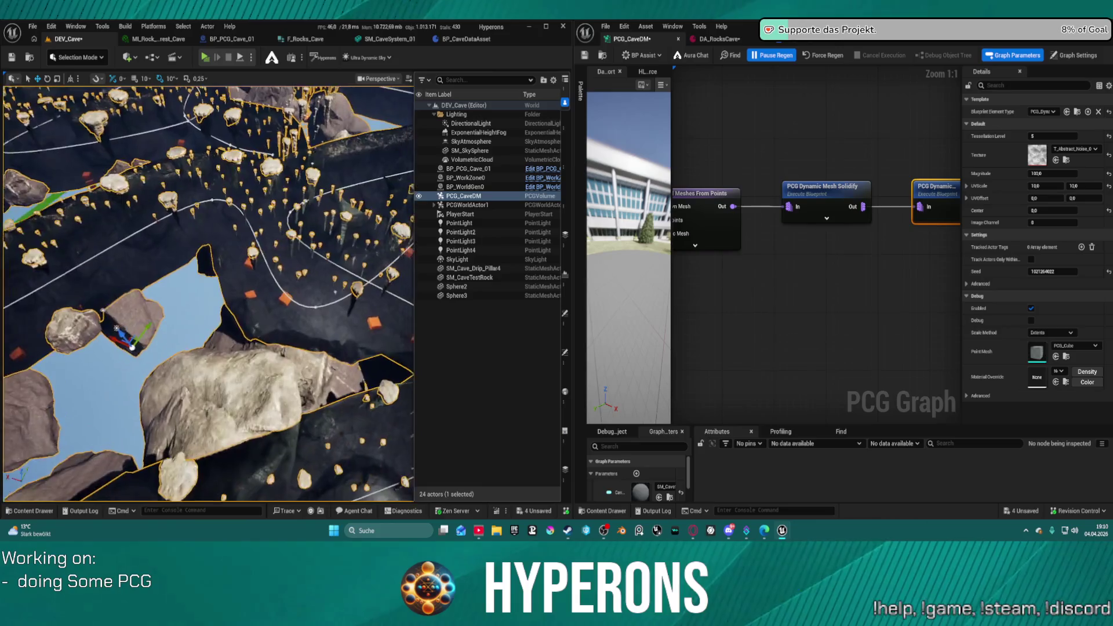
{"action": "scroll", "coordinate": [141, 250], "scroll_direction": "up", "scroll_amount": 5}
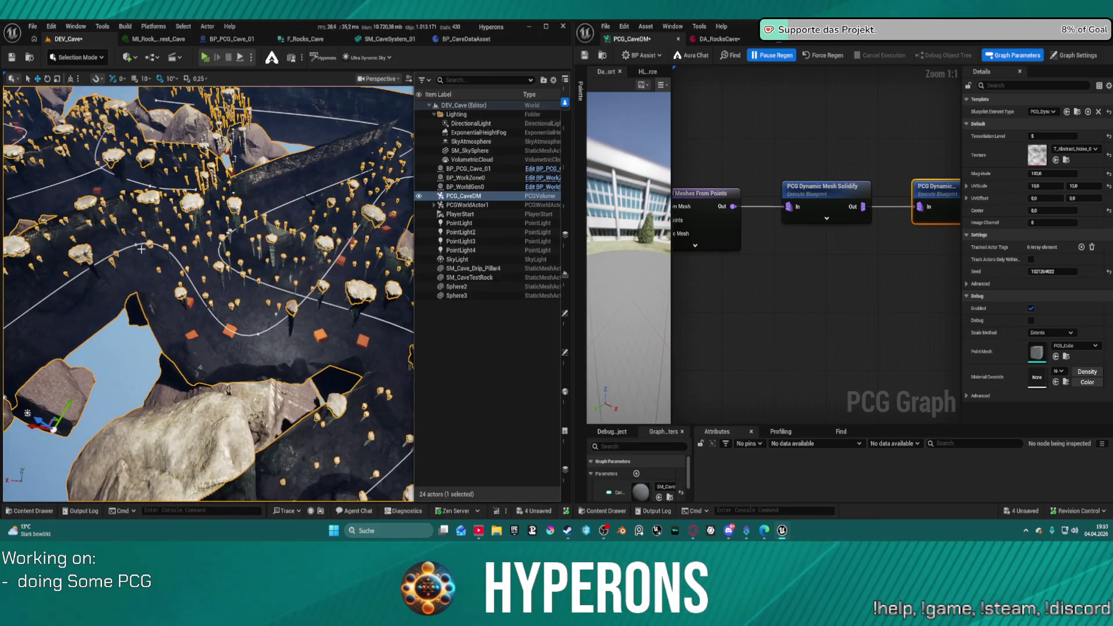
- Select and frame the BP_PCG_Cave_01 spline, then pick one of its points
{"action": "left_click", "coordinate": [138, 245]}
{"action": "key", "text": "f"}
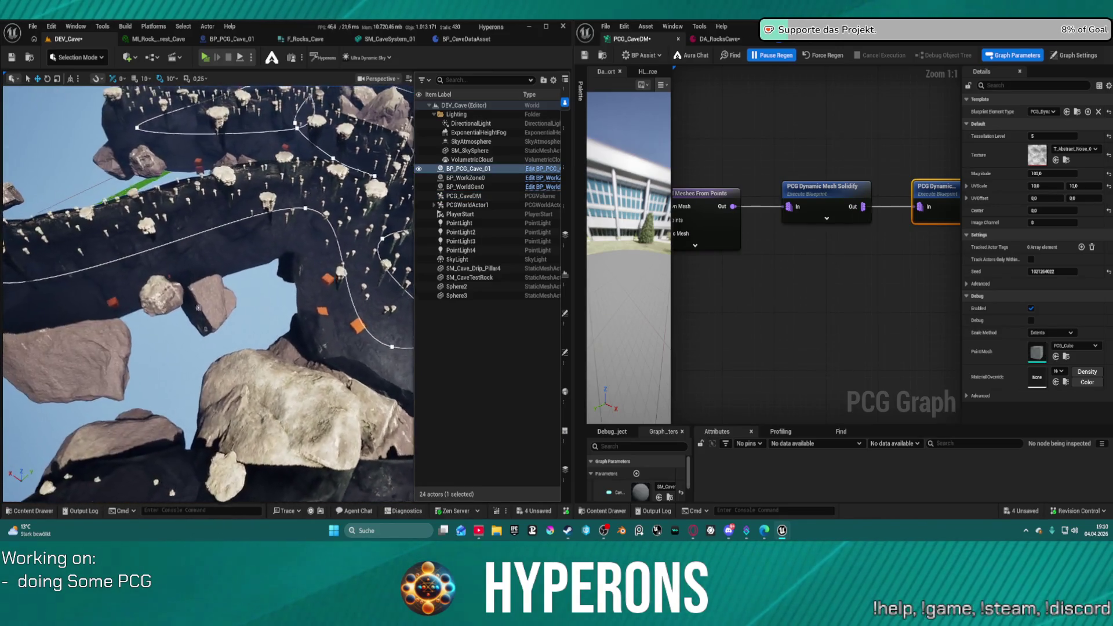
{"action": "left_click", "coordinate": [123, 279]}
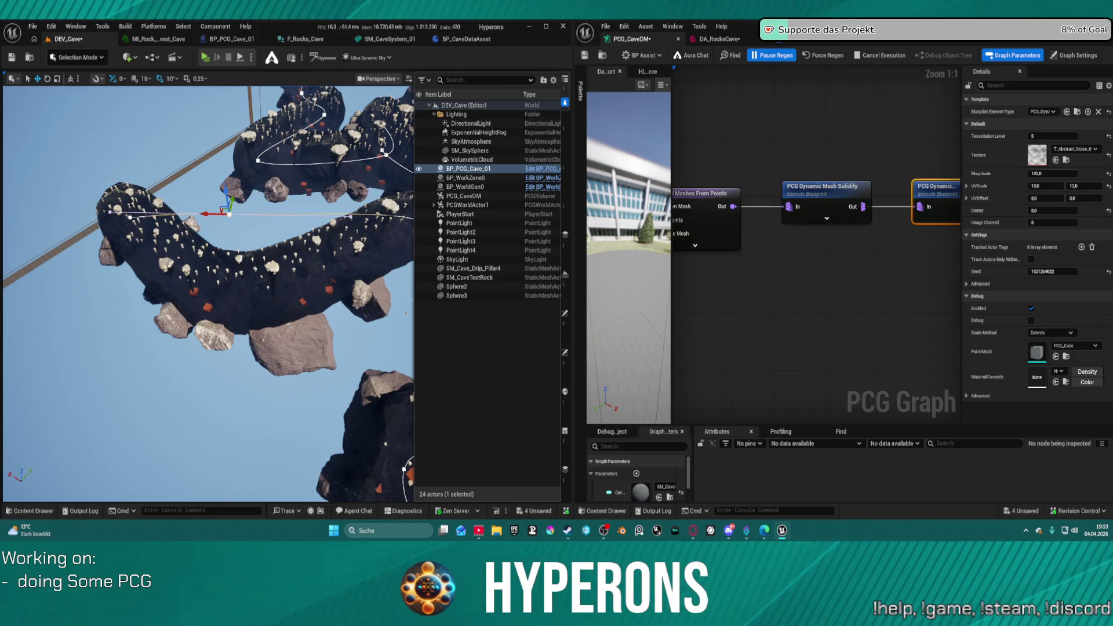
- Save, drag the spline's end point up and outward, then fly the camera into the extended tunnel
{"action": "key", "text": "ctrl+s"}
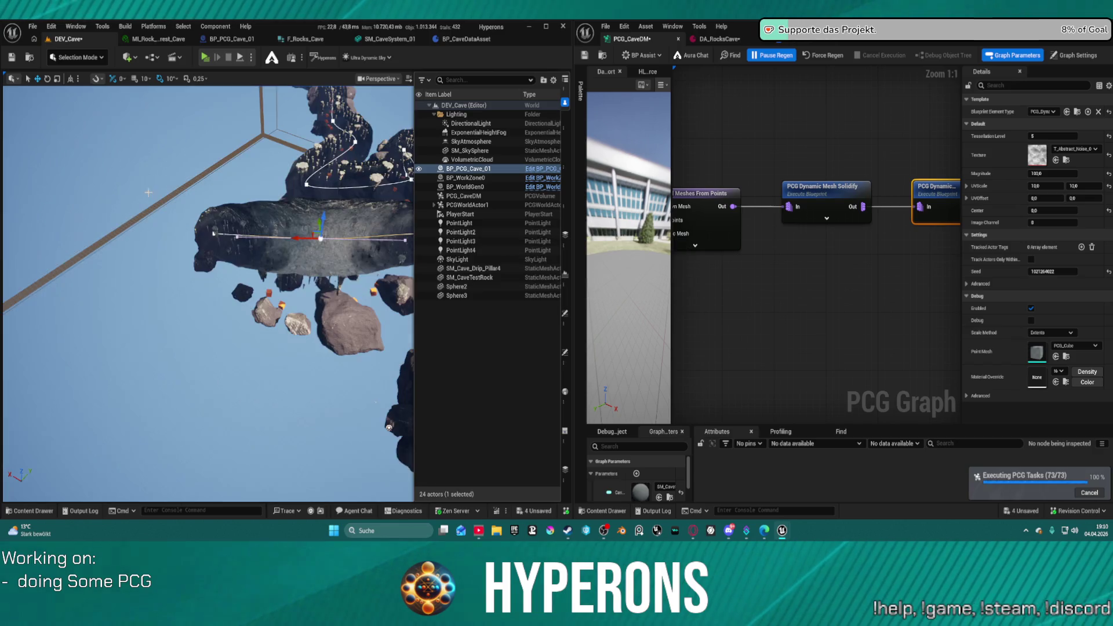
{"action": "left_click", "coordinate": [214, 234]}
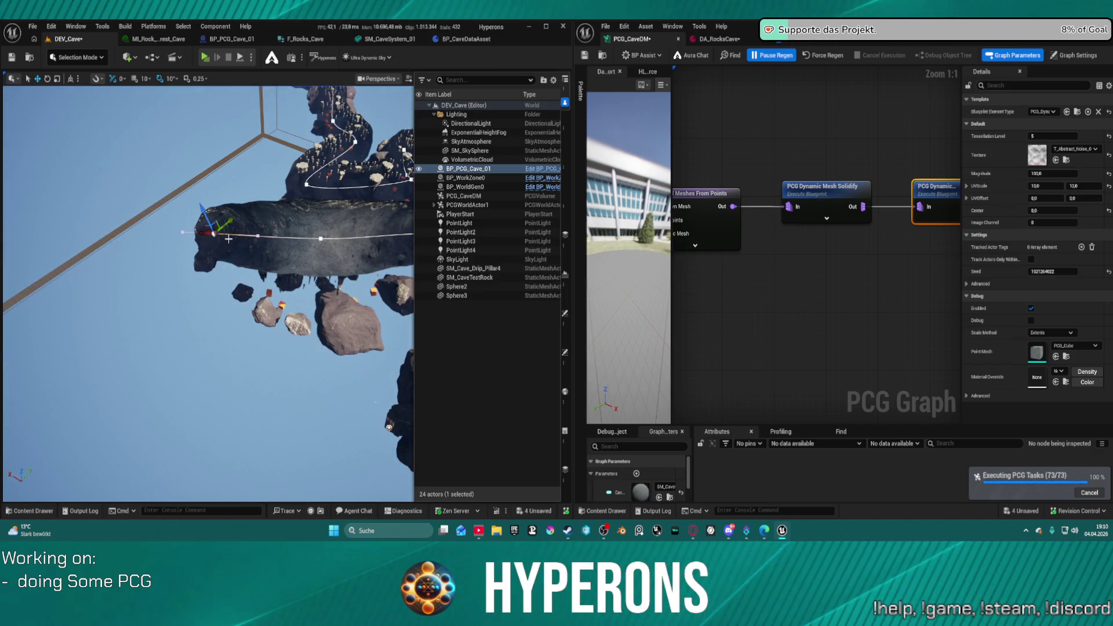
{"action": "left_click_drag", "start_coordinate": [208, 210], "coordinate": [206, 122]}
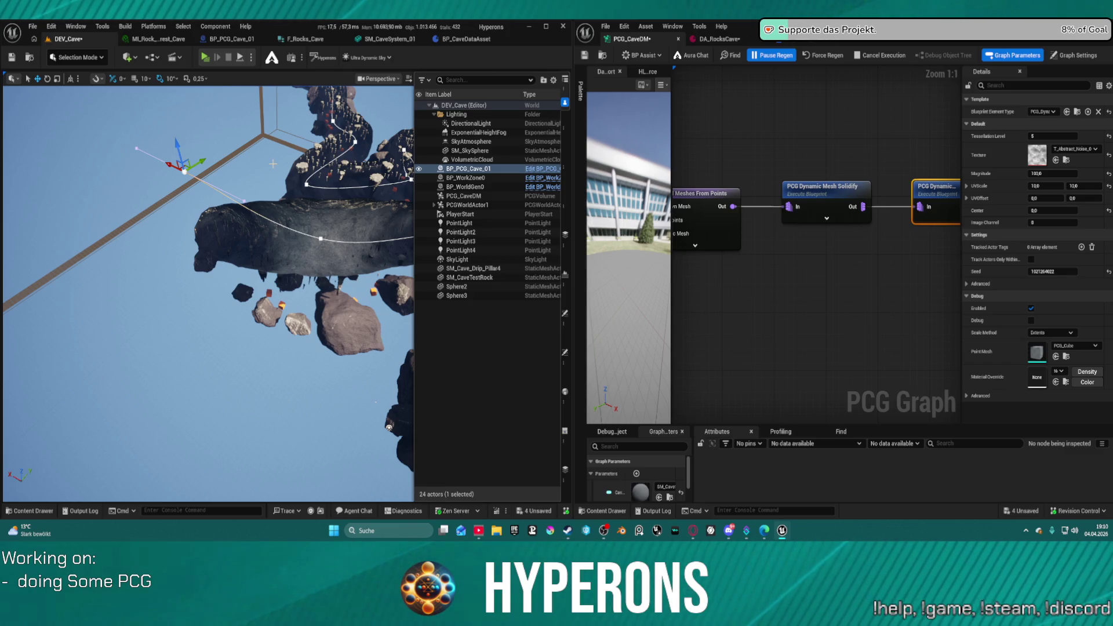
{"action": "right_click", "coordinate": [287, 198]}
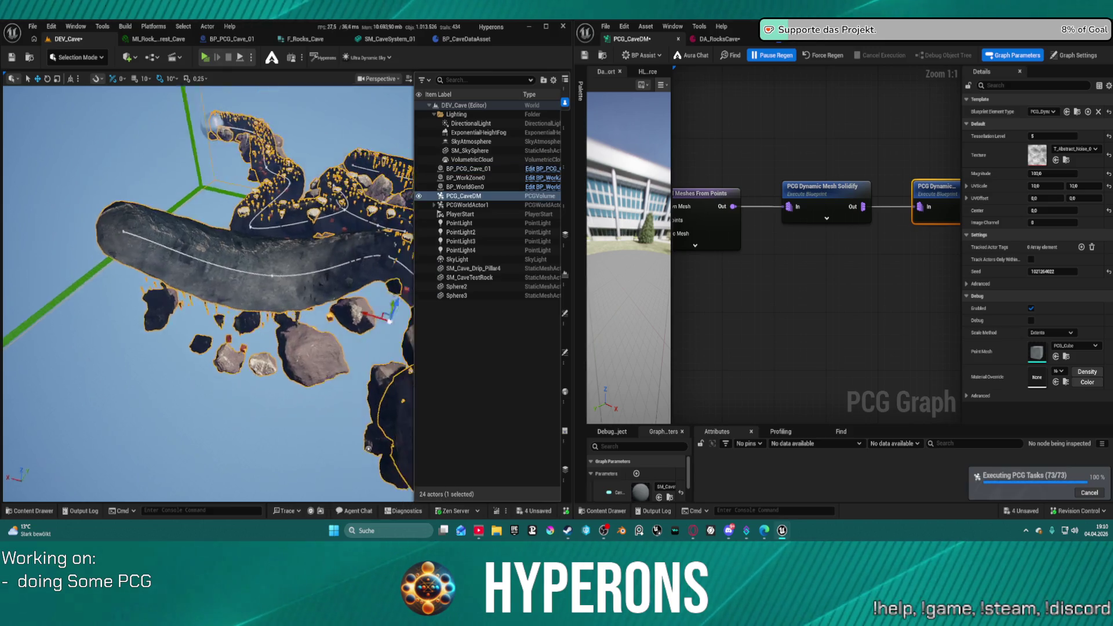
{"action": "key", "text": "w"}
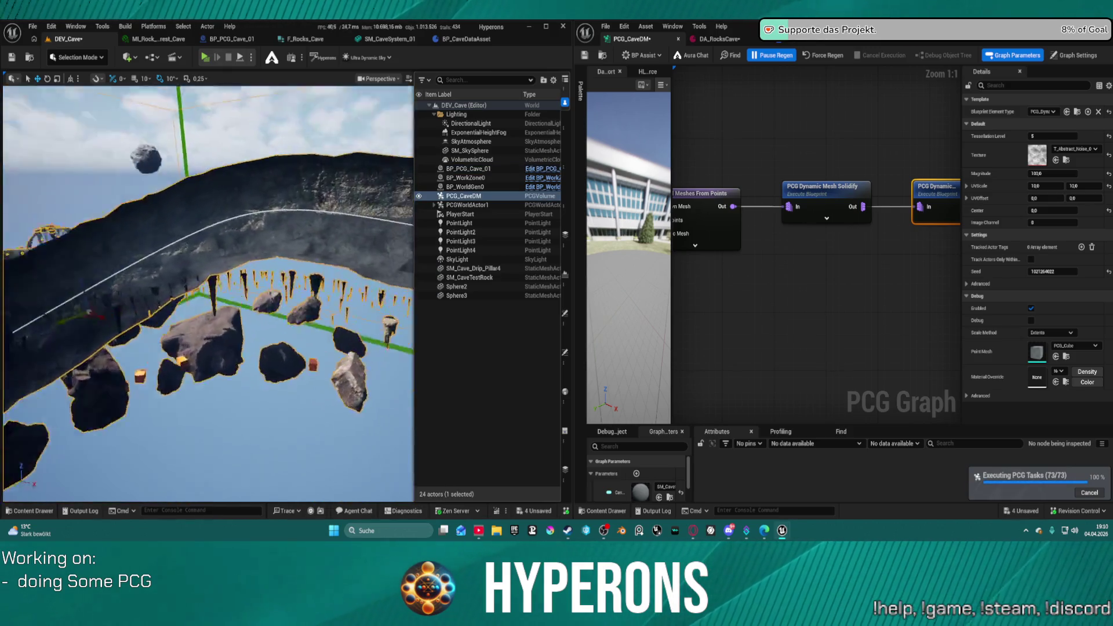